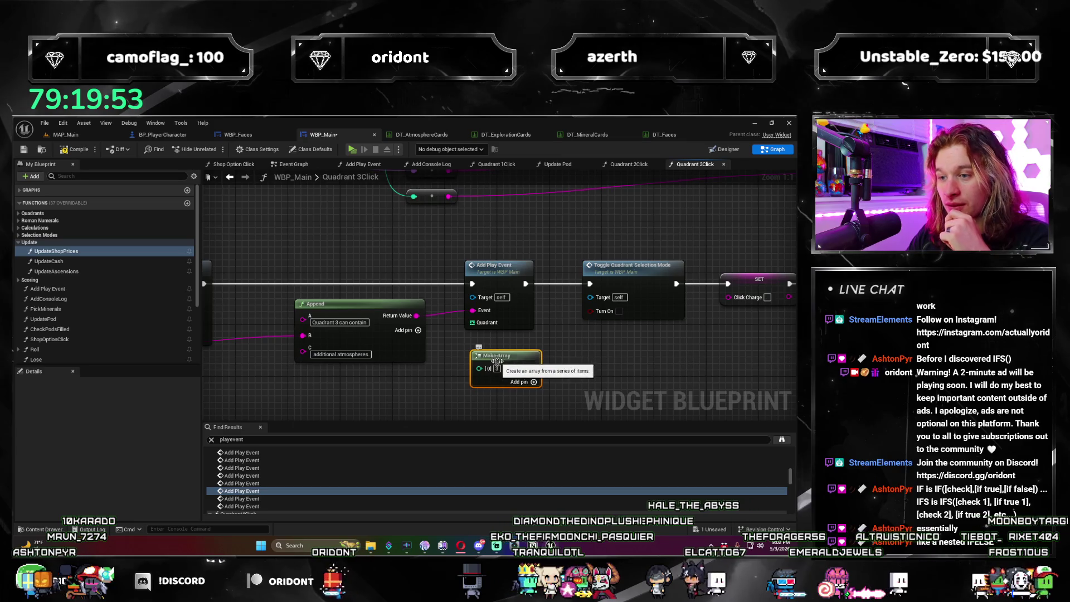
Step: Wire quadrant-3 Make Array outputs into the Quadrant pins of two Quadrant 3Click Add Play Event nodes
{"action": "left_click_drag", "start_coordinate": [524, 361], "coordinate": [471, 322]}
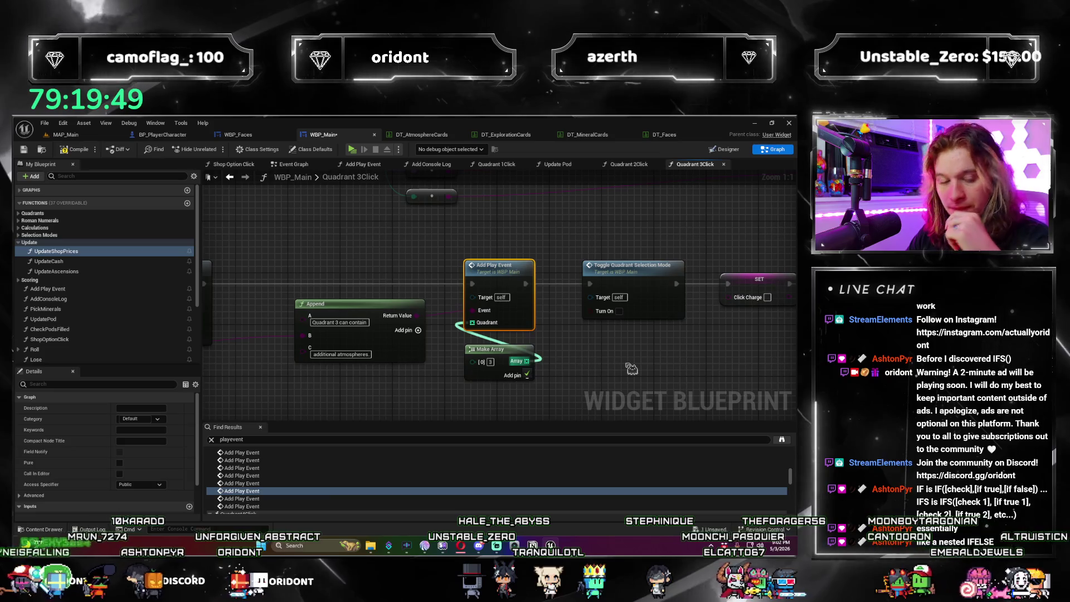
{"action": "double_click", "coordinate": [281, 499]}
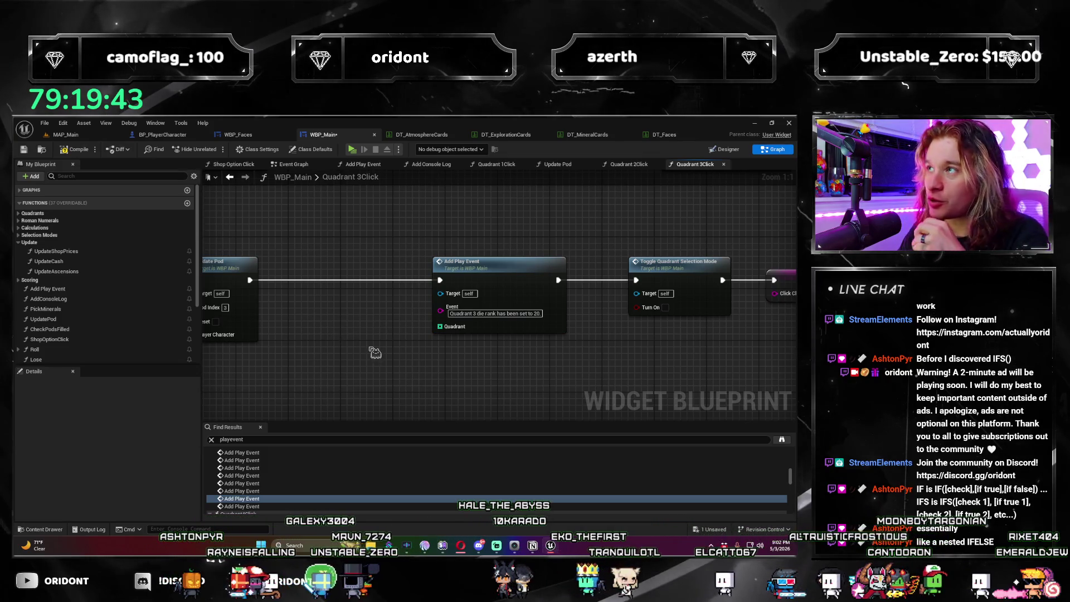
{"action": "key", "text": "ctrl+v"}
{"action": "mouse_move", "coordinate": [384, 335]}
{"action": "left_mouse_down"}
{"action": "mouse_move", "coordinate": [403, 313]}
{"action": "mouse_move", "coordinate": [446, 330]}
{"action": "left_mouse_up"}
Step: Step through the Find Results to the Add Play Event node under Quadrant4Click
{"action": "scroll", "coordinate": [273, 475], "scroll_direction": "down", "scroll_amount": 2}
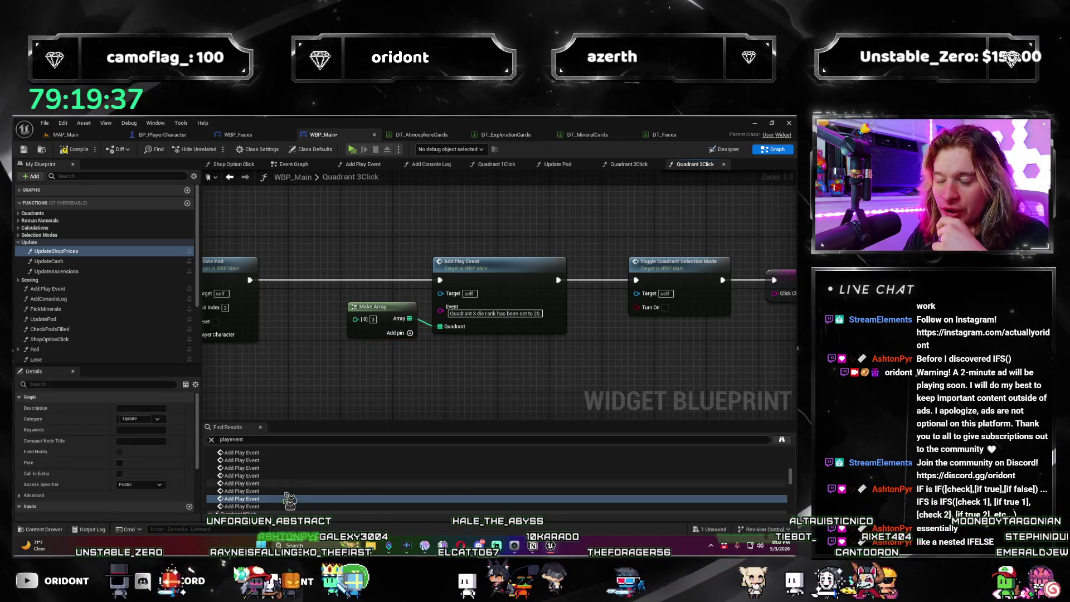
{"action": "left_click", "coordinate": [262, 493]}
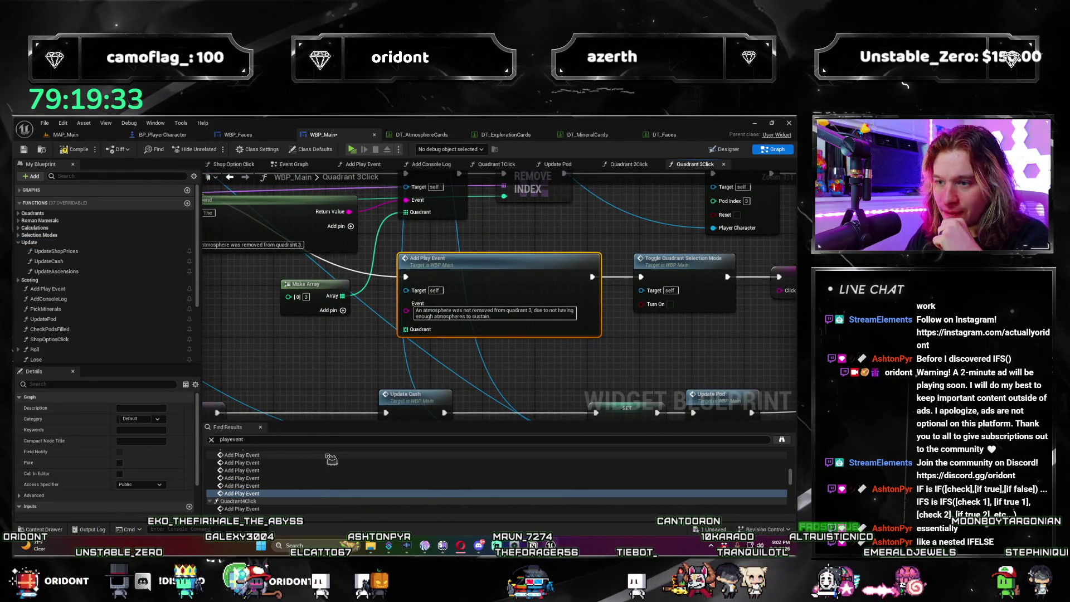
{"action": "scroll", "coordinate": [343, 475], "scroll_direction": "down", "scroll_amount": 3}
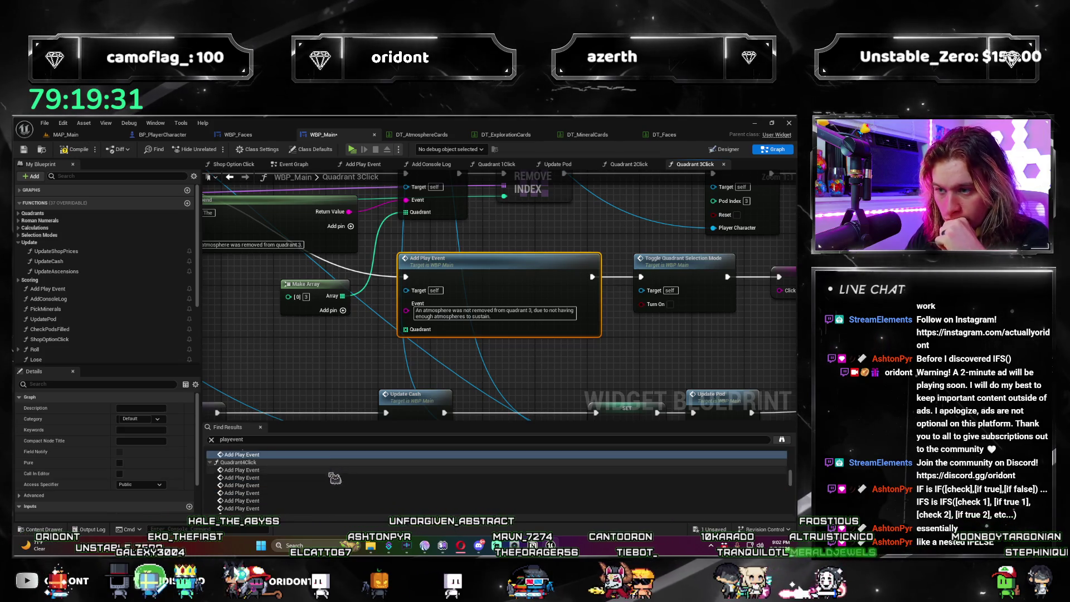
{"action": "left_click", "coordinate": [365, 470]}
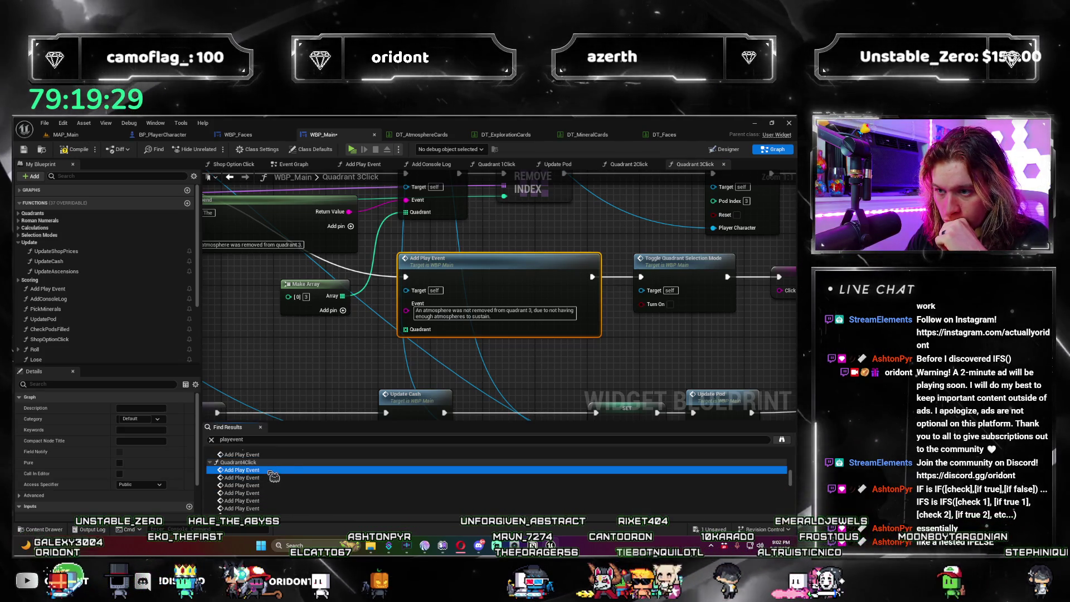
{"action": "left_click_drag", "start_coordinate": [557, 354], "coordinate": [475, 355]}
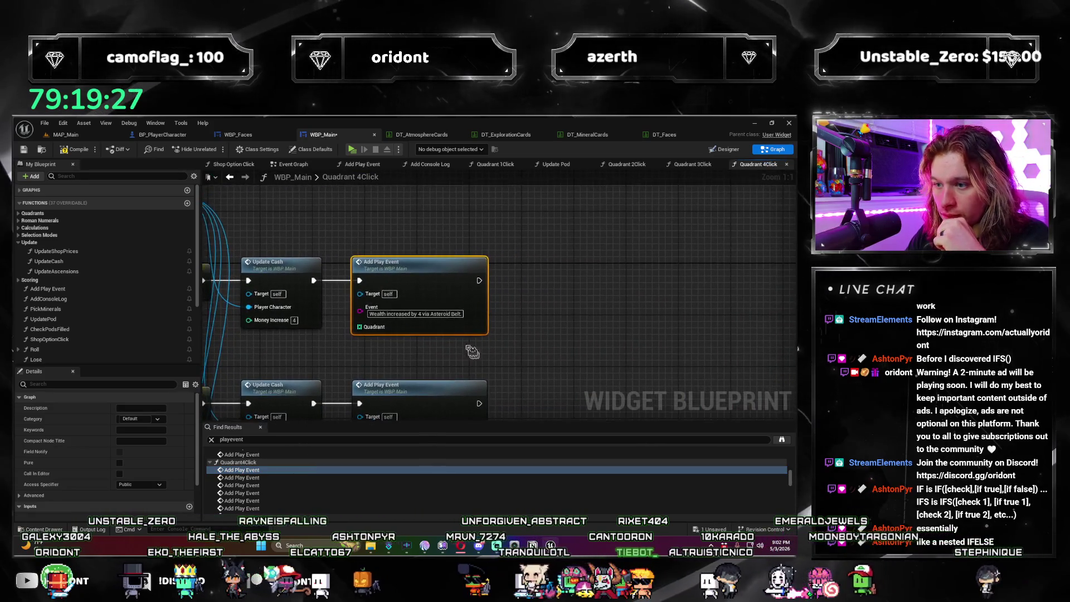
Step: Paste a Make Array beside the first wealth Add Play Event, wire it to Quadrant, and edit its index
{"action": "scroll", "coordinate": [444, 290], "scroll_direction": "down", "scroll_amount": 6}
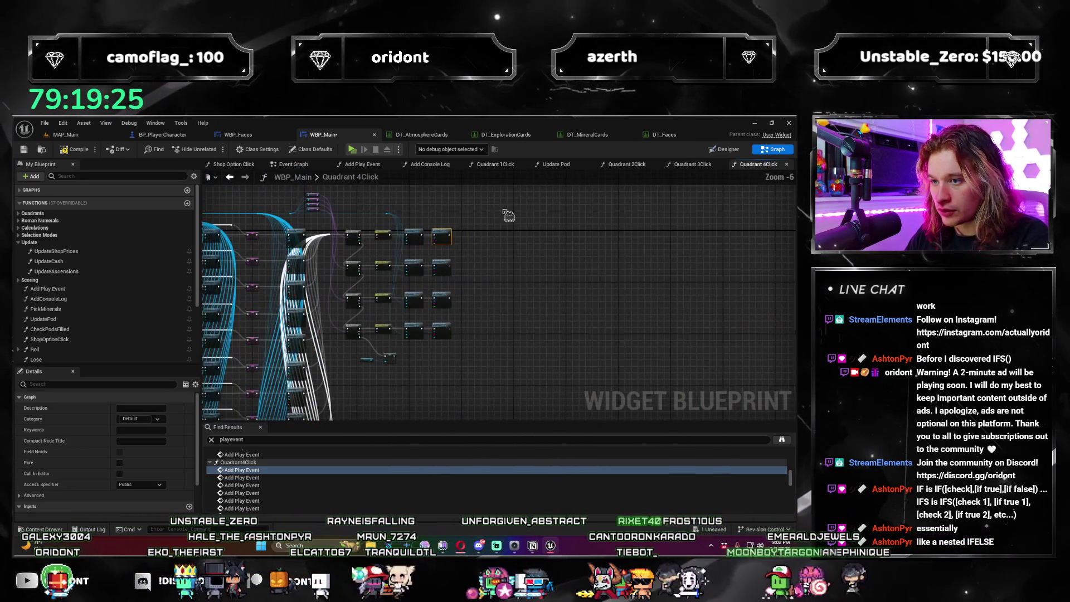
{"action": "scroll", "coordinate": [450, 357], "scroll_direction": "up", "scroll_amount": 4}
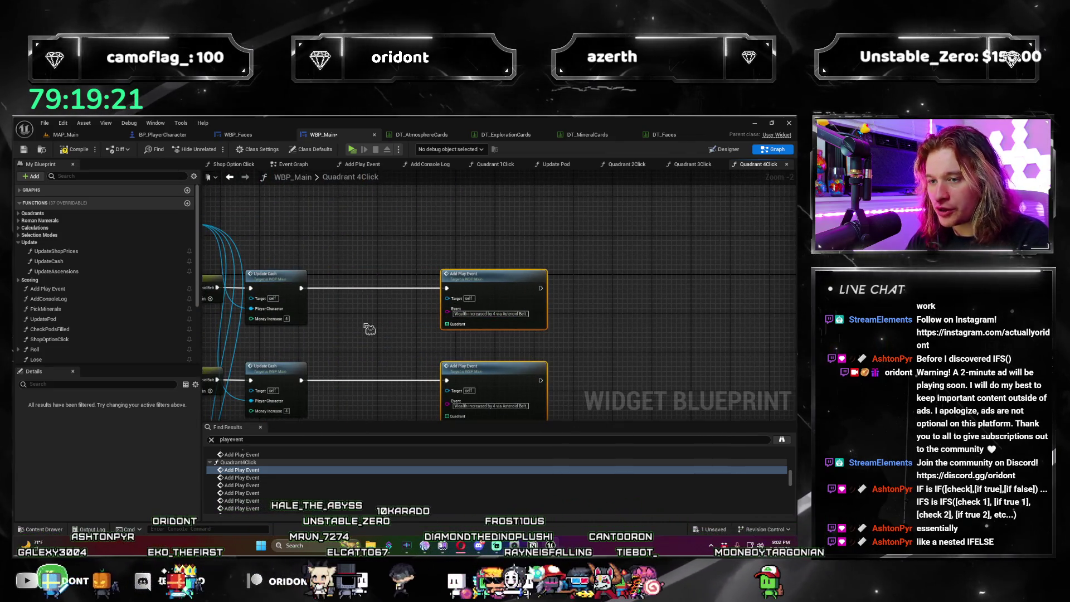
{"action": "scroll", "coordinate": [368, 326], "scroll_direction": "up", "scroll_amount": 2}
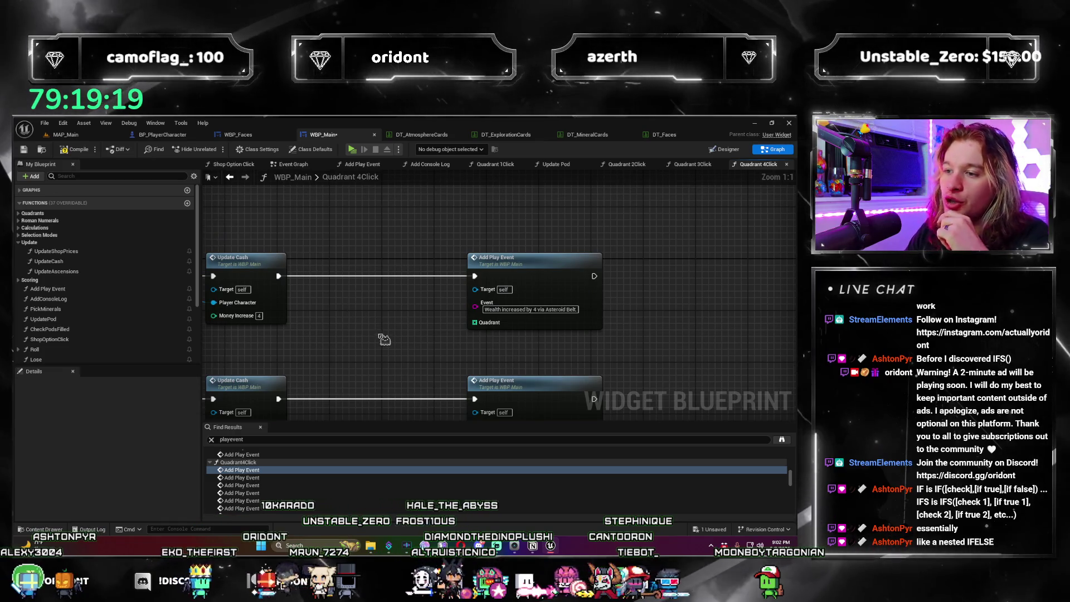
{"action": "key", "text": "ctrl+v"}
{"action": "left_click_drag", "start_coordinate": [405, 308], "coordinate": [501, 328]}
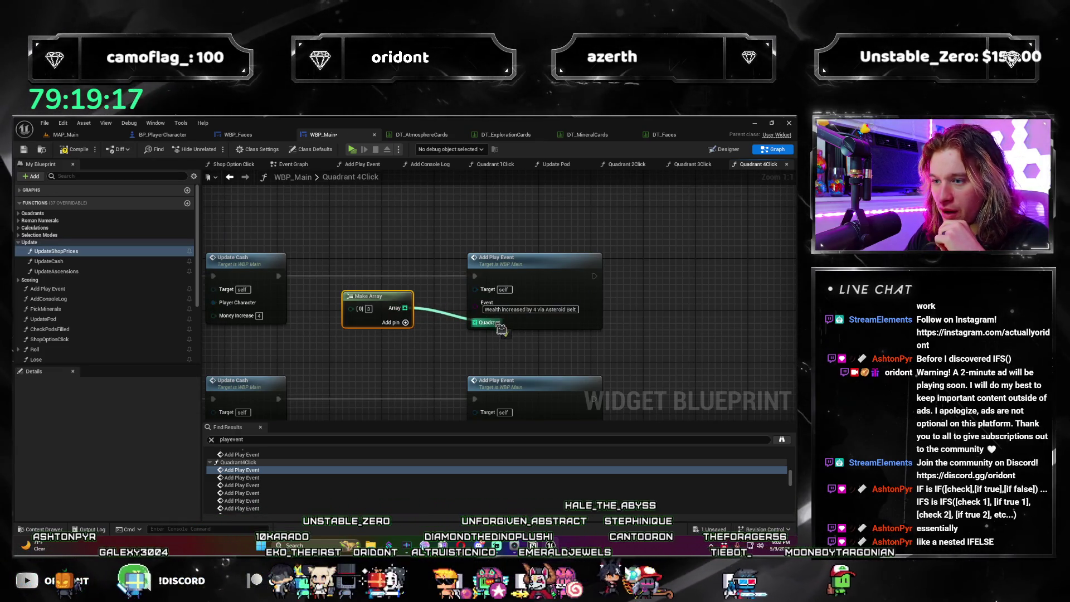
{"action": "left_click", "coordinate": [370, 310]}
Step: Paste another Make Array and position it beside the lower wealth Add Play Event
{"action": "left_click_drag", "start_coordinate": [384, 355], "coordinate": [393, 282]}
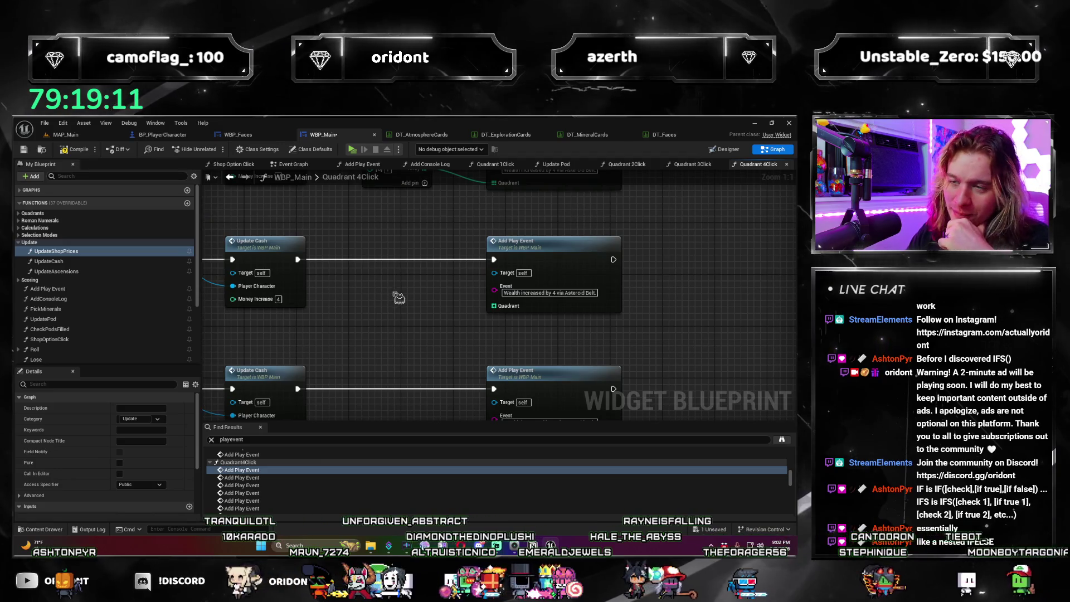
{"action": "key", "text": "ctrl+v"}
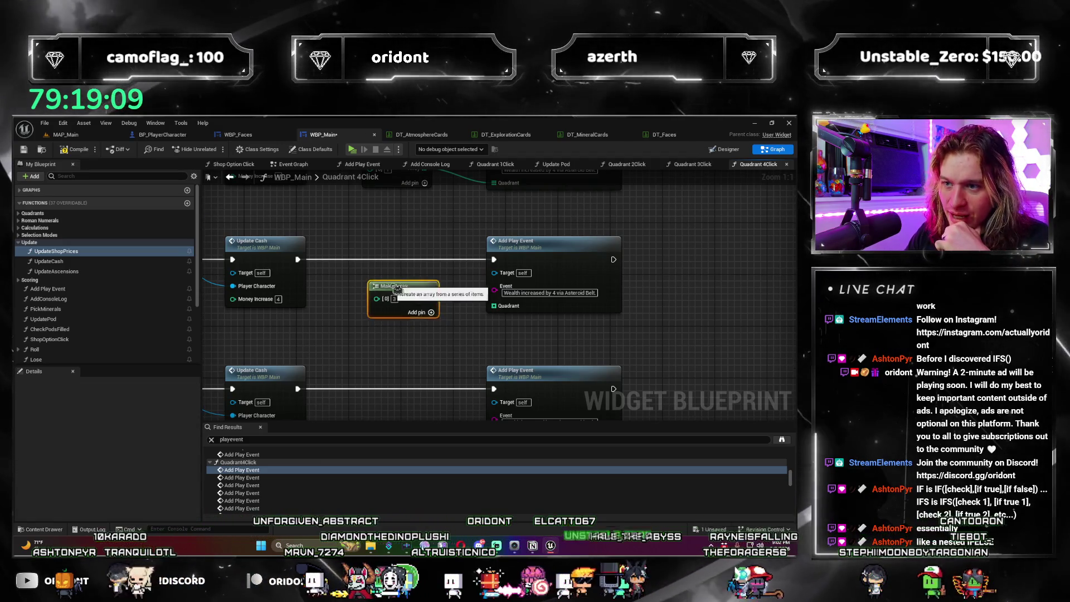
{"action": "left_click_drag", "start_coordinate": [397, 289], "coordinate": [386, 331]}
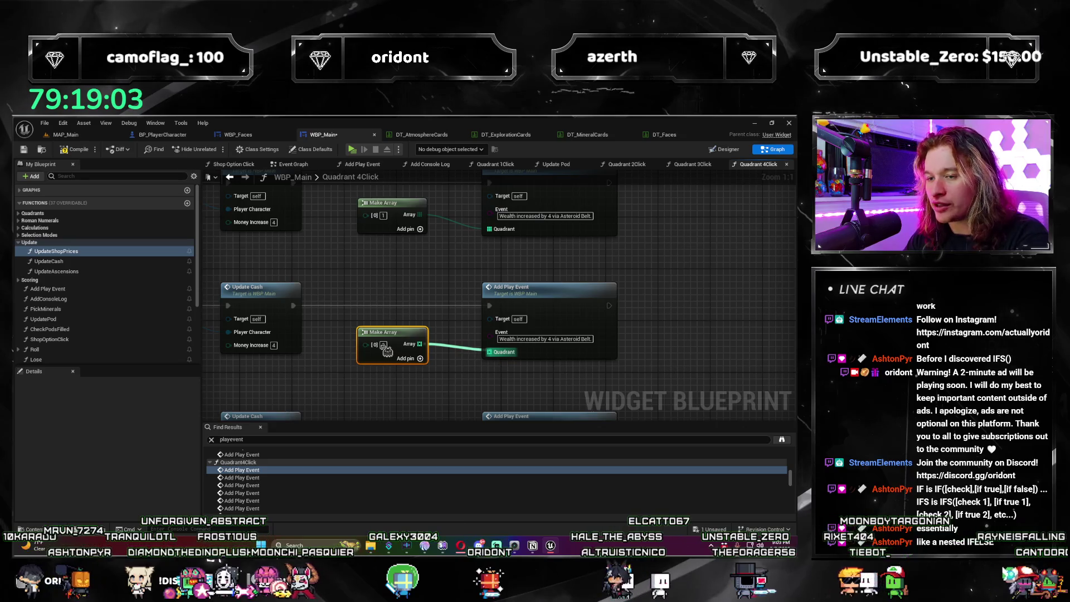
{"action": "left_click", "coordinate": [468, 353]}
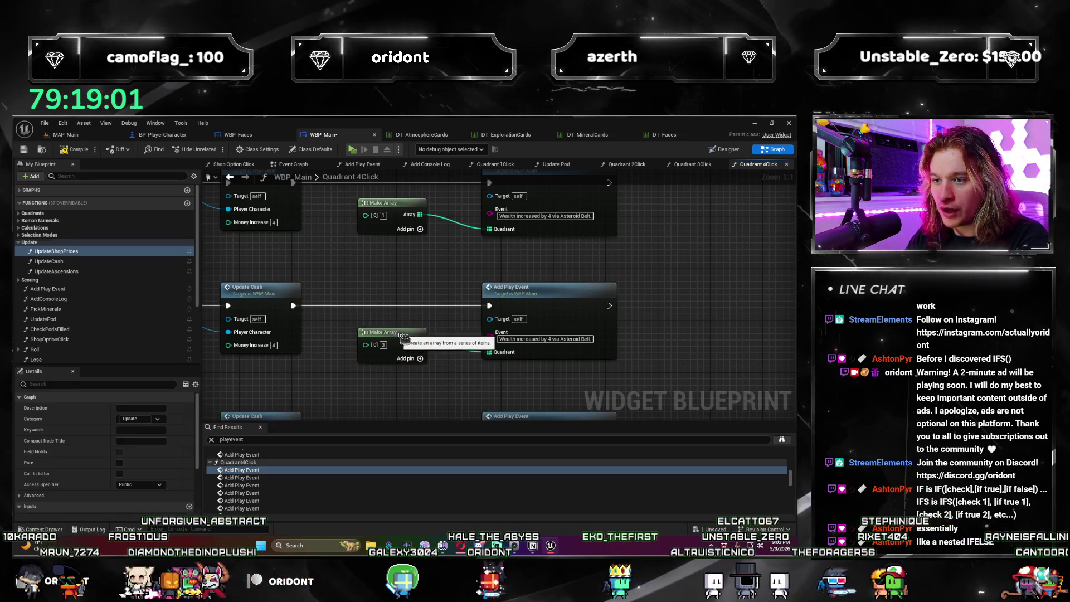
{"action": "left_click_drag", "start_coordinate": [404, 340], "coordinate": [403, 333]}
{"action": "scroll", "coordinate": [365, 340], "scroll_direction": "down", "scroll_amount": 2}
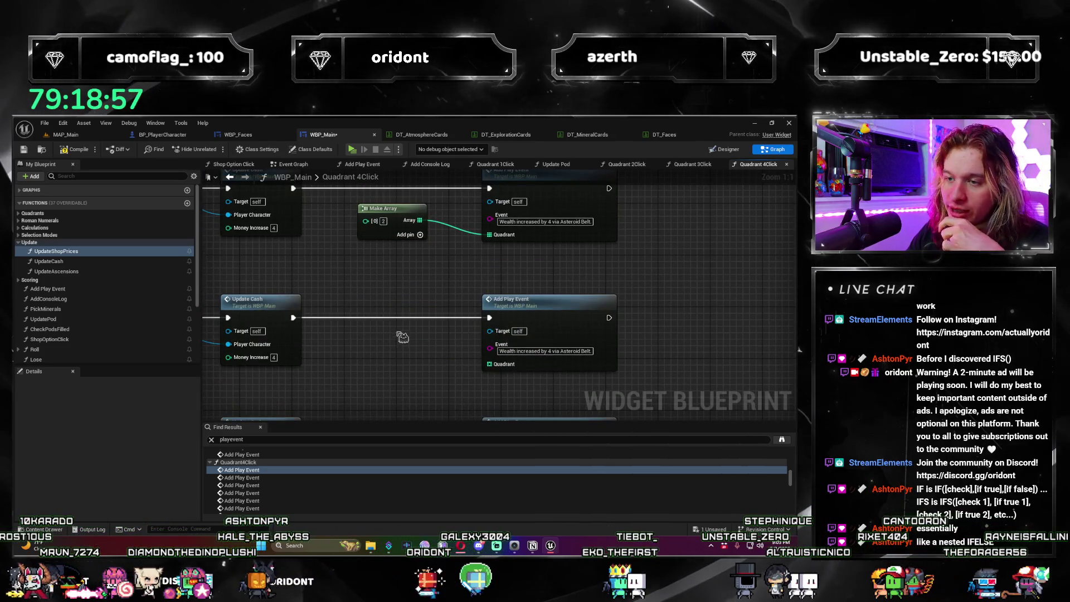
{"action": "left_click_drag", "start_coordinate": [394, 332], "coordinate": [392, 341]}
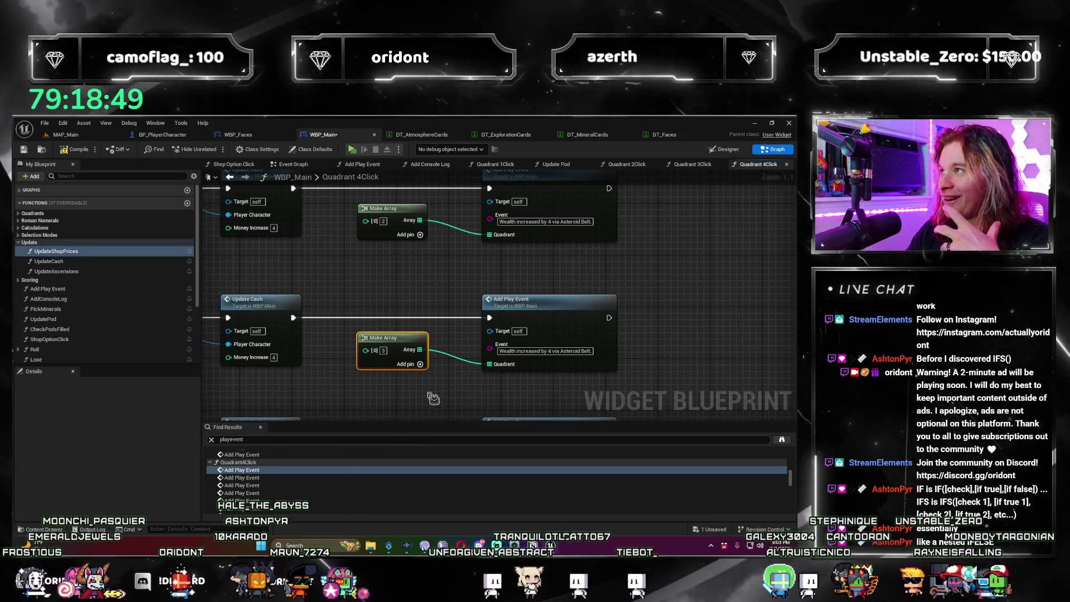
Step: Line a Make Array up with the next Asteroid Belt wealth event's Quadrant pin, then move to the promoted event
{"action": "left_click_drag", "start_coordinate": [434, 398], "coordinate": [409, 323]}
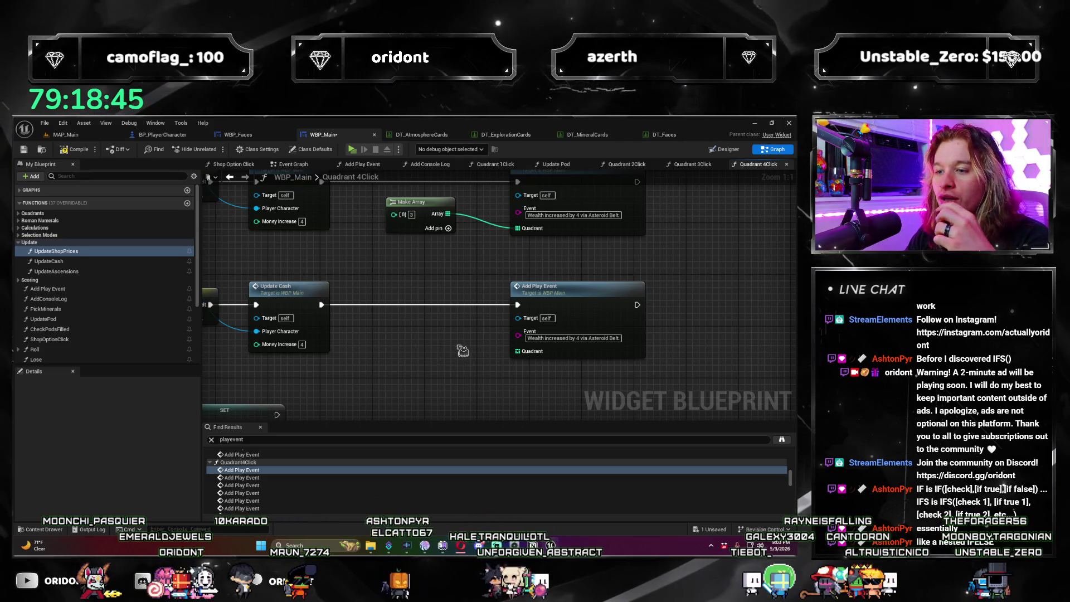
{"action": "left_click_drag", "start_coordinate": [436, 327], "coordinate": [430, 335]}
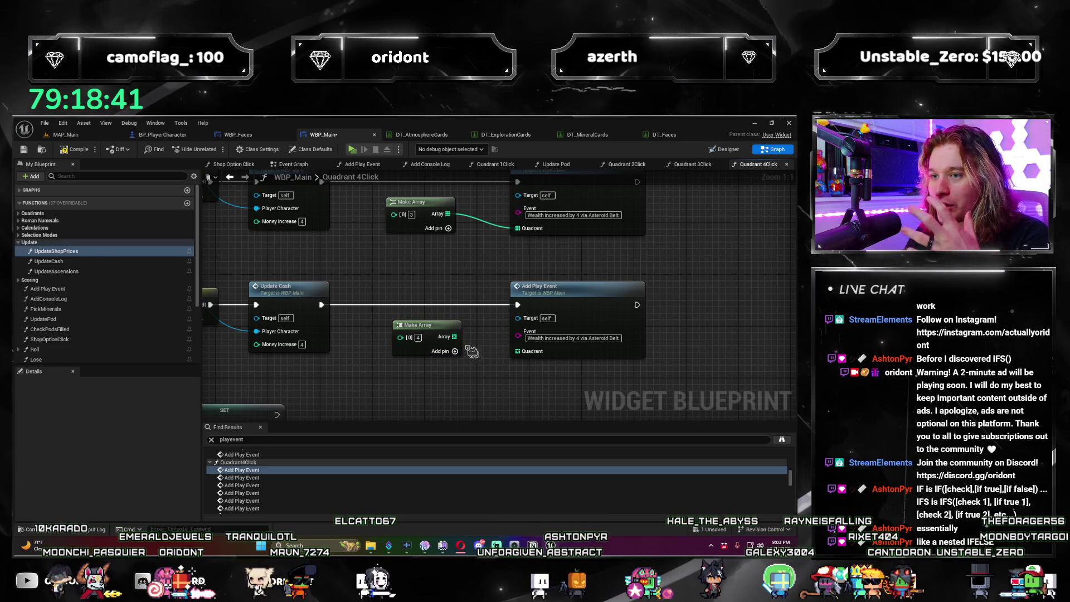
{"action": "mouse_move", "coordinate": [456, 341]}
{"action": "left_mouse_down"}
{"action": "mouse_move", "coordinate": [537, 382]}
{"action": "mouse_move", "coordinate": [518, 352]}
{"action": "left_mouse_up"}
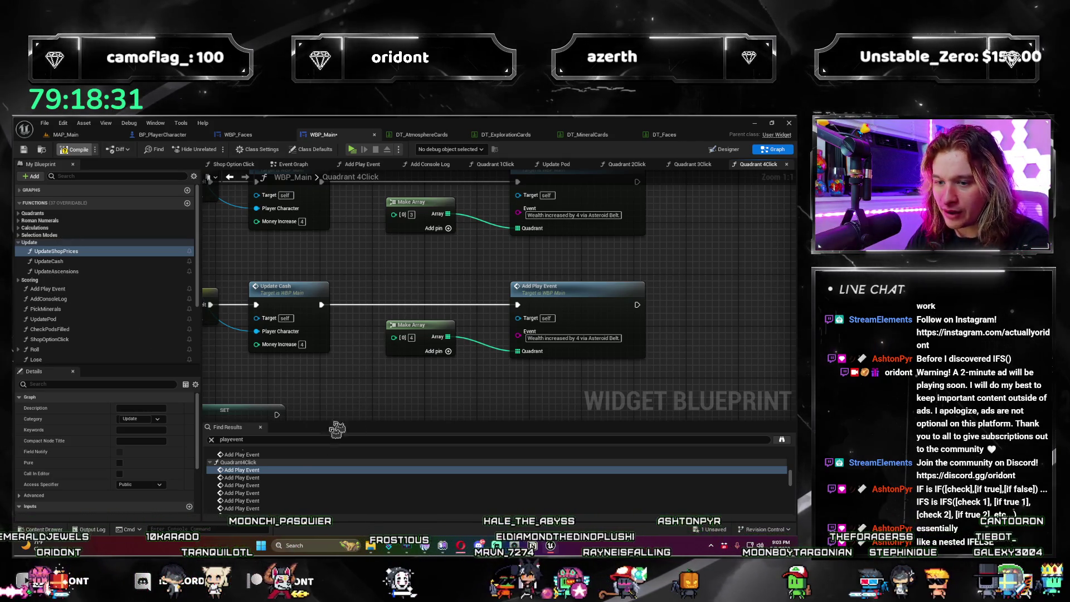
{"action": "left_click", "coordinate": [269, 492]}
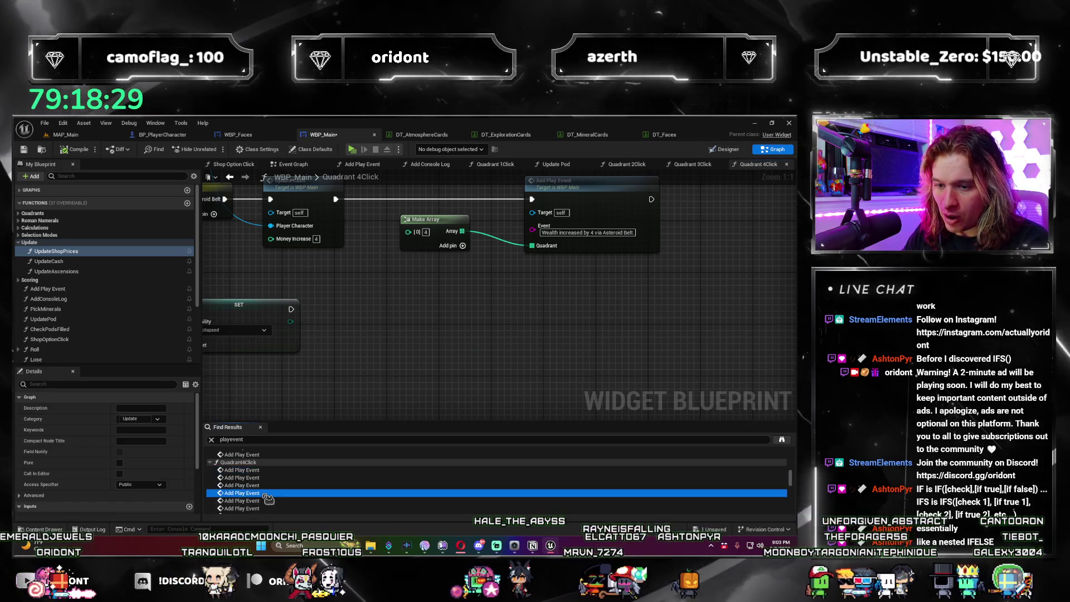
{"action": "left_click", "coordinate": [268, 501]}
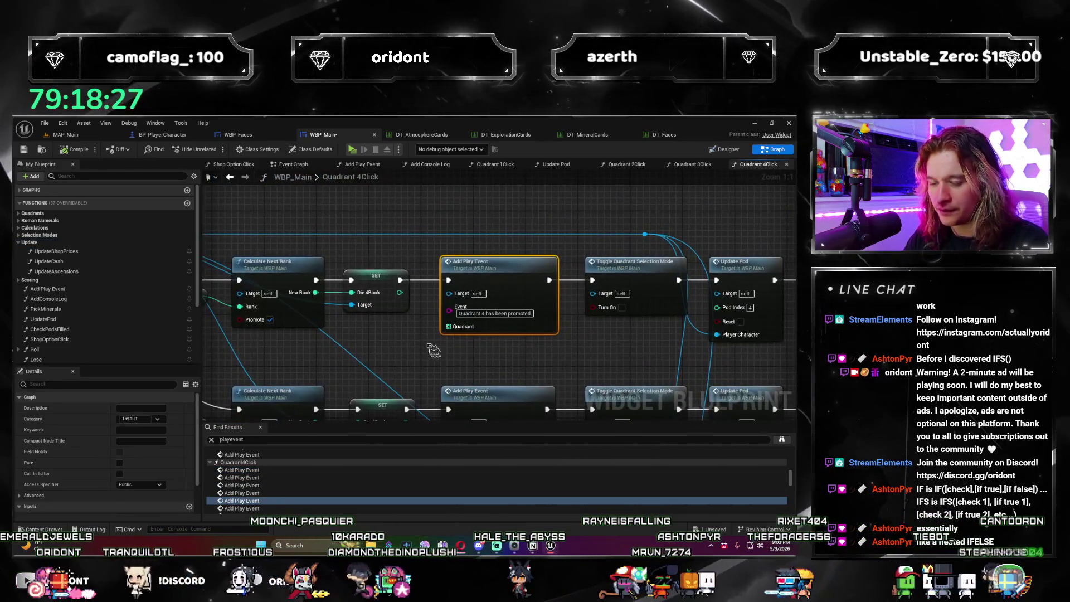
Step: Set the Make Array index to 4 and wire it into the destroyed event's Quadrant pin
{"action": "left_click", "coordinate": [387, 341]}
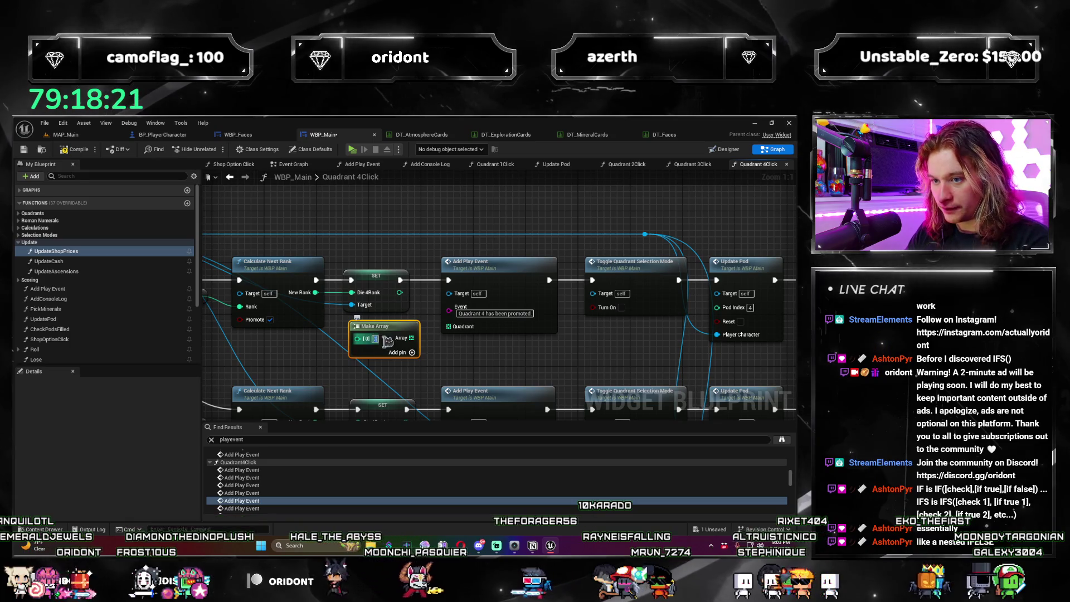
{"action": "type", "text": "4"}
{"action": "left_click", "coordinate": [434, 341]}
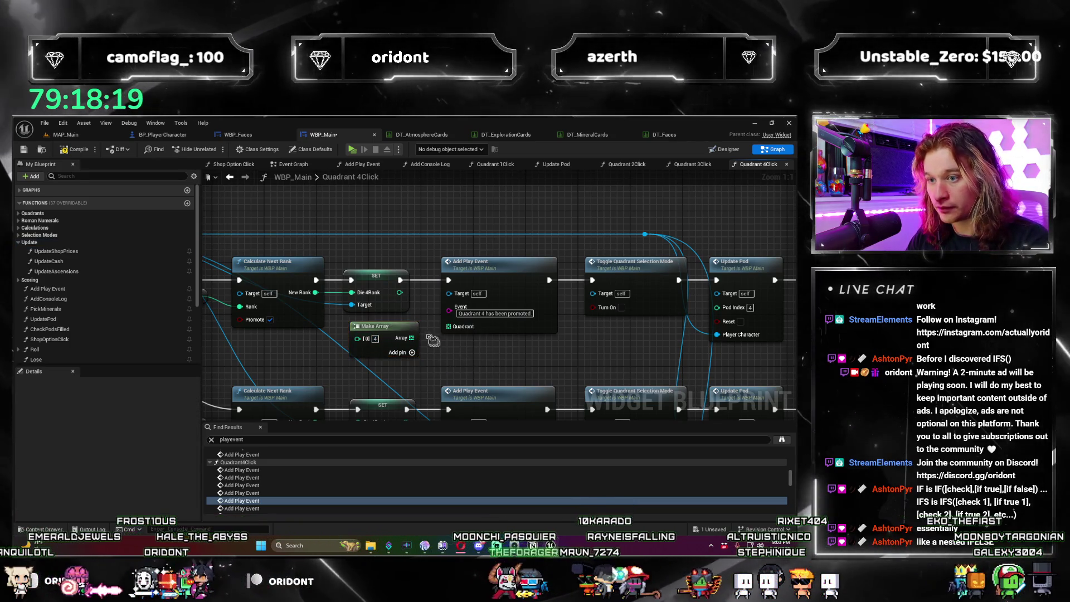
{"action": "left_click_drag", "start_coordinate": [411, 337], "coordinate": [449, 327]}
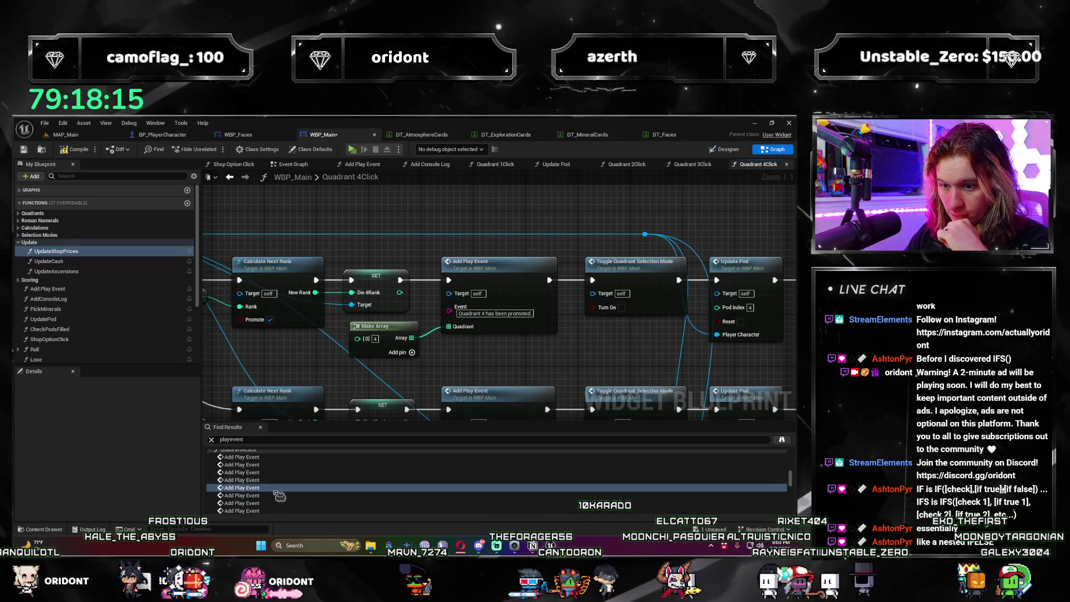
Step: Paste a copied Make Array beside the 'Quadrant 4 has been demoted' Add Play Event
{"action": "double_click", "coordinate": [262, 508]}
{"action": "left_click", "coordinate": [344, 353]}
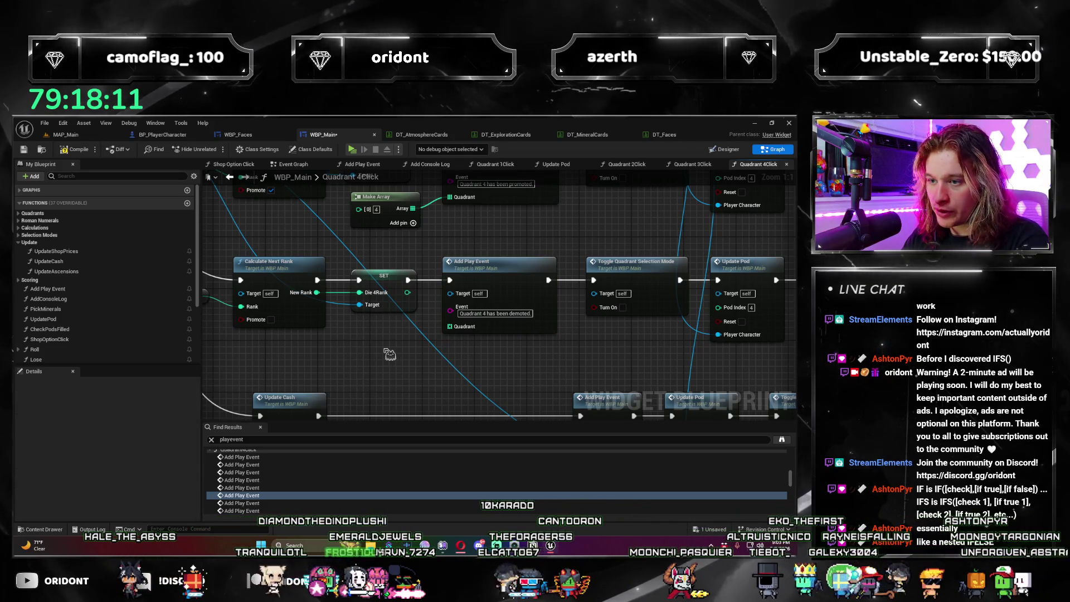
{"action": "key", "text": "ctrl+v"}
{"action": "mouse_move", "coordinate": [393, 357]}
{"action": "left_mouse_down"}
{"action": "mouse_move", "coordinate": [403, 335]}
{"action": "mouse_move", "coordinate": [449, 326]}
{"action": "left_mouse_up"}
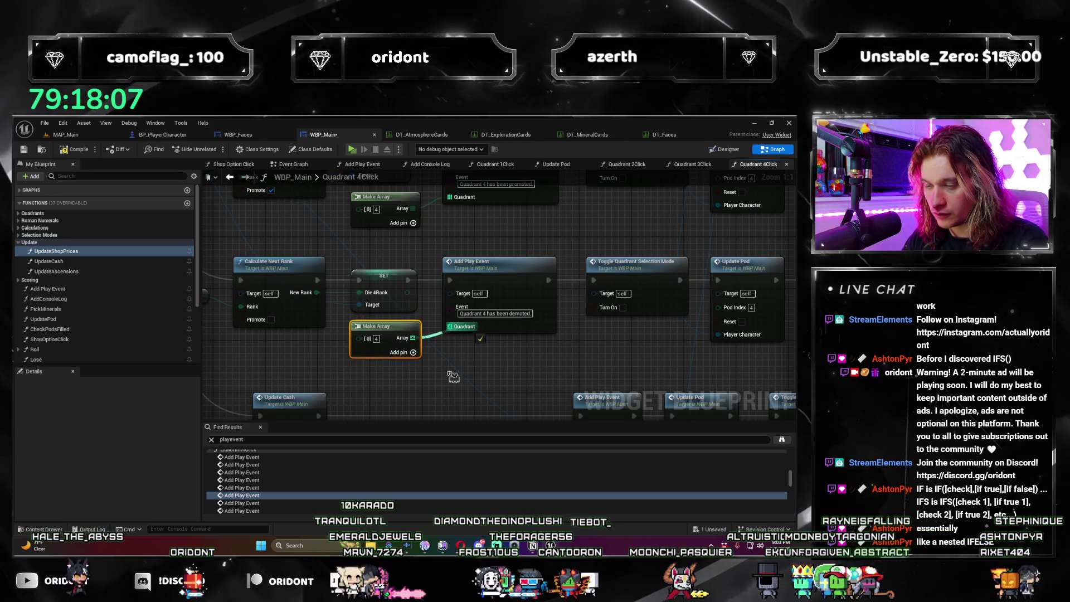
{"action": "left_click", "coordinate": [381, 445]}
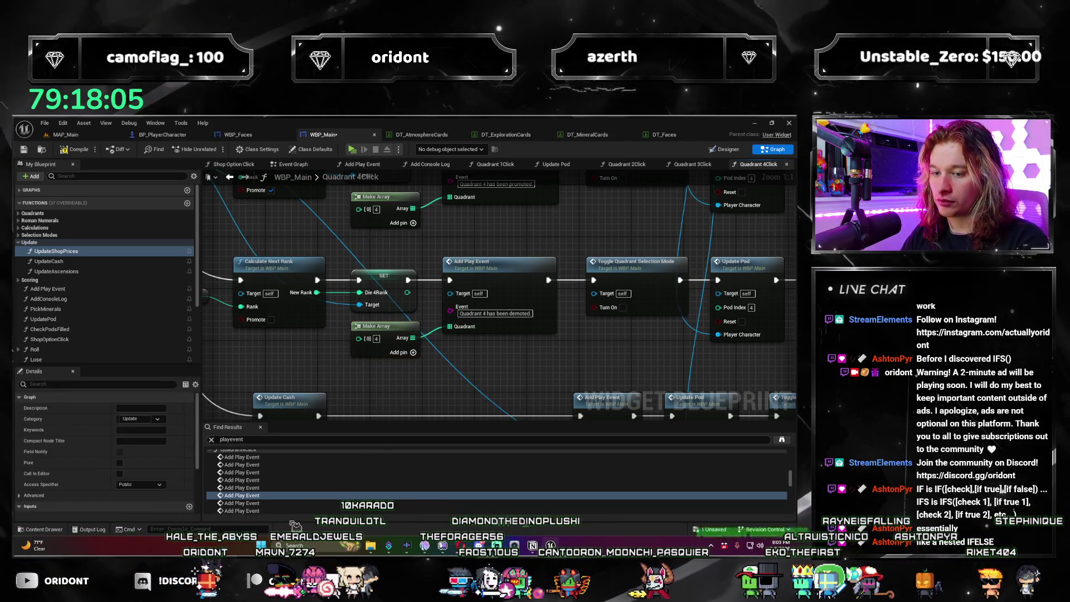
Step: Try wiring a duplicate Make Array into the next Quadrant pin, undo it, and move to the pods-combined event
{"action": "left_click", "coordinate": [265, 504]}
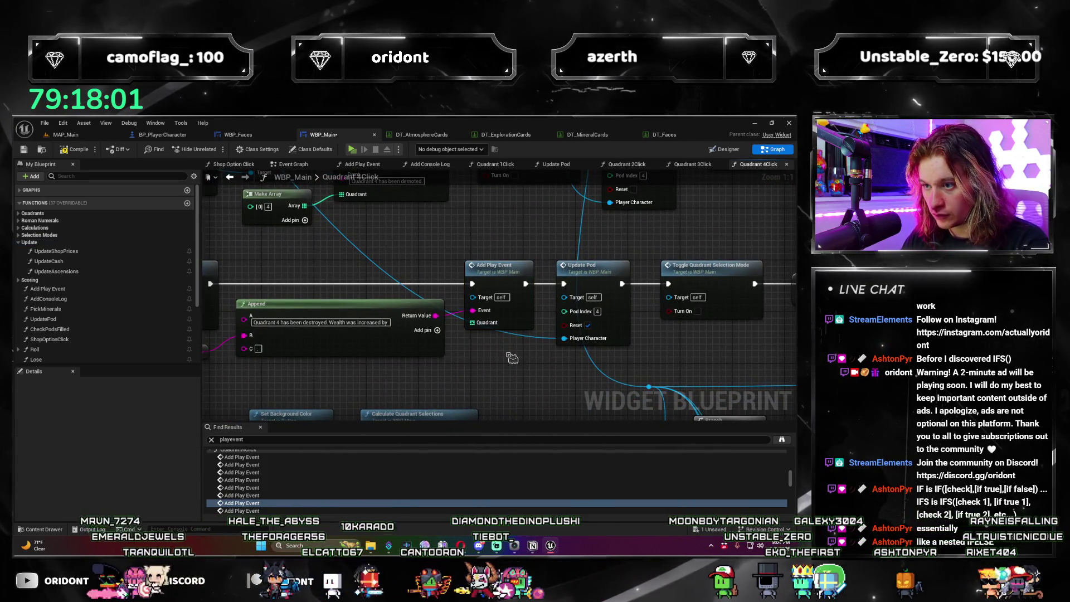
{"action": "key", "text": "ctrl+v"}
{"action": "left_click_drag", "start_coordinate": [521, 354], "coordinate": [473, 322]}
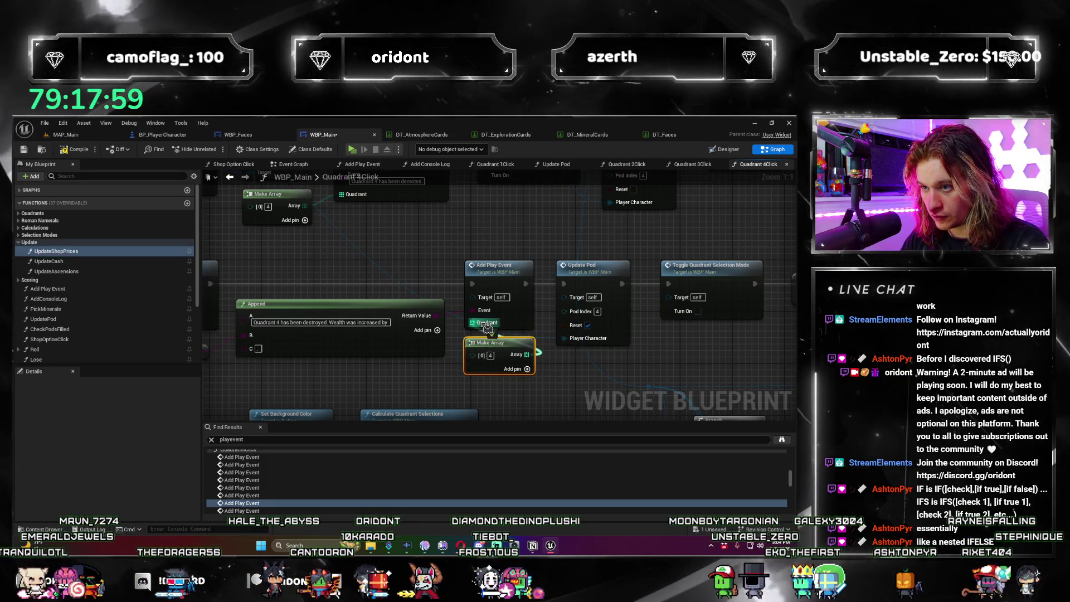
{"action": "left_click", "coordinate": [491, 358]}
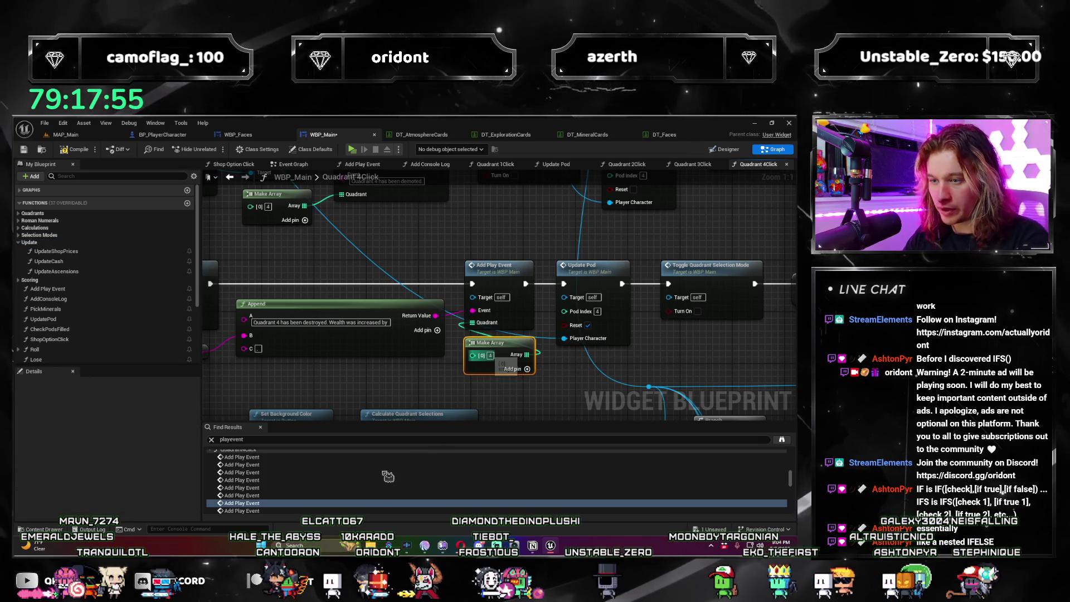
{"action": "key", "text": "ctrl+z"}
{"action": "key", "text": "ctrl+z"}
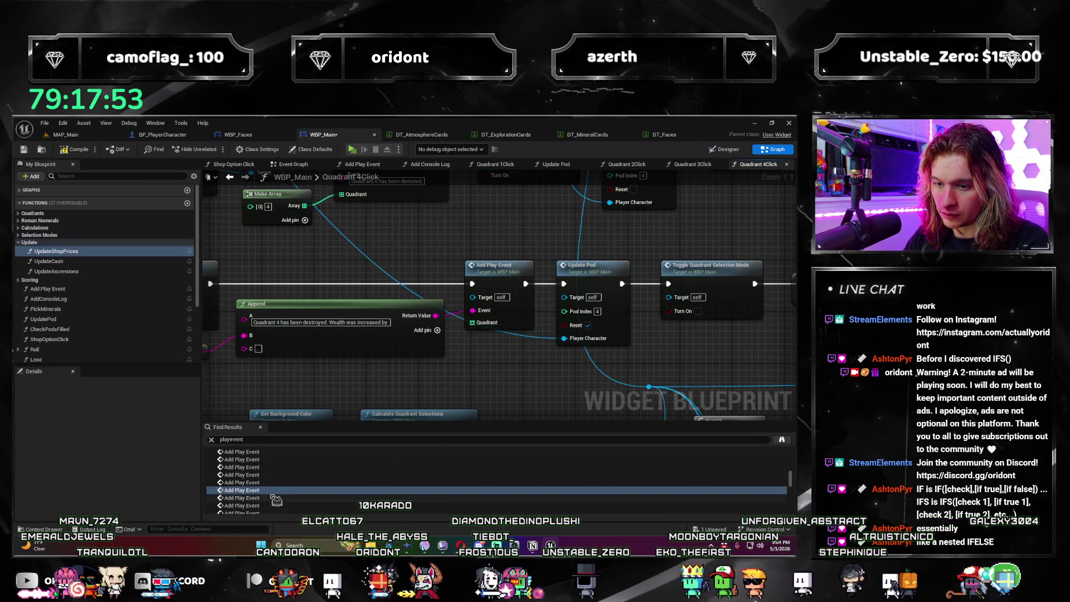
{"action": "left_click", "coordinate": [273, 499]}
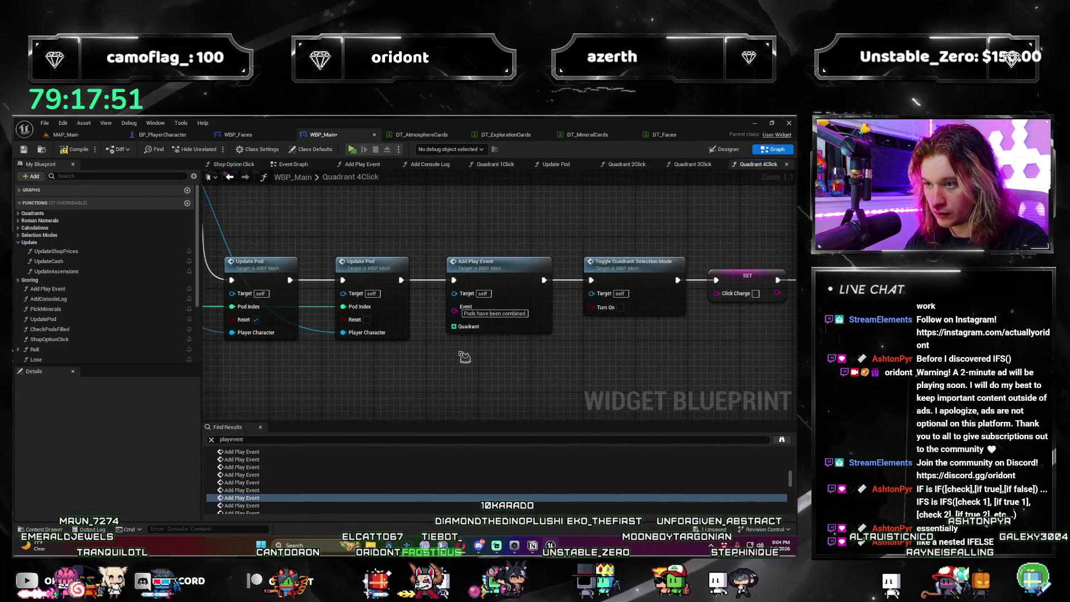
Step: Connect the Ordered Quadrants array to the 'Pods have been combined.' event's Quadrant pin through a reroute knot
{"action": "key", "text": "ctrl+v"}
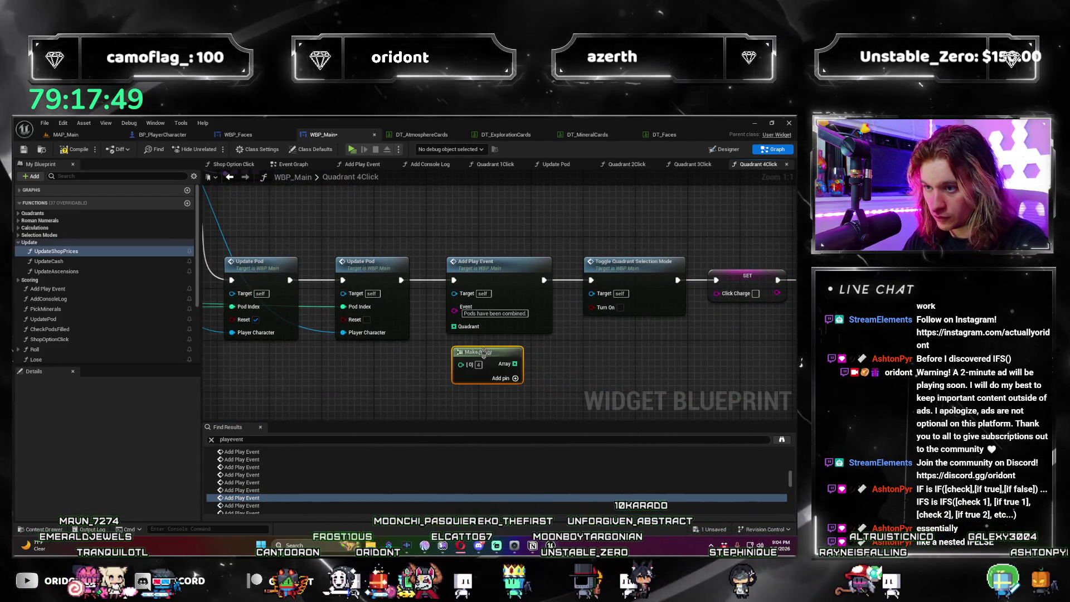
{"action": "mouse_move", "coordinate": [478, 355]}
{"action": "left_mouse_down"}
{"action": "mouse_move", "coordinate": [460, 331]}
{"action": "mouse_move", "coordinate": [482, 358]}
{"action": "left_mouse_up"}
{"action": "left_click", "coordinate": [552, 319]}
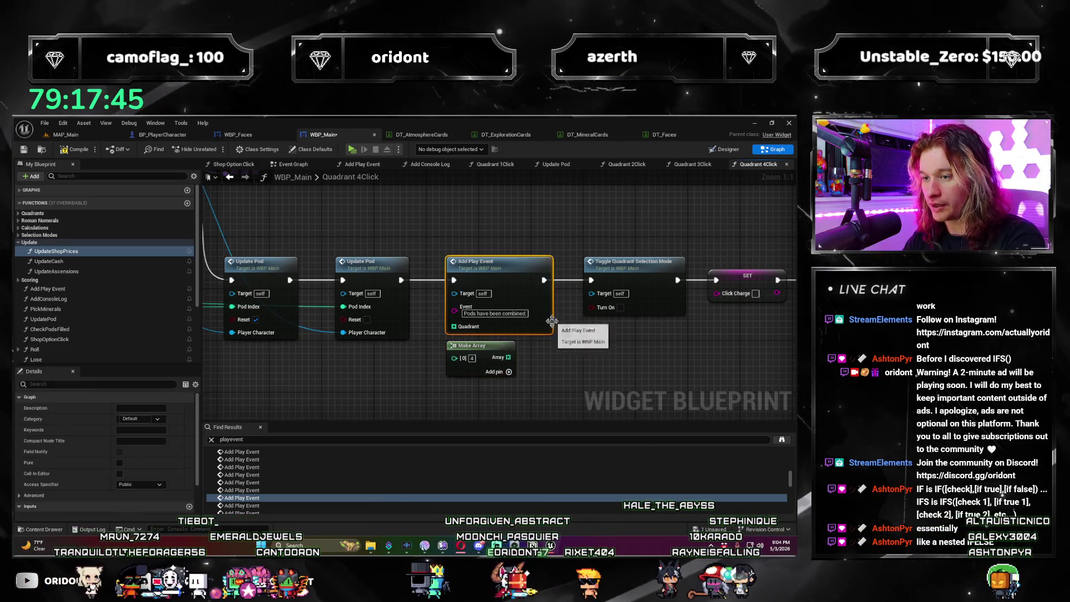
{"action": "scroll", "coordinate": [506, 351], "scroll_direction": "down", "scroll_amount": 3}
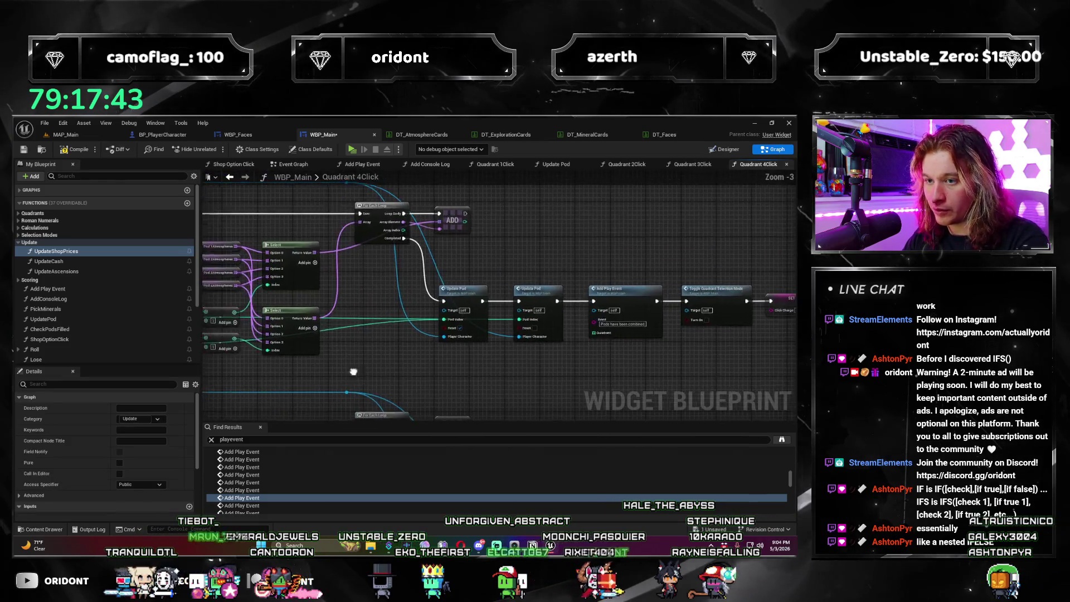
{"action": "left_click_drag", "start_coordinate": [287, 282], "coordinate": [291, 287]}
{"action": "mouse_move", "coordinate": [819, 417]}
{"action": "left_mouse_down"}
{"action": "mouse_move", "coordinate": [524, 417]}
{"action": "mouse_move", "coordinate": [474, 302]}
{"action": "left_mouse_up"}
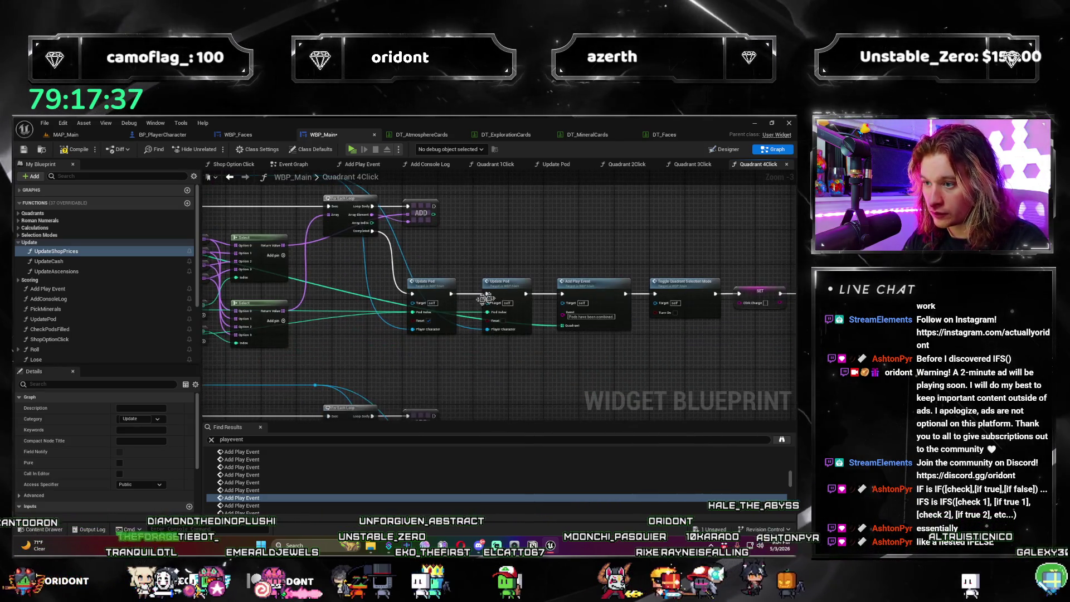
{"action": "left_click", "coordinate": [548, 333]}
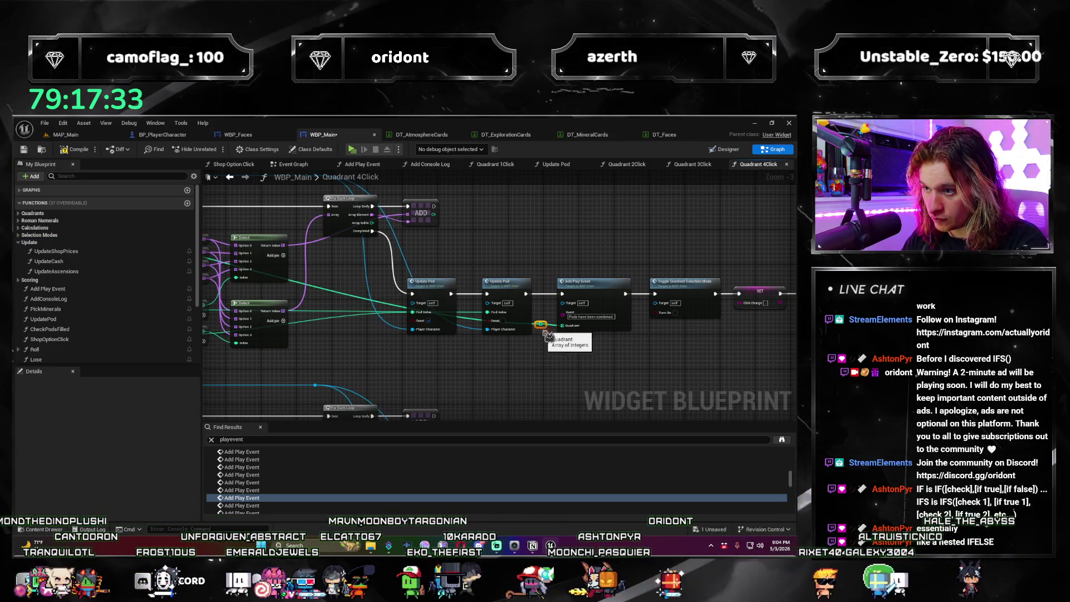
{"action": "left_click_drag", "start_coordinate": [505, 381], "coordinate": [228, 365]}
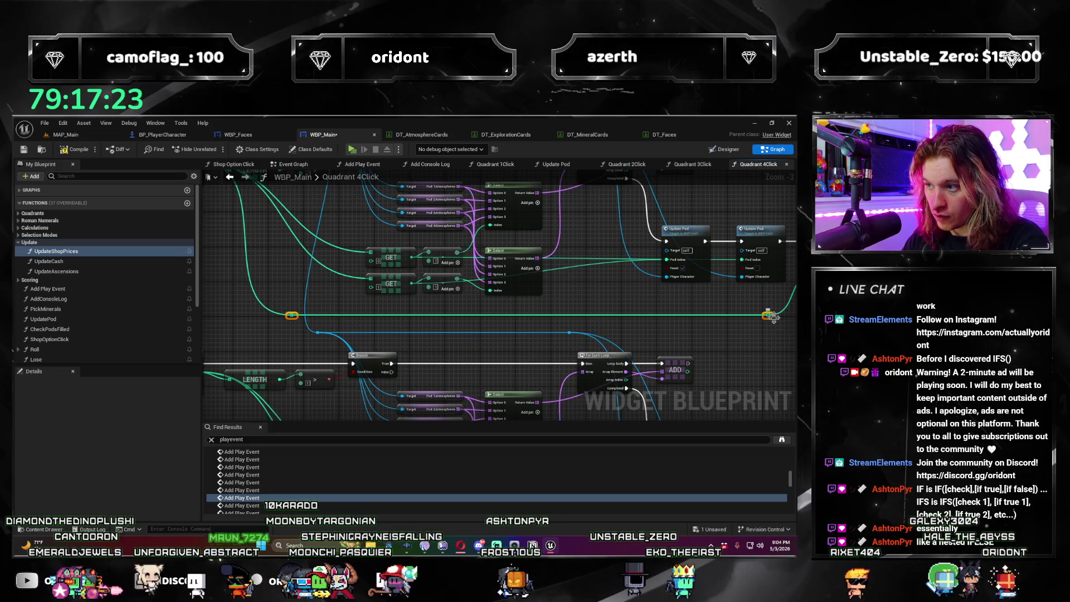
Step: Wire another Add Play Event's Quadrant input to the Ordered Quadrants reroute knot
{"action": "left_click_drag", "start_coordinate": [759, 342], "coordinate": [518, 323]}
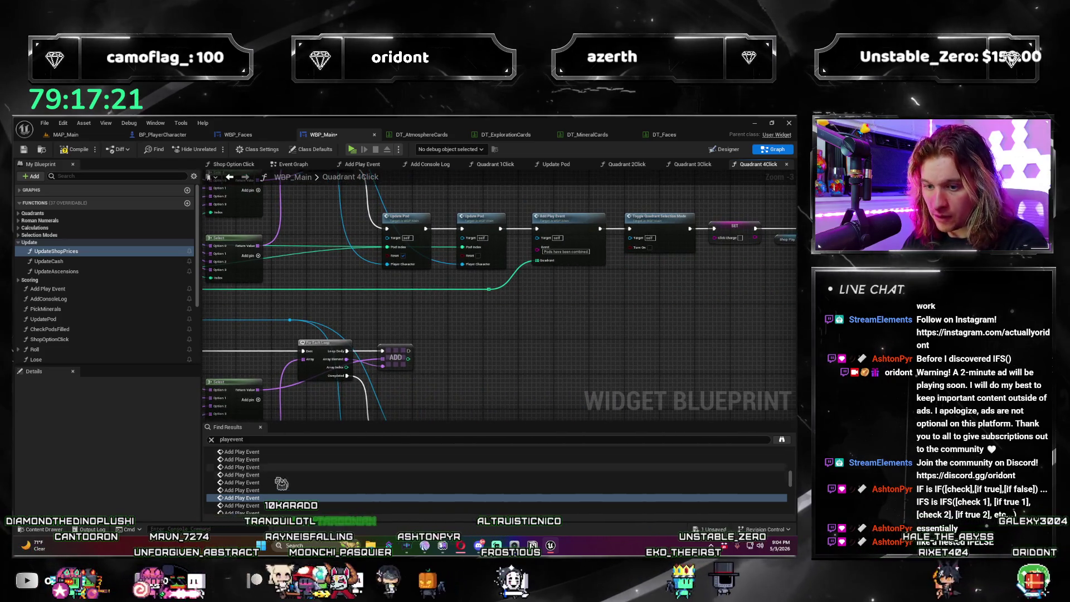
{"action": "left_click", "coordinate": [256, 505]}
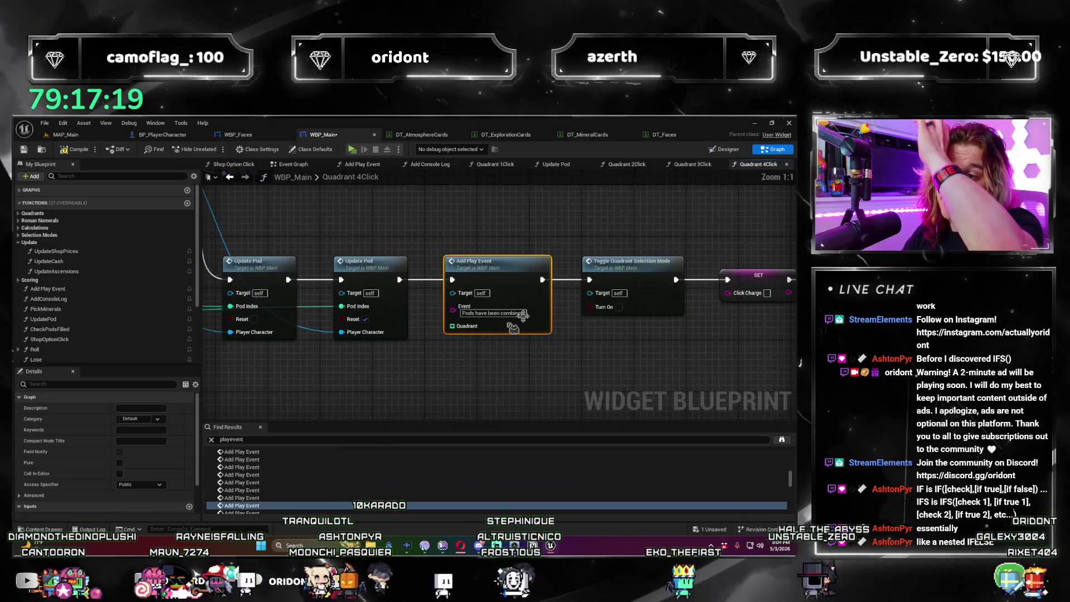
{"action": "scroll", "coordinate": [533, 311], "scroll_direction": "down", "scroll_amount": 4}
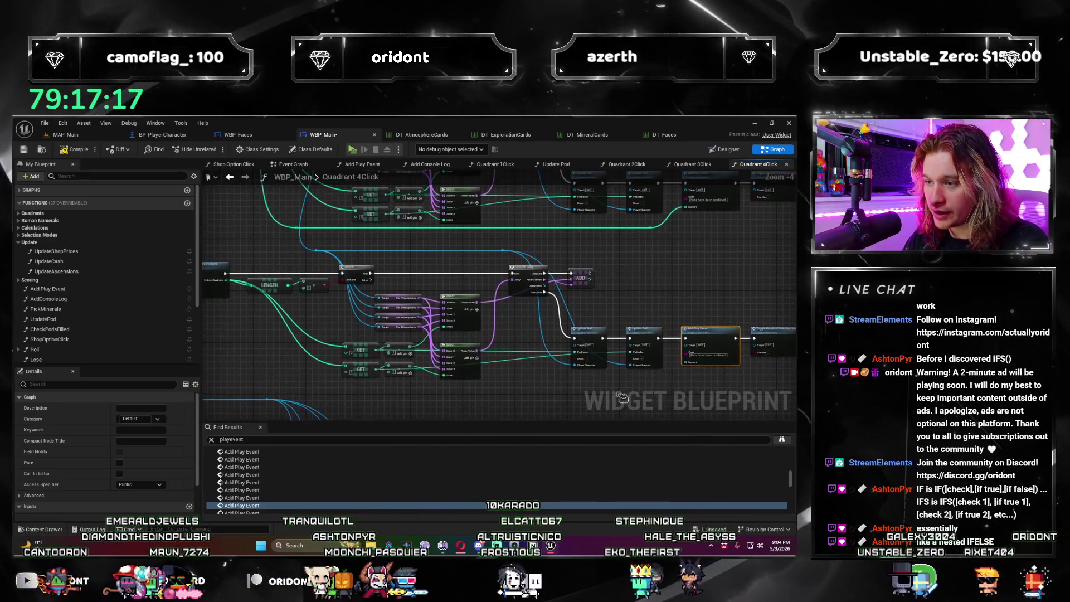
{"action": "left_click_drag", "start_coordinate": [684, 361], "coordinate": [233, 292]}
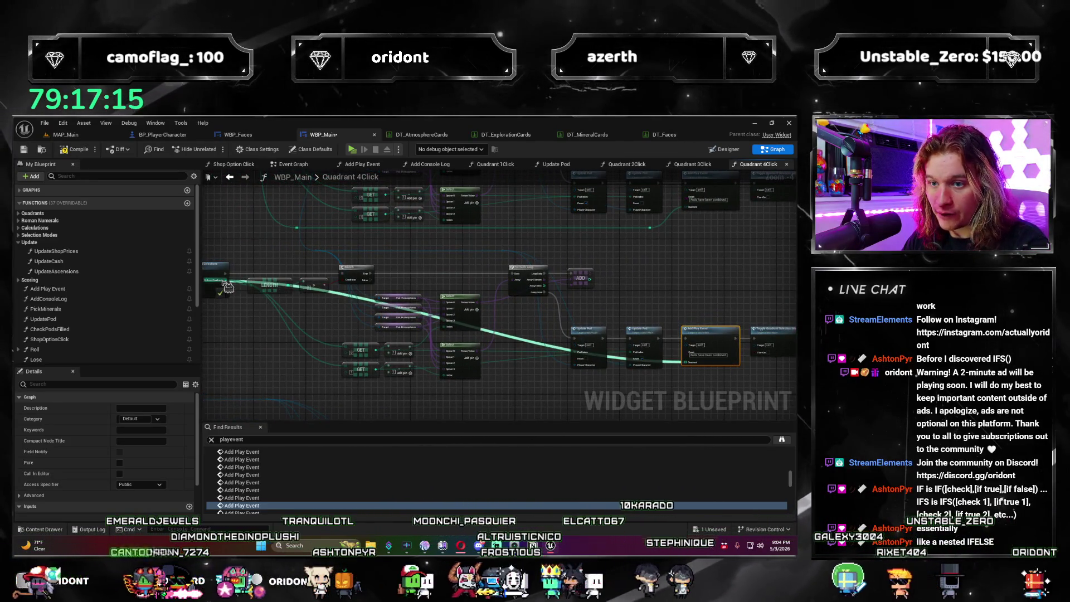
{"action": "left_click", "coordinate": [681, 389]}
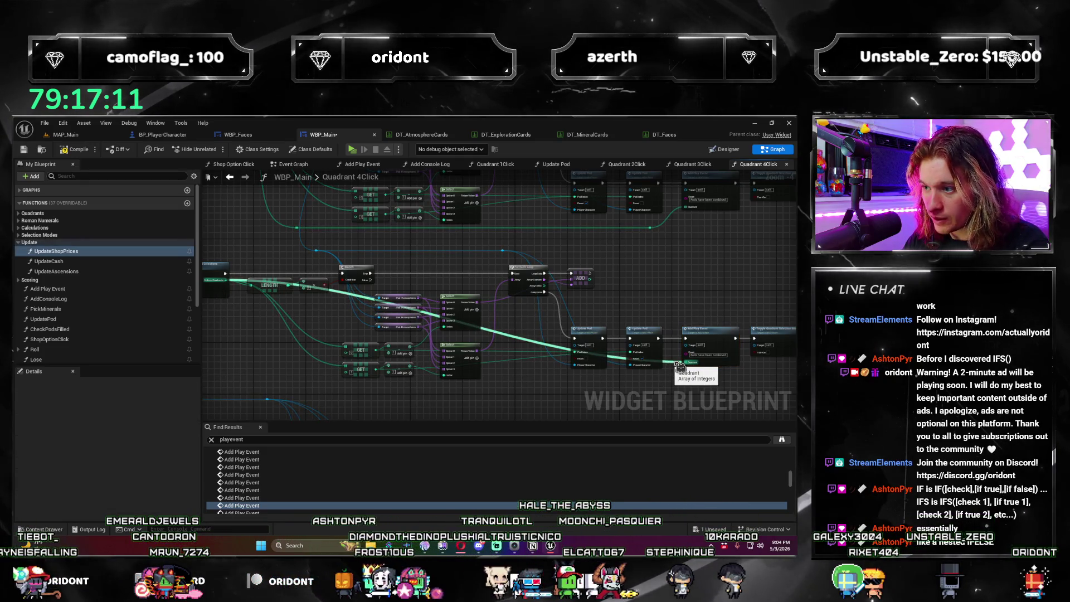
{"action": "mouse_move", "coordinate": [680, 364]}
{"action": "left_mouse_down"}
{"action": "mouse_move", "coordinate": [305, 382]}
{"action": "mouse_move", "coordinate": [334, 389]}
{"action": "left_mouse_up"}
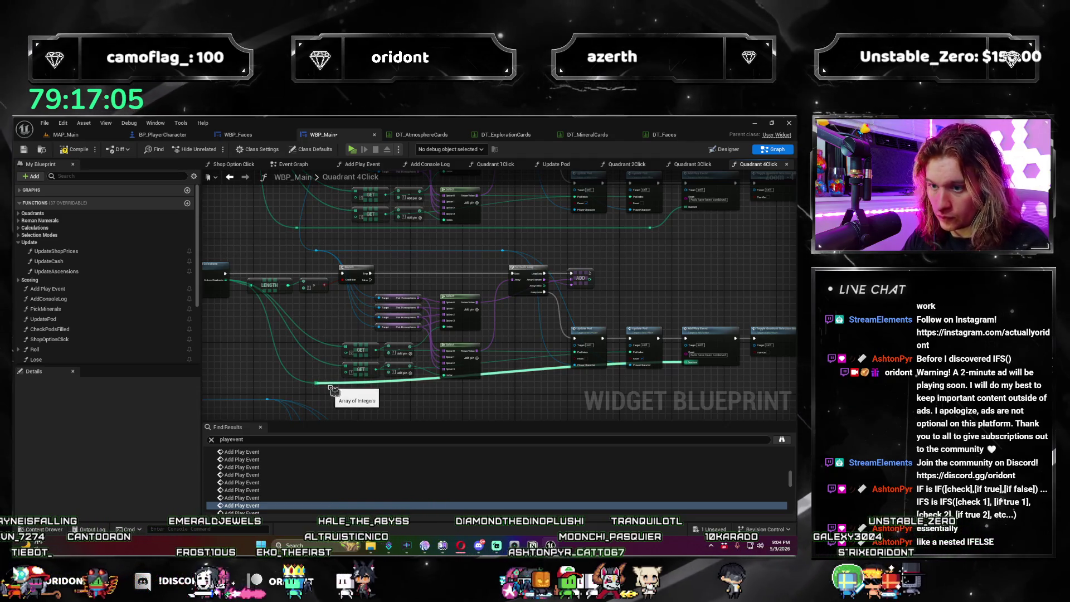
{"action": "left_click", "coordinate": [334, 390]}
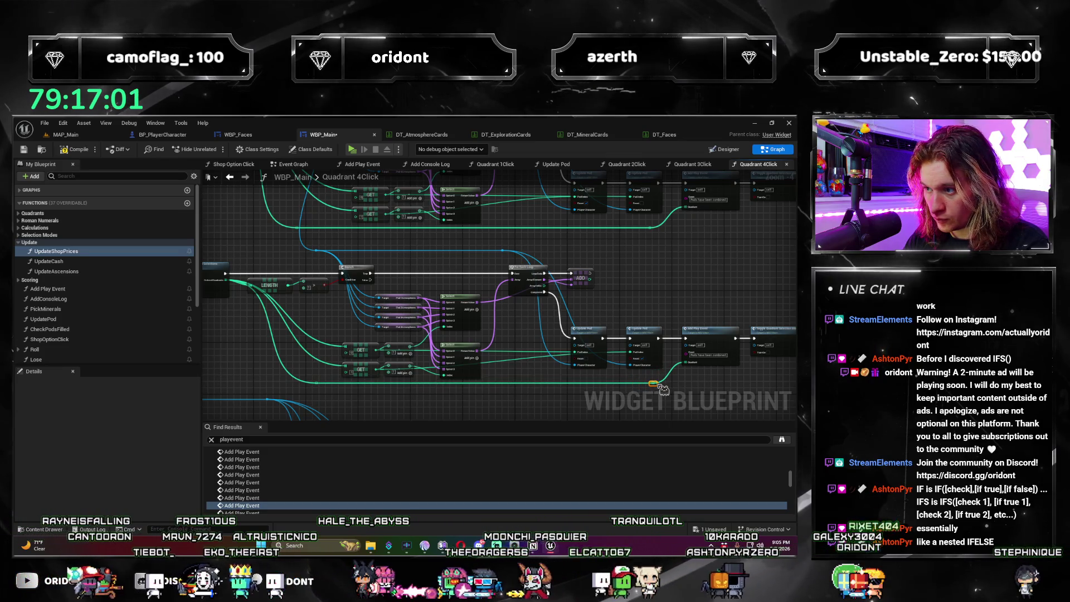
Step: Paste a Make Array holding 4 and connect its Array output to the sell-value-multiplied event's Quadrant pin
{"action": "double_click", "coordinate": [341, 497]}
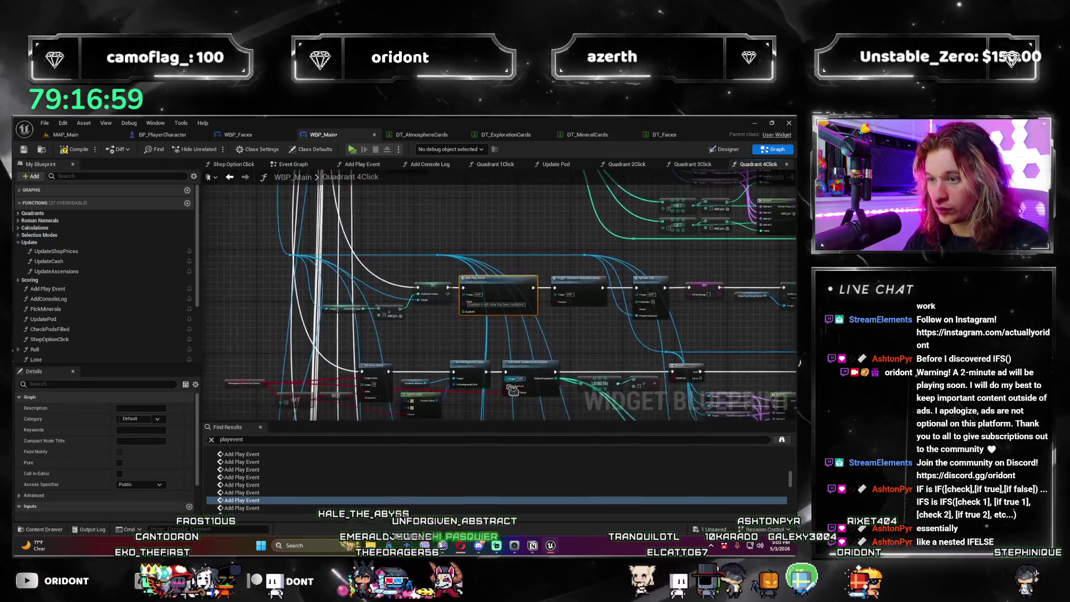
{"action": "left_click_drag", "start_coordinate": [354, 340], "coordinate": [420, 318]}
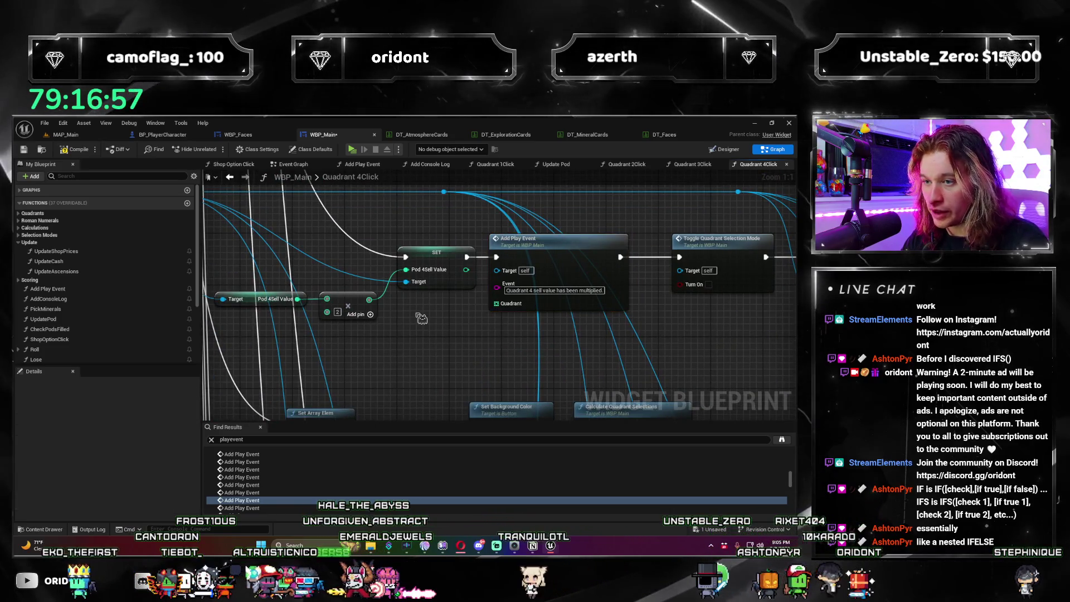
{"action": "key", "text": "ctrl+v"}
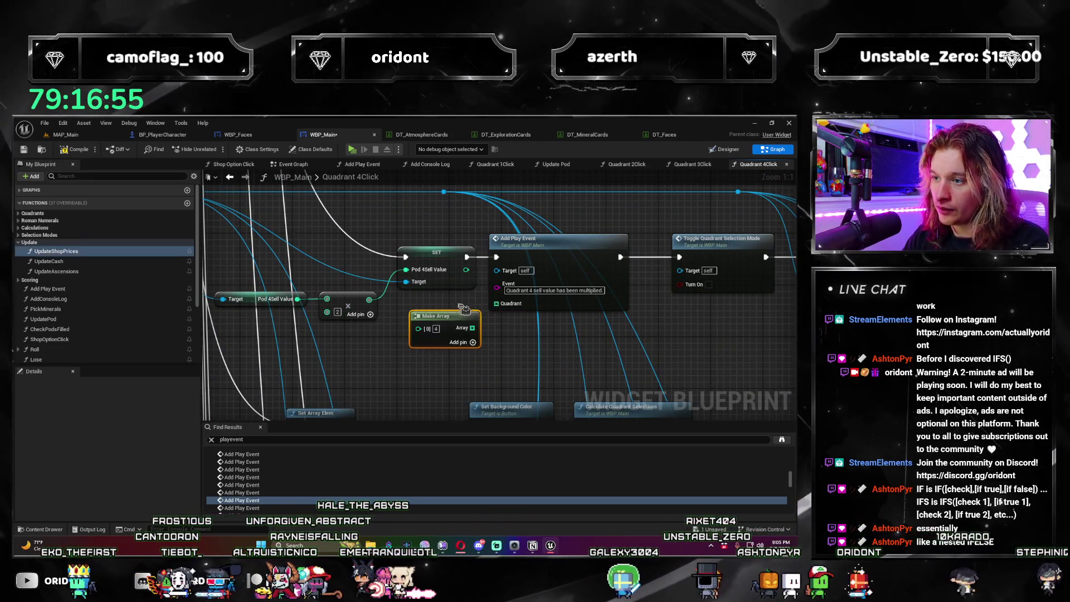
{"action": "left_click_drag", "start_coordinate": [472, 328], "coordinate": [495, 318]}
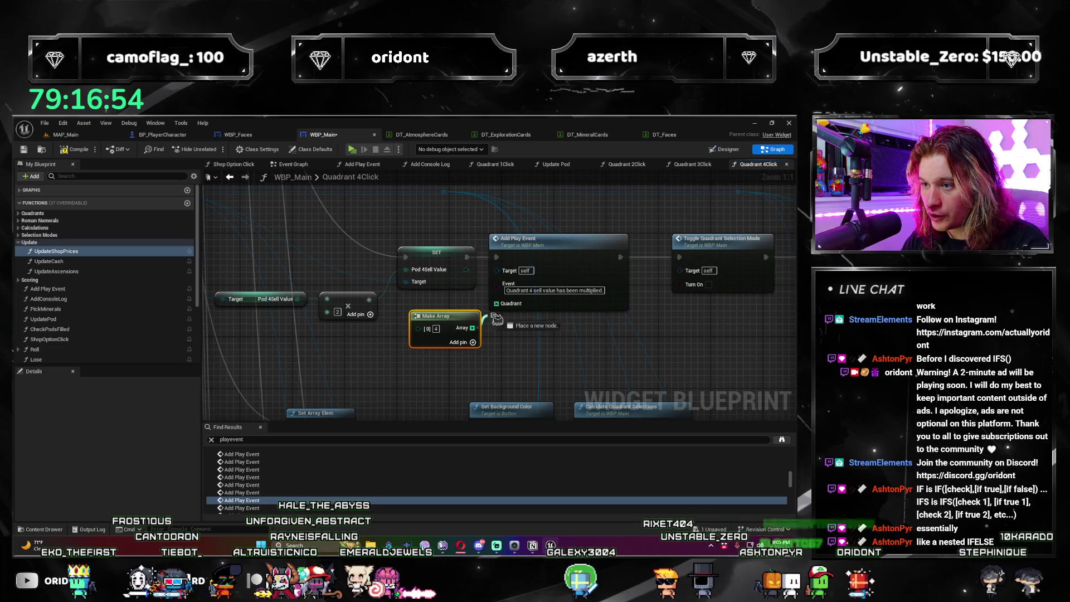
{"action": "left_click", "coordinate": [515, 349]}
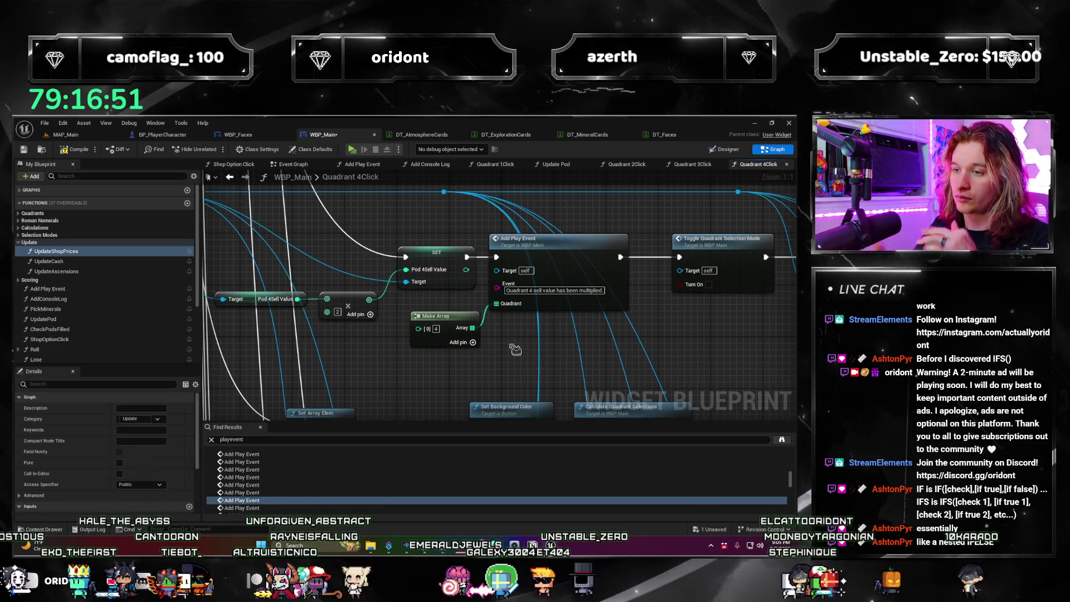
{"action": "scroll", "coordinate": [271, 502], "scroll_direction": "down", "scroll_amount": 1}
{"action": "left_click", "coordinate": [270, 496]}
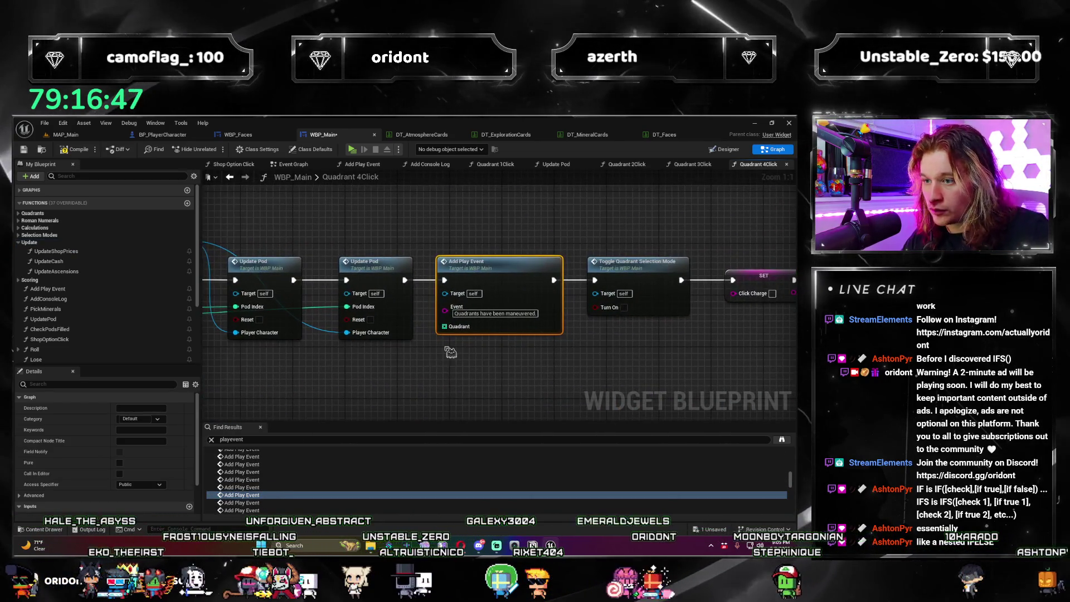
{"action": "scroll", "coordinate": [433, 358], "scroll_direction": "down", "scroll_amount": 4}
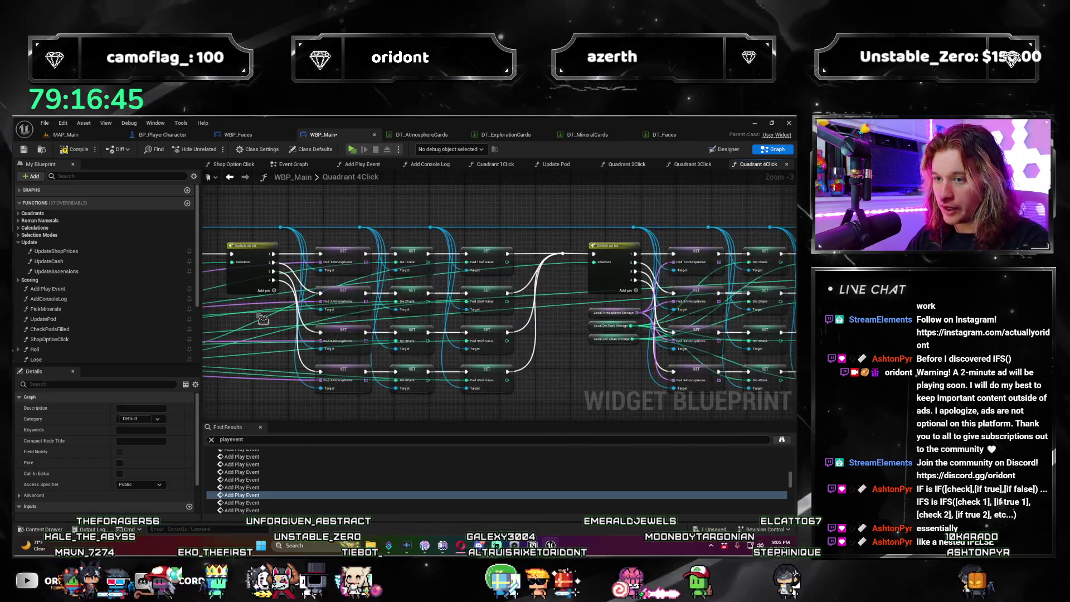
{"action": "left_click_drag", "start_coordinate": [287, 352], "coordinate": [434, 306]}
{"action": "mouse_move", "coordinate": [388, 277]}
{"action": "left_mouse_down"}
{"action": "mouse_move", "coordinate": [785, 315]}
{"action": "mouse_move", "coordinate": [785, 335]}
{"action": "mouse_move", "coordinate": [736, 354]}
{"action": "mouse_move", "coordinate": [719, 340]}
{"action": "mouse_move", "coordinate": [624, 329]}
{"action": "mouse_move", "coordinate": [621, 304]}
{"action": "mouse_move", "coordinate": [613, 308]}
{"action": "left_mouse_up"}
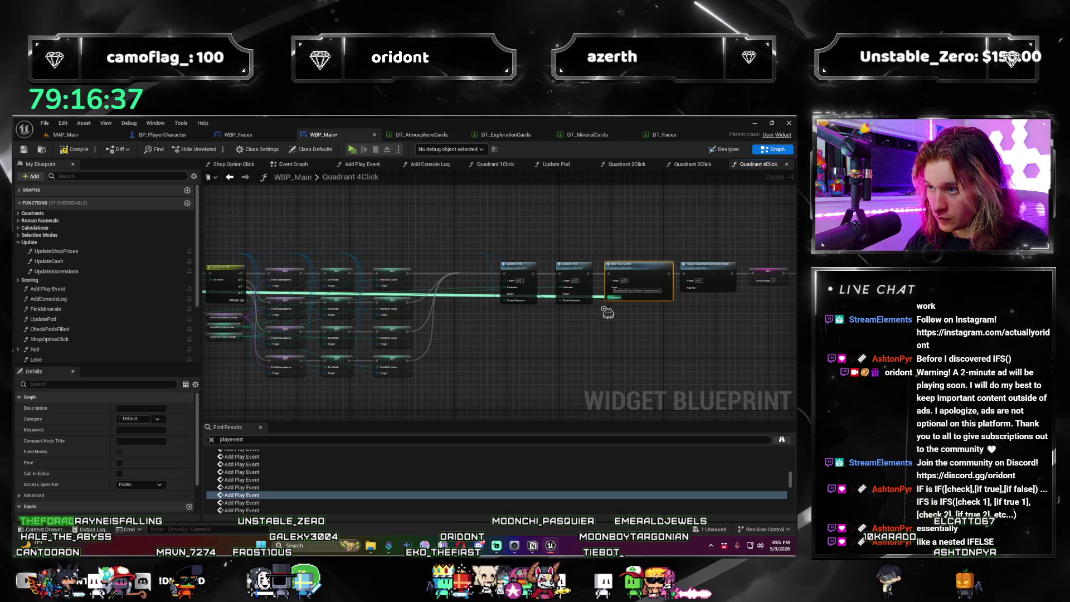
{"action": "scroll", "coordinate": [605, 309], "scroll_direction": "up", "scroll_amount": 3}
{"action": "left_click", "coordinate": [602, 298]}
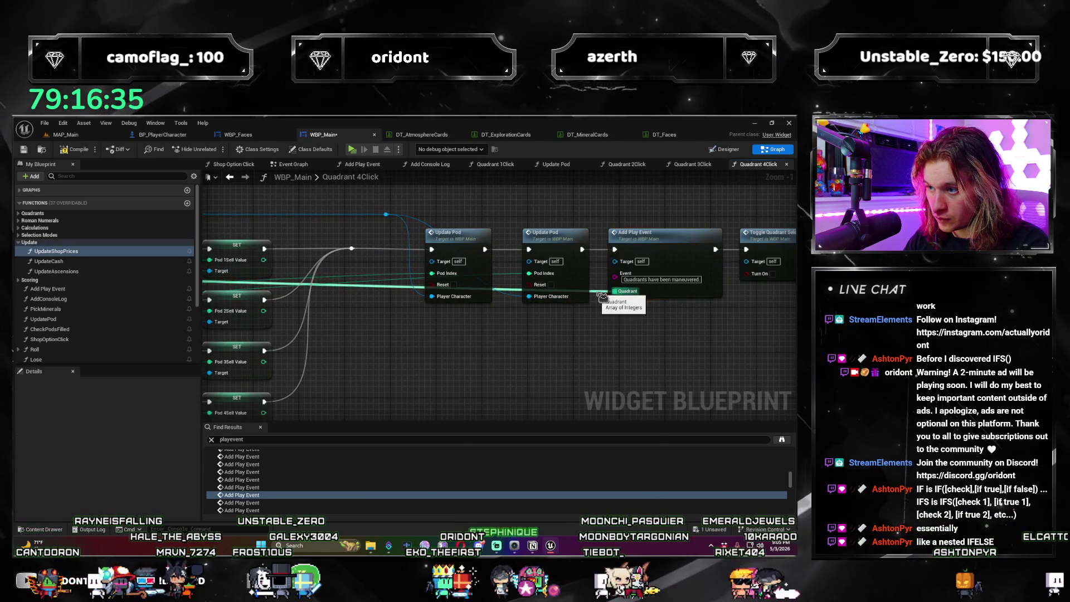
{"action": "left_click", "coordinate": [601, 297]}
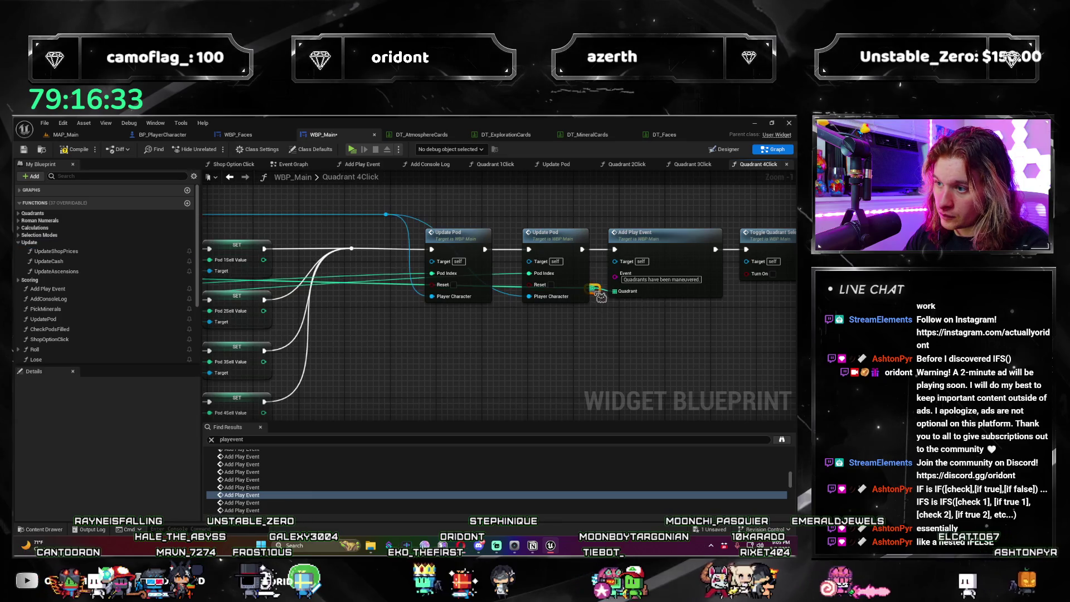
{"action": "left_click_drag", "start_coordinate": [600, 298], "coordinate": [448, 363]}
{"action": "left_click_drag", "start_coordinate": [363, 204], "coordinate": [387, 183]}
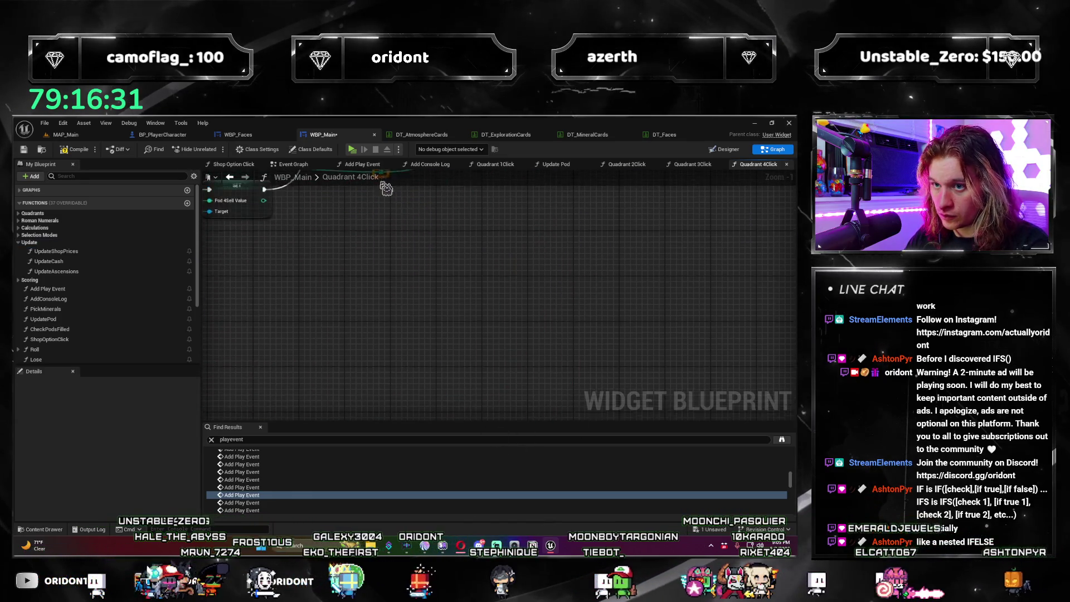
{"action": "scroll", "coordinate": [370, 263], "scroll_direction": "down", "scroll_amount": 5}
{"action": "mouse_move", "coordinate": [365, 290]}
{"action": "left_mouse_down"}
{"action": "mouse_move", "coordinate": [624, 322]}
{"action": "mouse_move", "coordinate": [635, 337]}
{"action": "mouse_move", "coordinate": [554, 327]}
{"action": "mouse_move", "coordinate": [184, 330]}
{"action": "mouse_move", "coordinate": [281, 336]}
{"action": "left_mouse_up"}
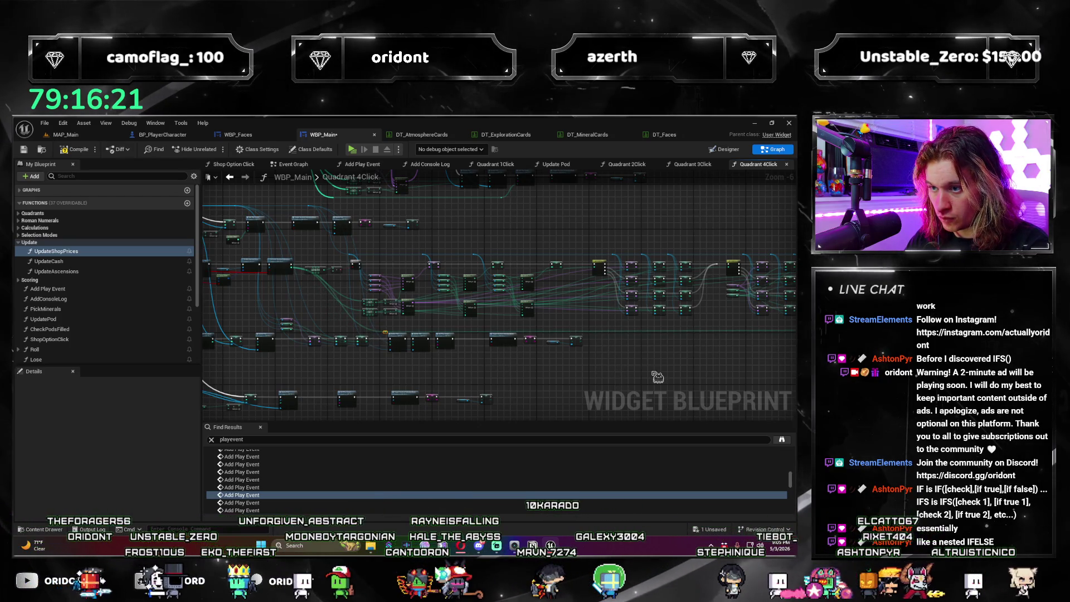
{"action": "scroll", "coordinate": [340, 345], "scroll_direction": "up", "scroll_amount": 5}
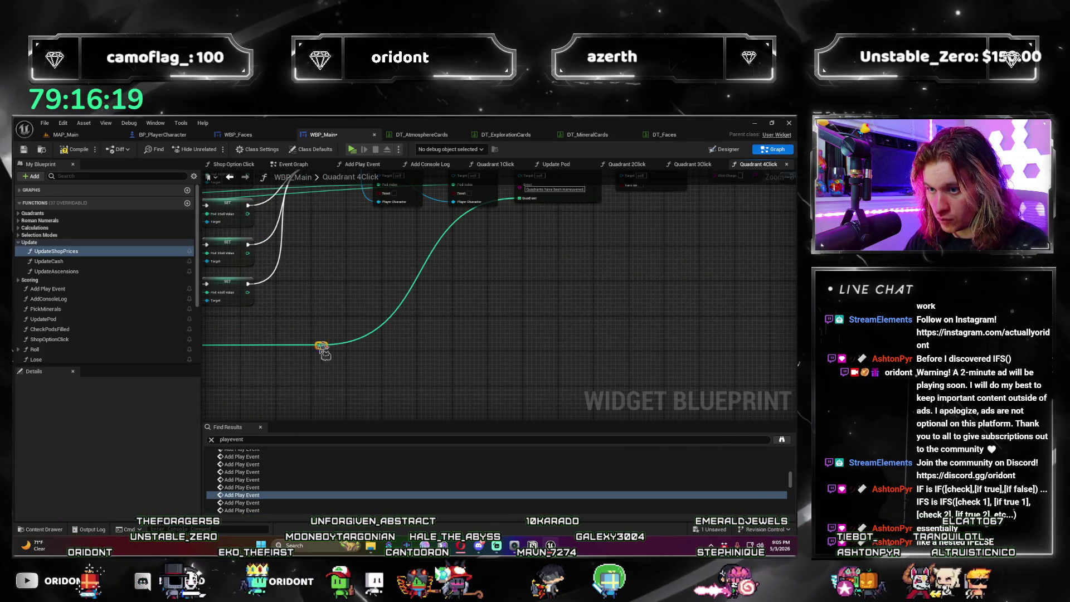
{"action": "scroll", "coordinate": [377, 362], "scroll_direction": "down", "scroll_amount": 8}
{"action": "mouse_move", "coordinate": [378, 362]}
{"action": "left_mouse_down"}
{"action": "mouse_move", "coordinate": [374, 352]}
{"action": "mouse_move", "coordinate": [513, 334]}
{"action": "mouse_move", "coordinate": [646, 339]}
{"action": "left_mouse_up"}
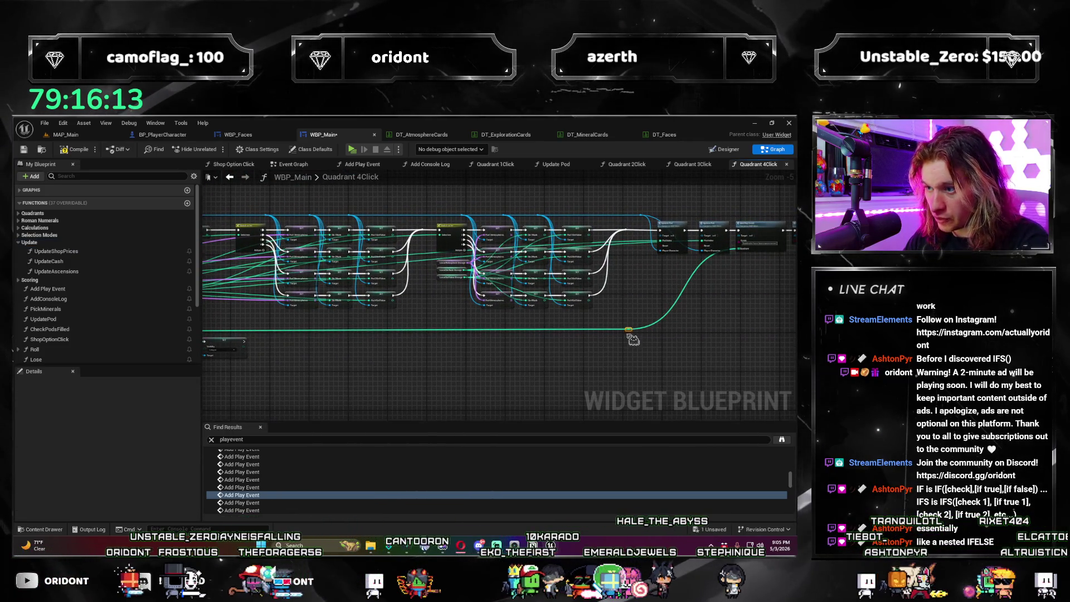
{"action": "left_click_drag", "start_coordinate": [567, 370], "coordinate": [652, 378]}
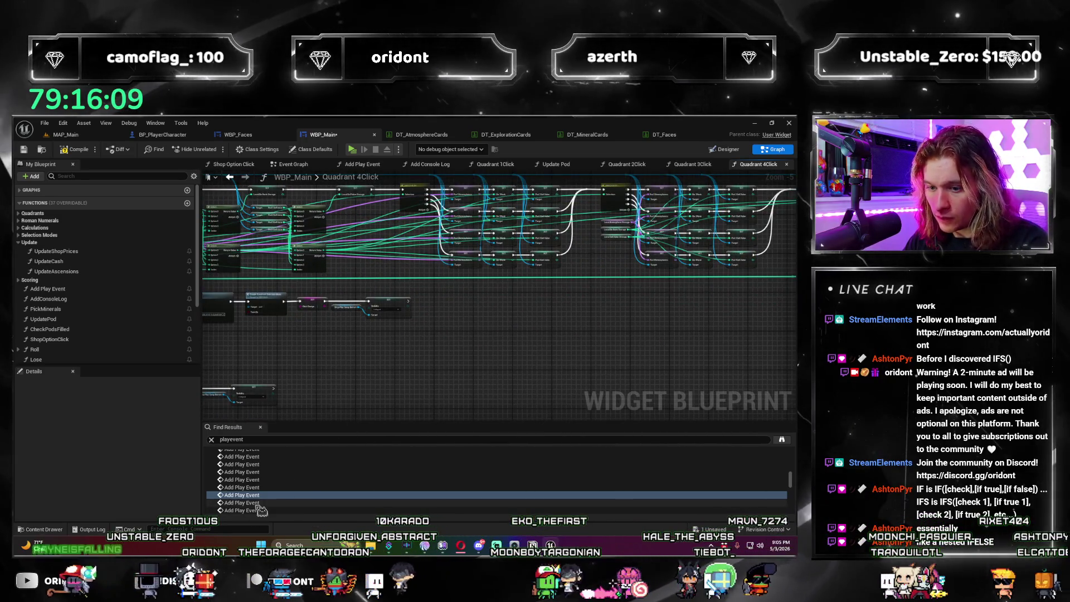
Step: Paste a Make Array, add a second element, enter 3 and 4, and wire it to Quadrant
{"action": "left_click", "coordinate": [296, 502]}
{"action": "left_click", "coordinate": [438, 340]}
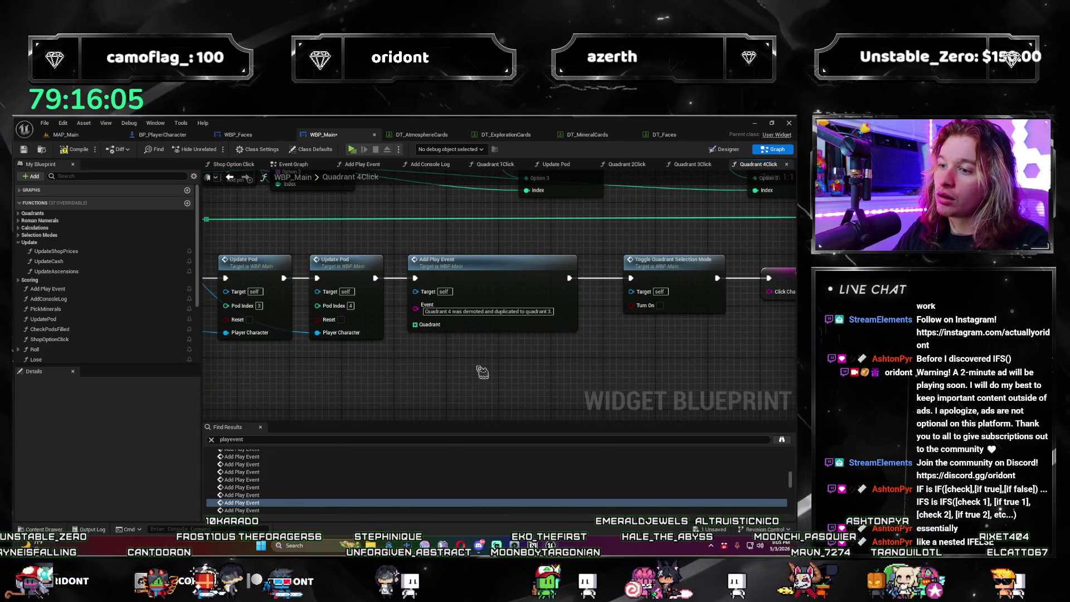
{"action": "key", "text": "ctrl+v"}
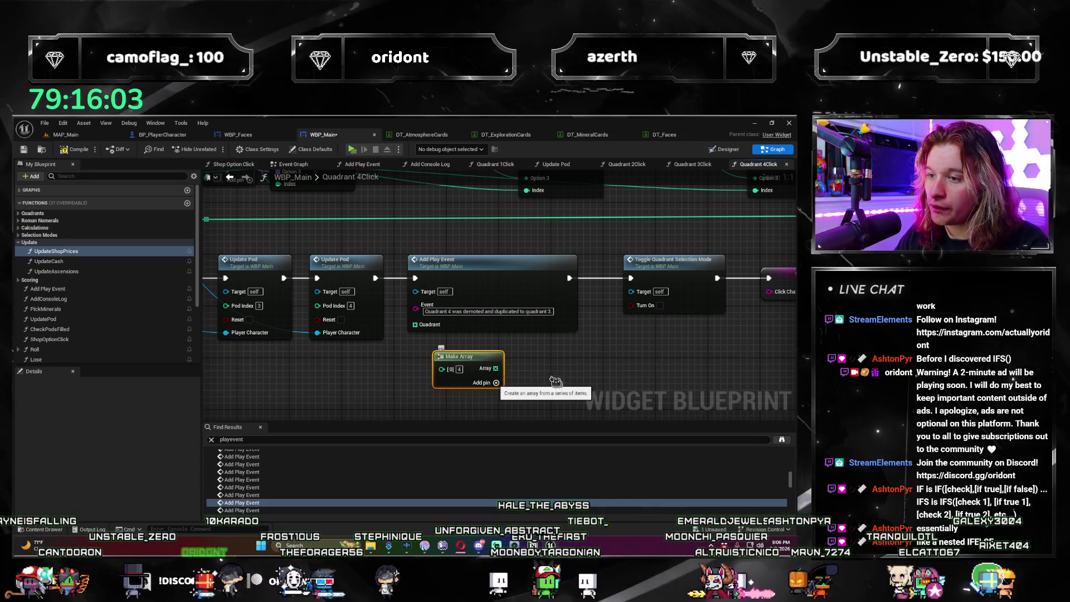
{"action": "left_click", "coordinate": [495, 383]}
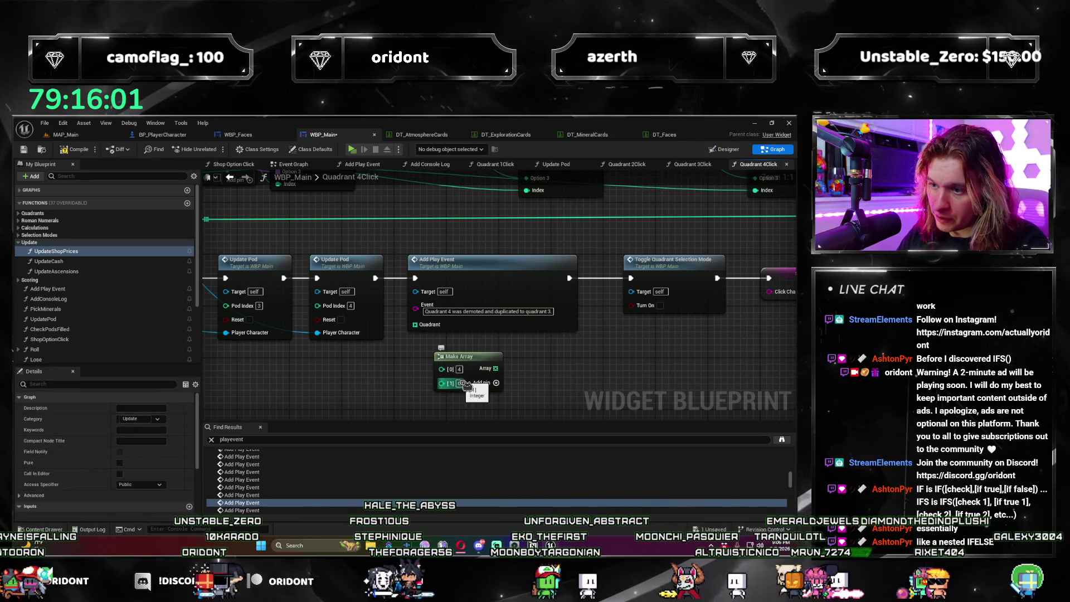
{"action": "type", "text": "3"}
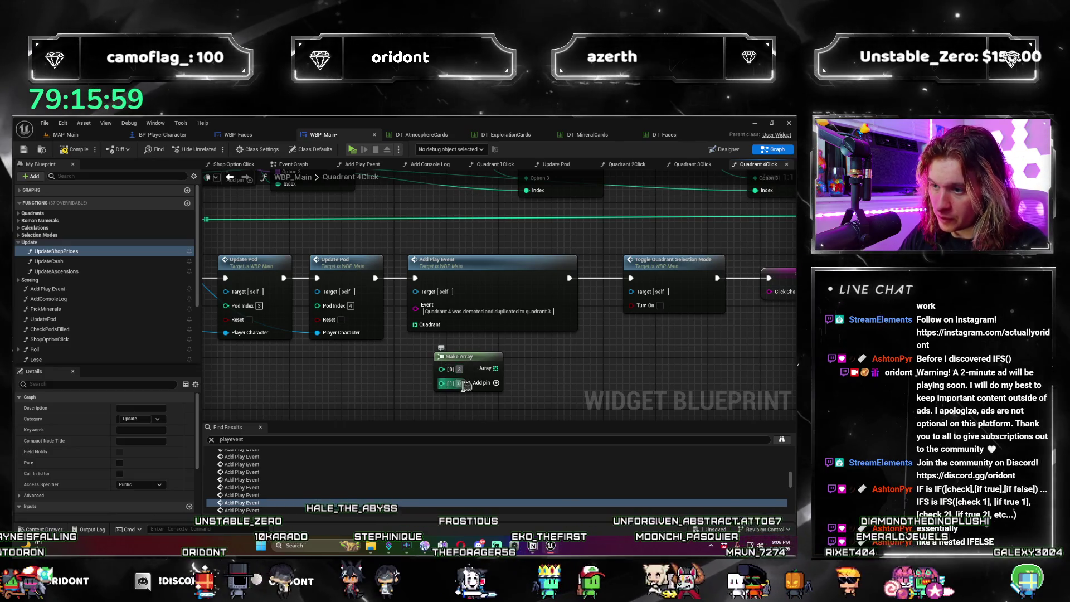
{"action": "type", "text": "4"}
{"action": "mouse_move", "coordinate": [457, 356]}
{"action": "left_mouse_down"}
{"action": "mouse_move", "coordinate": [430, 349]}
{"action": "mouse_move", "coordinate": [473, 363]}
{"action": "left_mouse_up"}
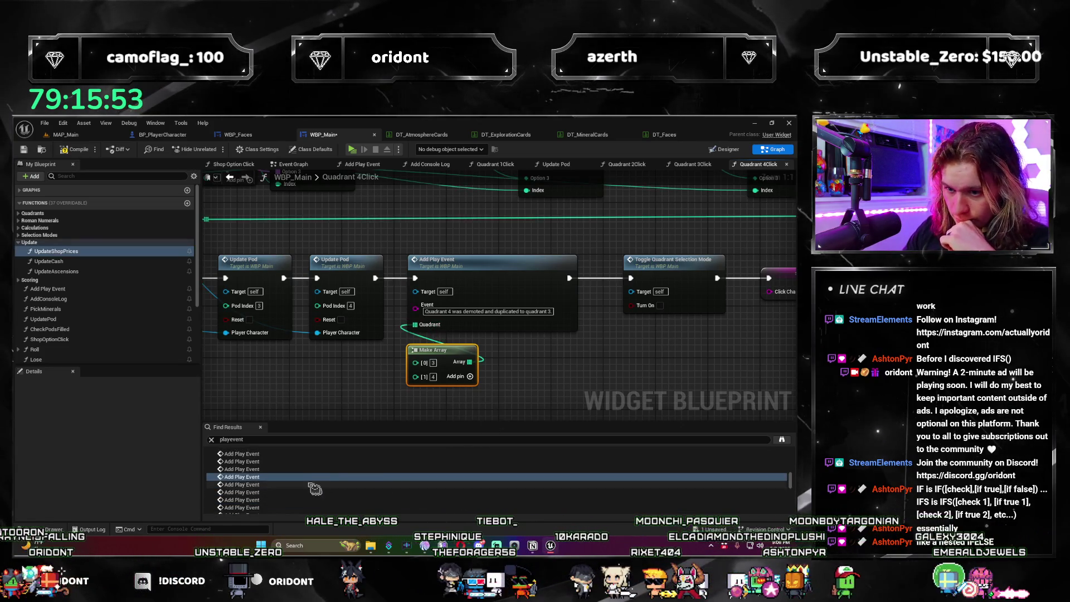
{"action": "left_click", "coordinate": [433, 487]}
{"action": "left_click", "coordinate": [319, 312]}
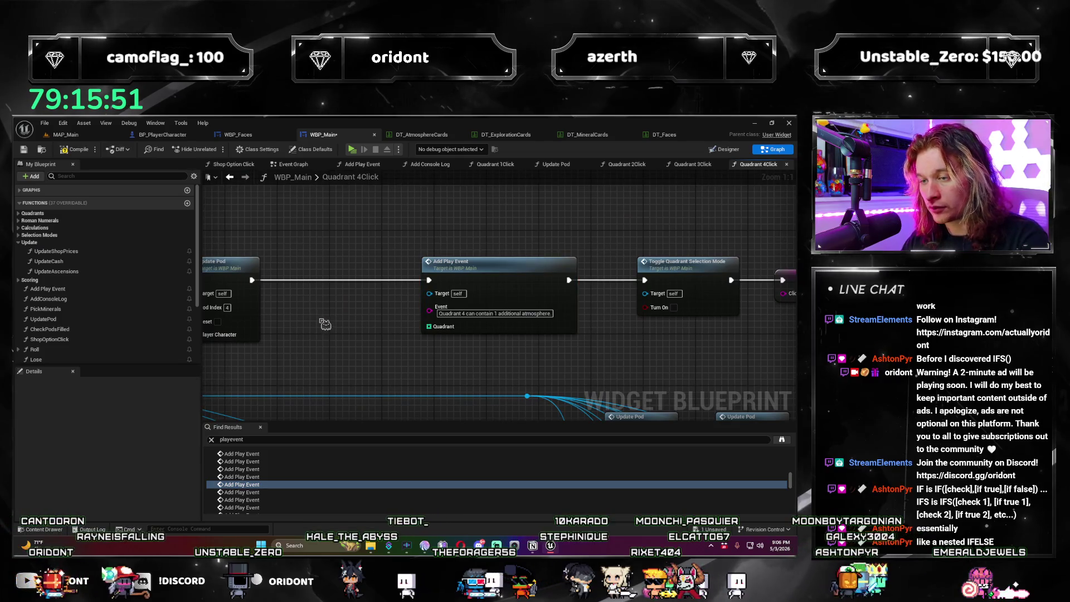
Step: Paste a Make Array set to 4 beside the additional-atmospheres event and wire it to its Quadrant pin
{"action": "key", "text": "ctrl+v"}
{"action": "left_click_drag", "start_coordinate": [379, 332], "coordinate": [429, 327]}
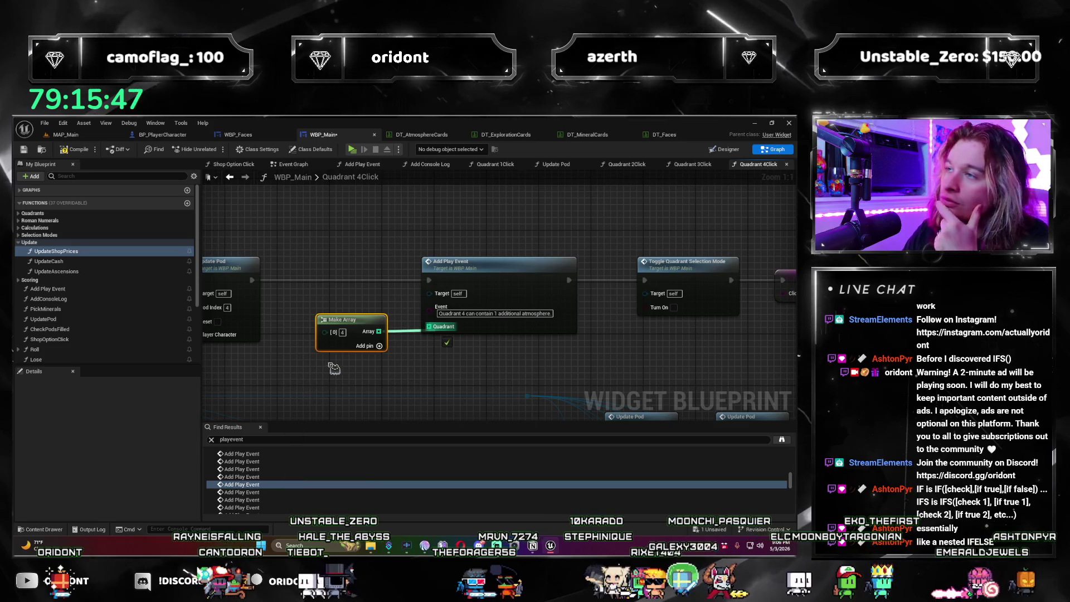
{"action": "left_click_drag", "start_coordinate": [359, 326], "coordinate": [364, 313]}
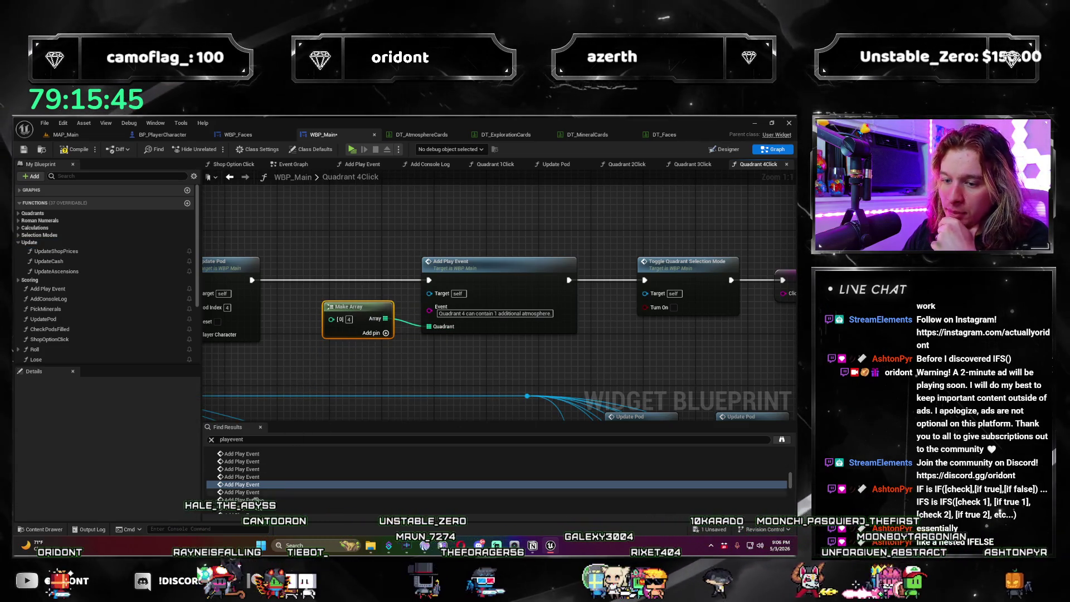
{"action": "left_click", "coordinate": [256, 493]}
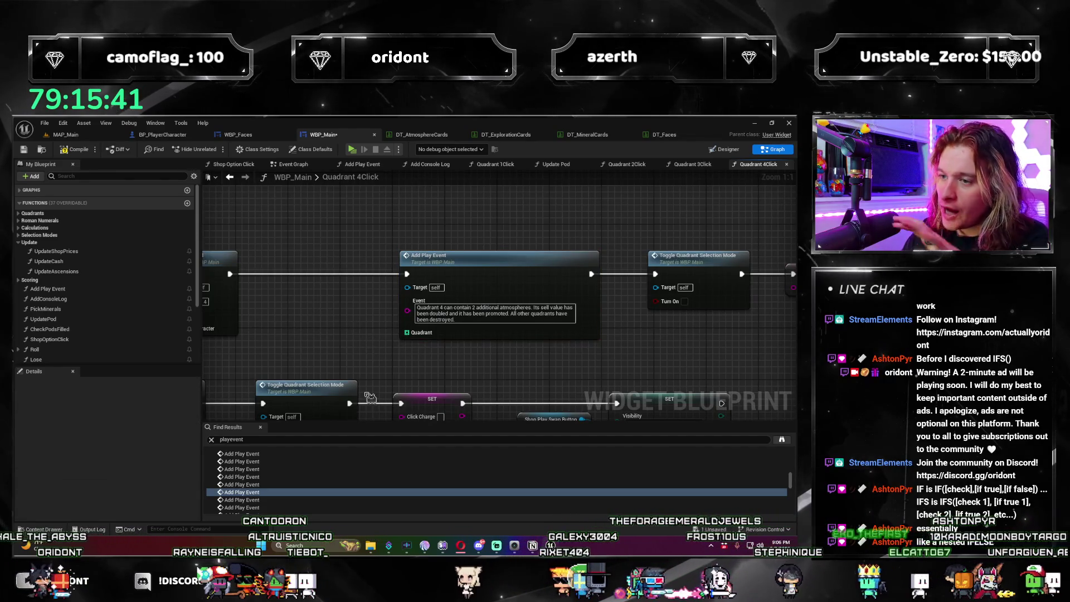
{"action": "key", "text": "ctrl+z"}
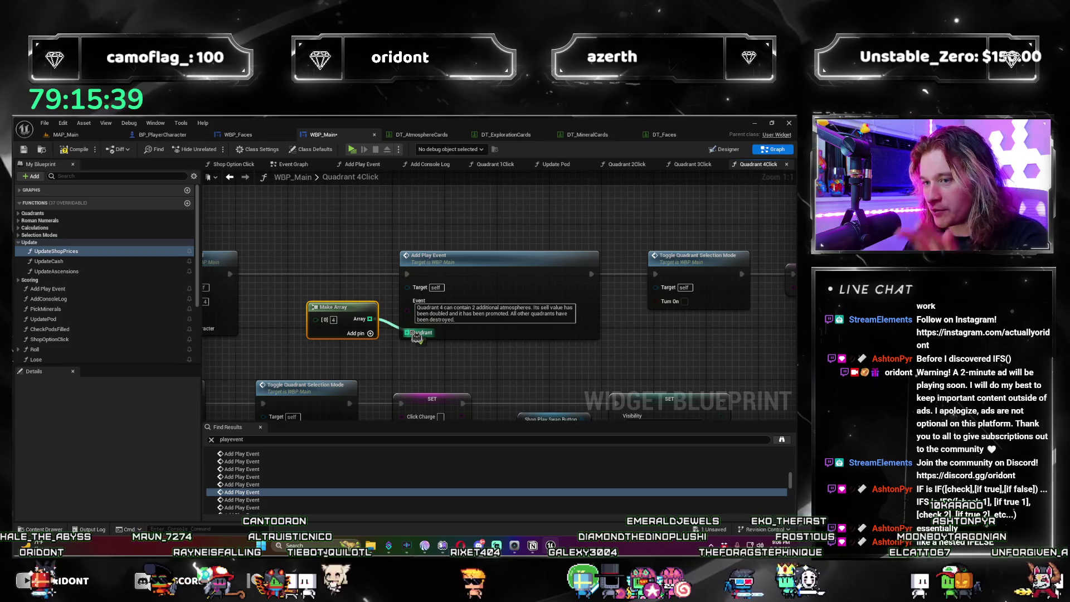
{"action": "left_click", "coordinate": [417, 341]}
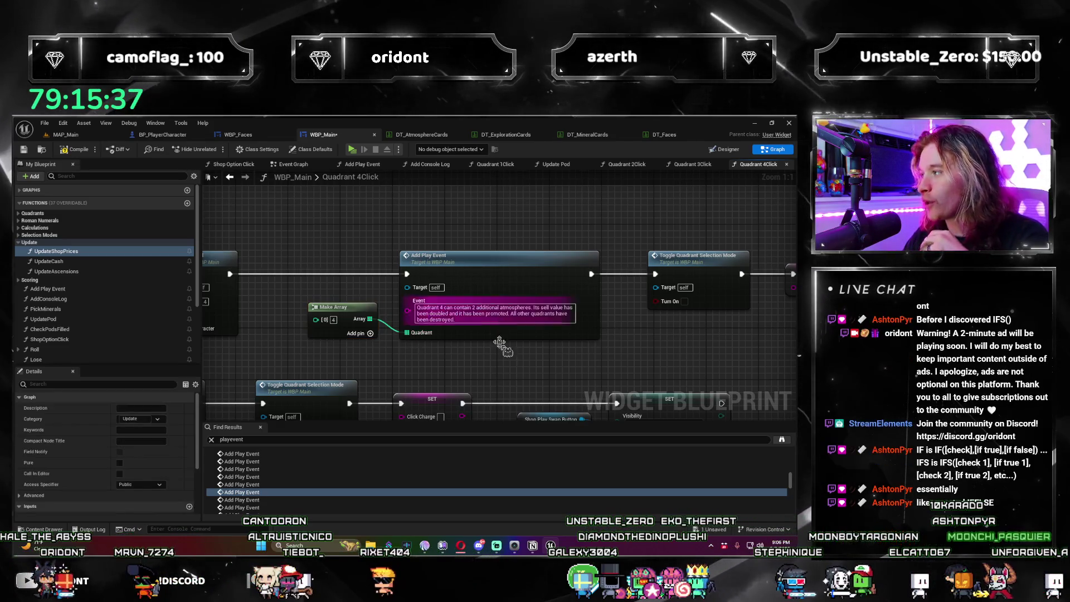
{"action": "left_click", "coordinate": [259, 475]}
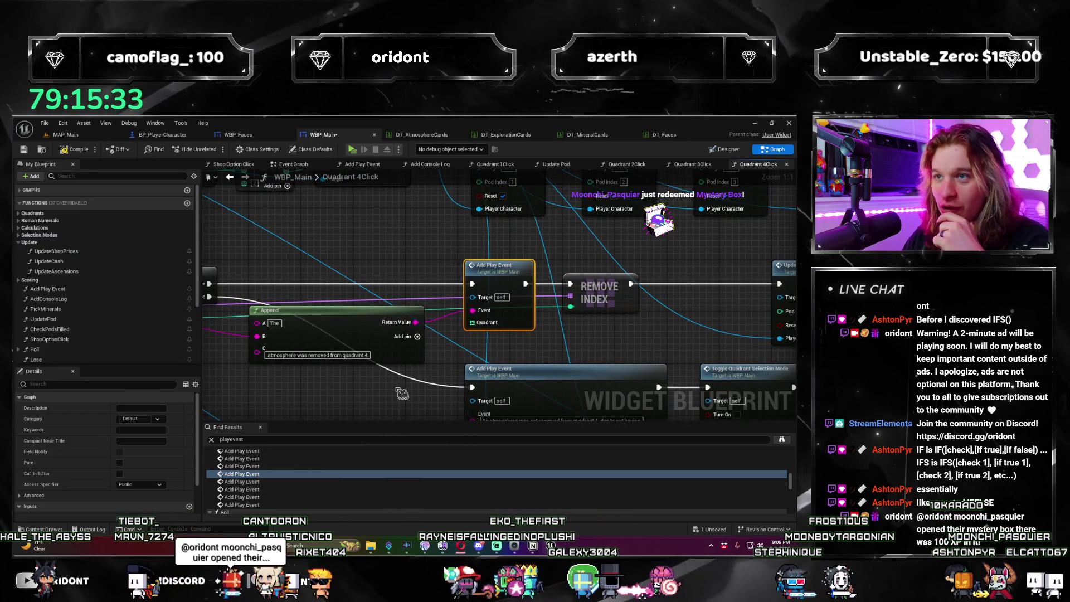
Step: Paste Make Array [0]=4 nodes and wire them into the atmosphere-removed events' Quadrant pins
{"action": "left_click", "coordinate": [337, 388]}
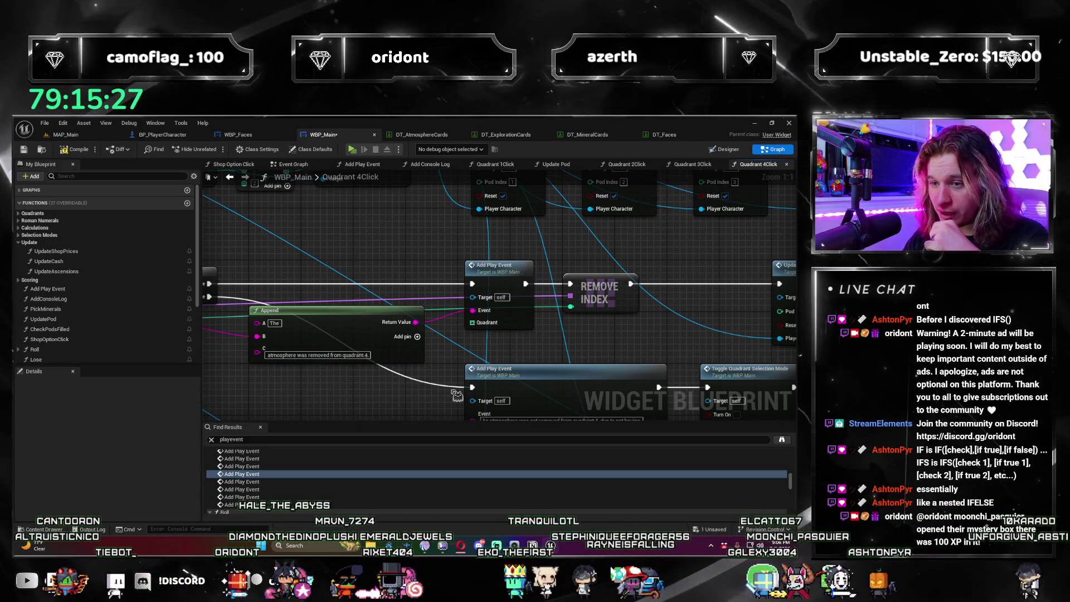
{"action": "key", "text": "ctrl+v"}
{"action": "left_click_drag", "start_coordinate": [397, 401], "coordinate": [490, 329]}
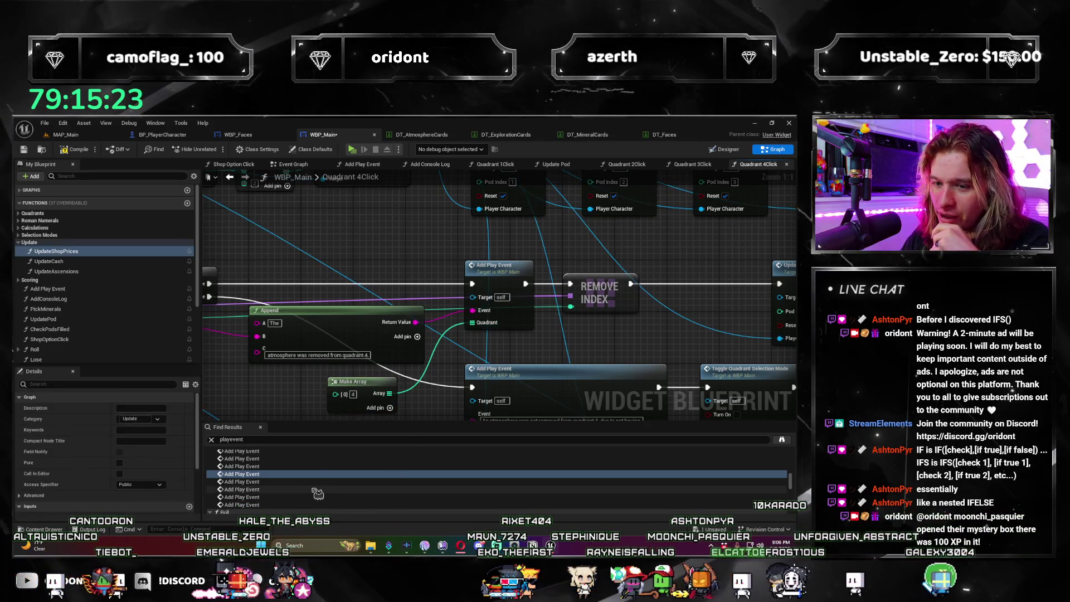
{"action": "scroll", "coordinate": [284, 486], "scroll_direction": "down", "scroll_amount": 1}
{"action": "left_click", "coordinate": [268, 468]}
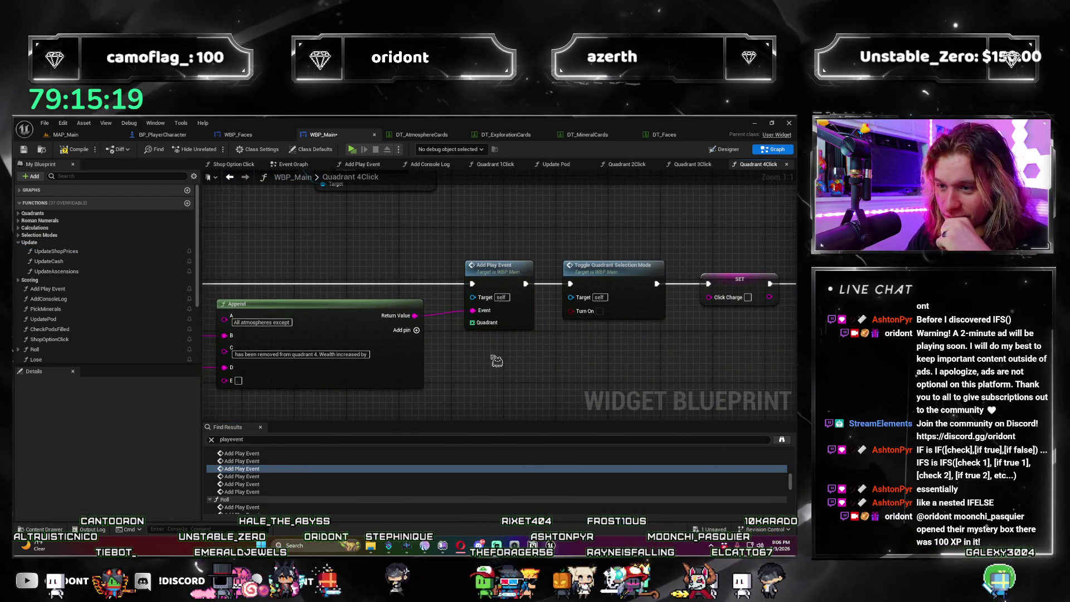
{"action": "key", "text": "ctrl+v"}
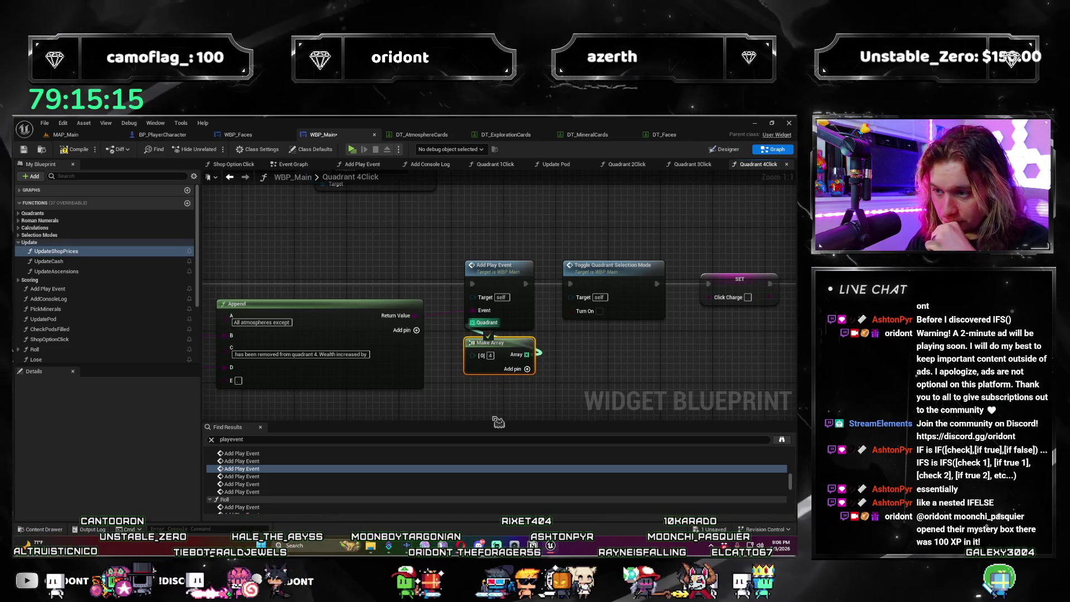
{"action": "left_click", "coordinate": [387, 470]}
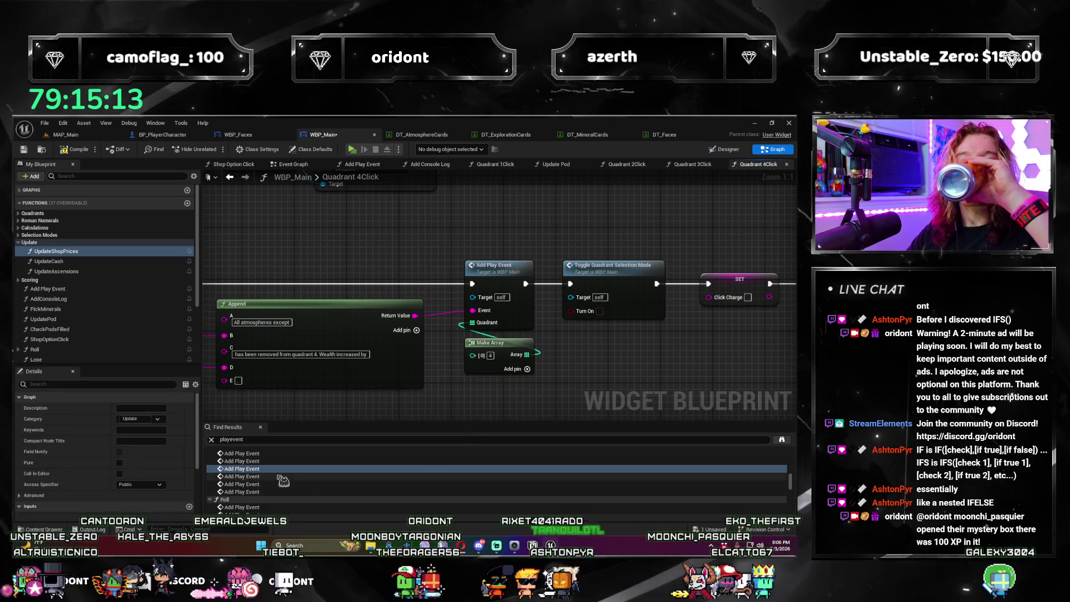
{"action": "left_click", "coordinate": [283, 477]}
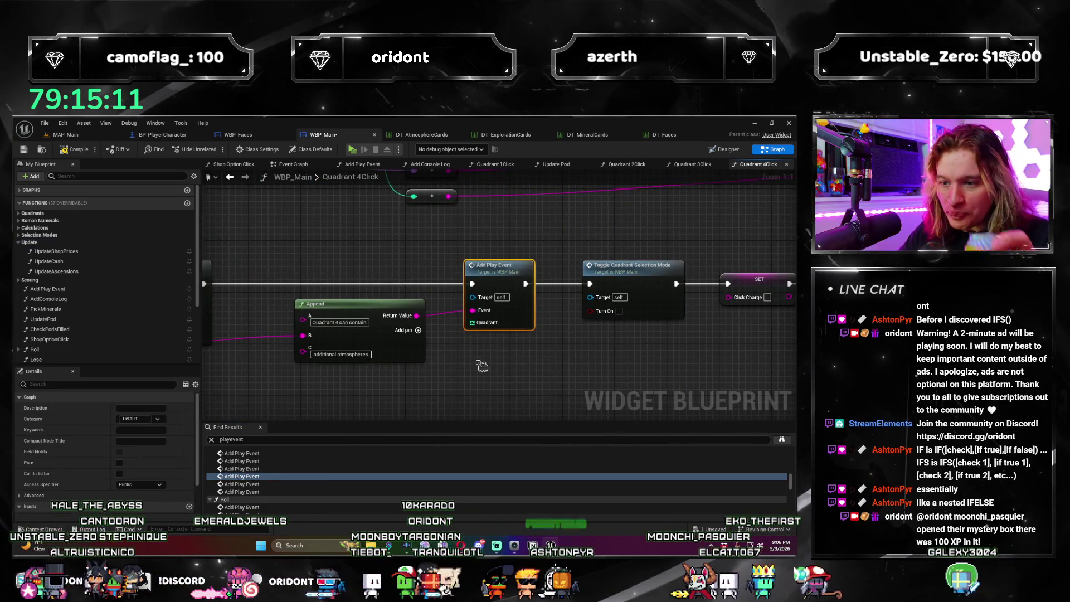
Step: Create a Make Array from the Quadrant pin and set its first element to 4
{"action": "left_click", "coordinate": [482, 366]}
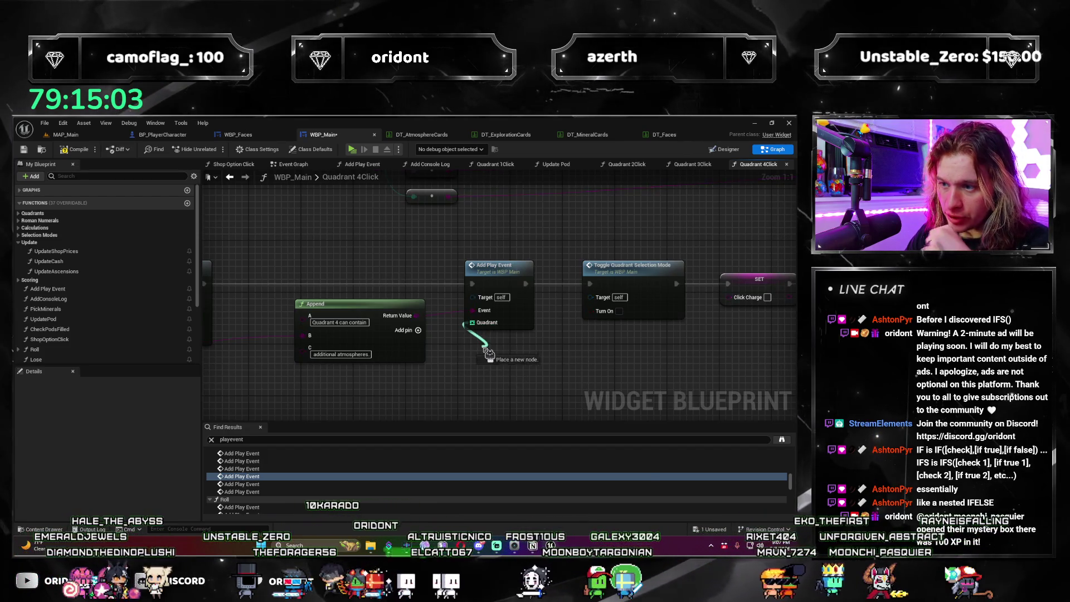
{"action": "left_click_drag", "start_coordinate": [486, 352], "coordinate": [485, 350]}
{"action": "left_click", "coordinate": [527, 395]}
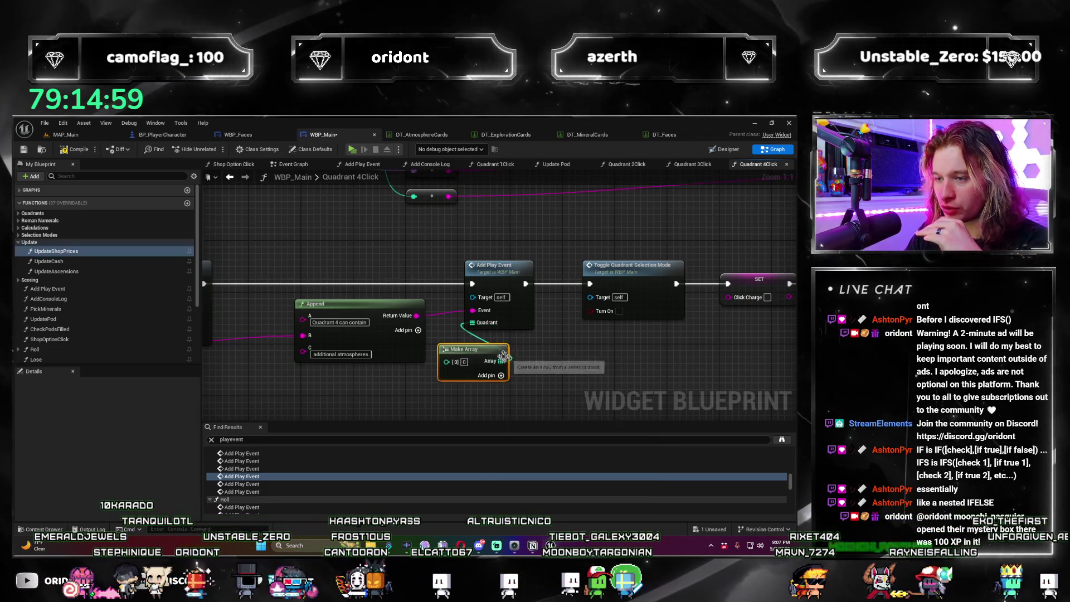
{"action": "left_click", "coordinate": [490, 355]}
{"action": "type", "text": "4"}
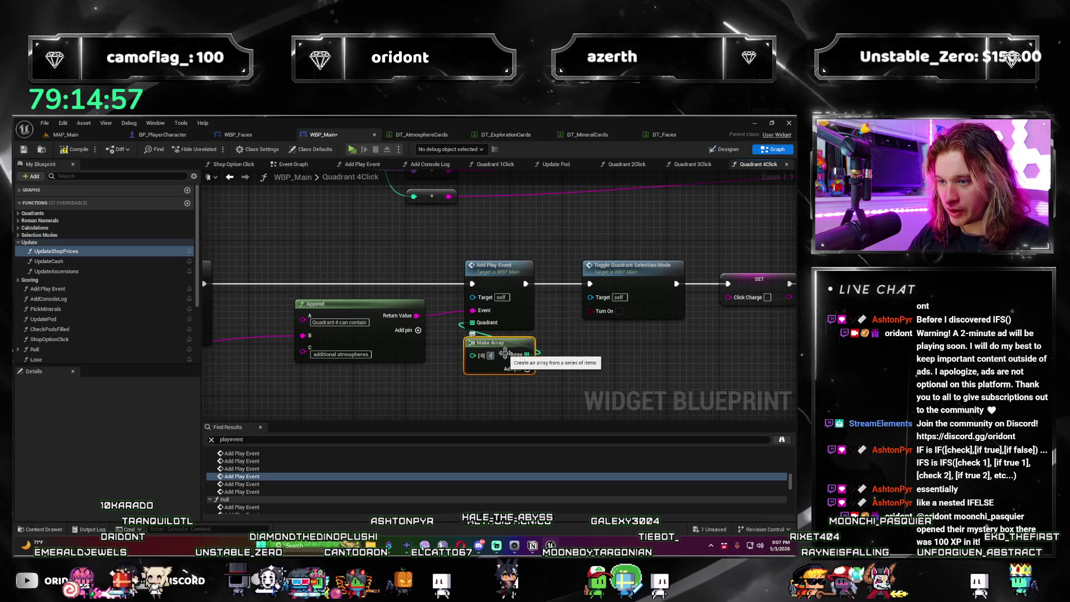
Step: Wire a Make Array into the next event's Quadrant input, then go to the first Roll Add Play Event
{"action": "left_click", "coordinate": [329, 484]}
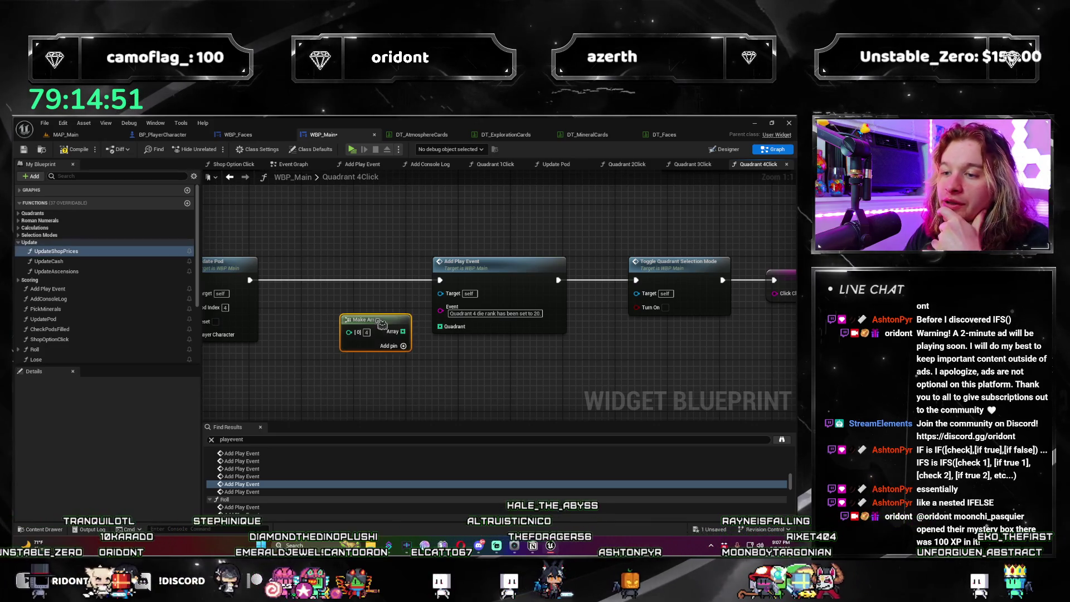
{"action": "left_click_drag", "start_coordinate": [403, 313], "coordinate": [440, 326]}
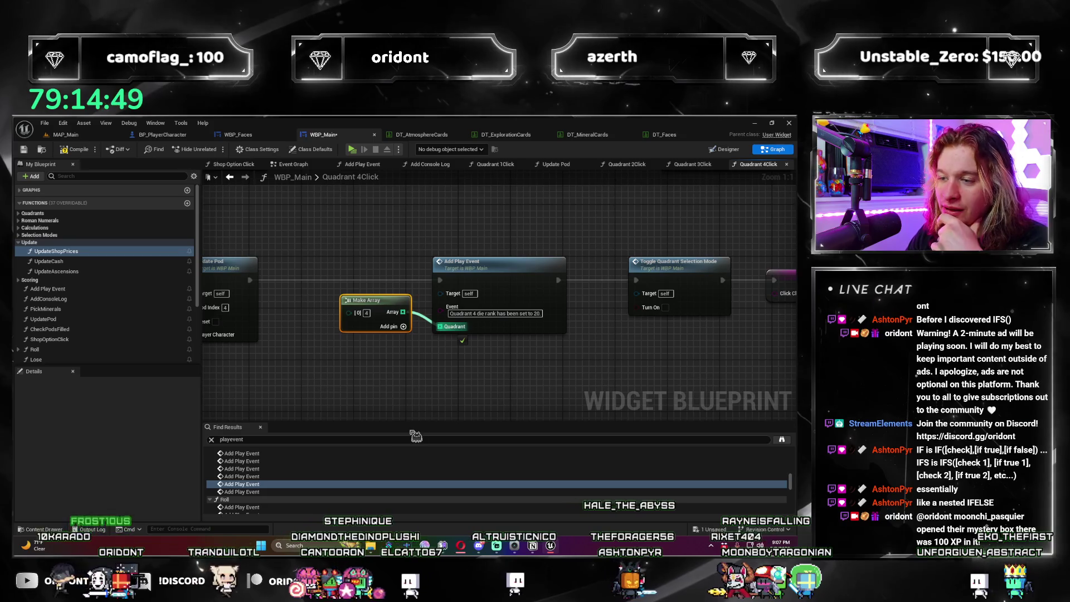
{"action": "left_click", "coordinate": [329, 491]}
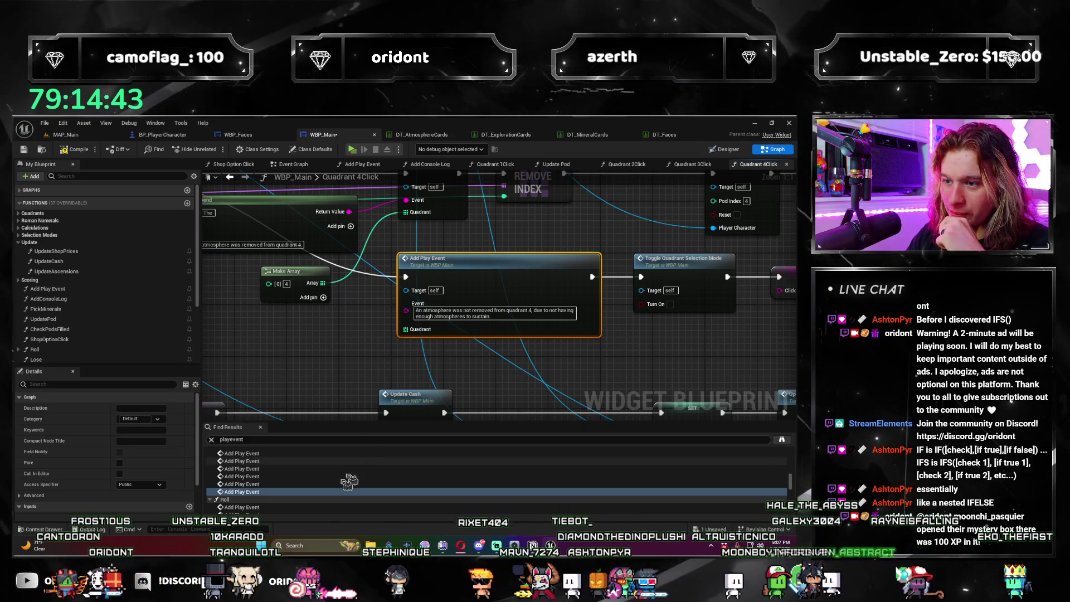
{"action": "scroll", "coordinate": [358, 472], "scroll_direction": "down", "scroll_amount": 2}
{"action": "left_click", "coordinate": [268, 470]}
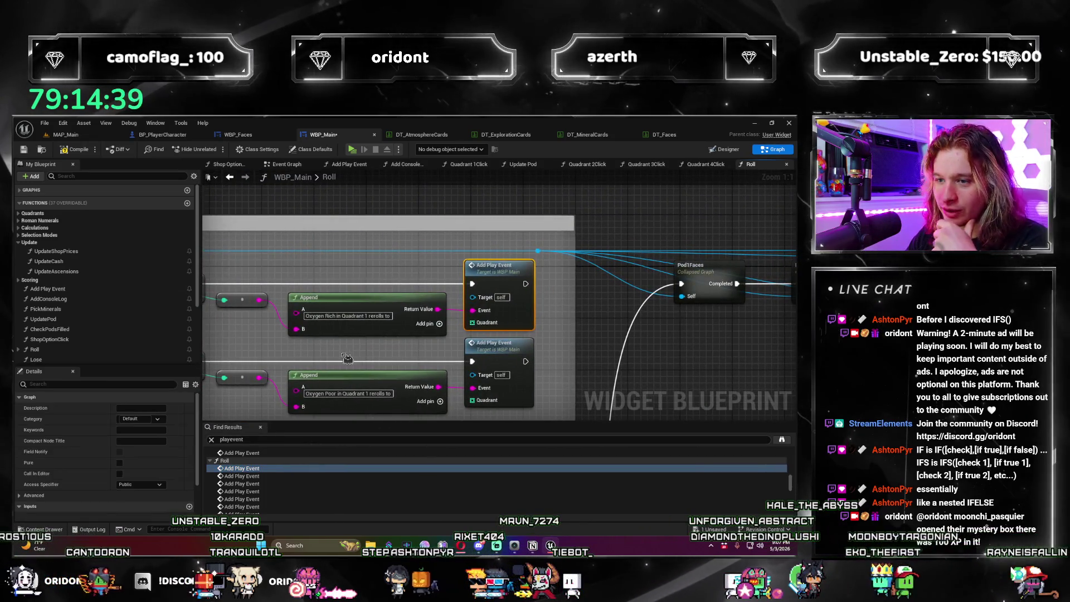
Step: Rearrange the Roll graph's Branch, SET, Append and Add Play Event nodes to make room for wiring
{"action": "left_click_drag", "start_coordinate": [420, 346], "coordinate": [407, 259]}
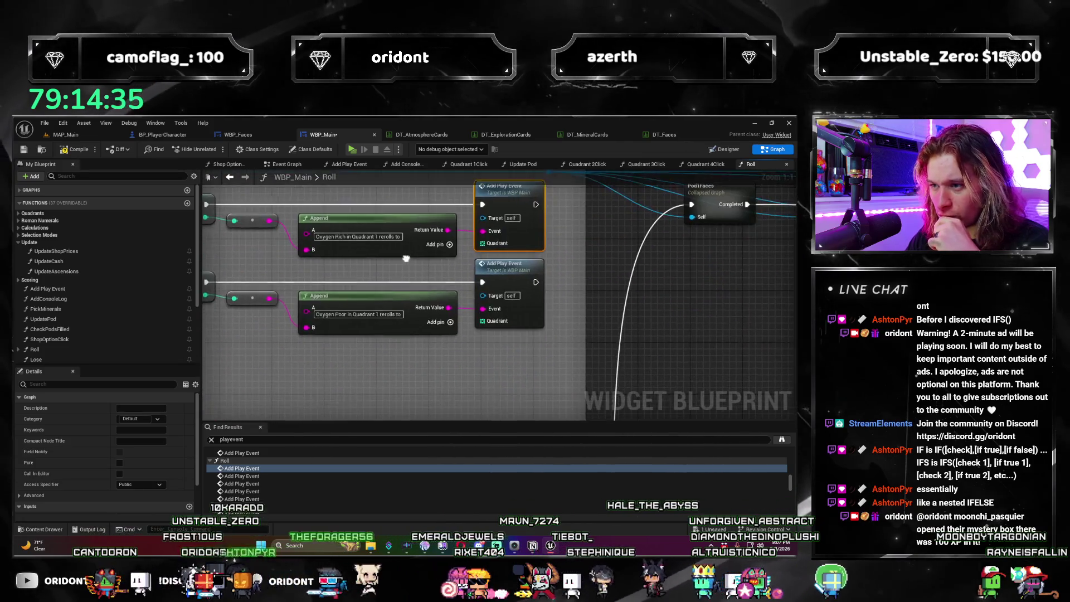
{"action": "scroll", "coordinate": [530, 351], "scroll_direction": "down", "scroll_amount": 4}
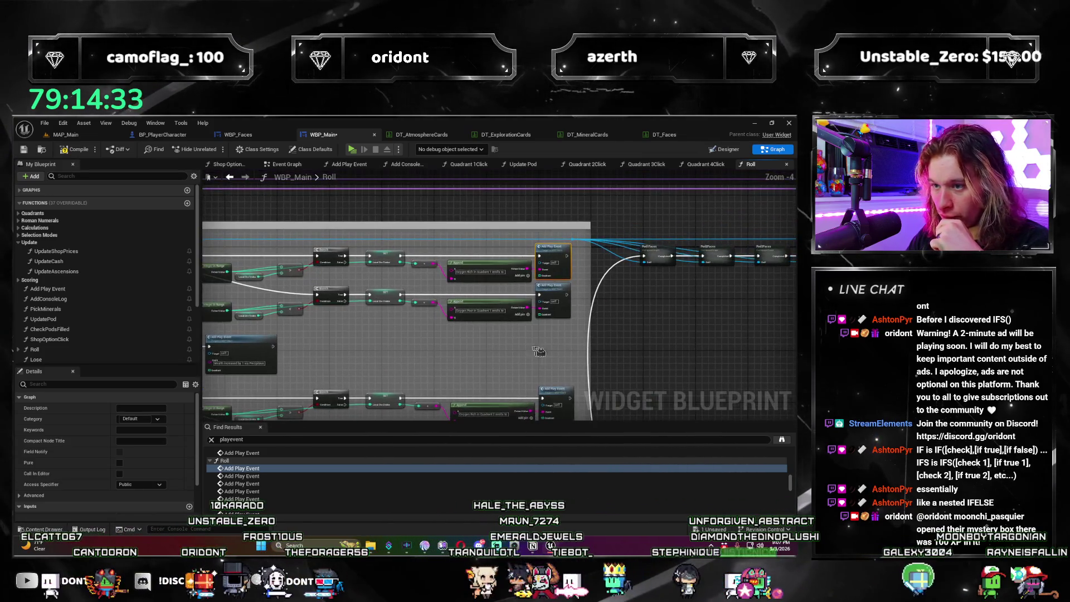
{"action": "left_click_drag", "start_coordinate": [371, 310], "coordinate": [335, 290]}
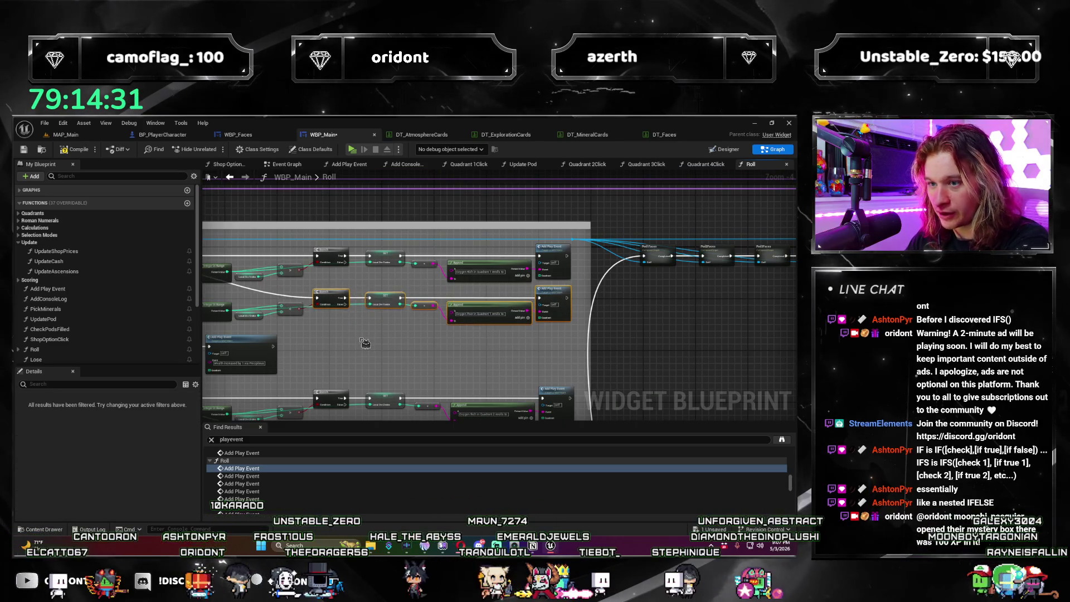
{"action": "key", "text": "q"}
{"action": "key", "text": "ctrl+z"}
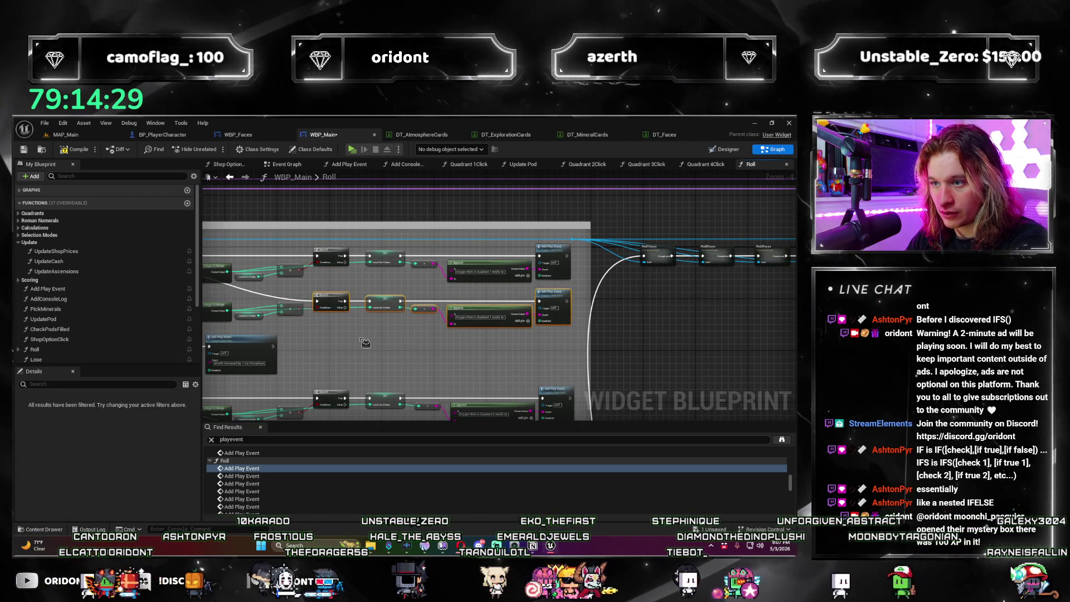
{"action": "left_click_drag", "start_coordinate": [363, 344], "coordinate": [430, 327]}
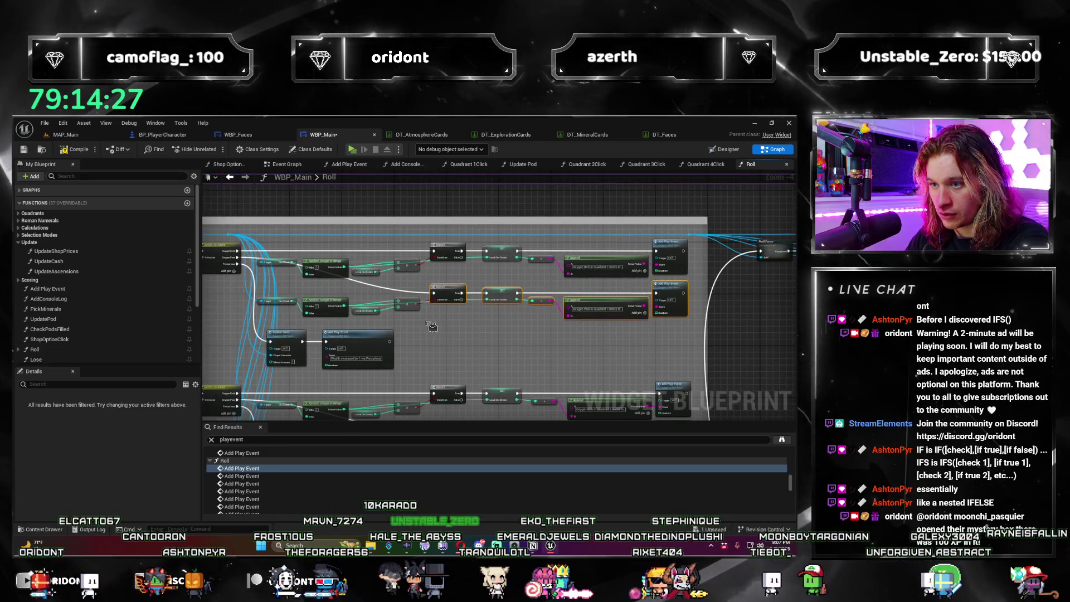
{"action": "key", "text": "q"}
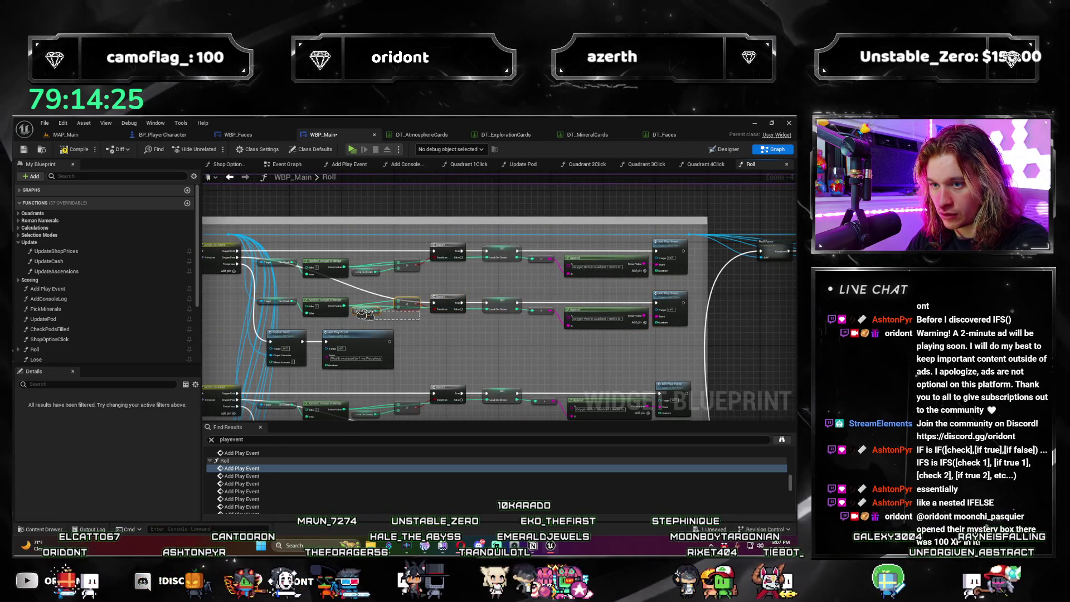
{"action": "scroll", "coordinate": [481, 349], "scroll_direction": "up", "scroll_amount": 2}
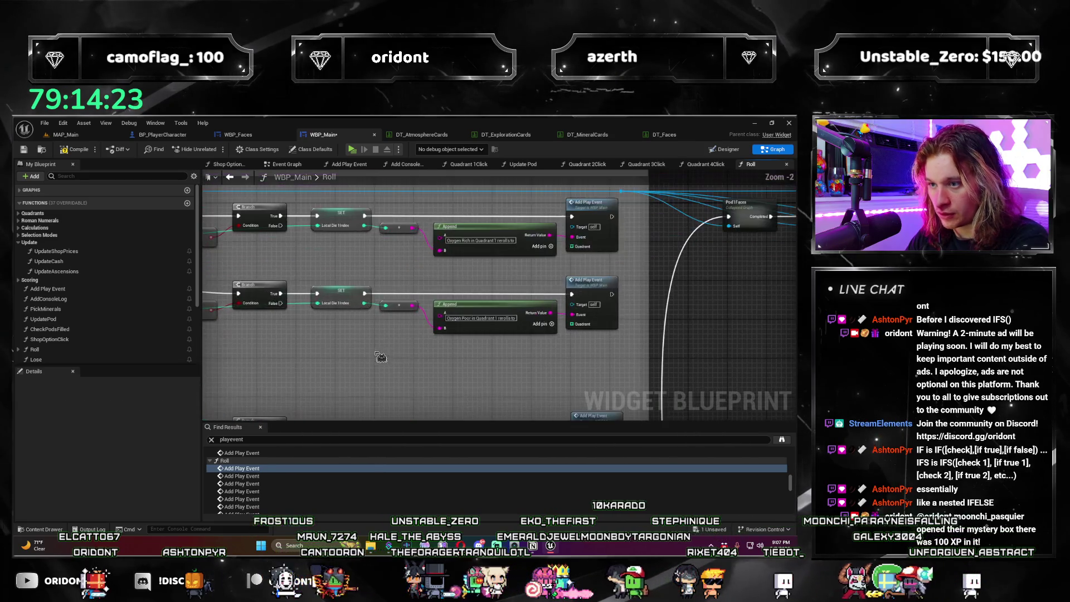
{"action": "scroll", "coordinate": [512, 404], "scroll_direction": "down", "scroll_amount": 1}
{"action": "left_click_drag", "start_coordinate": [512, 403], "coordinate": [656, 355]}
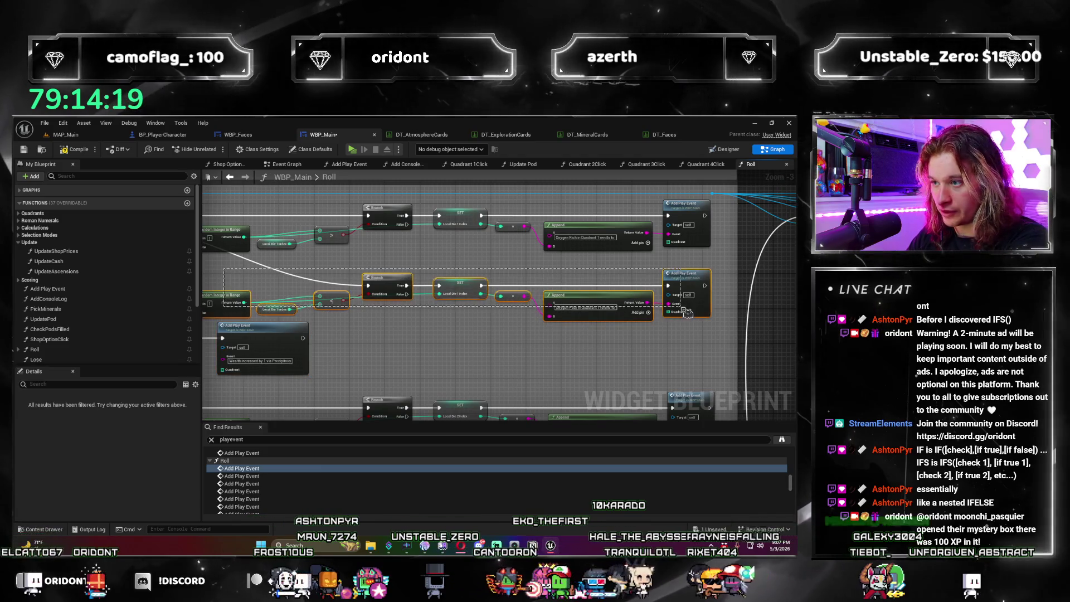
{"action": "left_click_drag", "start_coordinate": [286, 279], "coordinate": [362, 308]}
{"action": "left_click_drag", "start_coordinate": [672, 378], "coordinate": [532, 299]}
{"action": "scroll", "coordinate": [532, 299], "scroll_direction": "up", "scroll_amount": 1}
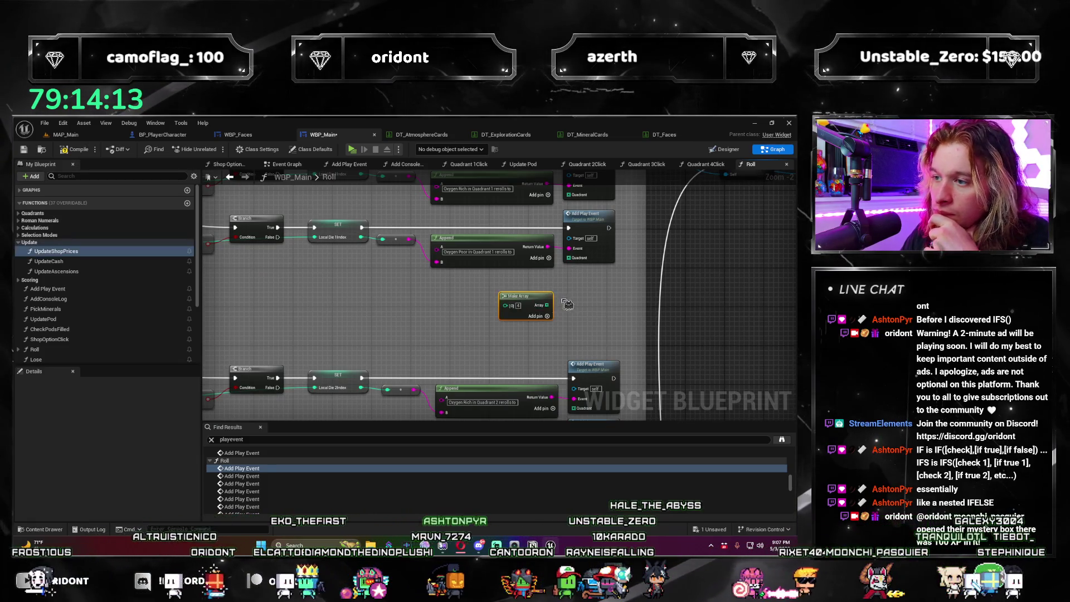
{"action": "scroll", "coordinate": [564, 305], "scroll_direction": "up", "scroll_amount": 2}
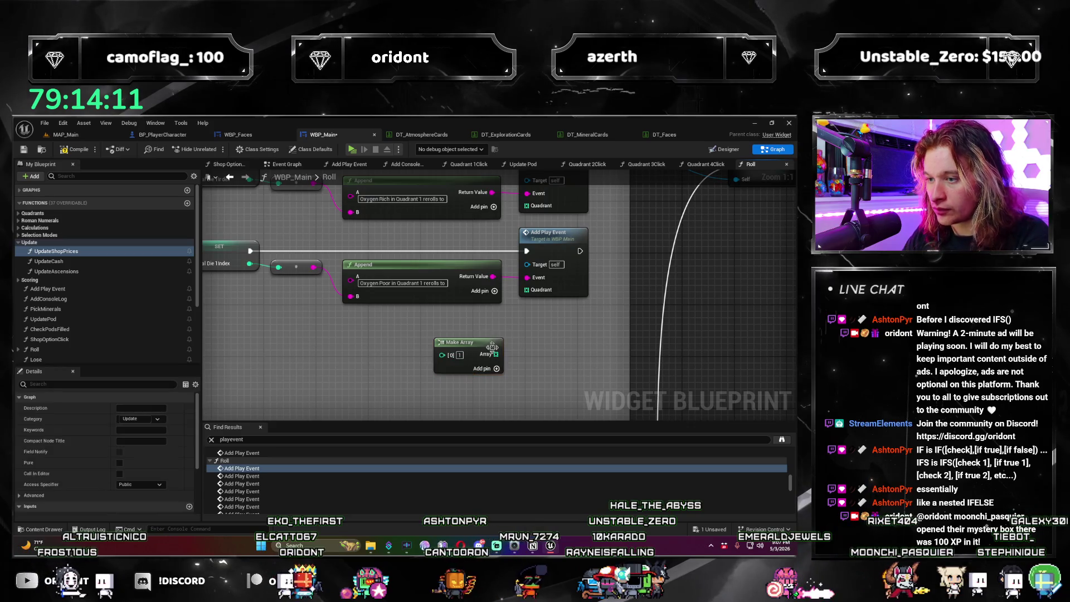
Step: Wire the Make Array into the Quadrant pins of both upper and lower Add Play Event nodes
{"action": "left_click_drag", "start_coordinate": [541, 223], "coordinate": [538, 205]}
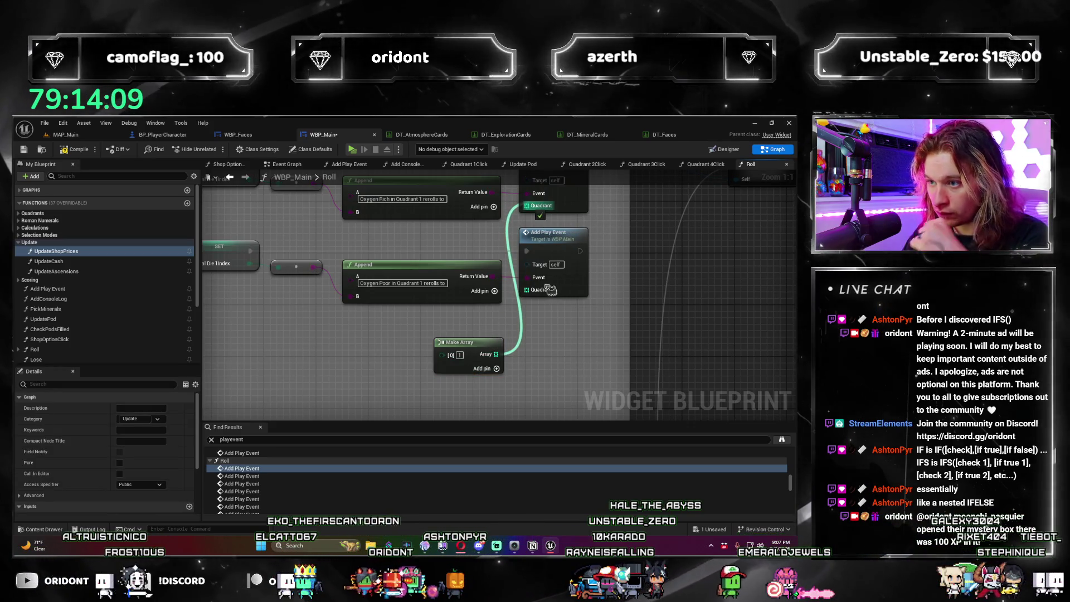
{"action": "left_click_drag", "start_coordinate": [541, 295], "coordinate": [536, 290]}
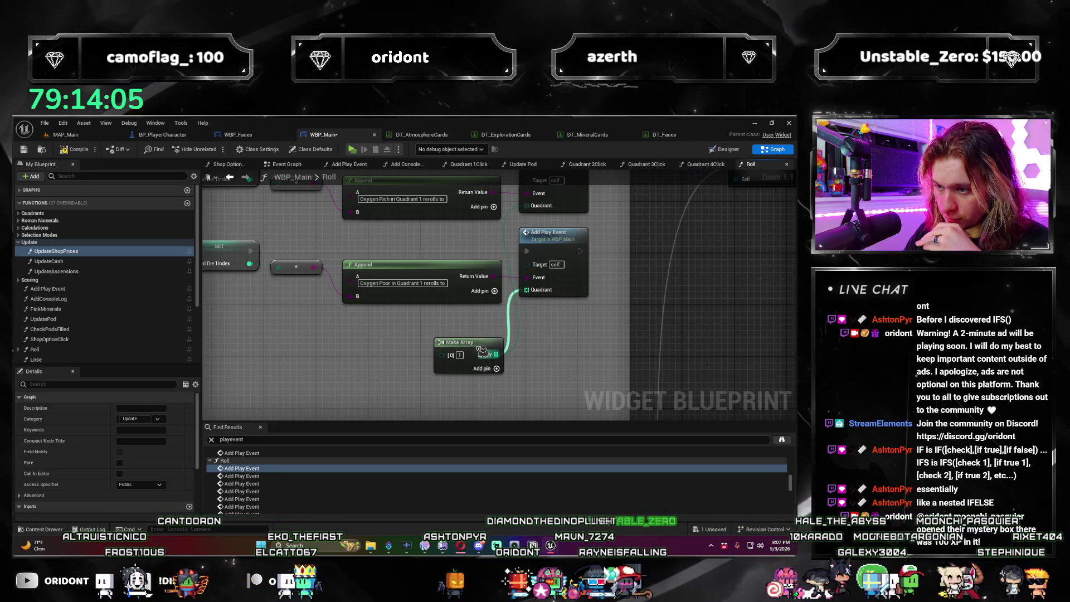
{"action": "left_click_drag", "start_coordinate": [480, 350], "coordinate": [471, 332]}
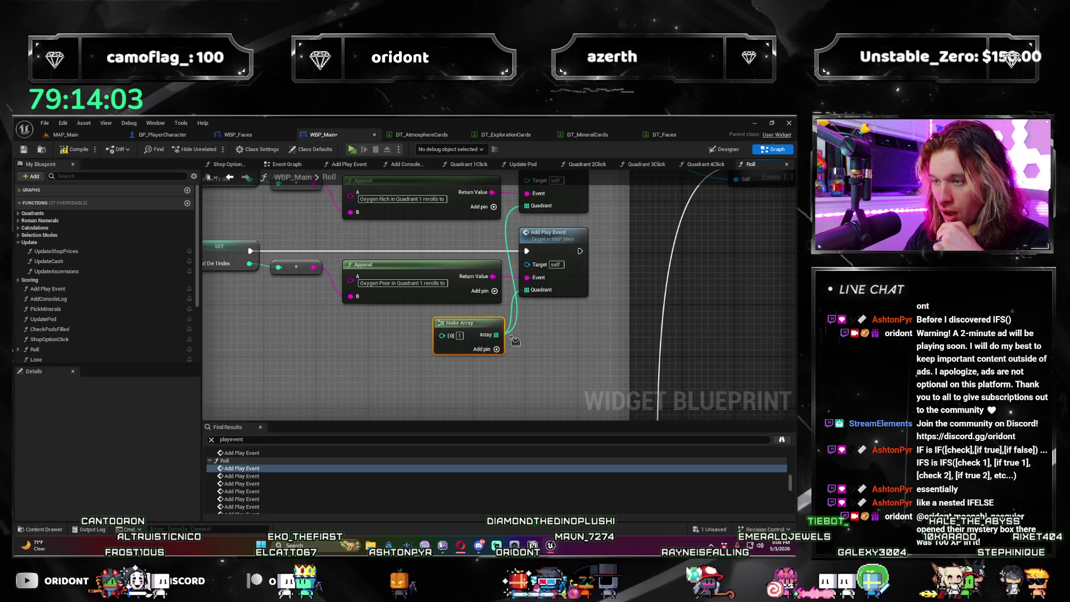
{"action": "left_click", "coordinate": [241, 476]}
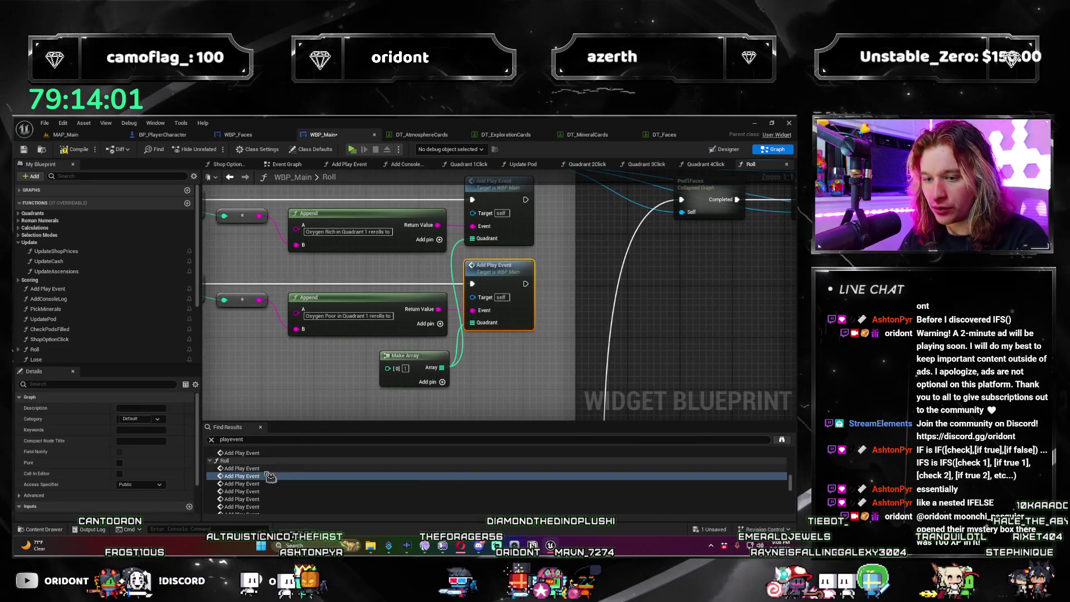
Step: Paste a copy of the Make Array below the Append nodes and wire it into the Quadrant 2 Add Play Event
{"action": "left_click", "coordinate": [262, 484]}
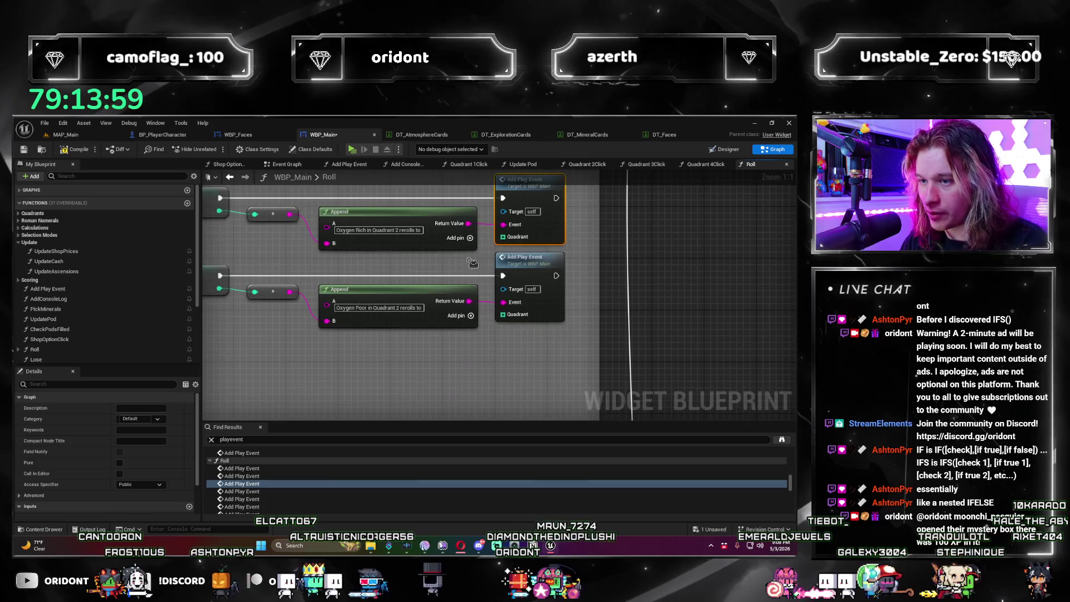
{"action": "left_click", "coordinate": [417, 378]}
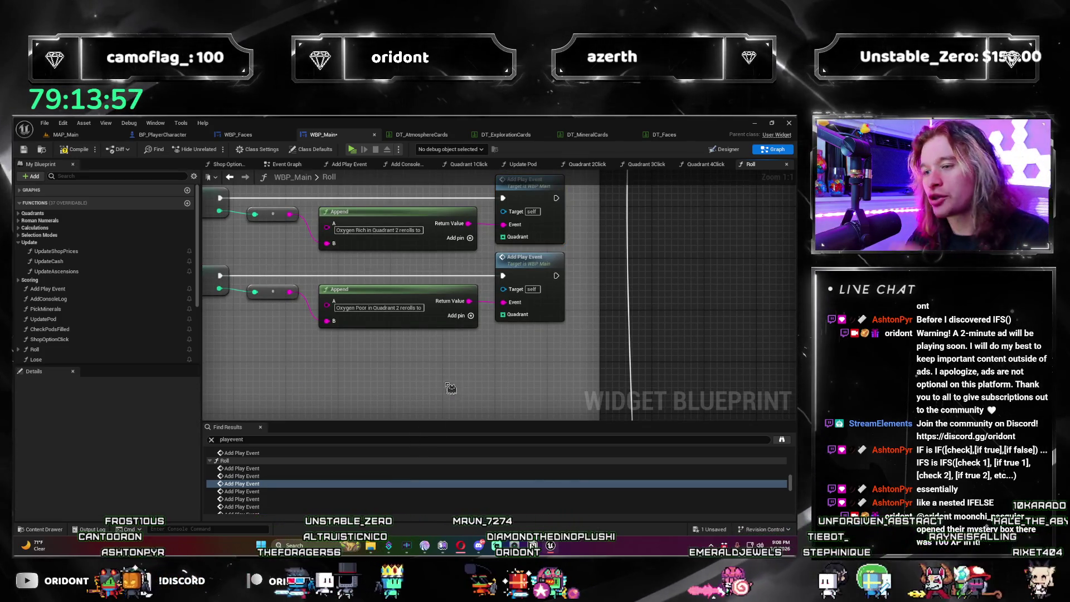
{"action": "key", "text": "ctrl+v"}
{"action": "mouse_move", "coordinate": [455, 370]}
{"action": "left_mouse_down"}
{"action": "mouse_move", "coordinate": [455, 350]}
{"action": "mouse_move", "coordinate": [517, 245]}
{"action": "left_mouse_up"}
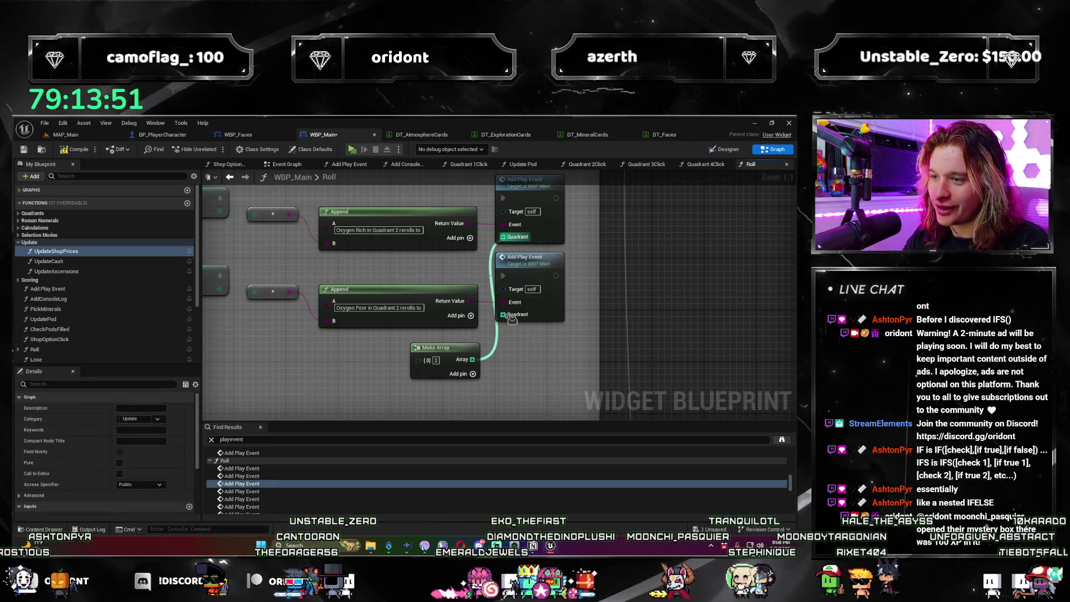
{"action": "left_click_drag", "start_coordinate": [503, 315], "coordinate": [504, 314]}
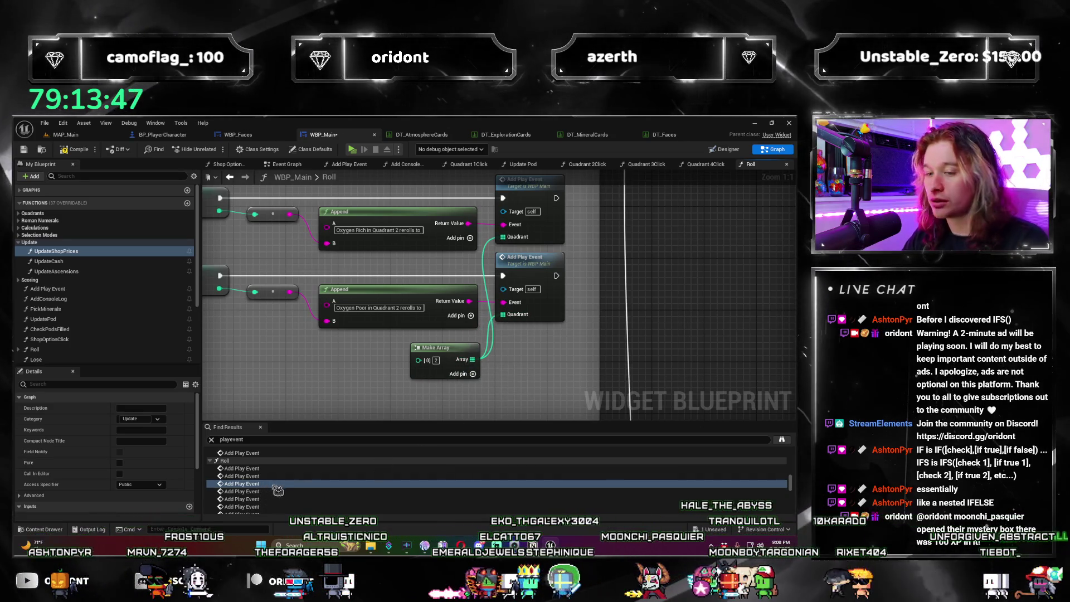
{"action": "left_click", "coordinate": [277, 492]}
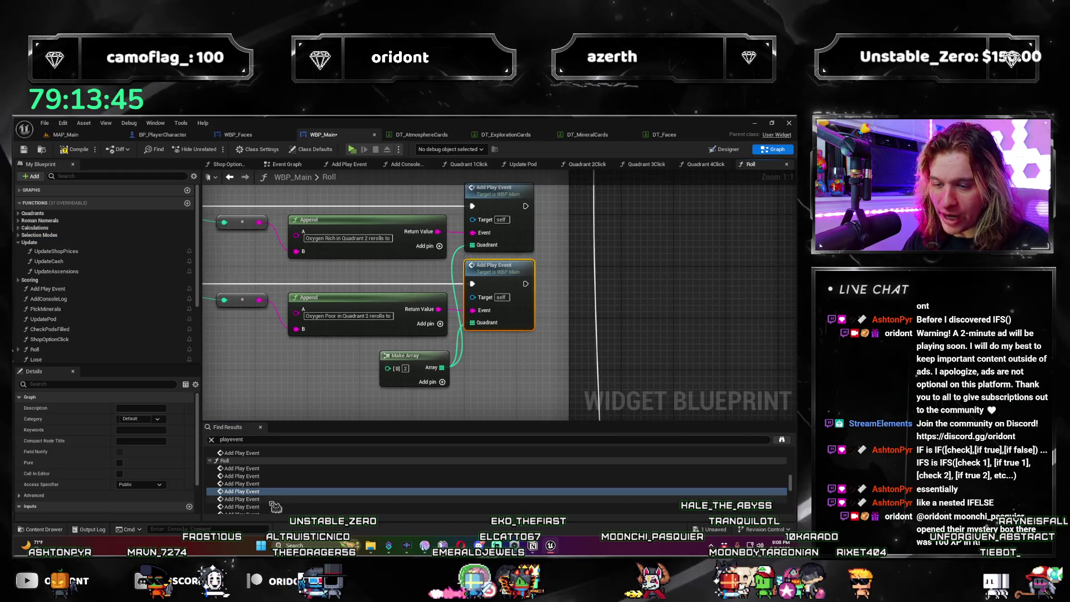
Step: Paste a Make Array holding 3 and wire it to the Quadrant 3 Add Play Event Quadrant pins
{"action": "left_click", "coordinate": [258, 500]}
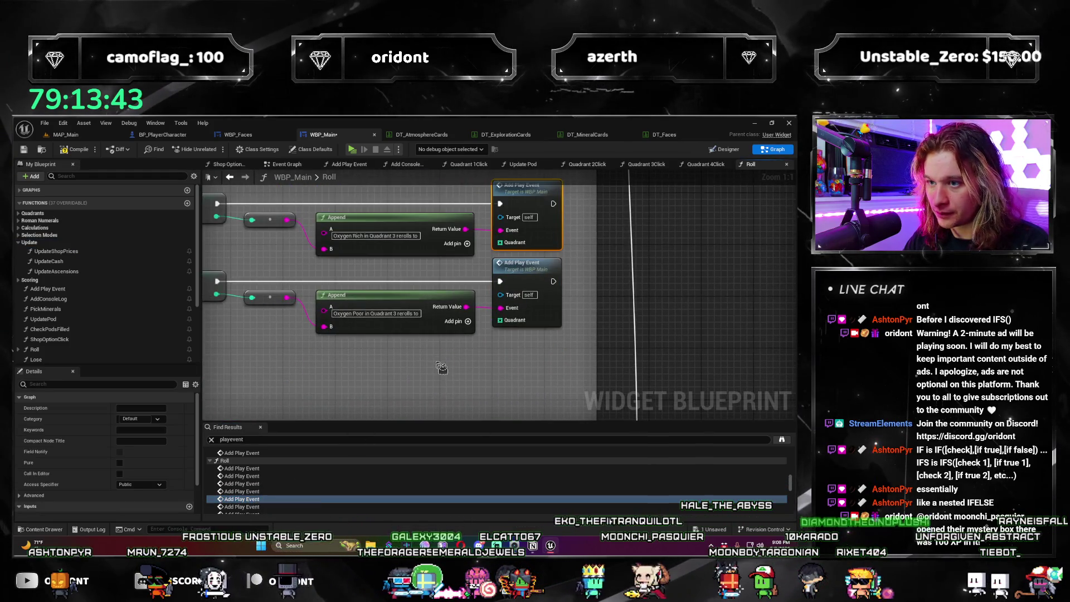
{"action": "left_click", "coordinate": [438, 367]}
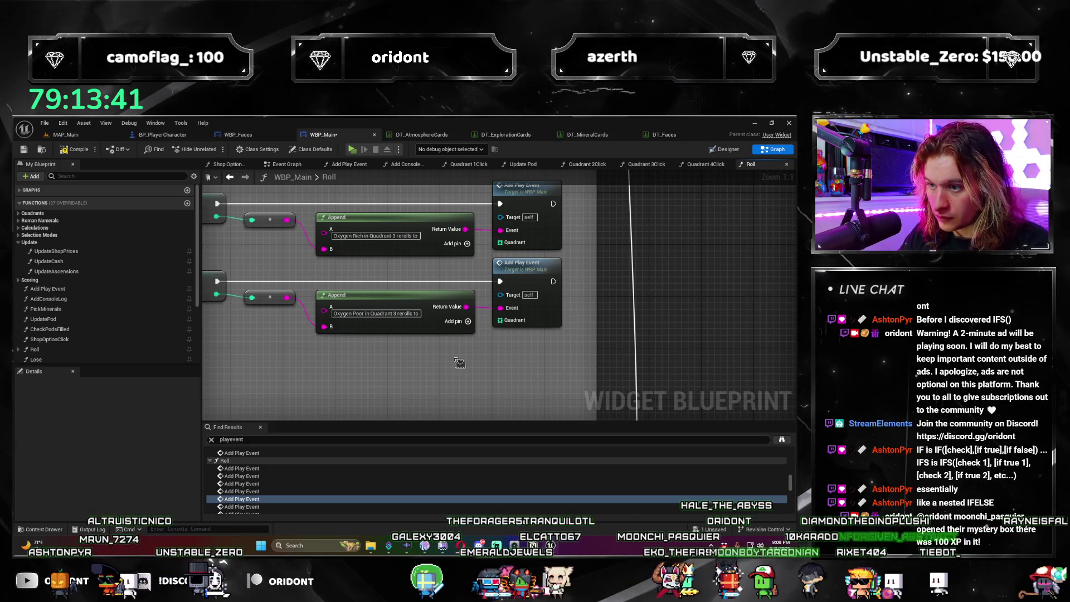
{"action": "key", "text": "ctrl+v"}
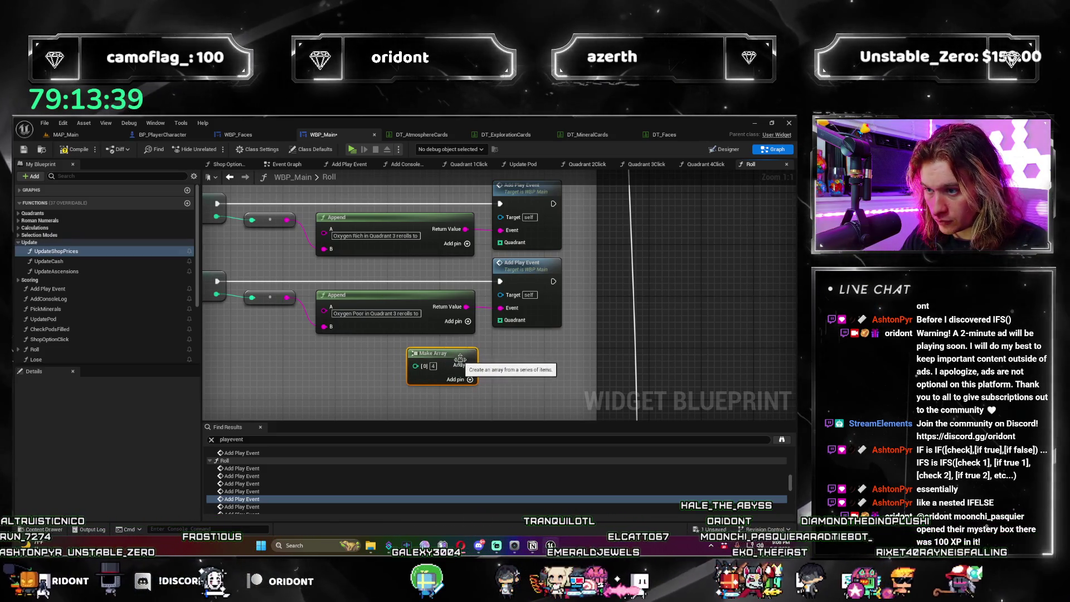
{"action": "mouse_move", "coordinate": [460, 359]}
{"action": "left_mouse_down"}
{"action": "mouse_move", "coordinate": [514, 223]}
{"action": "mouse_move", "coordinate": [518, 249]}
{"action": "left_mouse_up"}
{"action": "left_click_drag", "start_coordinate": [519, 333], "coordinate": [501, 338]}
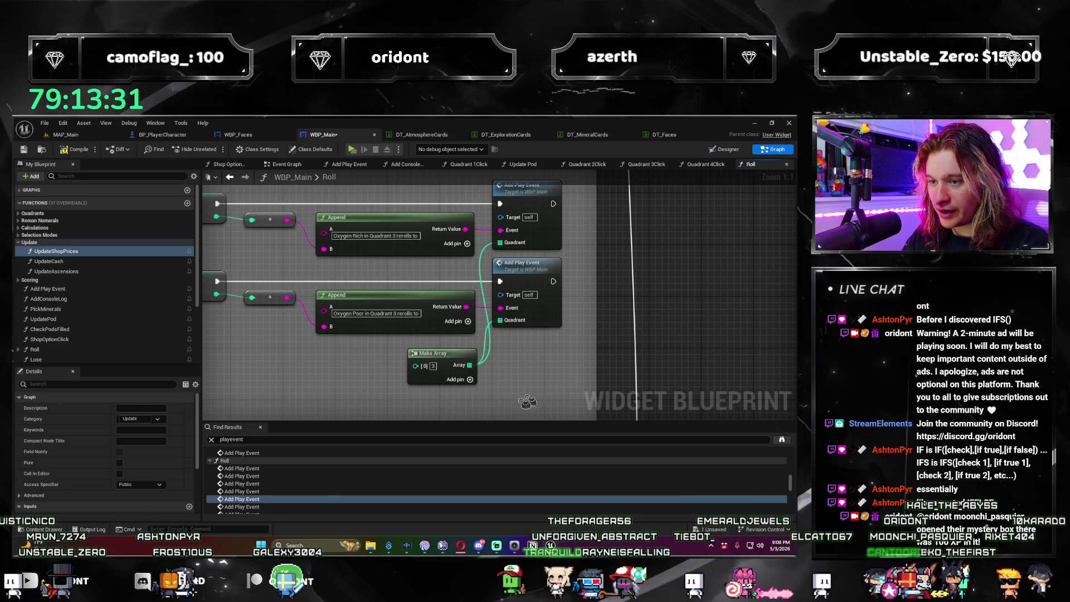
Step: Wire a Make Array holding 4 into both Quadrant pins of the Quadrant 4 reroll nodes
{"action": "left_click", "coordinate": [265, 507]}
{"action": "scroll", "coordinate": [268, 484], "scroll_direction": "down", "scroll_amount": 2}
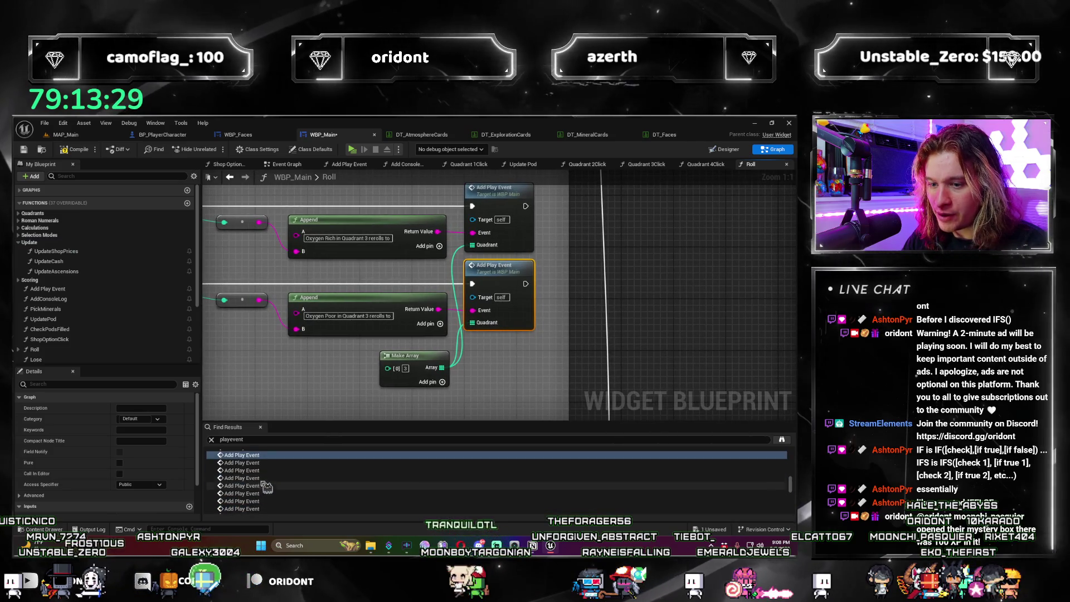
{"action": "left_click_drag", "start_coordinate": [334, 334], "coordinate": [406, 382]}
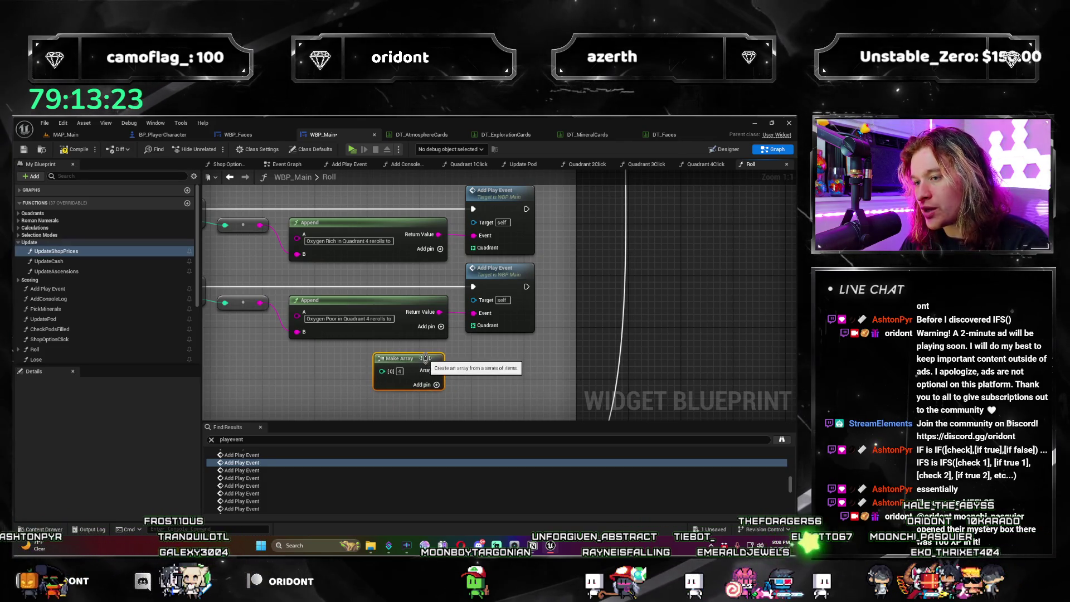
{"action": "mouse_move", "coordinate": [445, 370]}
{"action": "left_mouse_down"}
{"action": "mouse_move", "coordinate": [485, 241]}
{"action": "mouse_move", "coordinate": [482, 255]}
{"action": "left_mouse_up"}
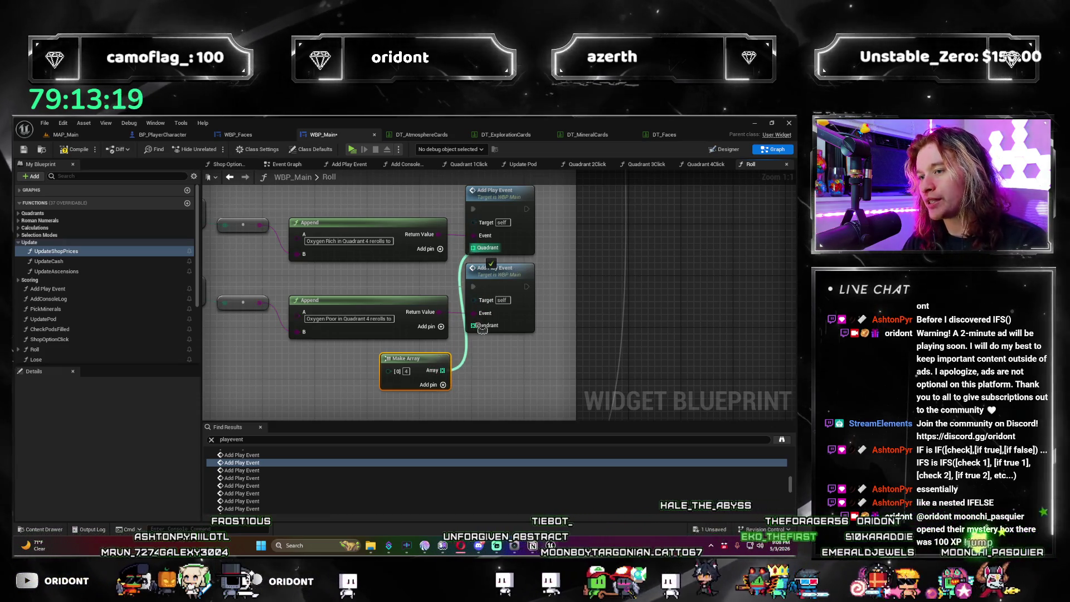
{"action": "left_click_drag", "start_coordinate": [481, 328], "coordinate": [480, 331]}
{"action": "left_click_drag", "start_coordinate": [484, 332], "coordinate": [442, 371]}
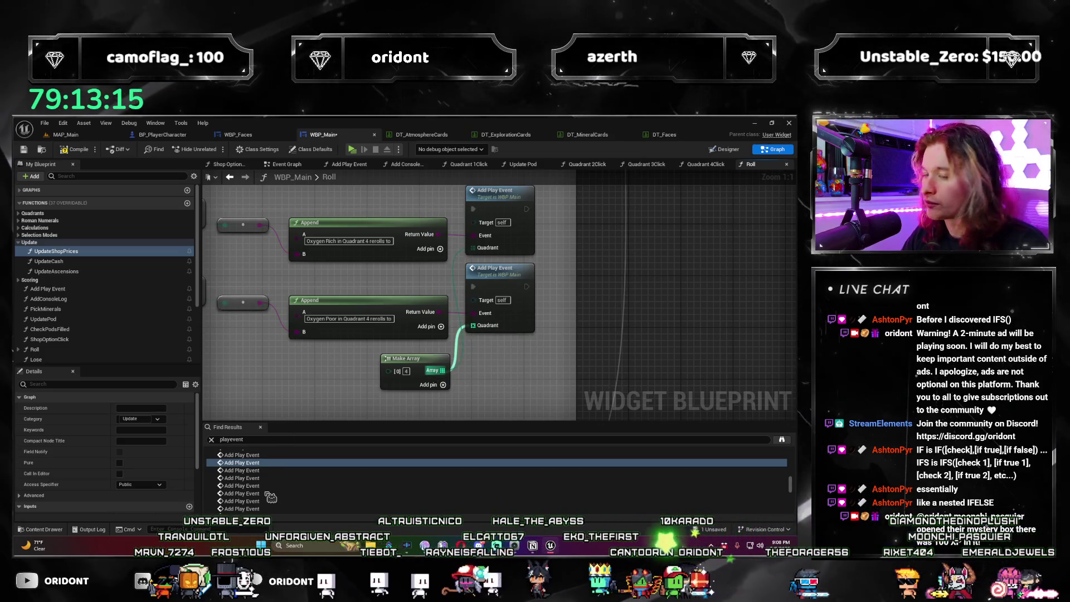
{"action": "left_click", "coordinate": [261, 478]}
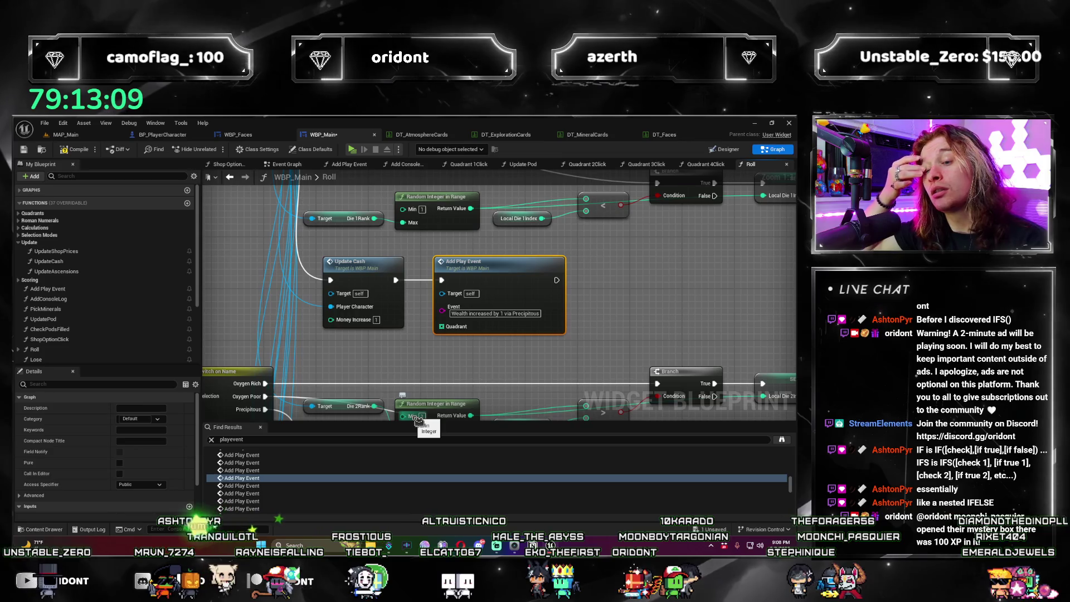
Step: Shift the first 'via Precipitous' Add Play Event right and wire a pasted Make Array into Quadrant
{"action": "scroll", "coordinate": [394, 271], "scroll_direction": "down", "scroll_amount": 4}
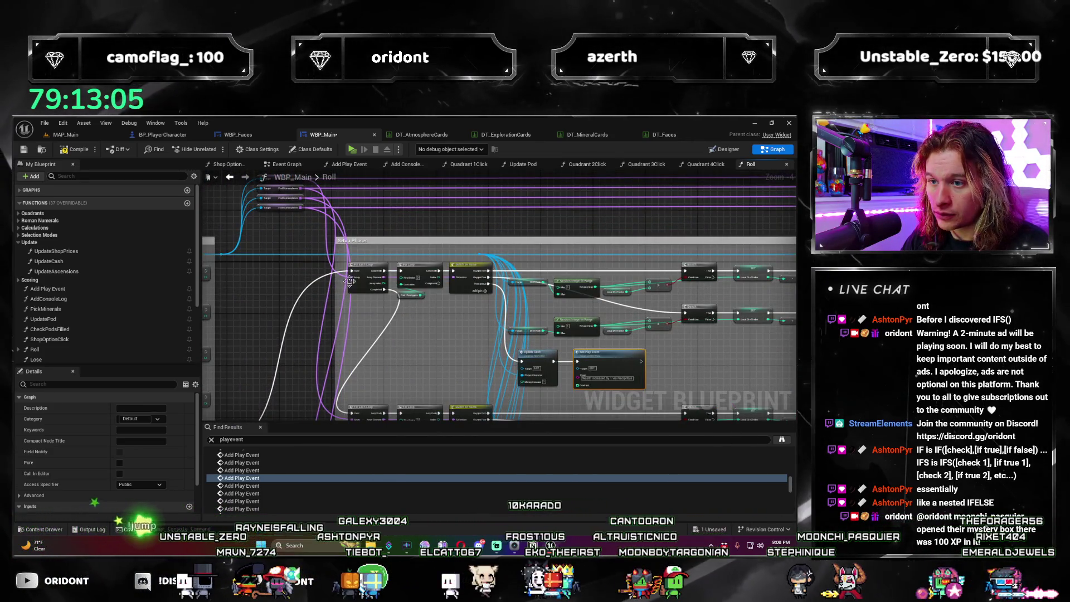
{"action": "key", "text": "Home"}
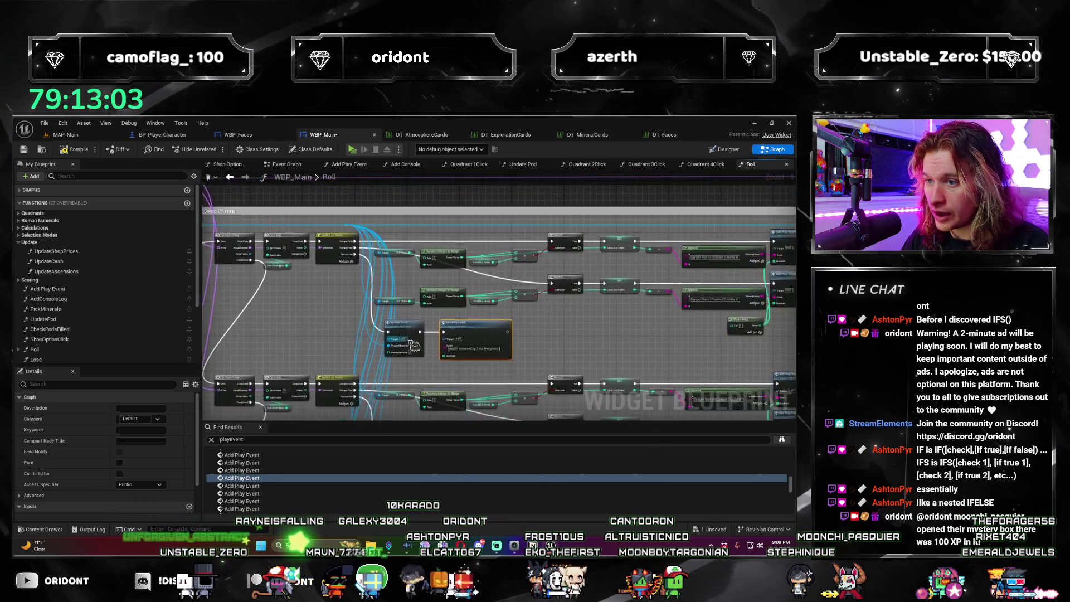
{"action": "left_click_drag", "start_coordinate": [463, 298], "coordinate": [528, 298]}
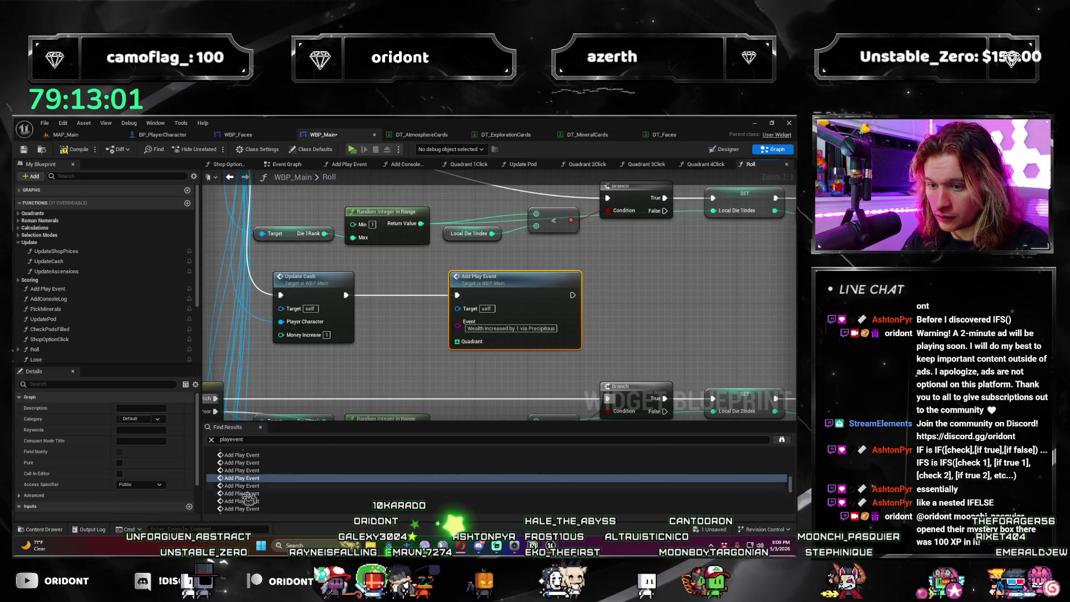
{"action": "left_click", "coordinate": [402, 340]}
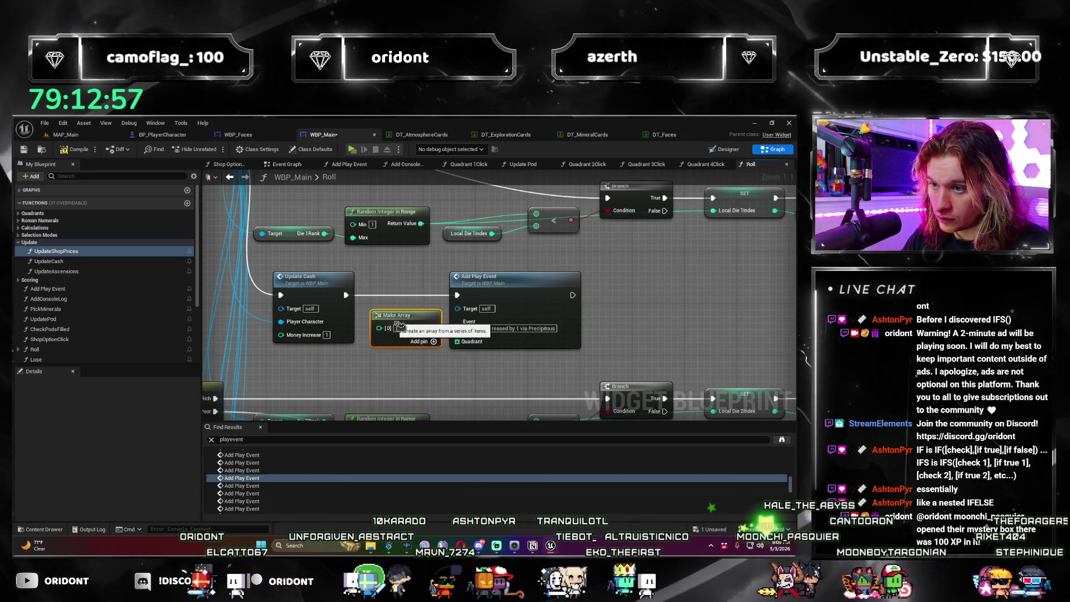
{"action": "key", "text": "ctrl+v"}
{"action": "left_click", "coordinate": [426, 370]}
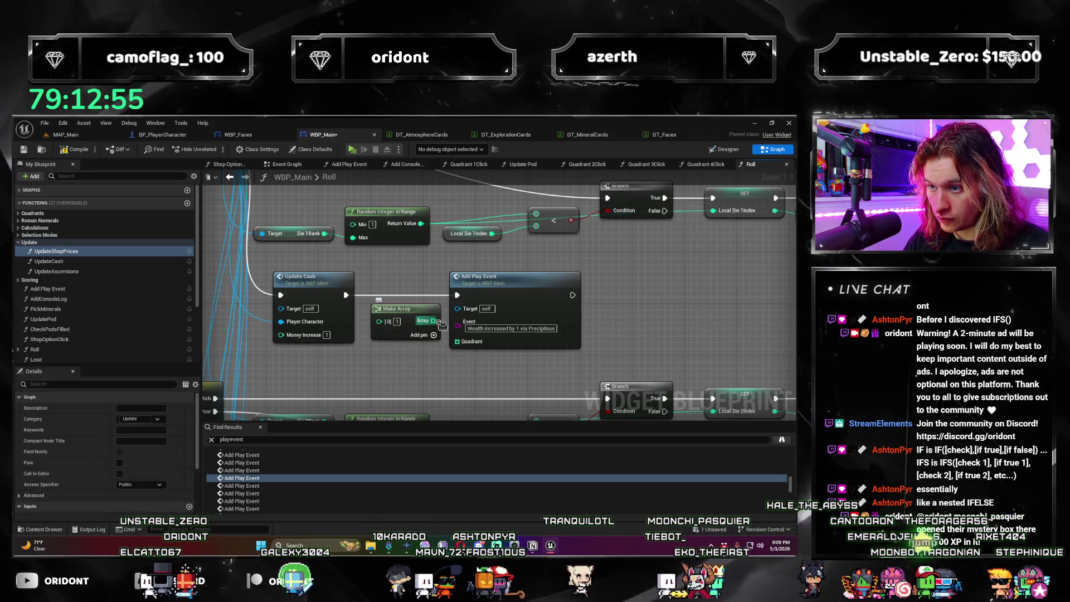
{"action": "left_click_drag", "start_coordinate": [433, 320], "coordinate": [459, 342]}
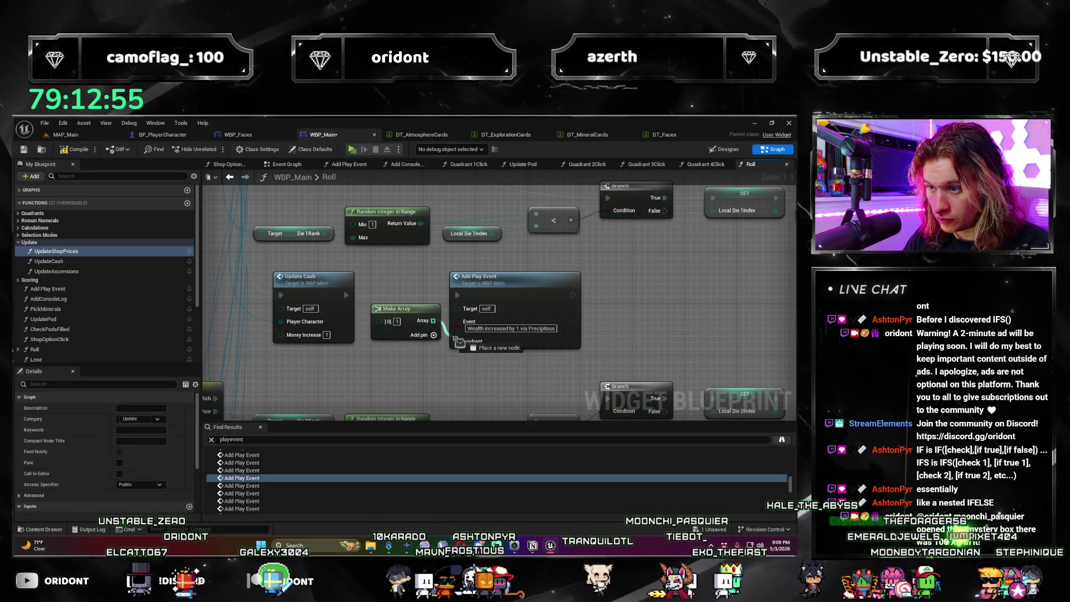
Step: Make room at the next Precipitous Add Play Event and place a pasted Make Array beside its Quadrant
{"action": "left_click", "coordinate": [277, 485]}
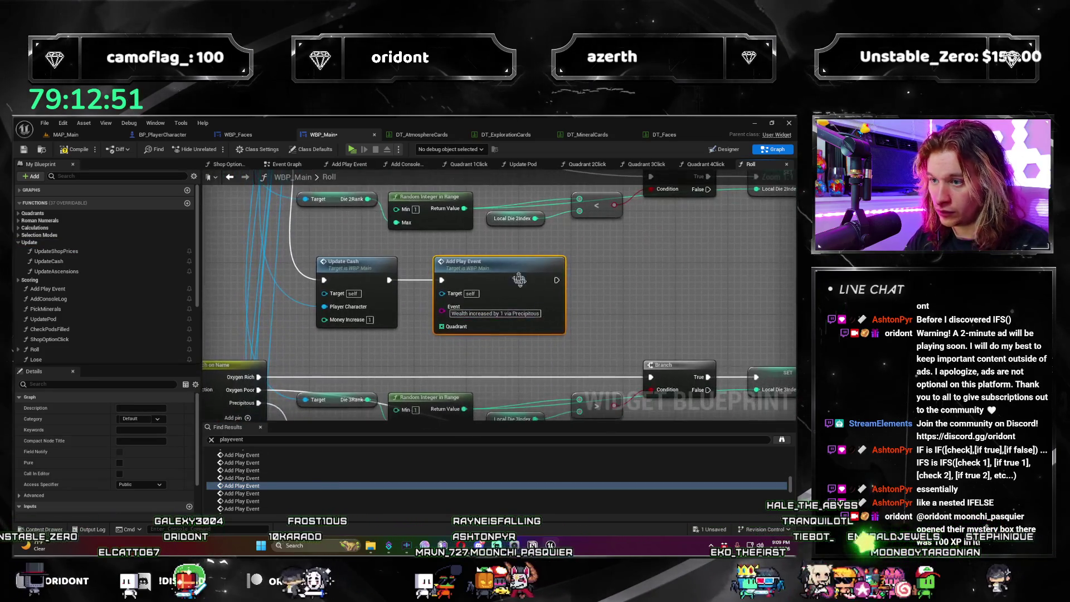
{"action": "left_click_drag", "start_coordinate": [538, 274], "coordinate": [578, 274]}
{"action": "left_click", "coordinate": [440, 302]}
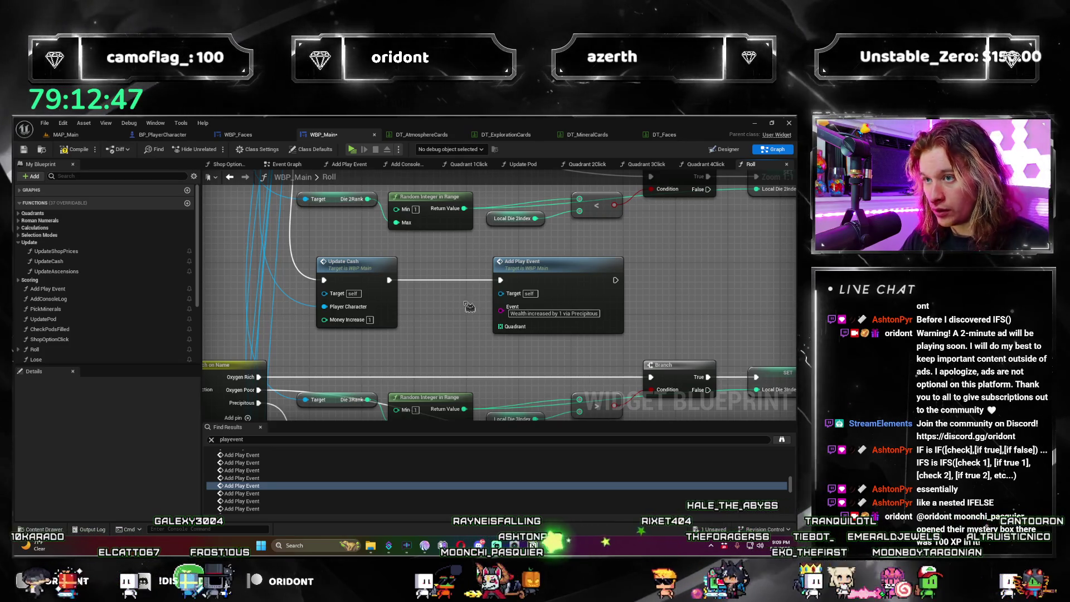
{"action": "key", "text": "ctrl+v"}
{"action": "mouse_move", "coordinate": [461, 306]}
{"action": "left_mouse_down"}
{"action": "mouse_move", "coordinate": [439, 306]}
{"action": "mouse_move", "coordinate": [518, 333]}
{"action": "left_mouse_up"}
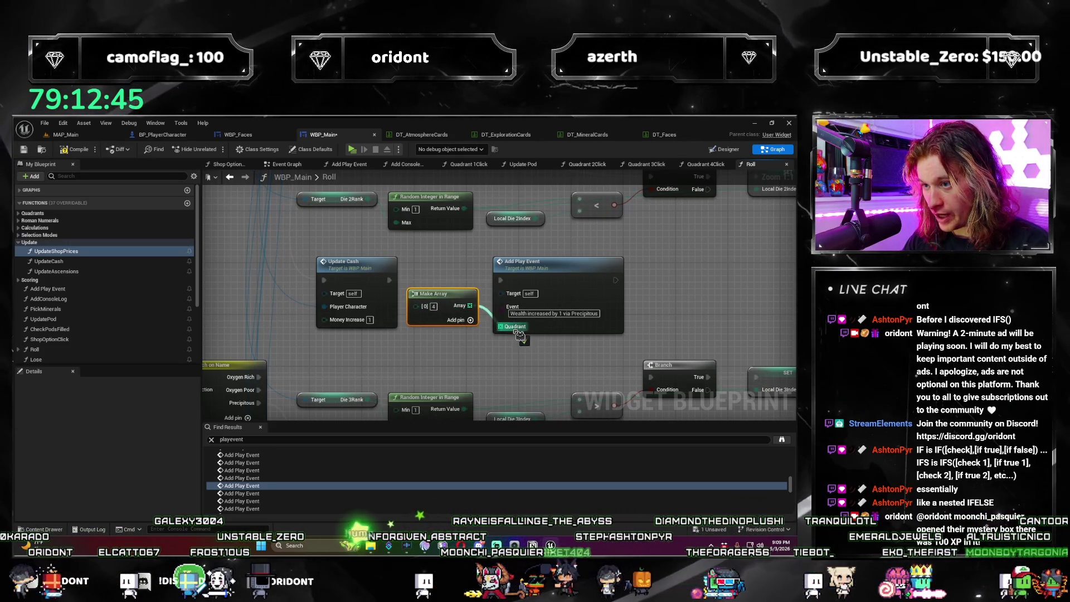
{"action": "left_click", "coordinate": [445, 333]}
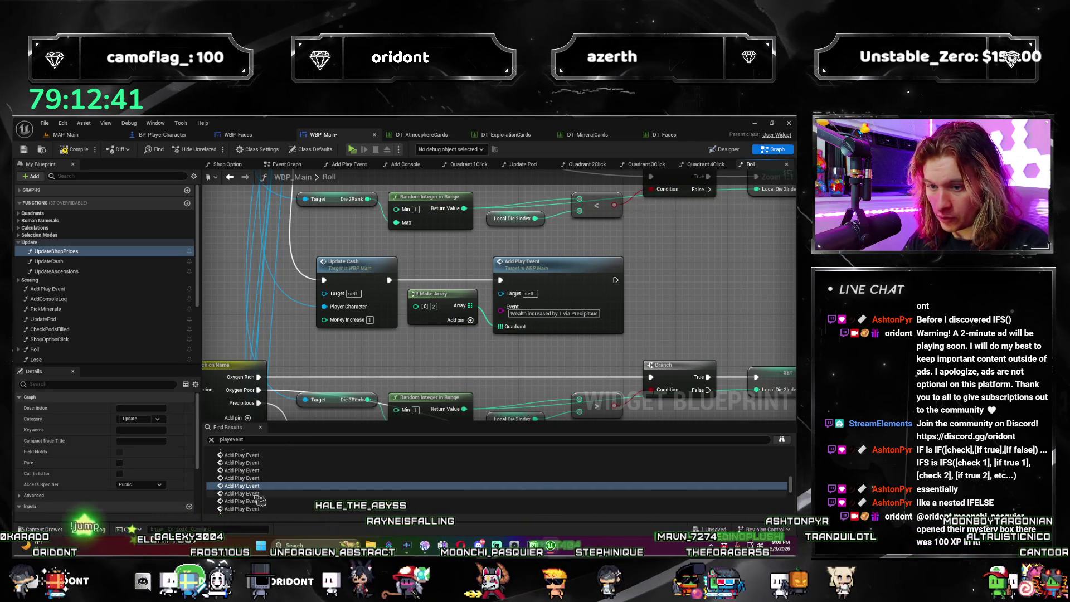
Step: Connect a pasted Make Array to the Quadrant pin of the Die 4 Add Play Event, moving it right
{"action": "left_click", "coordinate": [257, 494]}
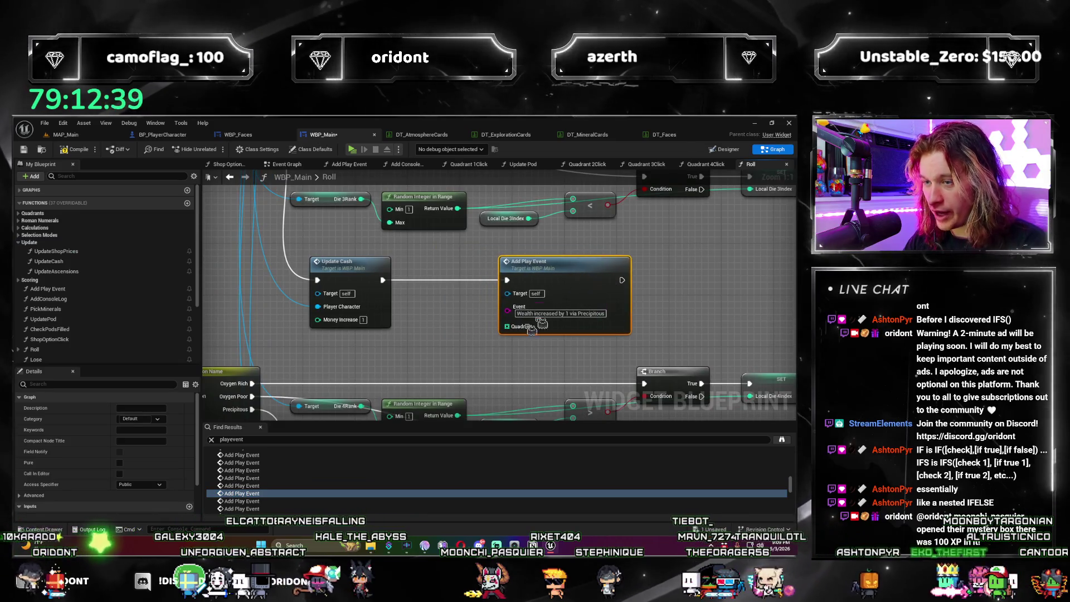
{"action": "left_click", "coordinate": [446, 310]}
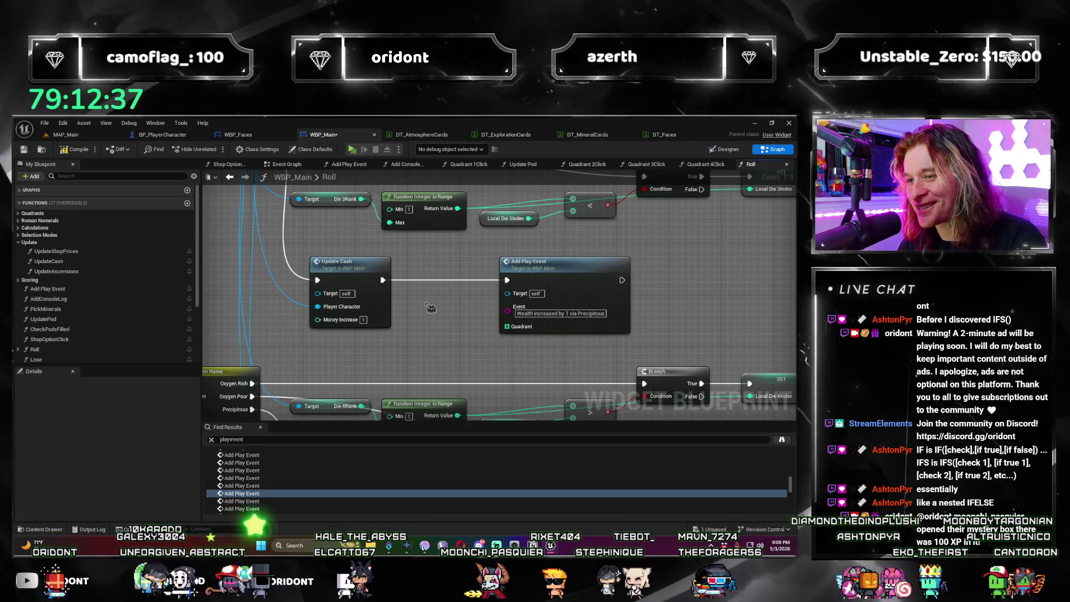
{"action": "key", "text": "ctrl+v"}
{"action": "left_click_drag", "start_coordinate": [464, 312], "coordinate": [440, 295]}
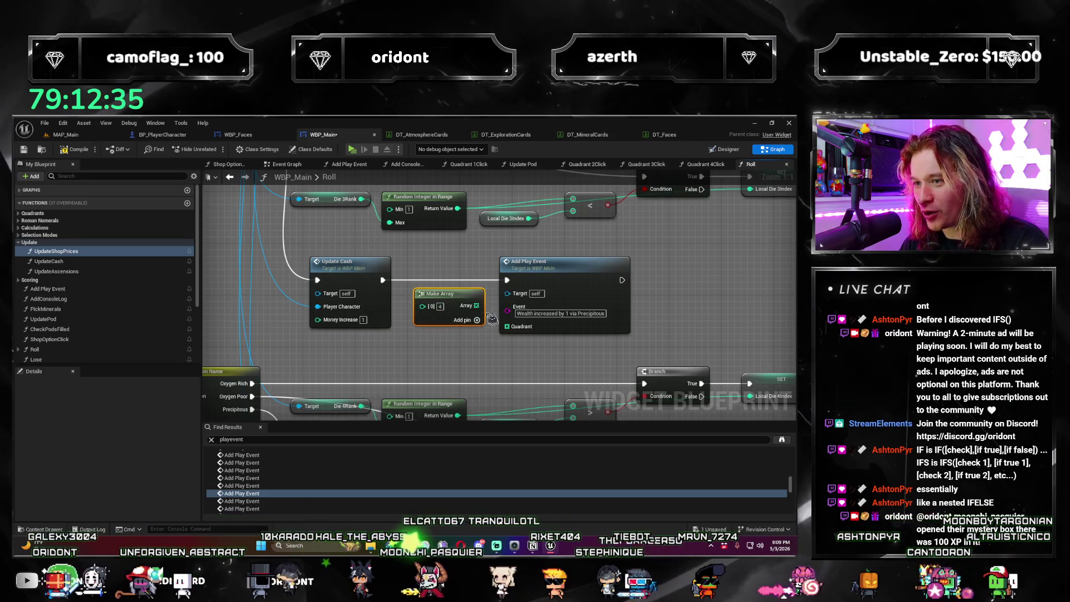
{"action": "left_click", "coordinate": [444, 307]}
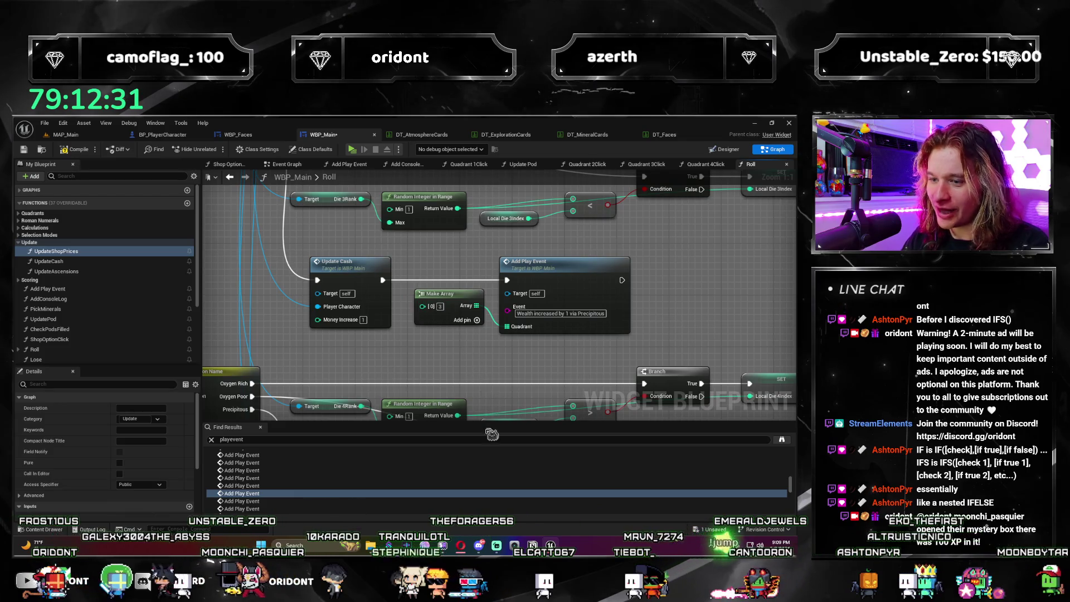
{"action": "mouse_move", "coordinate": [499, 296]}
{"action": "left_mouse_down"}
{"action": "mouse_move", "coordinate": [580, 284]}
{"action": "mouse_move", "coordinate": [560, 292]}
{"action": "left_mouse_up"}
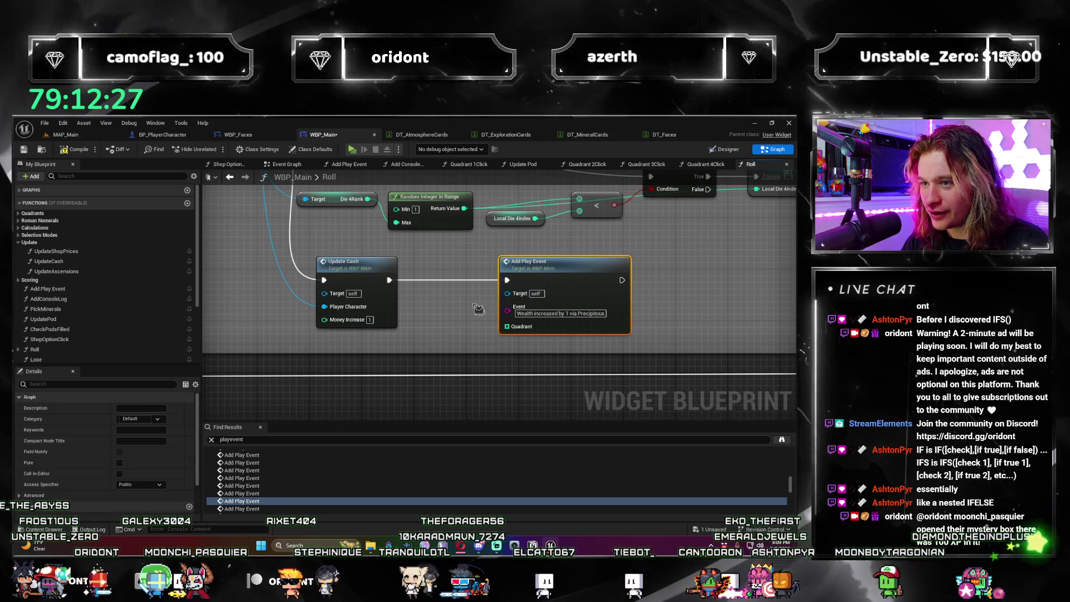
{"action": "left_click", "coordinate": [444, 302]}
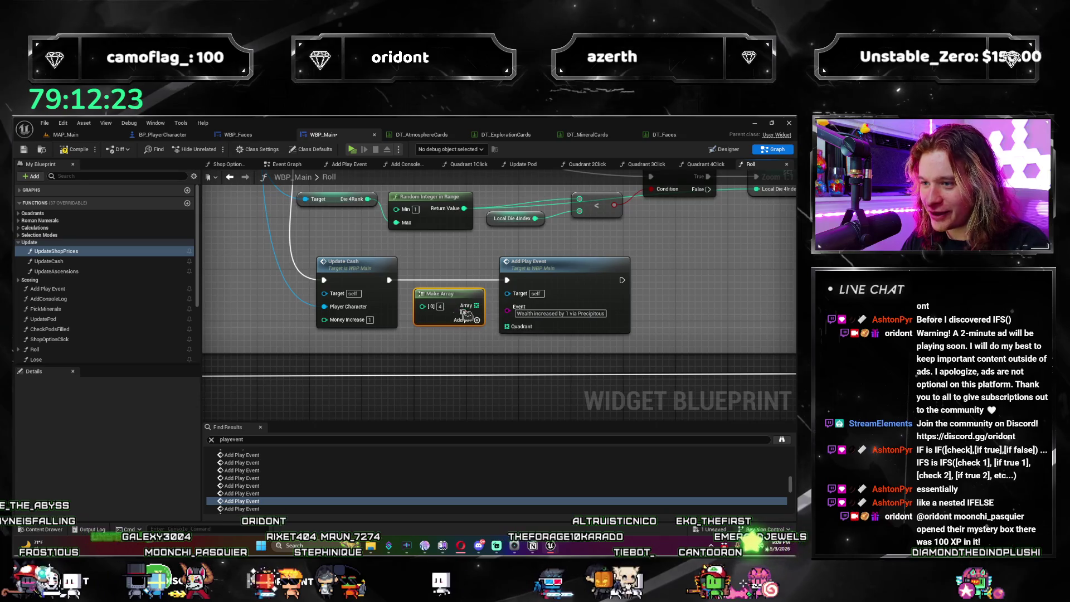
{"action": "double_click", "coordinate": [326, 485]}
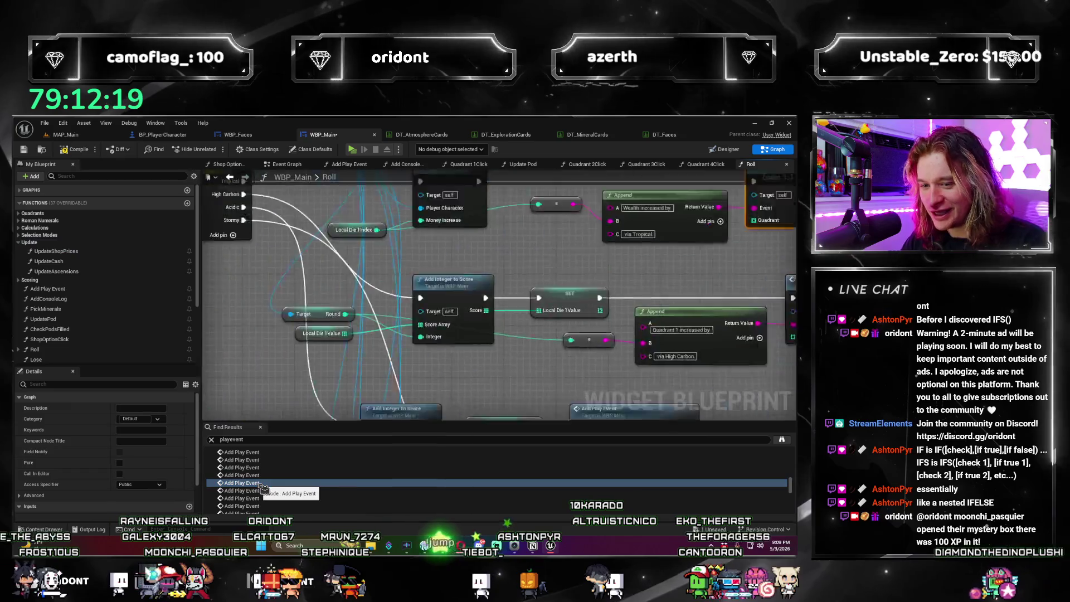
Step: Shift the 'via Tropical' Add Play Event right and connect a pasted Make Array to its Quadrant pin
{"action": "left_click_drag", "start_coordinate": [531, 282], "coordinate": [594, 276]}
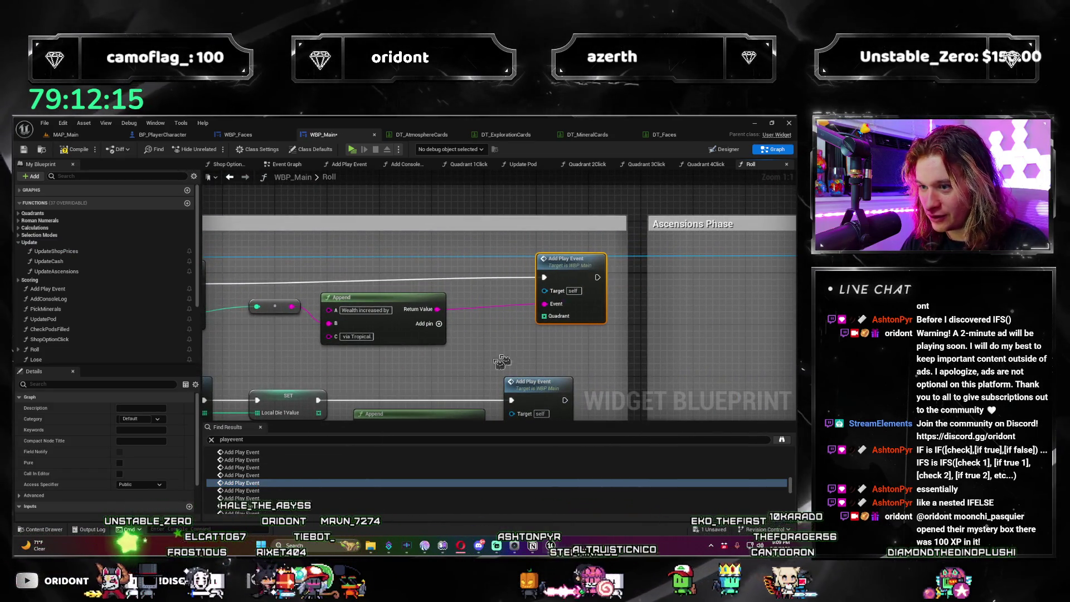
{"action": "scroll", "coordinate": [530, 330], "scroll_direction": "down", "scroll_amount": 5}
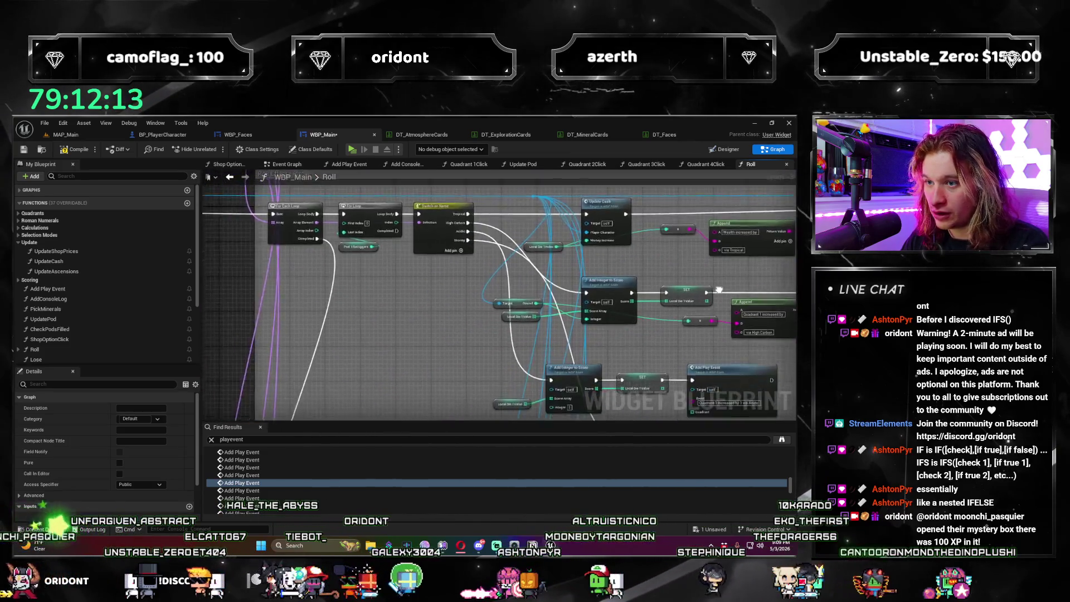
{"action": "scroll", "coordinate": [719, 290], "scroll_direction": "up", "scroll_amount": 4}
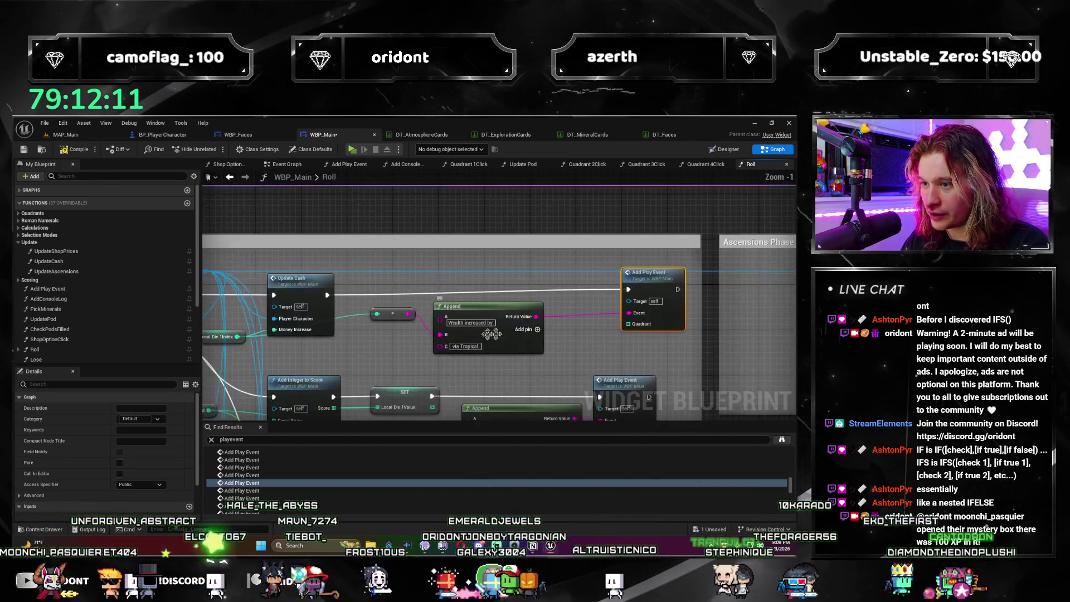
{"action": "scroll", "coordinate": [477, 335], "scroll_direction": "up", "scroll_amount": 1}
{"action": "left_click_drag", "start_coordinate": [567, 266], "coordinate": [573, 272]}
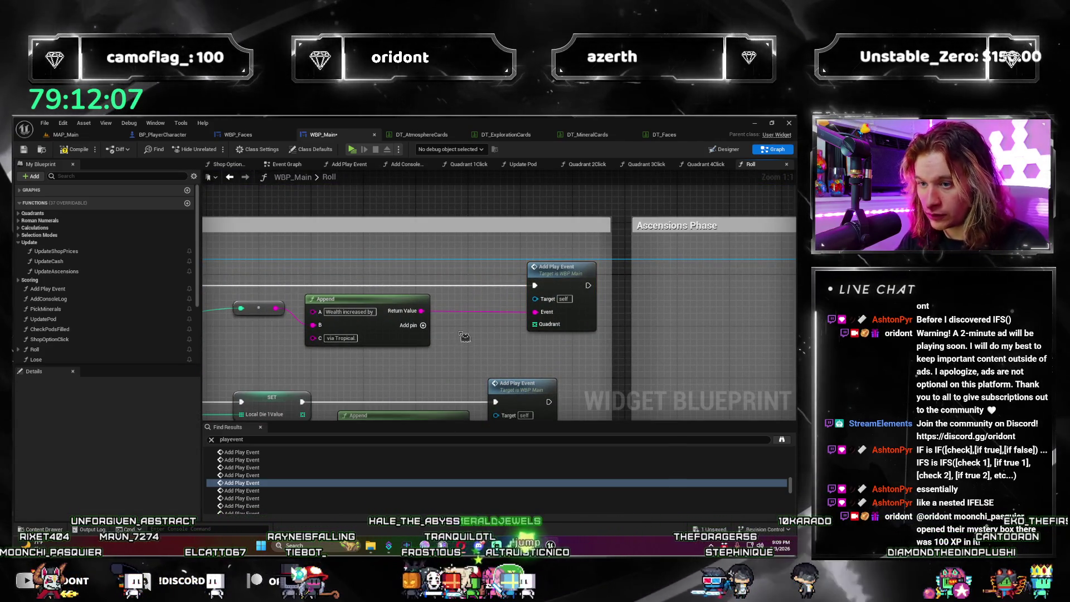
{"action": "left_click", "coordinate": [504, 341]}
{"action": "key", "text": "ctrl+v"}
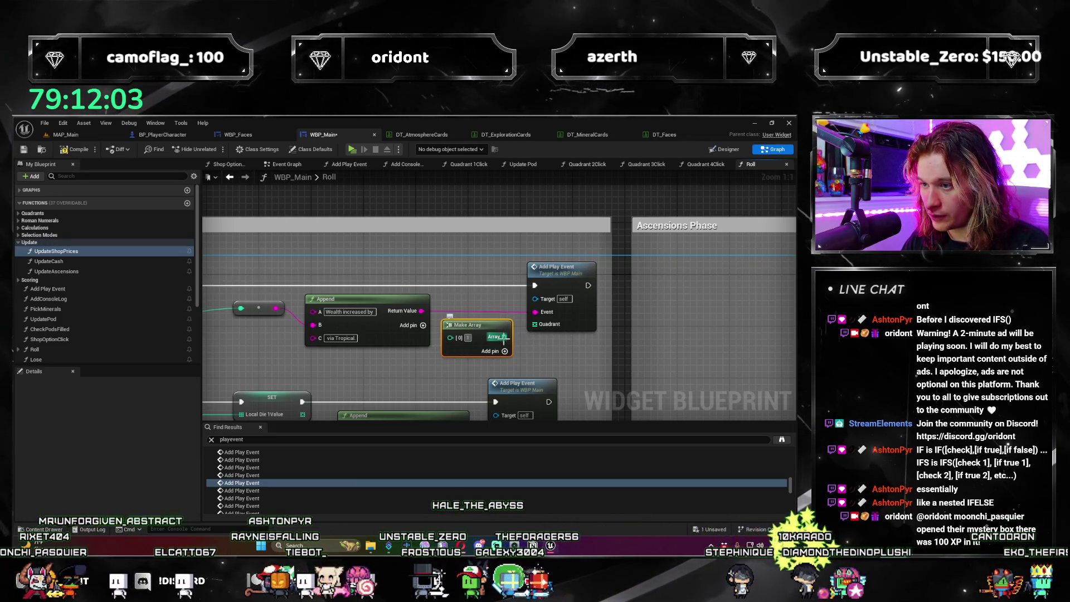
{"action": "left_click_drag", "start_coordinate": [503, 337], "coordinate": [555, 330]}
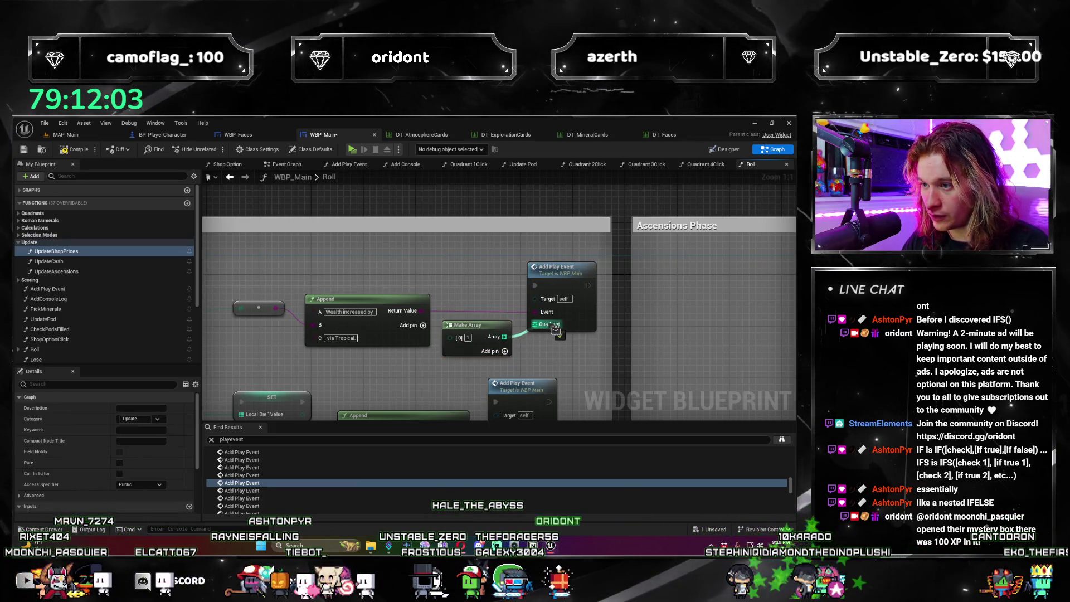
{"action": "left_click", "coordinate": [262, 491]}
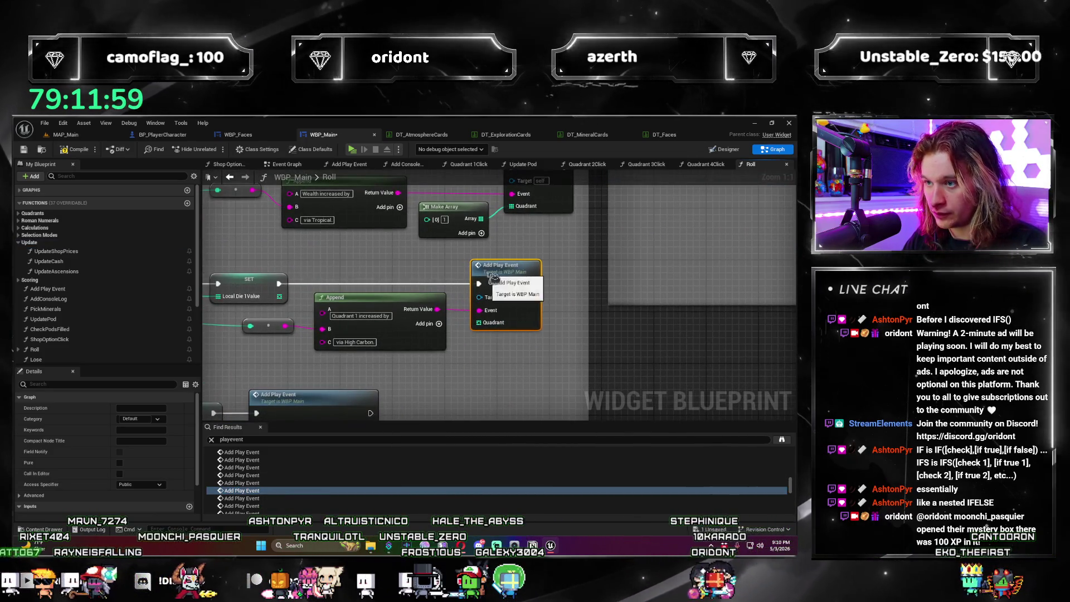
Step: Wire Make Arrays into the Quadrant pins of the current and next Add Play Event nodes
{"action": "left_click_drag", "start_coordinate": [528, 277], "coordinate": [502, 277]}
{"action": "left_click", "coordinate": [499, 367]}
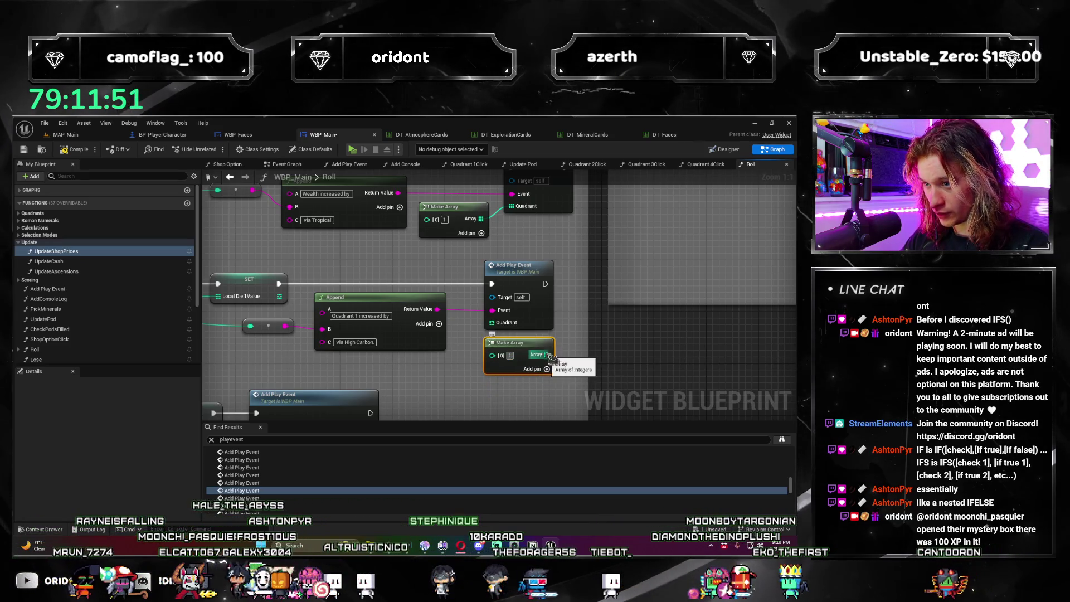
{"action": "left_click_drag", "start_coordinate": [546, 354], "coordinate": [512, 329]}
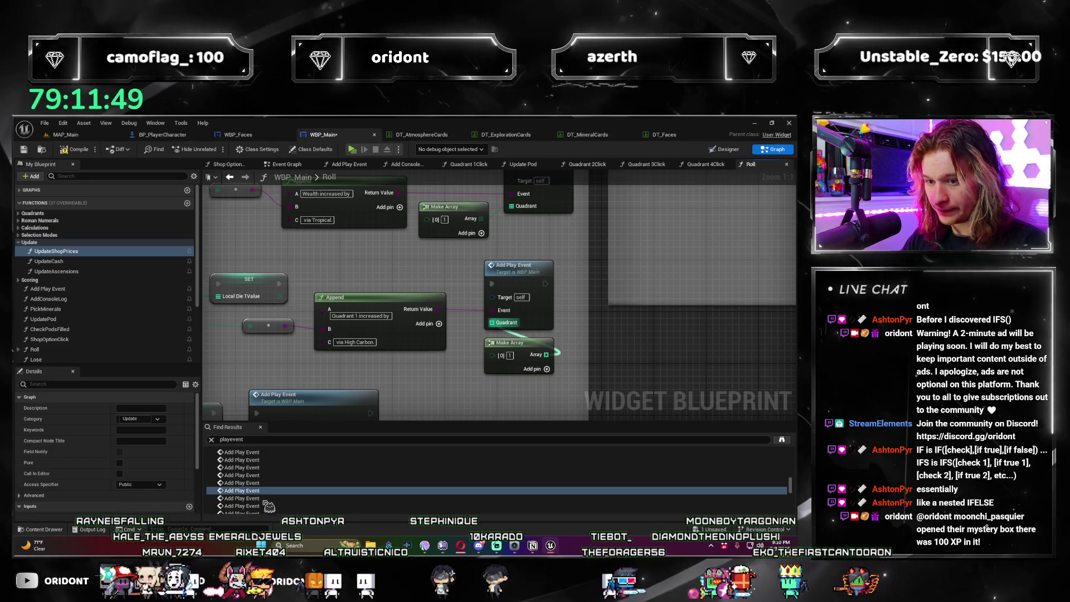
{"action": "left_click", "coordinate": [241, 498]}
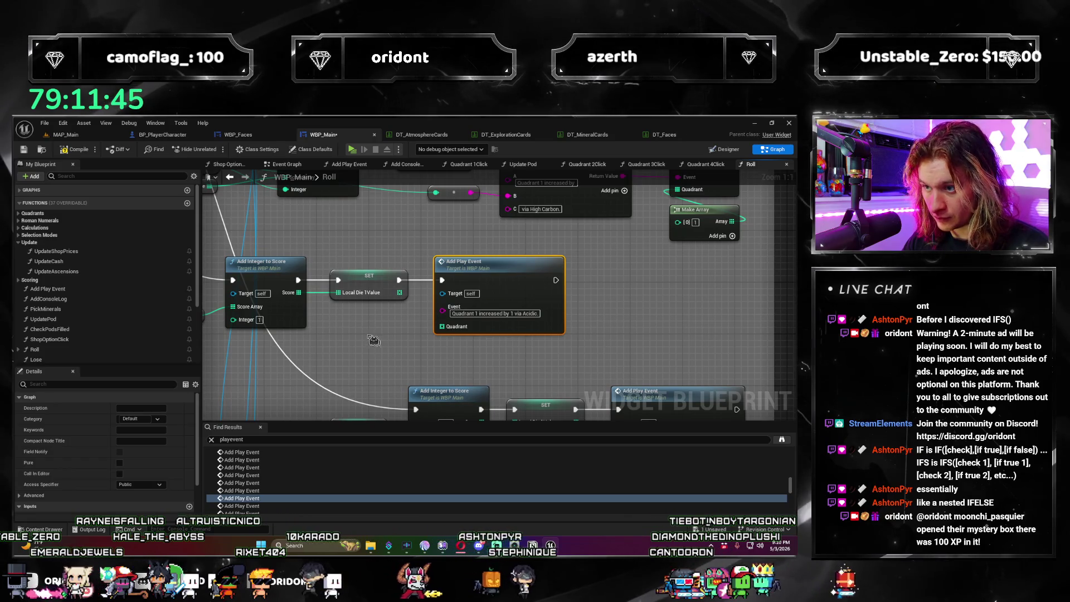
{"action": "key", "text": "ctrl+v"}
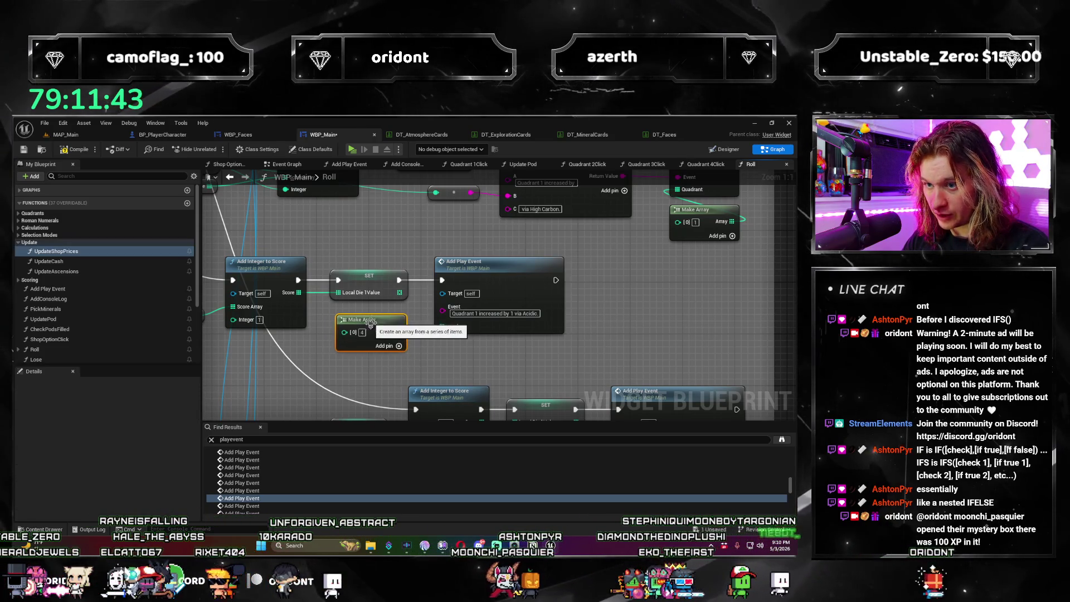
{"action": "left_click_drag", "start_coordinate": [396, 336], "coordinate": [467, 329]}
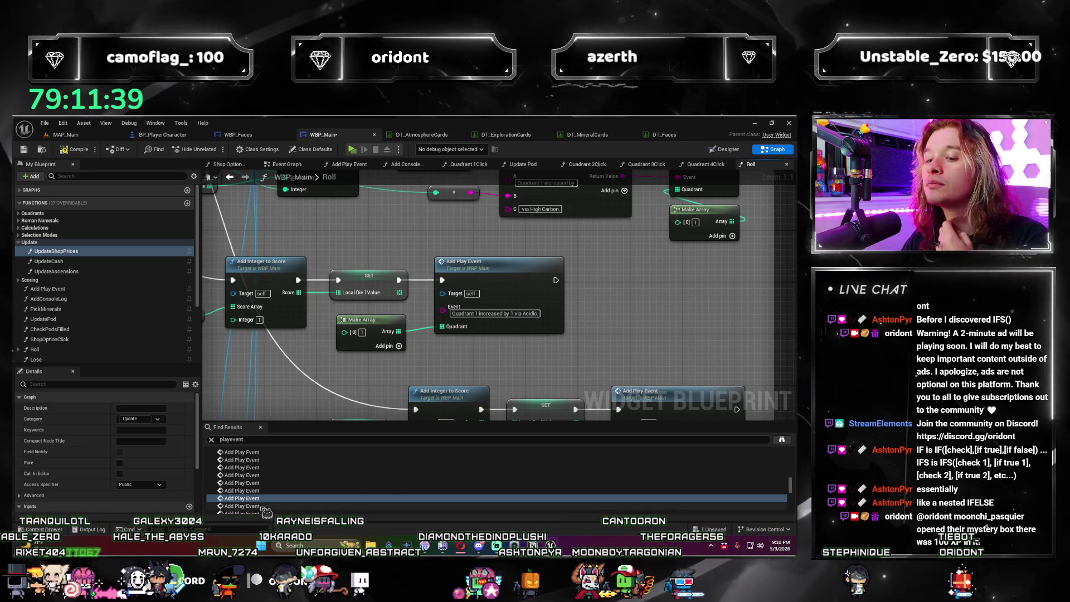
Step: Give the 'decreased by 2 via Stormy' Add Play Event a Make Array tucked beneath the SET node
{"action": "left_click", "coordinate": [354, 505]}
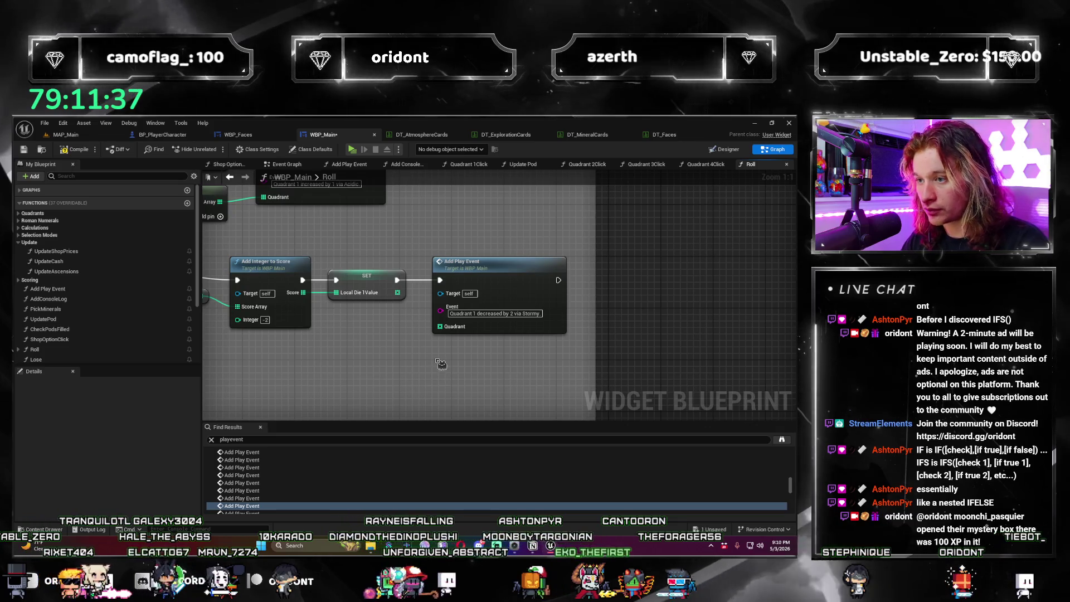
{"action": "key", "text": "ctrl+v"}
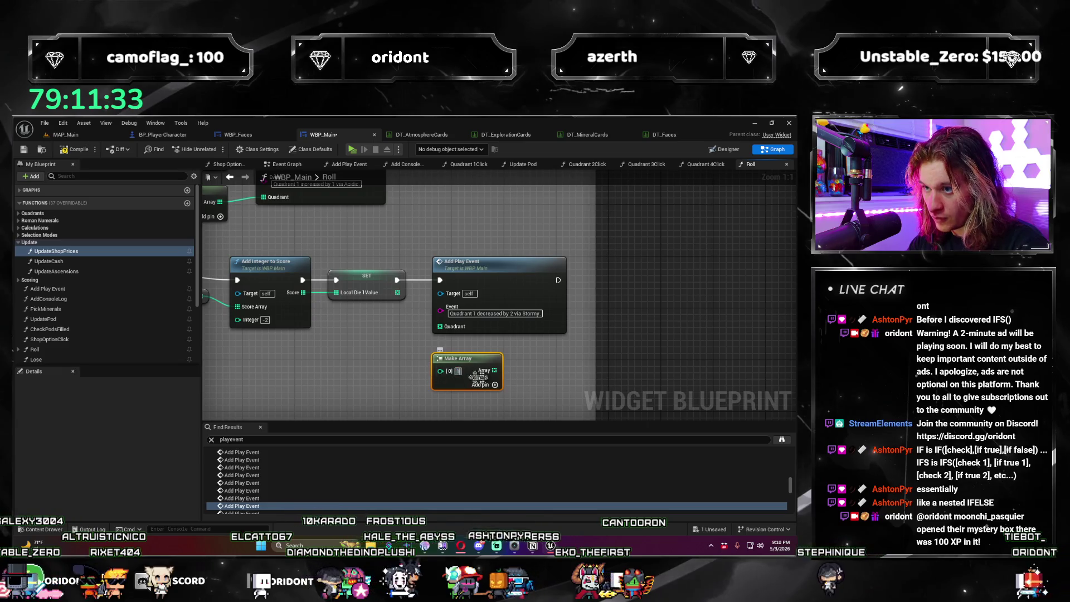
{"action": "left_click_drag", "start_coordinate": [492, 366], "coordinate": [460, 332]}
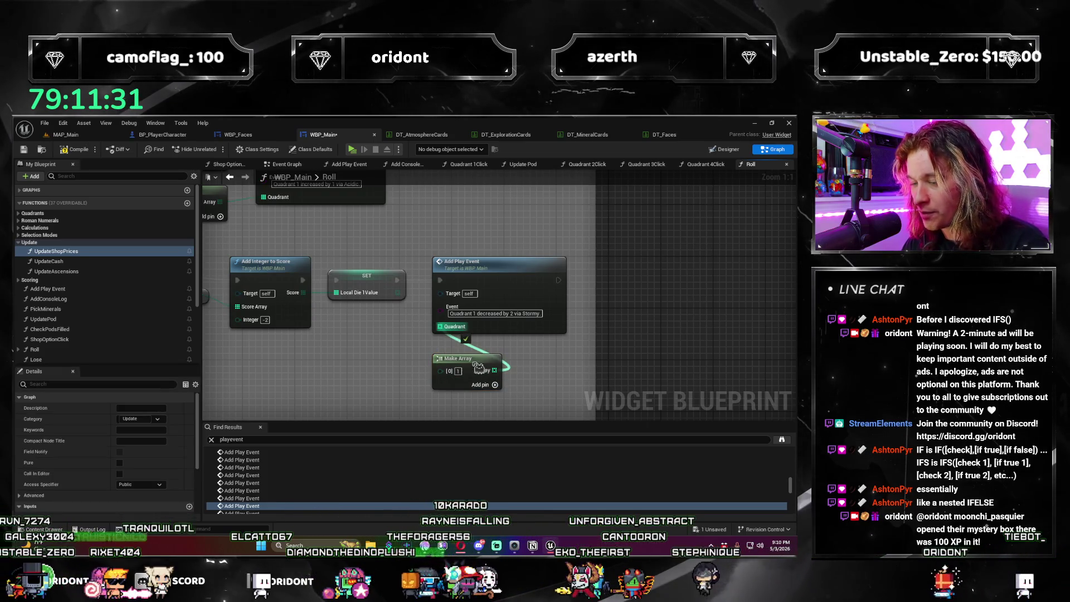
{"action": "left_click_drag", "start_coordinate": [467, 370], "coordinate": [378, 323]}
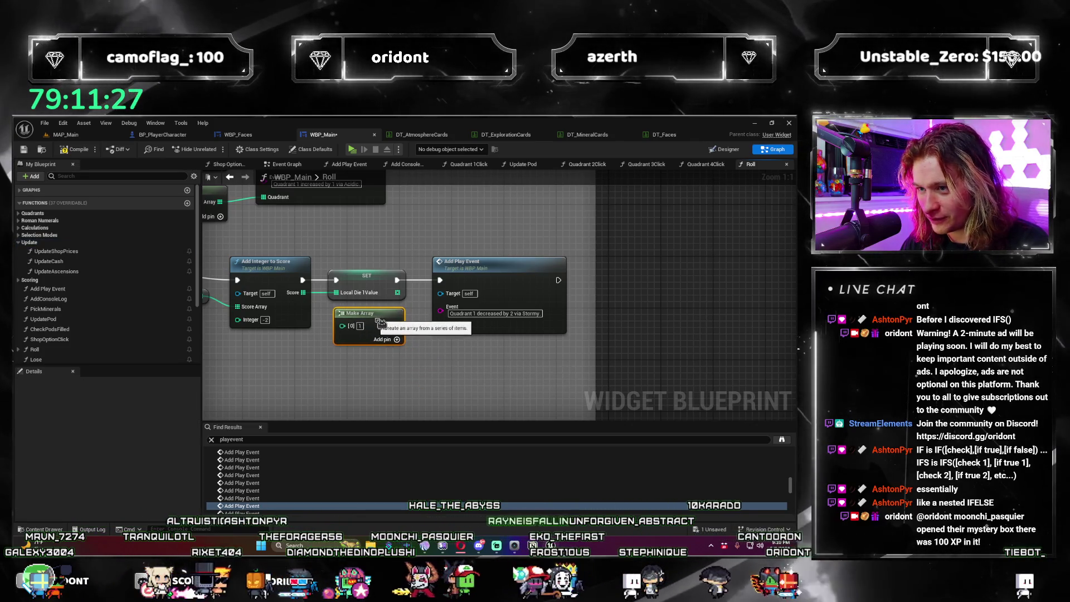
Step: Wire a Make Array holding 2 into the second 'via Tropical' Add Play Event's Quadrant pin
{"action": "left_click", "coordinate": [286, 489]}
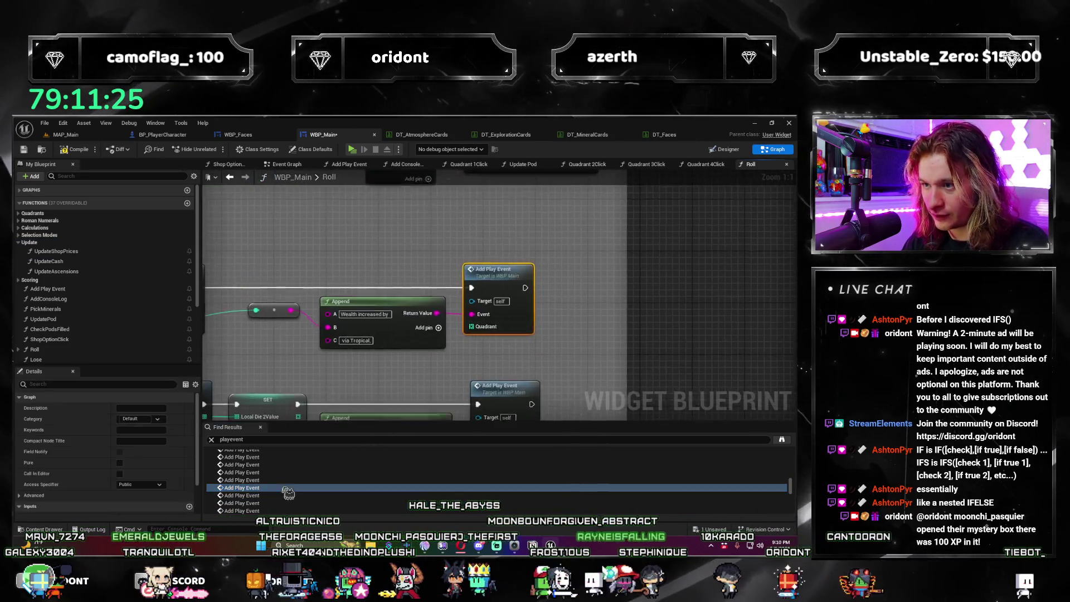
{"action": "left_click_drag", "start_coordinate": [495, 277], "coordinate": [579, 281]}
{"action": "left_click", "coordinate": [492, 343]}
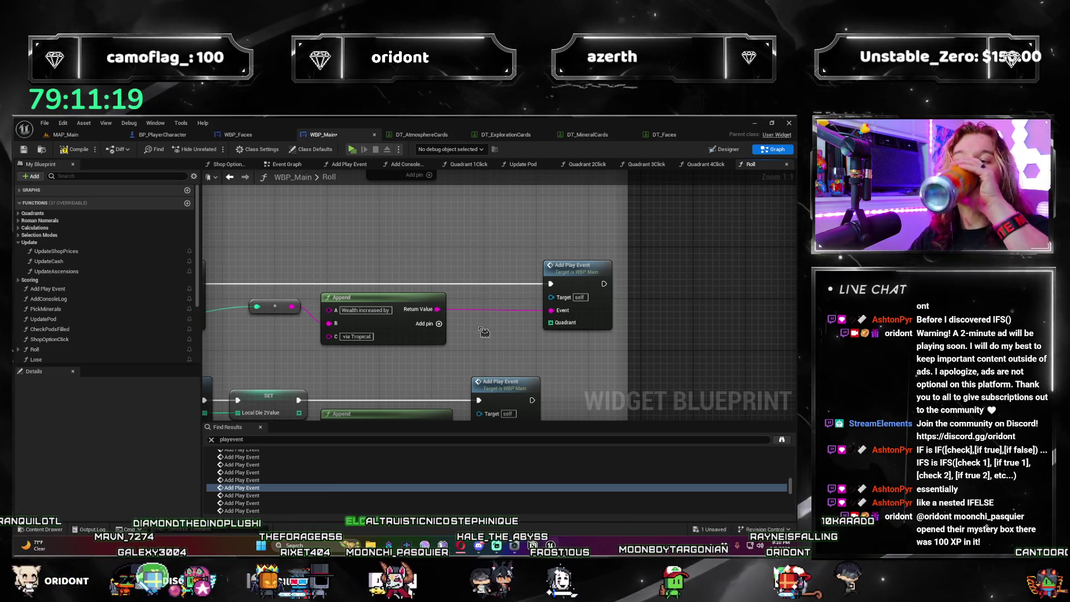
{"action": "key", "text": "ctrl+v"}
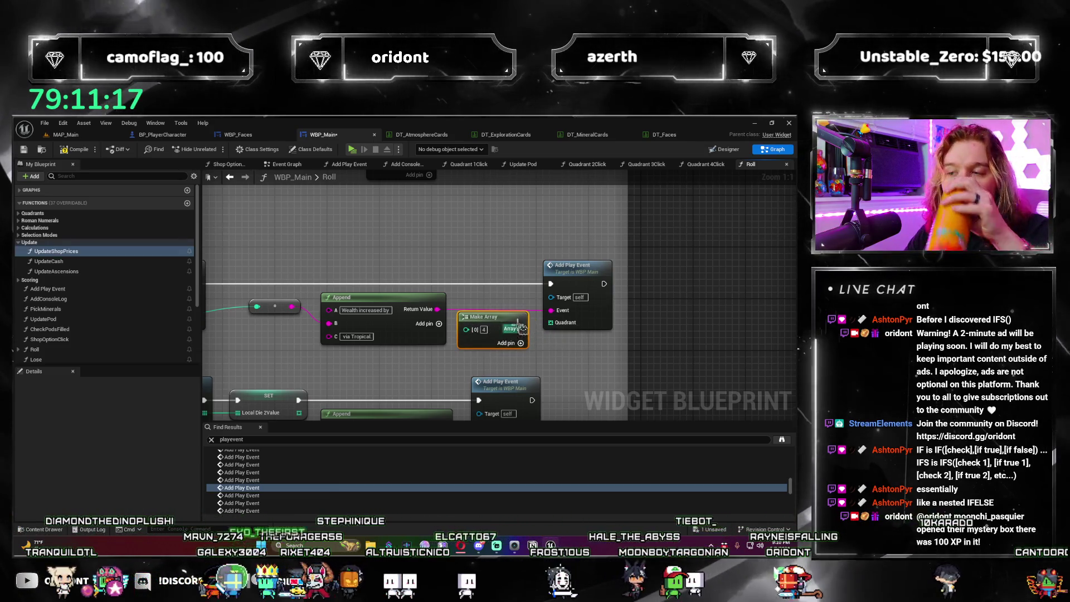
{"action": "mouse_move", "coordinate": [551, 322]}
{"action": "left_mouse_down"}
{"action": "mouse_move", "coordinate": [560, 328]}
{"action": "mouse_move", "coordinate": [515, 334]}
{"action": "left_mouse_up"}
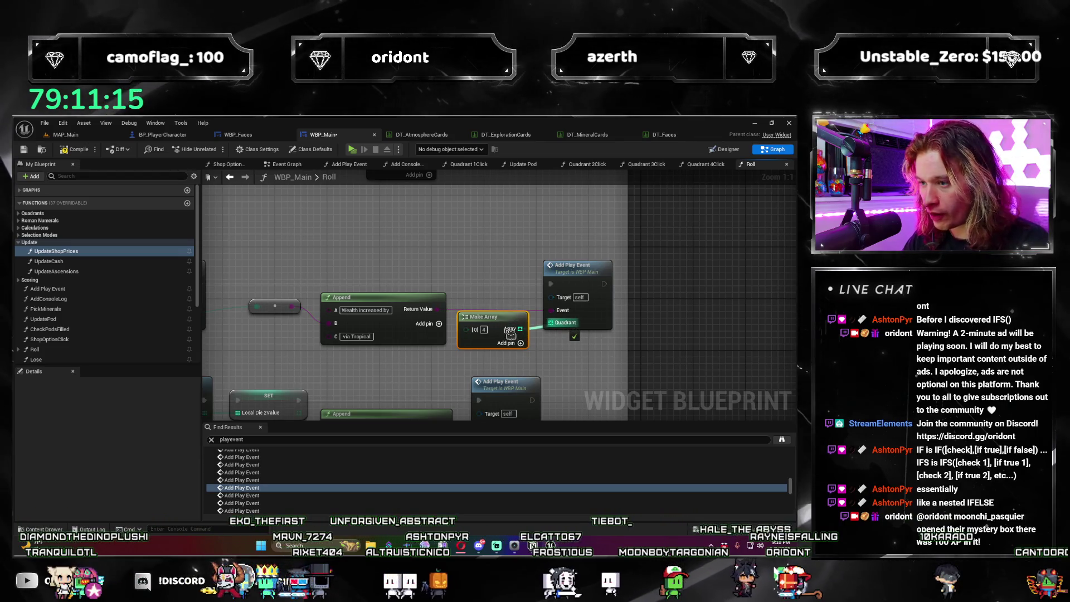
{"action": "left_click", "coordinate": [489, 330]}
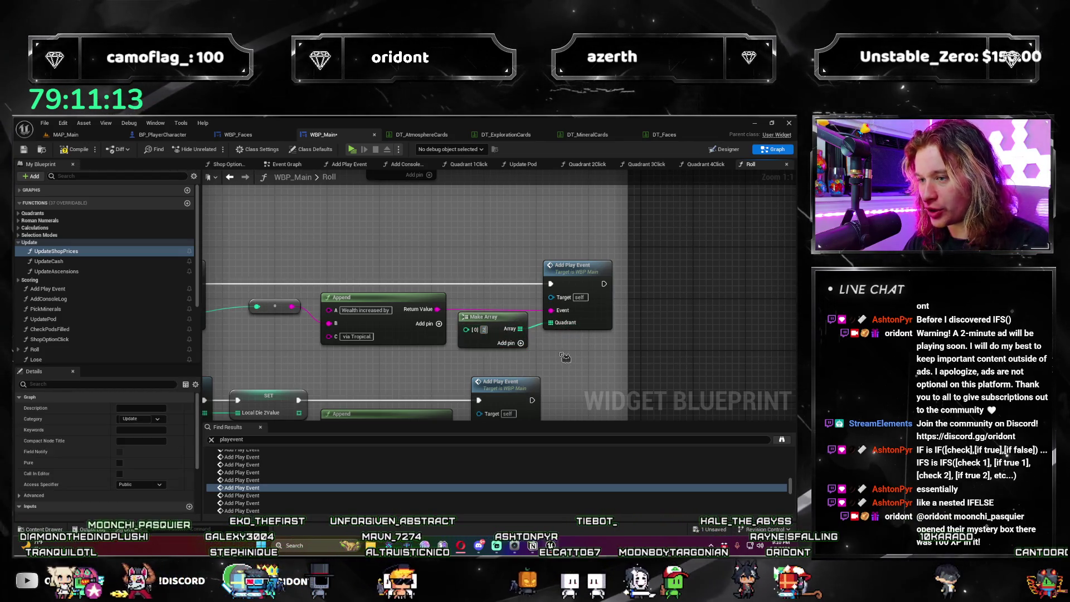
{"action": "double_click", "coordinate": [245, 496]}
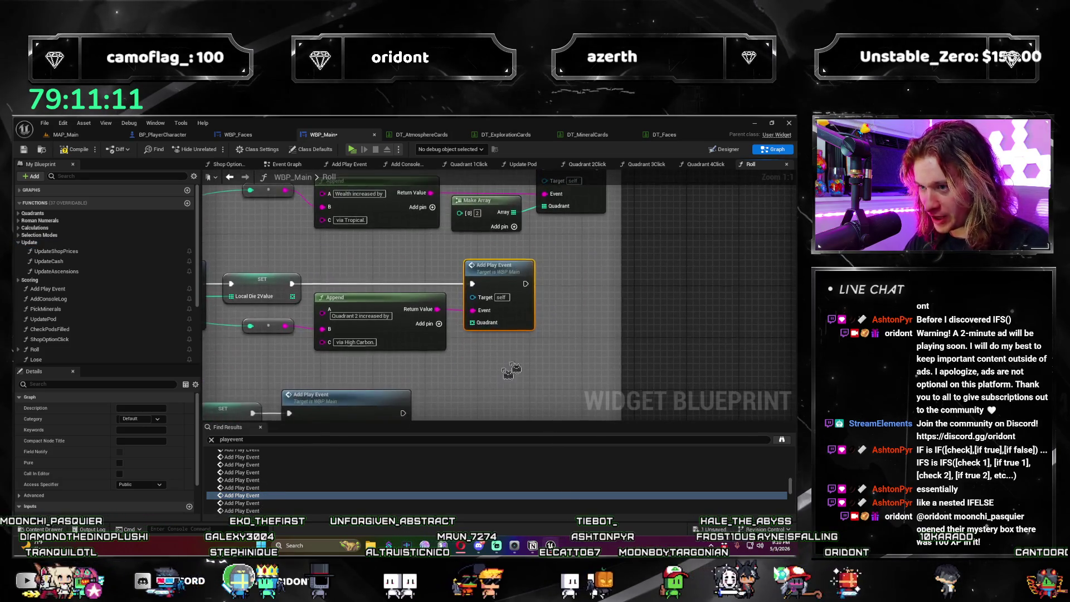
Step: Place a pasted Make Array under the current Add Play Event and wire it into Quadrant
{"action": "left_click_drag", "start_coordinate": [513, 284], "coordinate": [572, 284]}
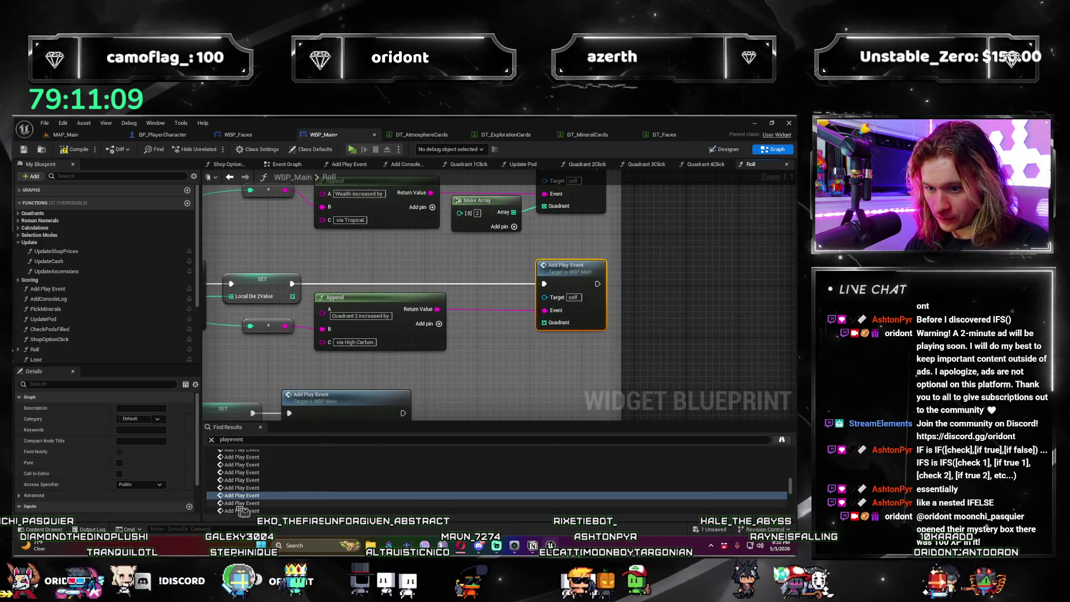
{"action": "left_click", "coordinate": [485, 343]}
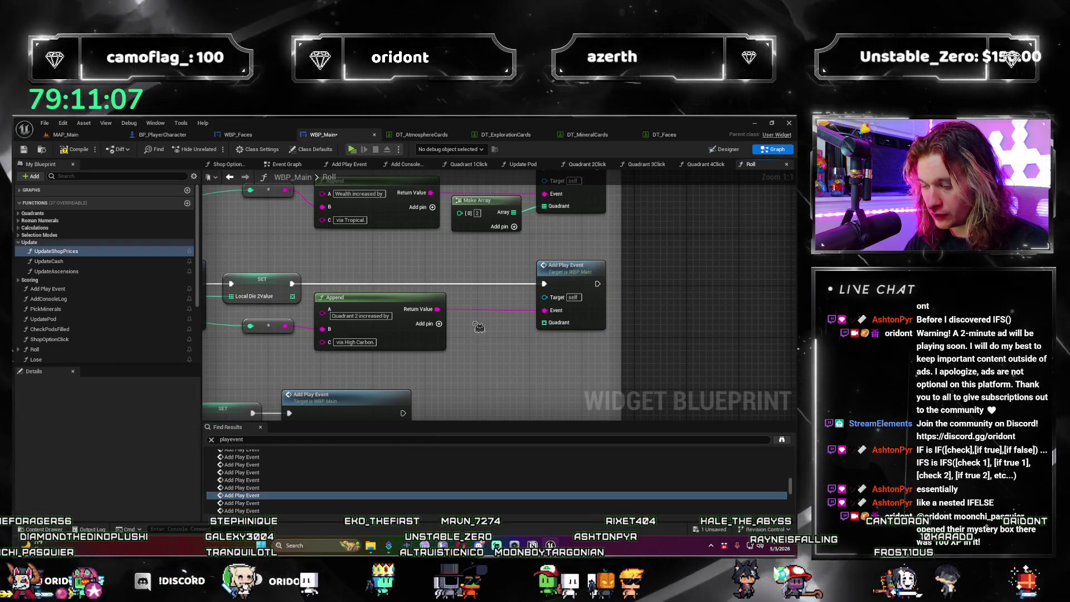
{"action": "key", "text": "ctrl+v"}
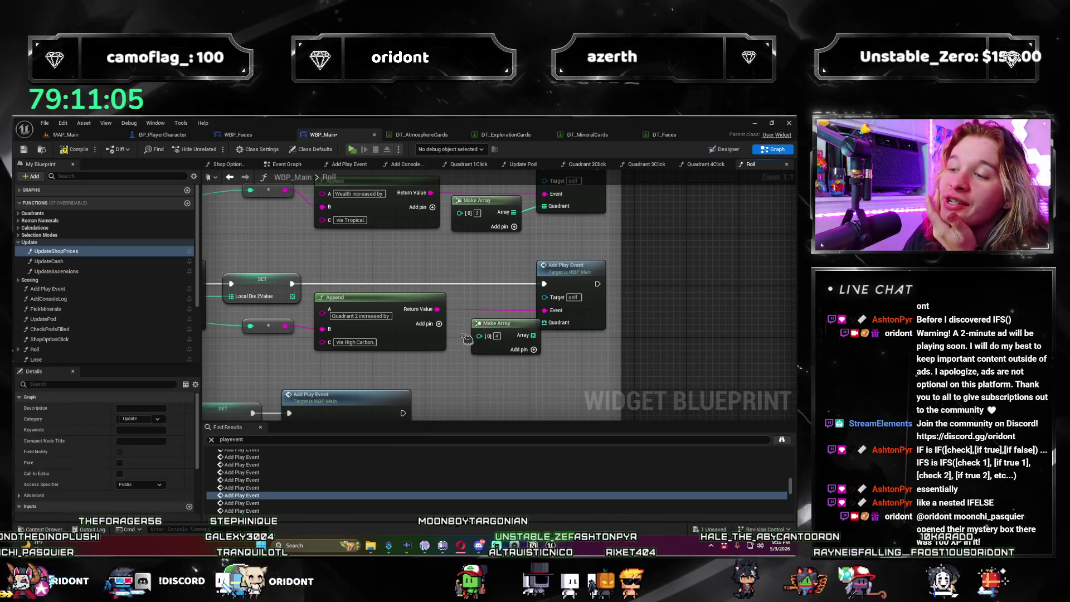
{"action": "left_click_drag", "start_coordinate": [505, 331], "coordinate": [494, 329]}
{"action": "left_click_drag", "start_coordinate": [582, 277], "coordinate": [589, 277]}
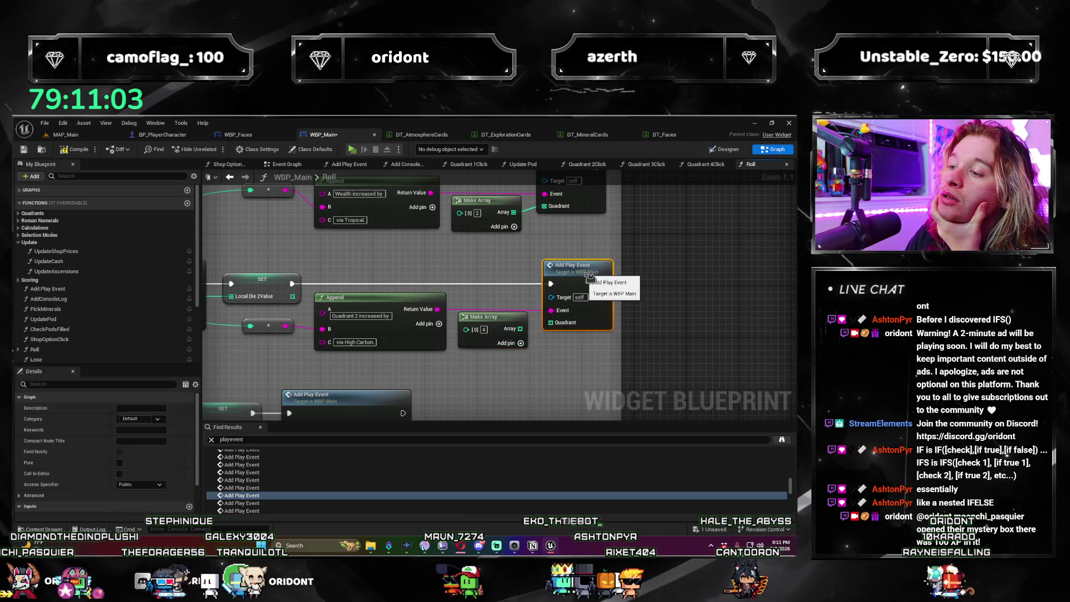
{"action": "left_click_drag", "start_coordinate": [516, 314], "coordinate": [524, 310]}
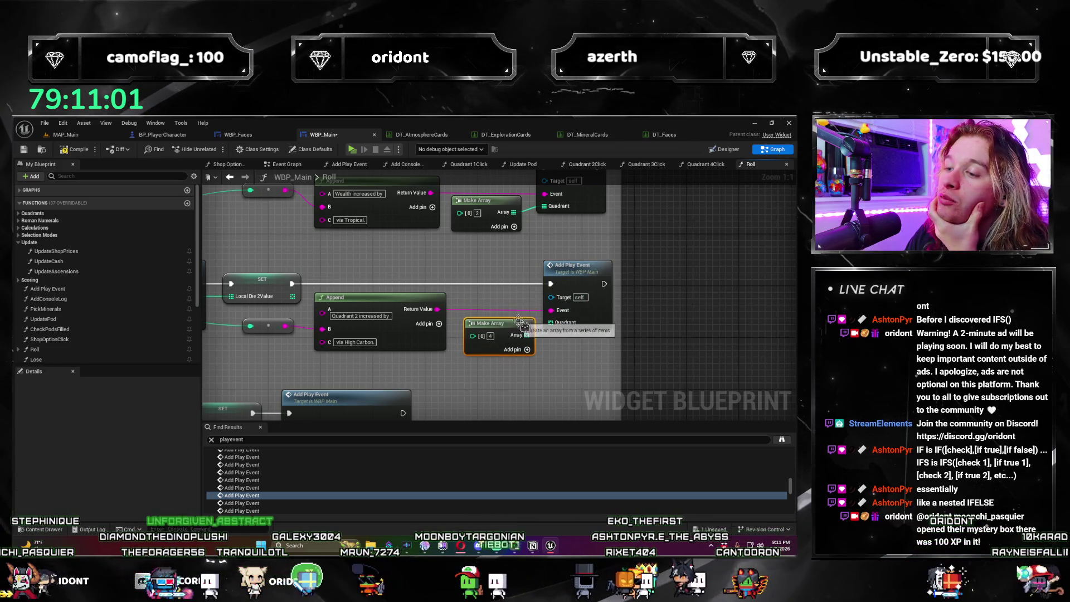
{"action": "left_click_drag", "start_coordinate": [528, 340], "coordinate": [527, 336]}
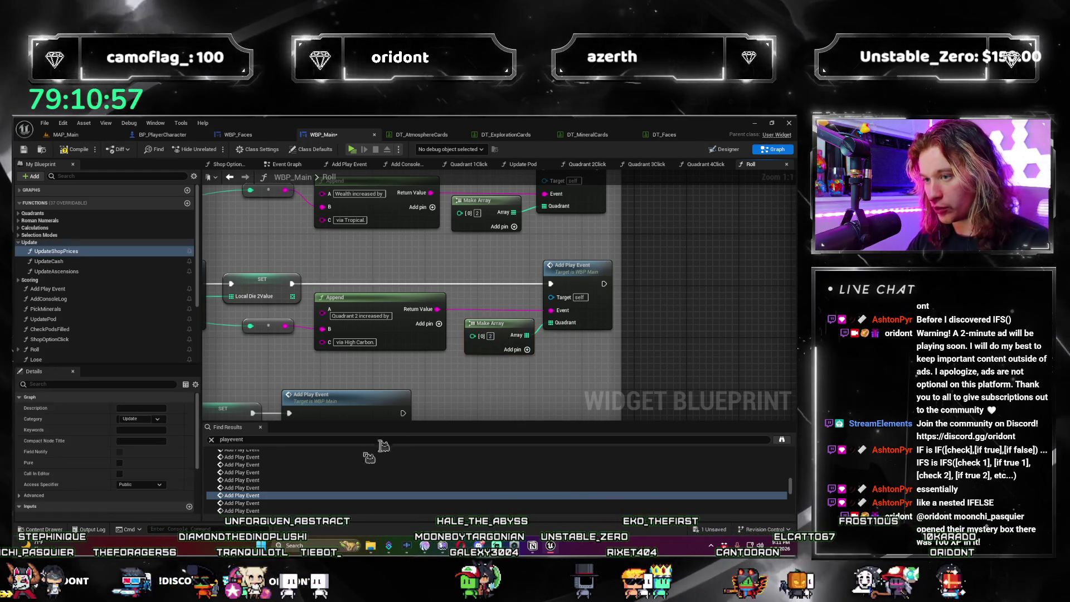
Step: Wire a Make Array between the SET node and the next Add Play Event's Quadrant pin
{"action": "left_click", "coordinate": [251, 503]}
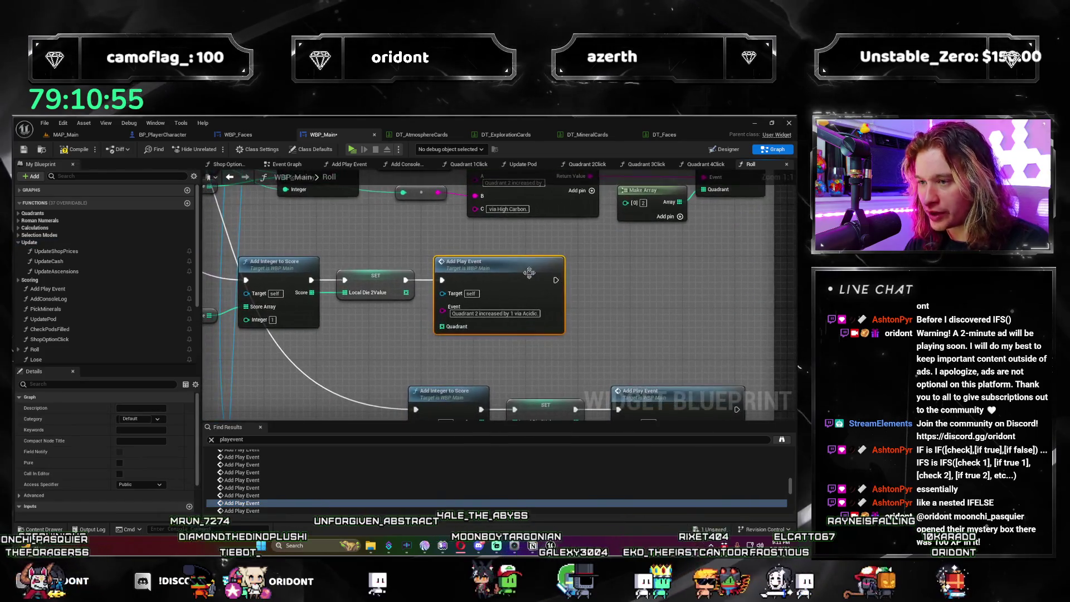
{"action": "left_click_drag", "start_coordinate": [463, 262], "coordinate": [560, 262]}
{"action": "left_click", "coordinate": [442, 313]}
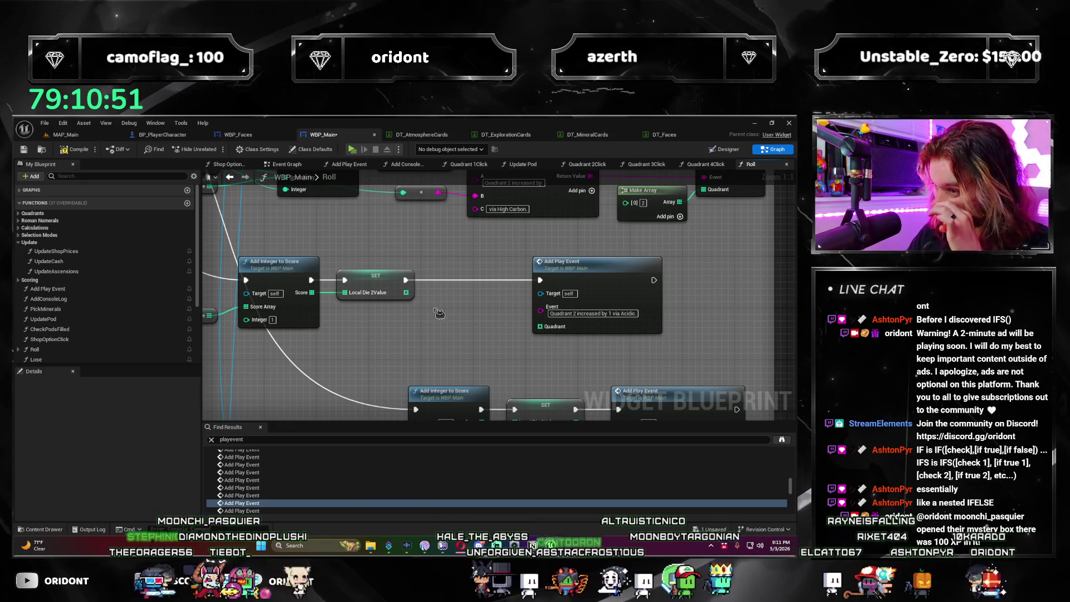
{"action": "key", "text": "ctrl+v"}
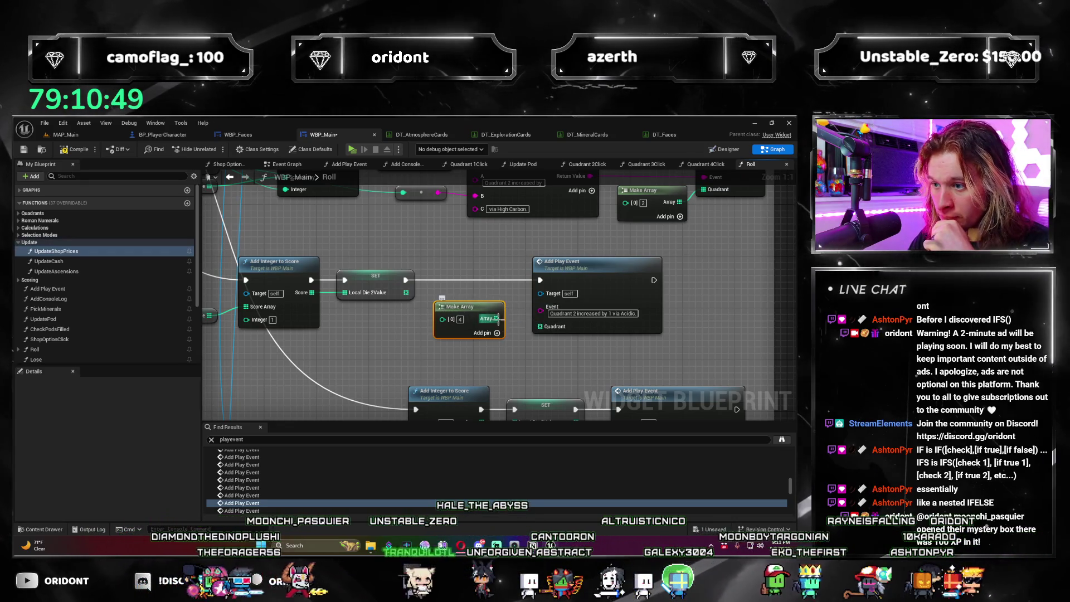
{"action": "left_click_drag", "start_coordinate": [496, 318], "coordinate": [539, 326]}
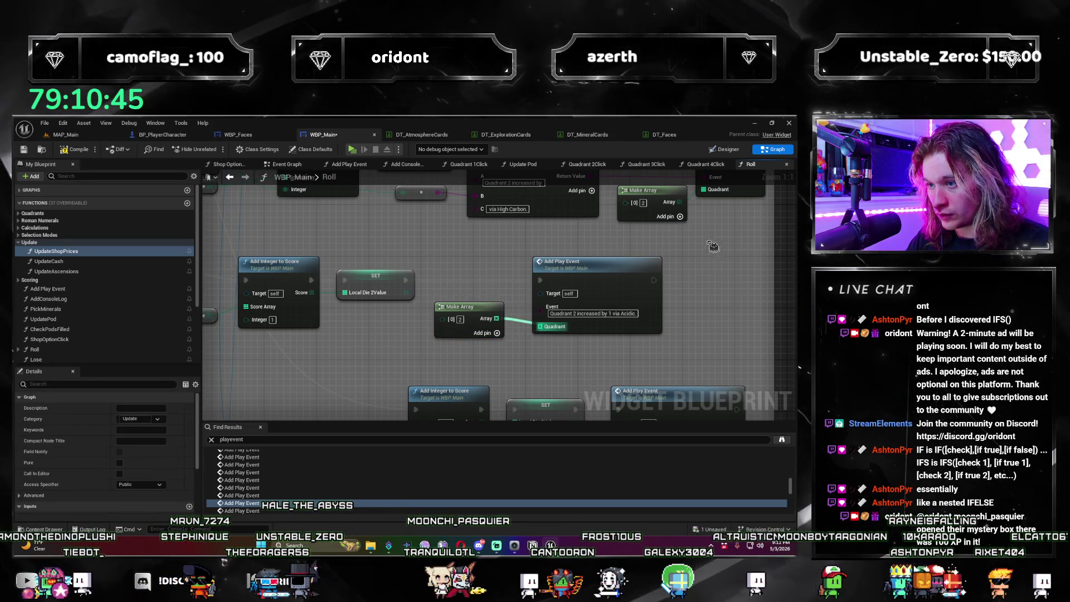
{"action": "mouse_move", "coordinate": [501, 290]}
{"action": "left_mouse_down"}
{"action": "mouse_move", "coordinate": [478, 256]}
{"action": "mouse_move", "coordinate": [464, 337]}
{"action": "left_mouse_up"}
{"action": "left_click_drag", "start_coordinate": [517, 277], "coordinate": [518, 299]}
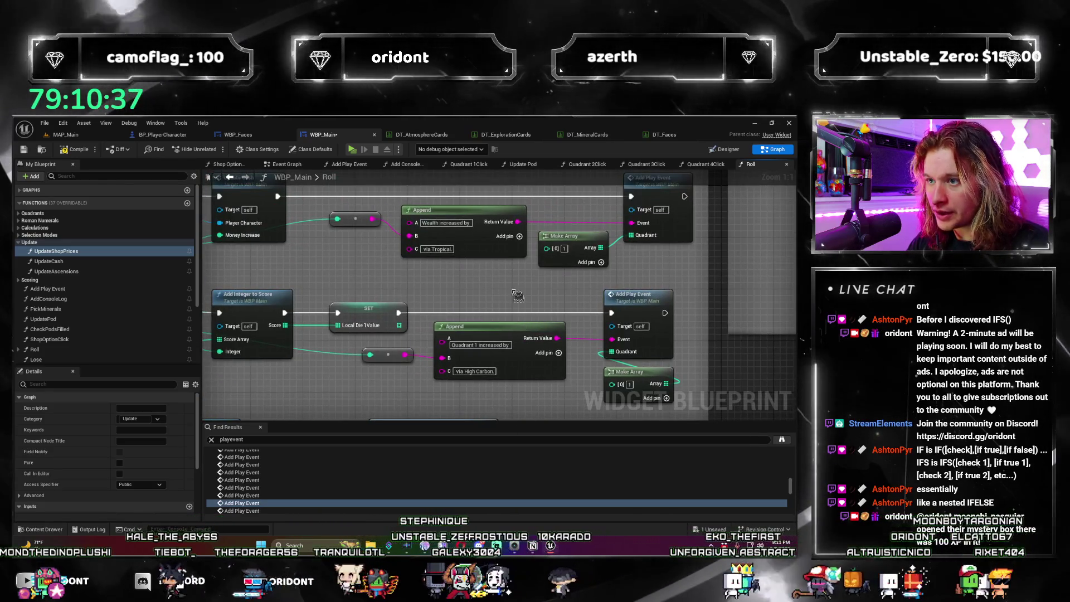
{"action": "scroll", "coordinate": [285, 505], "scroll_direction": "down", "scroll_amount": 1}
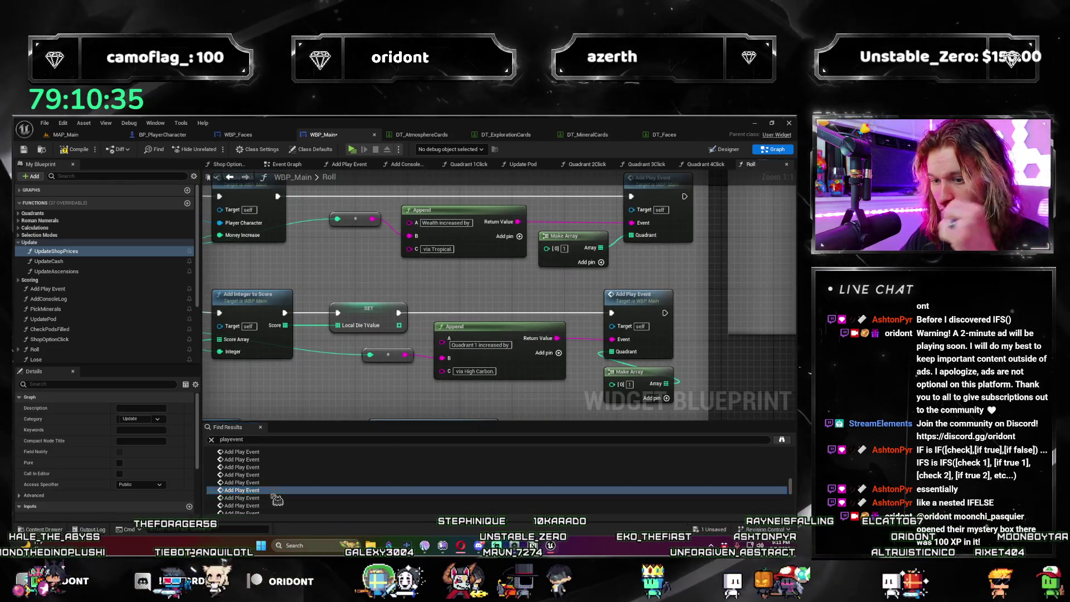
Step: Connect a new Make Array to the Stormy Add Play Event's Quadrant pin
{"action": "left_click", "coordinate": [275, 493]}
{"action": "key", "text": "Down"}
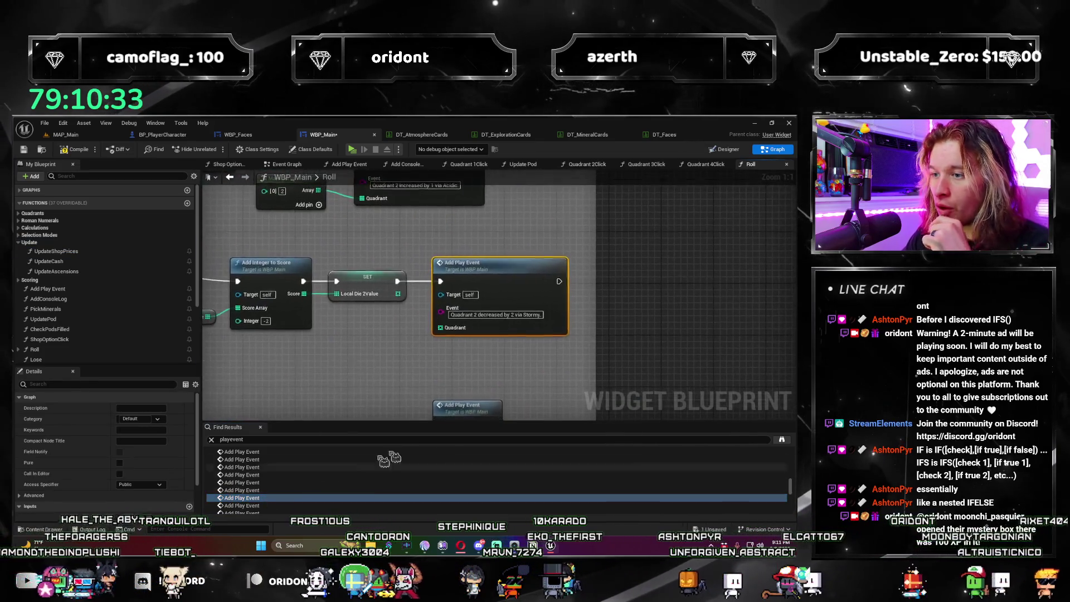
{"action": "left_click", "coordinate": [379, 328]}
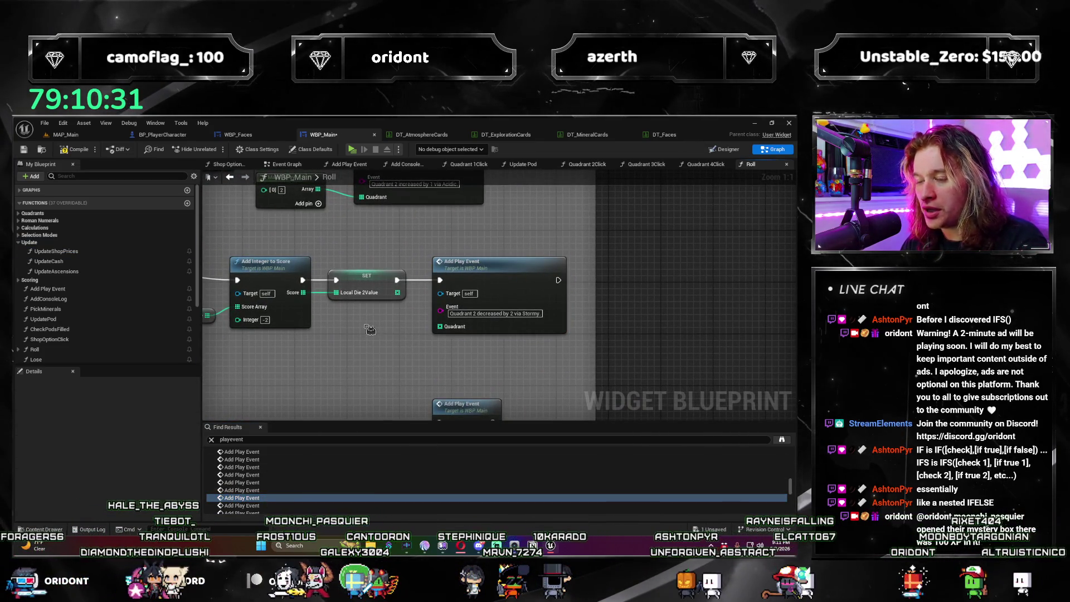
{"action": "key", "text": "ctrl+v"}
{"action": "mouse_move", "coordinate": [395, 333]}
{"action": "left_mouse_down"}
{"action": "mouse_move", "coordinate": [363, 317]}
{"action": "mouse_move", "coordinate": [475, 328]}
{"action": "mouse_move", "coordinate": [461, 331]}
{"action": "left_mouse_up"}
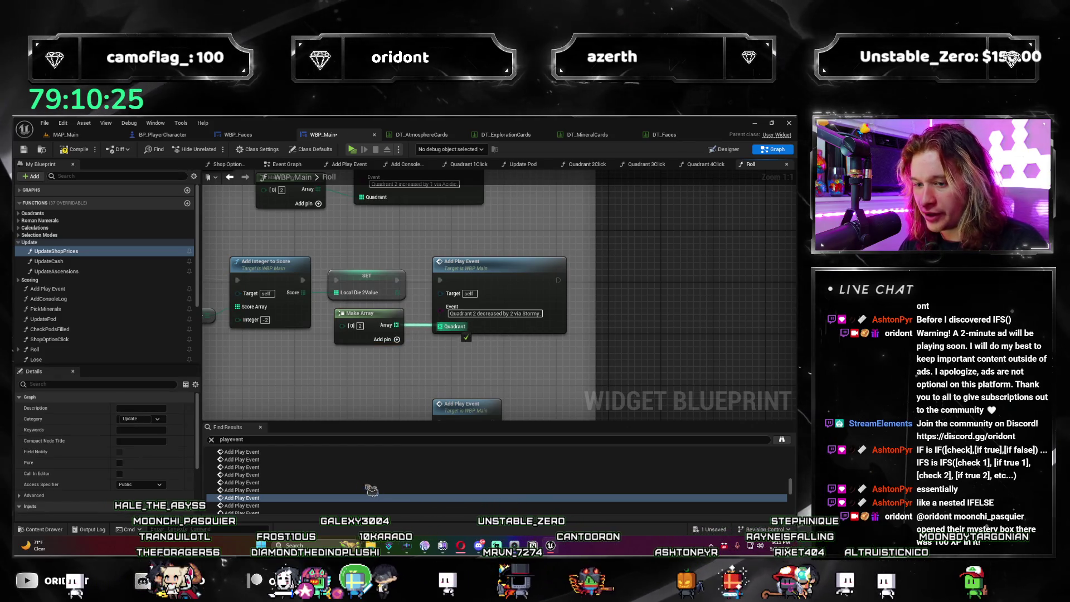
Step: Clear space at the next Add Play Event, shifting it right and nudging the Append node left
{"action": "scroll", "coordinate": [334, 468], "scroll_direction": "down", "scroll_amount": 1}
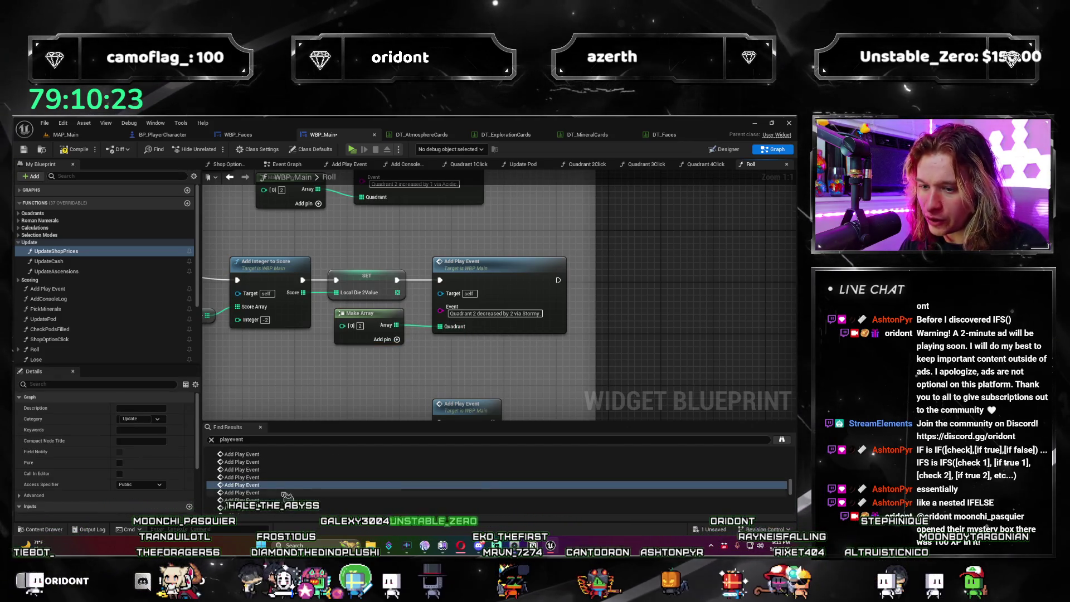
{"action": "left_click", "coordinate": [285, 494]}
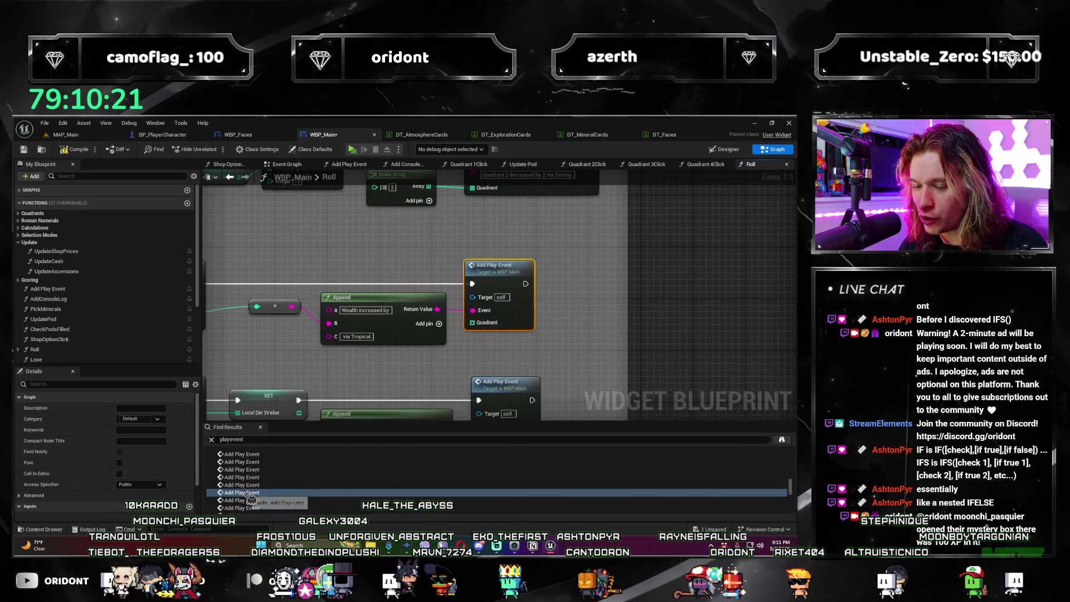
{"action": "mouse_move", "coordinate": [513, 277]}
{"action": "left_mouse_down"}
{"action": "mouse_move", "coordinate": [611, 277]}
{"action": "mouse_move", "coordinate": [584, 277]}
{"action": "left_mouse_up"}
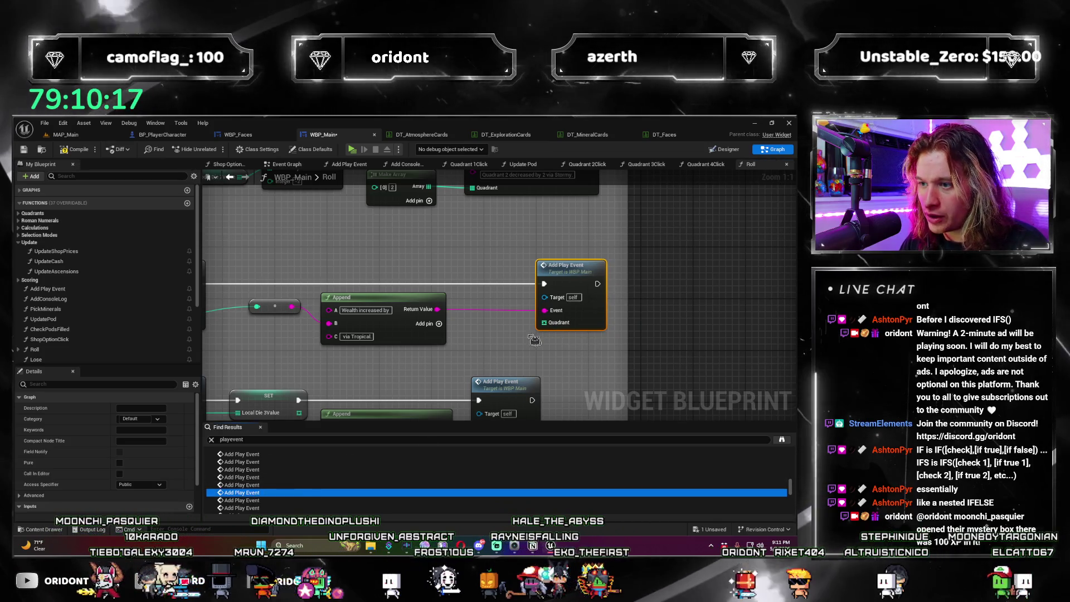
{"action": "left_click", "coordinate": [479, 343]}
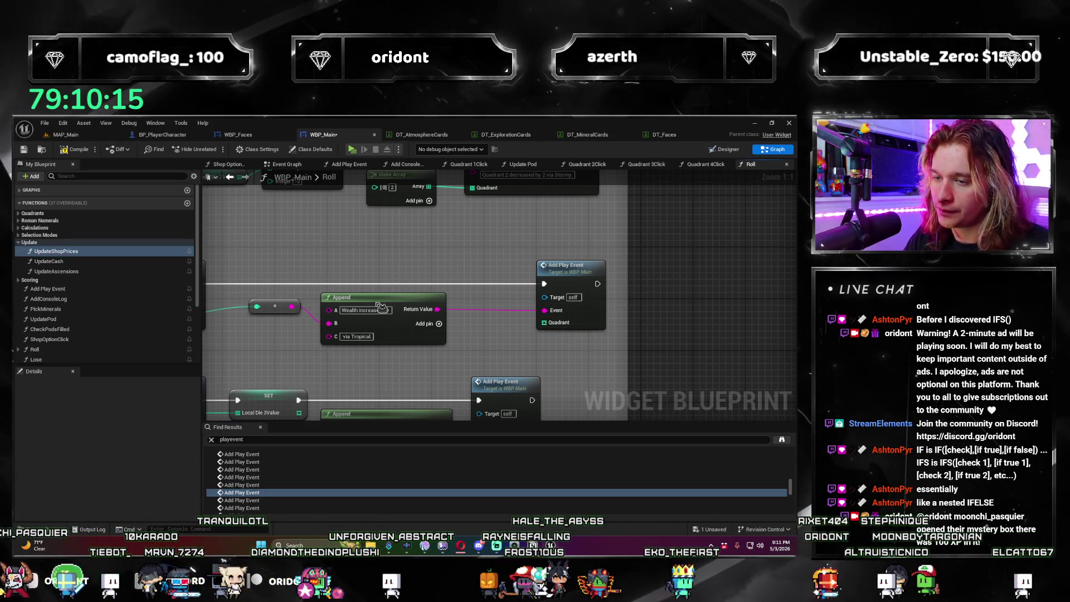
{"action": "left_click_drag", "start_coordinate": [376, 303], "coordinate": [372, 306]}
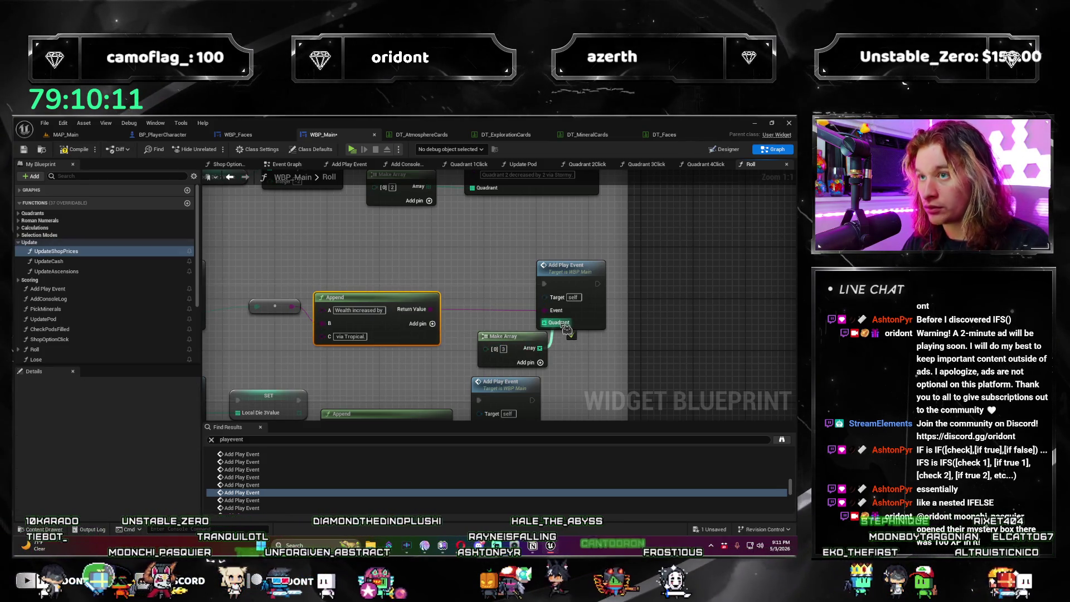
{"action": "left_click", "coordinate": [515, 346]}
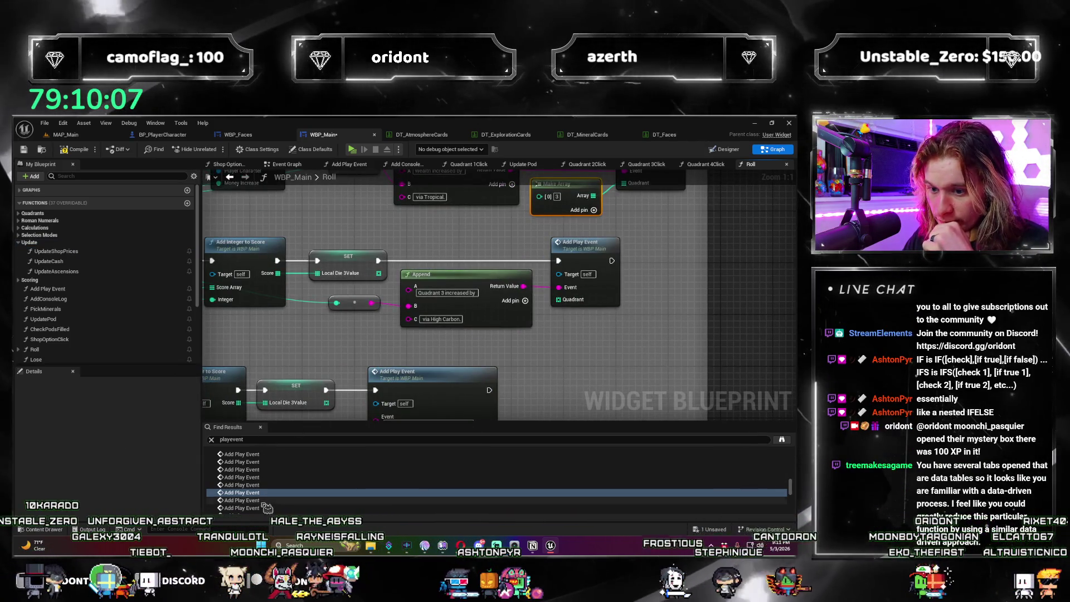
Step: Wire Make Arrays into the Quadrant pins of the next two Add Play Event results
{"action": "key", "text": "Down"}
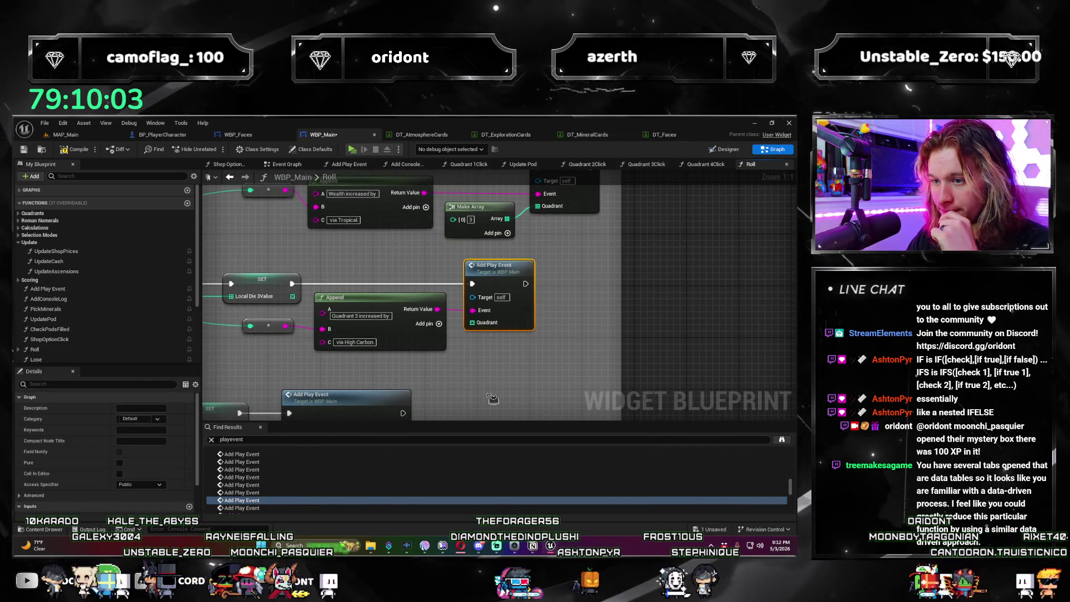
{"action": "key", "text": "ctrl+v"}
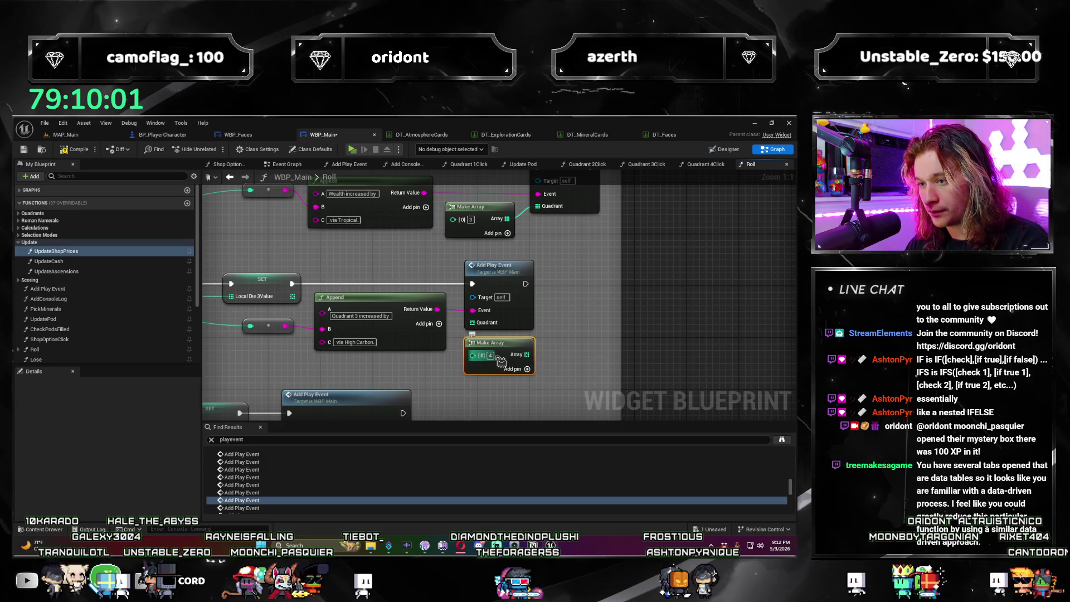
{"action": "left_click_drag", "start_coordinate": [527, 355], "coordinate": [472, 322]}
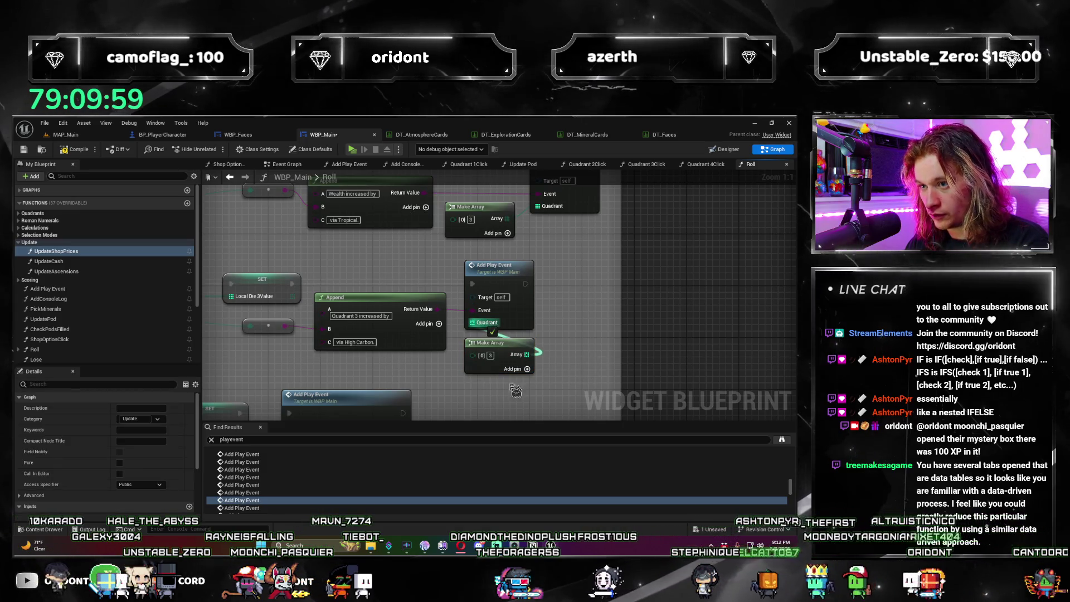
{"action": "left_click", "coordinate": [259, 507]}
{"action": "left_click_drag", "start_coordinate": [514, 280], "coordinate": [612, 280]}
{"action": "left_click", "coordinate": [457, 310]}
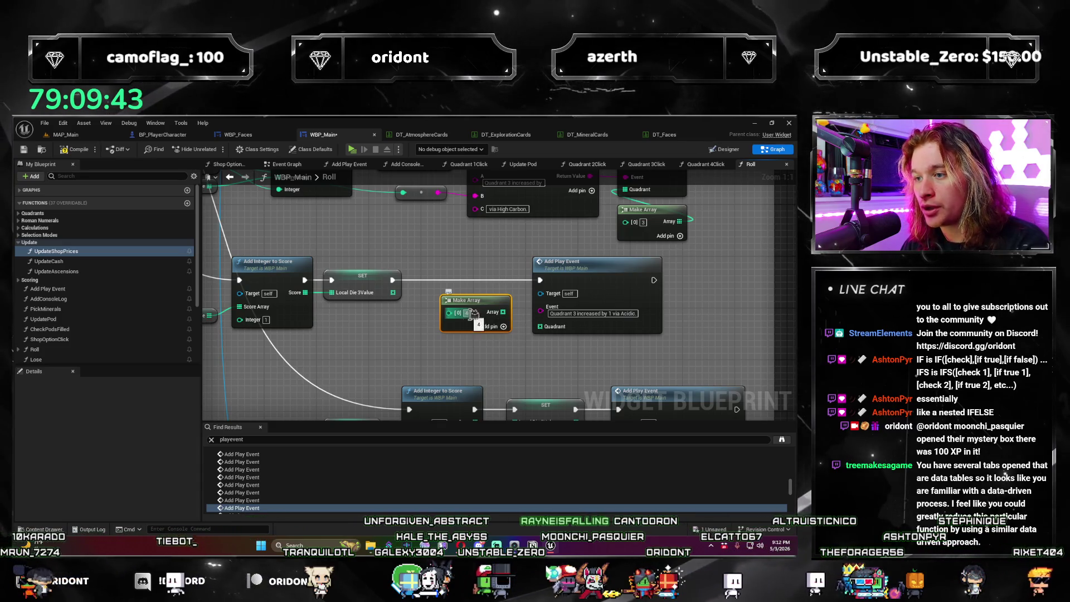
{"action": "left_click_drag", "start_coordinate": [503, 313], "coordinate": [574, 328]}
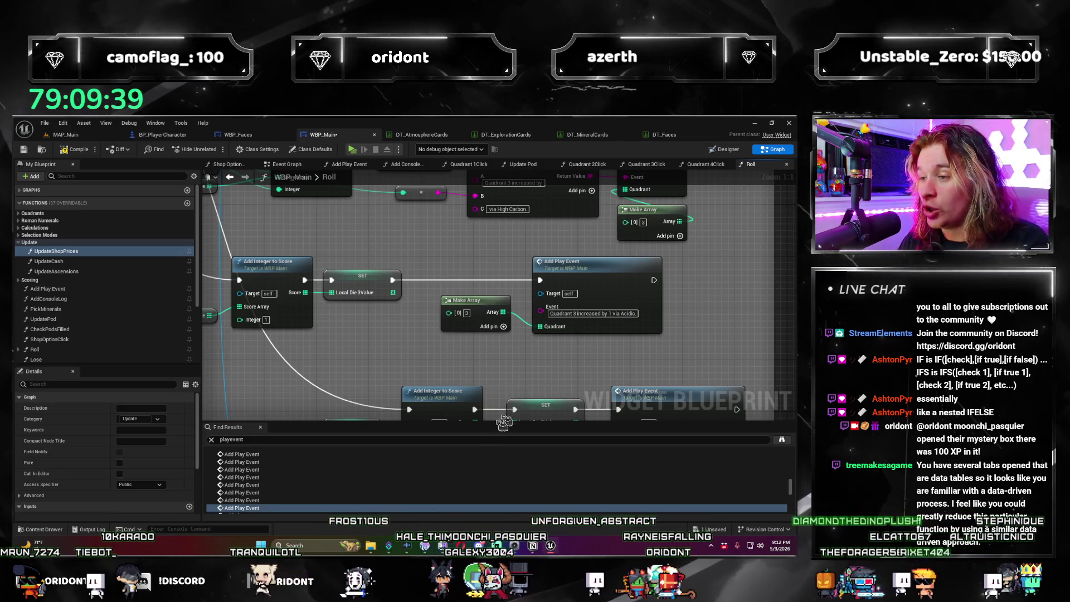
{"action": "scroll", "coordinate": [268, 507], "scroll_direction": "down", "scroll_amount": 1}
Step: Add a Make Array under the SET node for the Stormy Quadrant 3 event, and one for the next event
{"action": "left_click", "coordinate": [267, 503]}
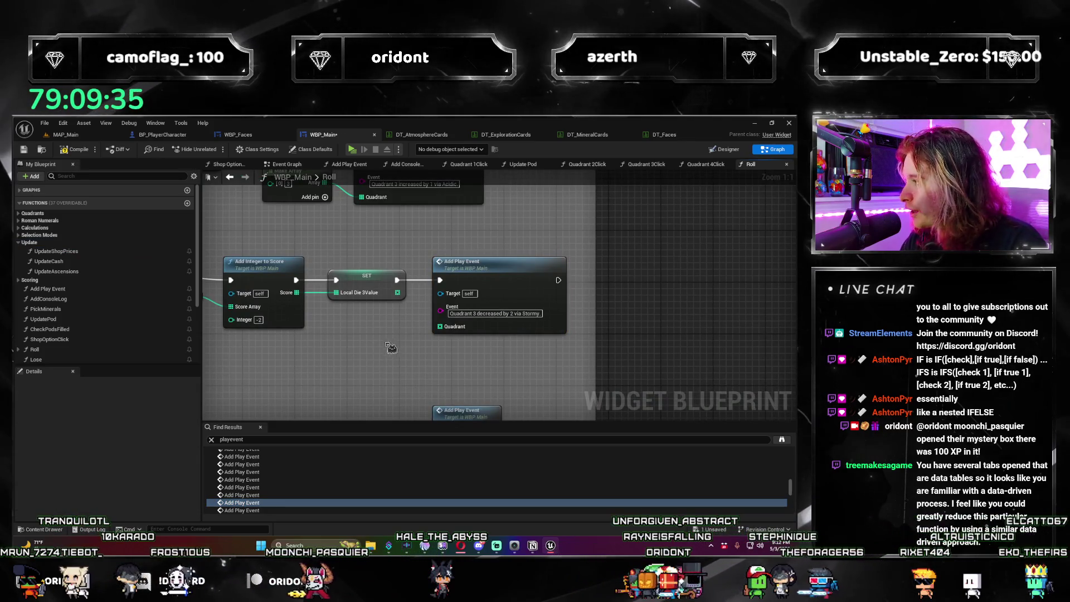
{"action": "key", "text": "ctrl+v"}
{"action": "mouse_move", "coordinate": [409, 354]}
{"action": "left_mouse_down"}
{"action": "mouse_move", "coordinate": [387, 329]}
{"action": "mouse_move", "coordinate": [475, 331]}
{"action": "left_mouse_up"}
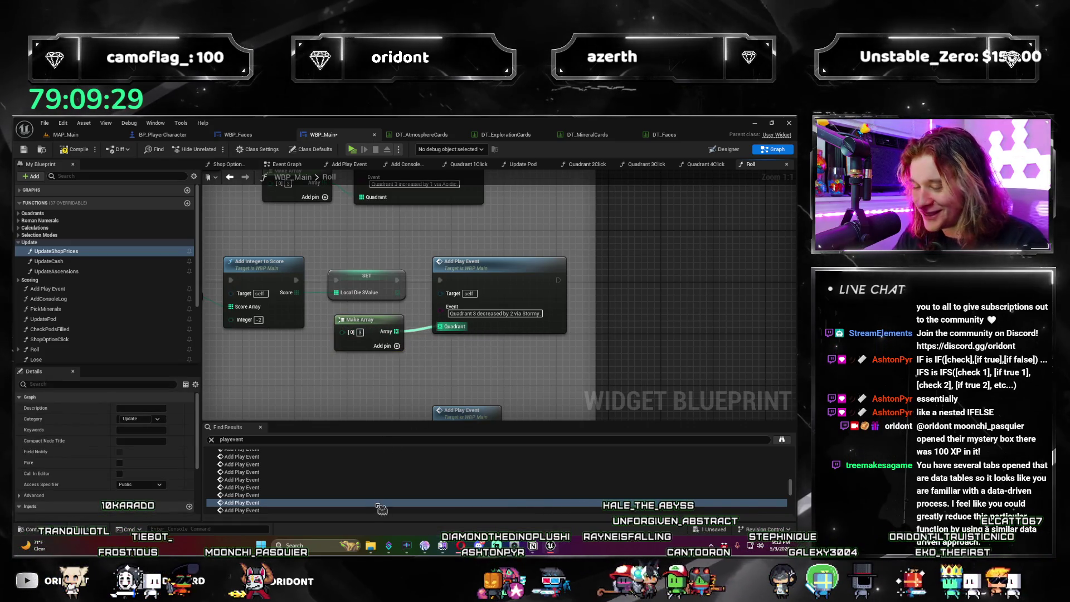
{"action": "scroll", "coordinate": [273, 494], "scroll_direction": "down", "scroll_amount": 1}
{"action": "left_click", "coordinate": [242, 484]}
{"action": "left_click_drag", "start_coordinate": [517, 283], "coordinate": [601, 283]}
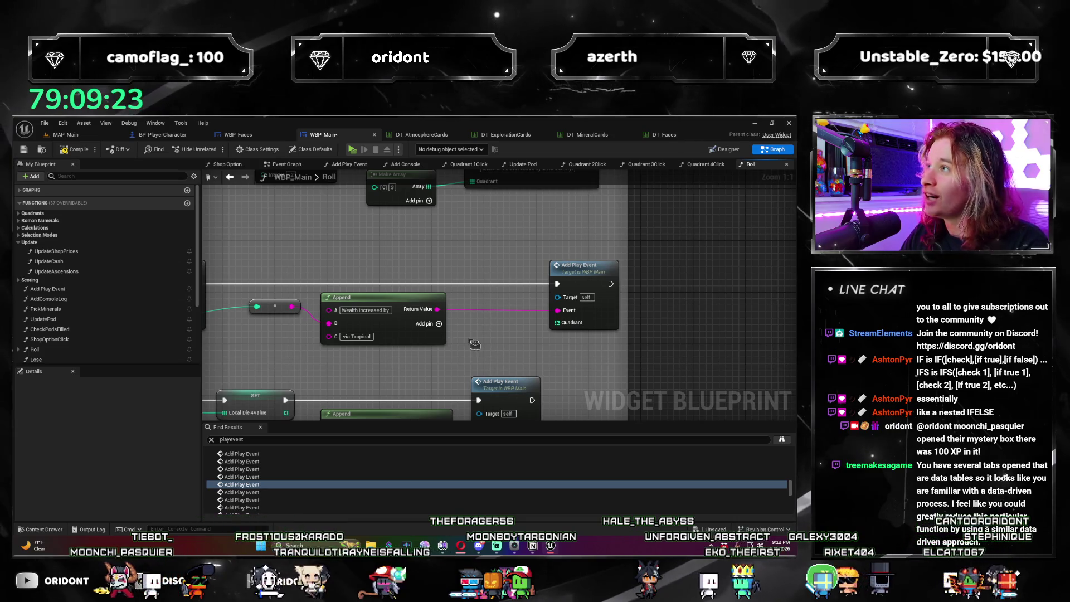
{"action": "key", "text": "ctrl+v"}
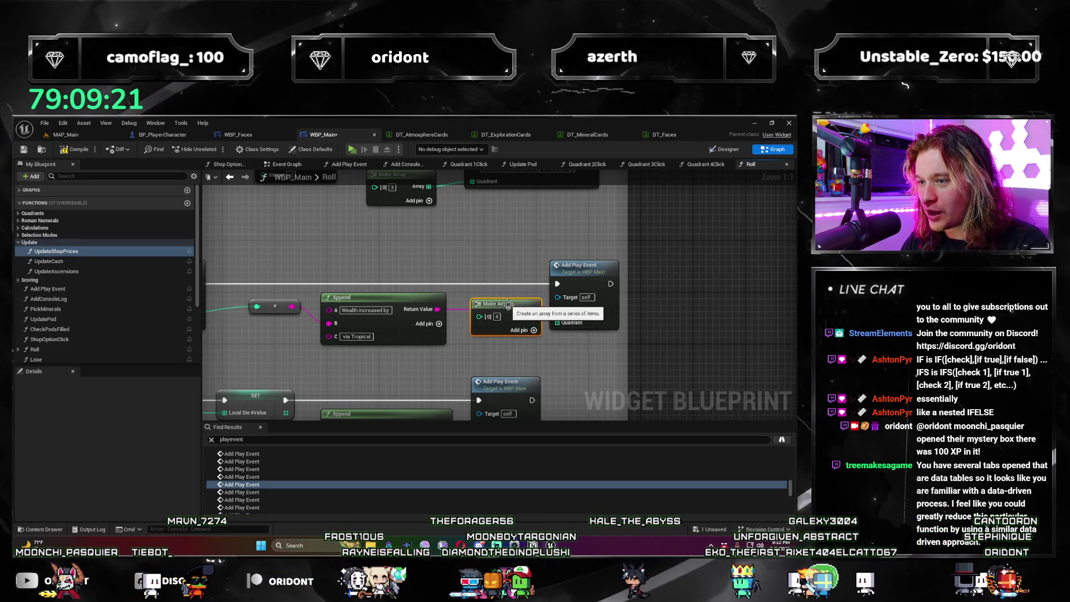
{"action": "left_click_drag", "start_coordinate": [575, 331], "coordinate": [558, 323]}
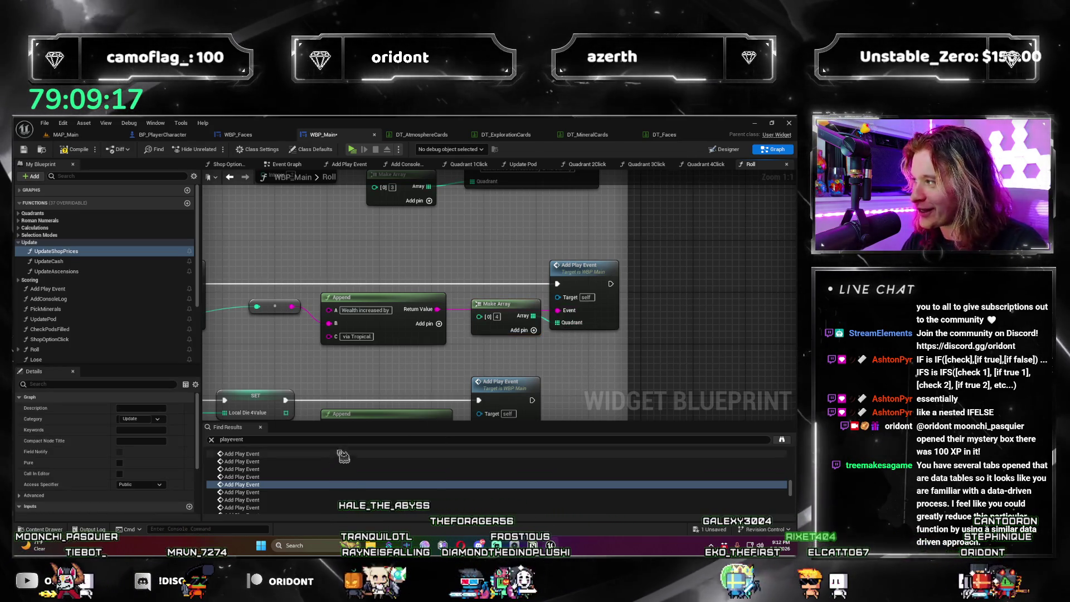
Step: Paste Make Arrays beside the following two Add Play Events and connect them to Quadrant
{"action": "left_click", "coordinate": [223, 492]}
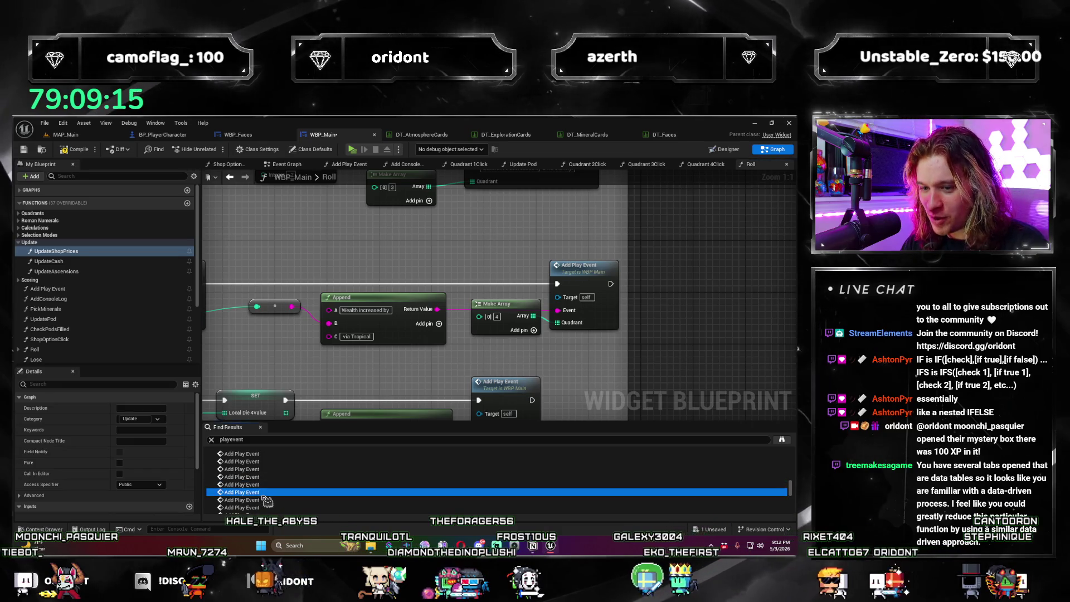
{"action": "left_click", "coordinate": [492, 350]}
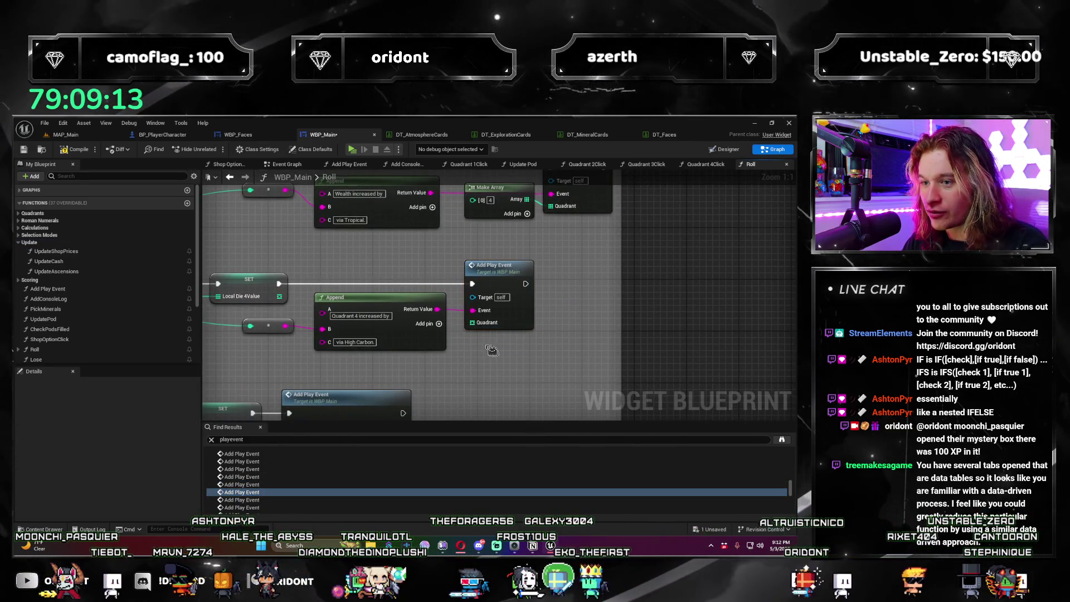
{"action": "key", "text": "ctrl+v"}
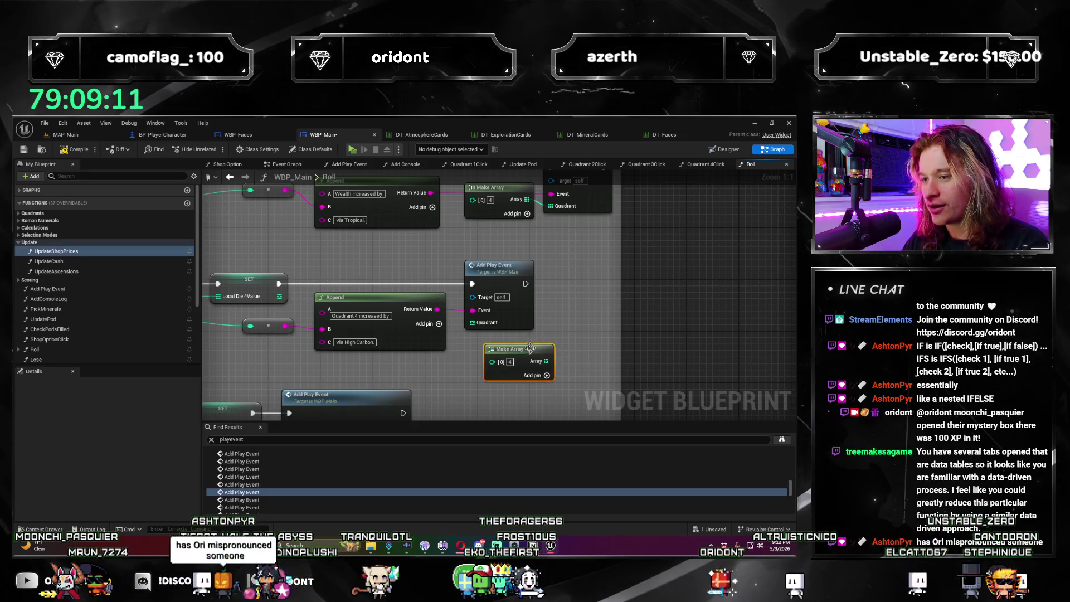
{"action": "left_click_drag", "start_coordinate": [526, 354], "coordinate": [484, 325]}
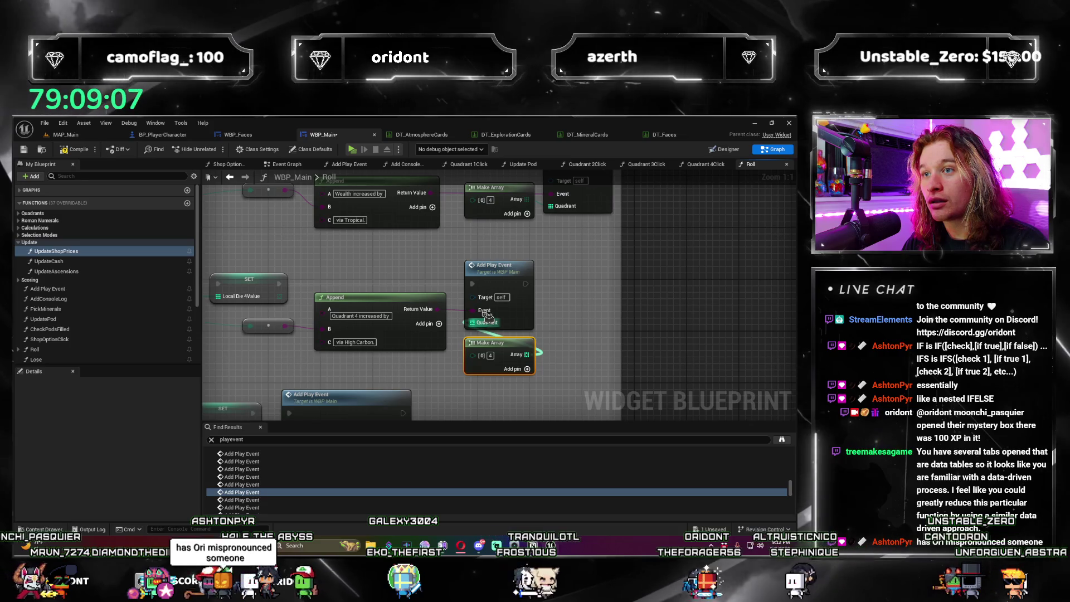
{"action": "left_click", "coordinate": [405, 499]}
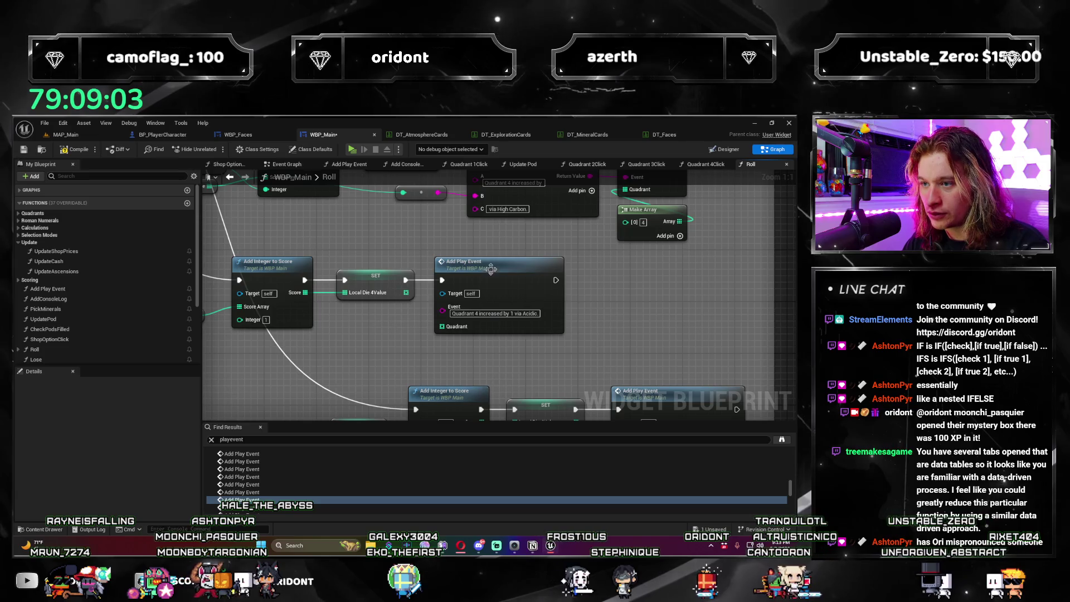
{"action": "left_click_drag", "start_coordinate": [490, 269], "coordinate": [581, 270]}
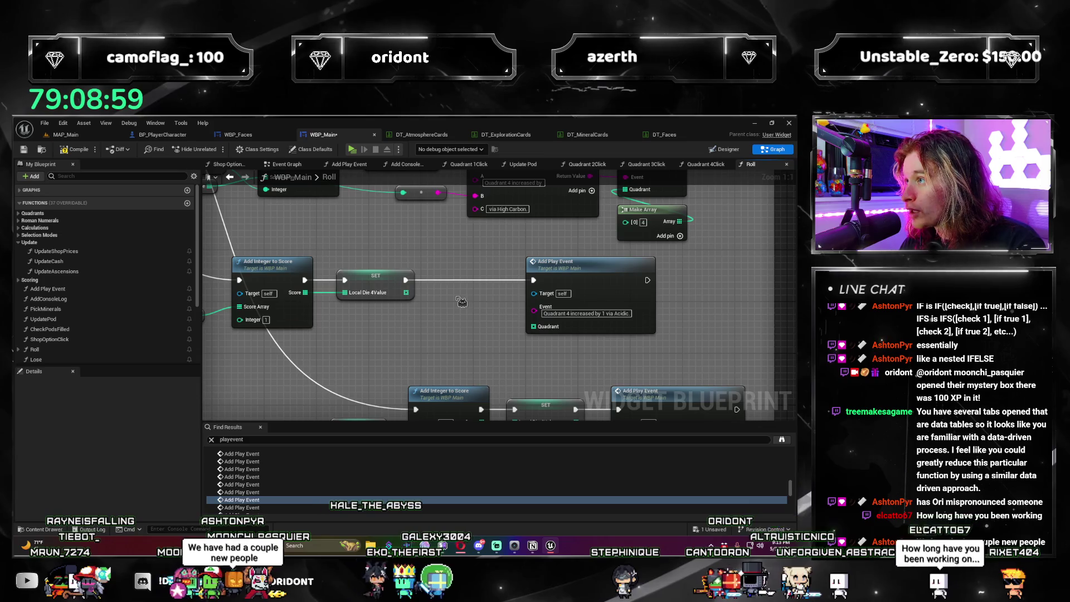
{"action": "key", "text": "ctrl+v"}
{"action": "mouse_move", "coordinate": [489, 310]}
{"action": "left_mouse_down"}
{"action": "mouse_move", "coordinate": [482, 298]}
{"action": "mouse_move", "coordinate": [533, 327]}
{"action": "left_mouse_up"}
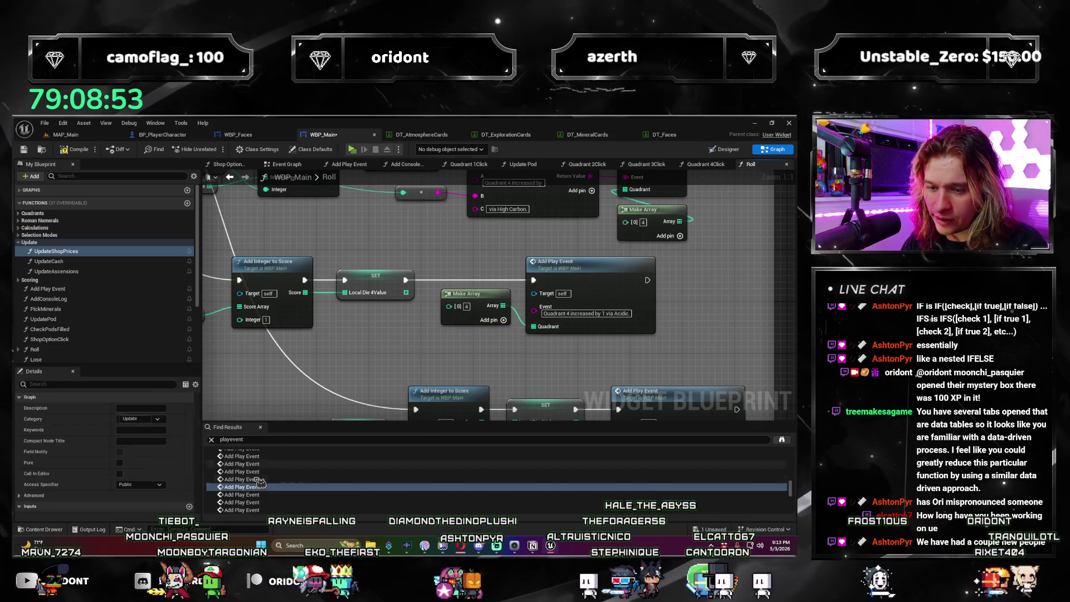
Step: Wire a Make Array holding 4 into the Stormy Quadrant 4 Add Play Event's Quadrant pin
{"action": "double_click", "coordinate": [242, 494]}
{"action": "left_click", "coordinate": [396, 343]}
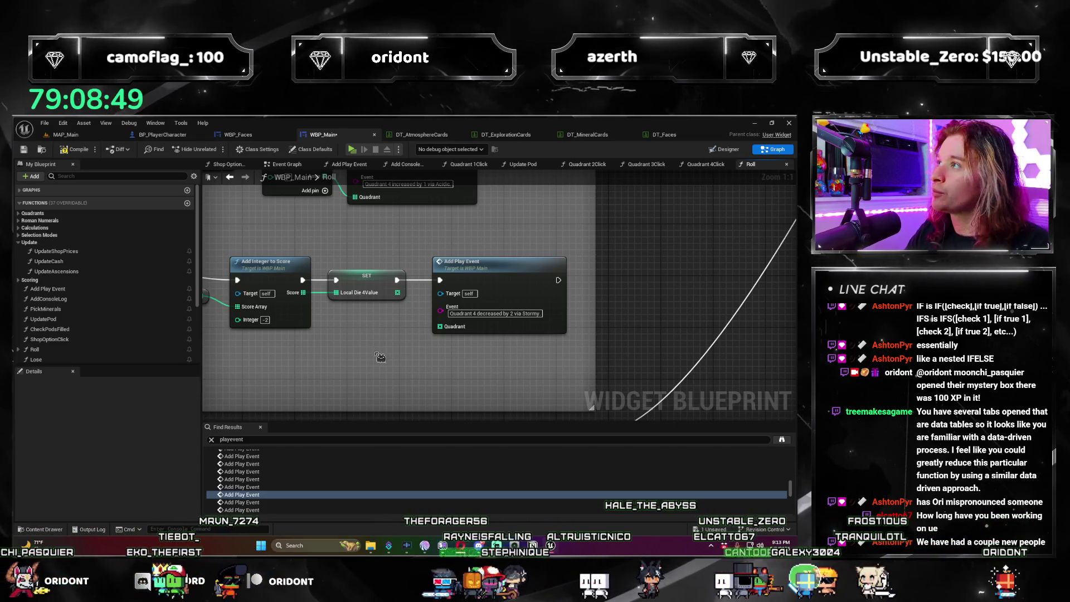
{"action": "key", "text": "ctrl+v"}
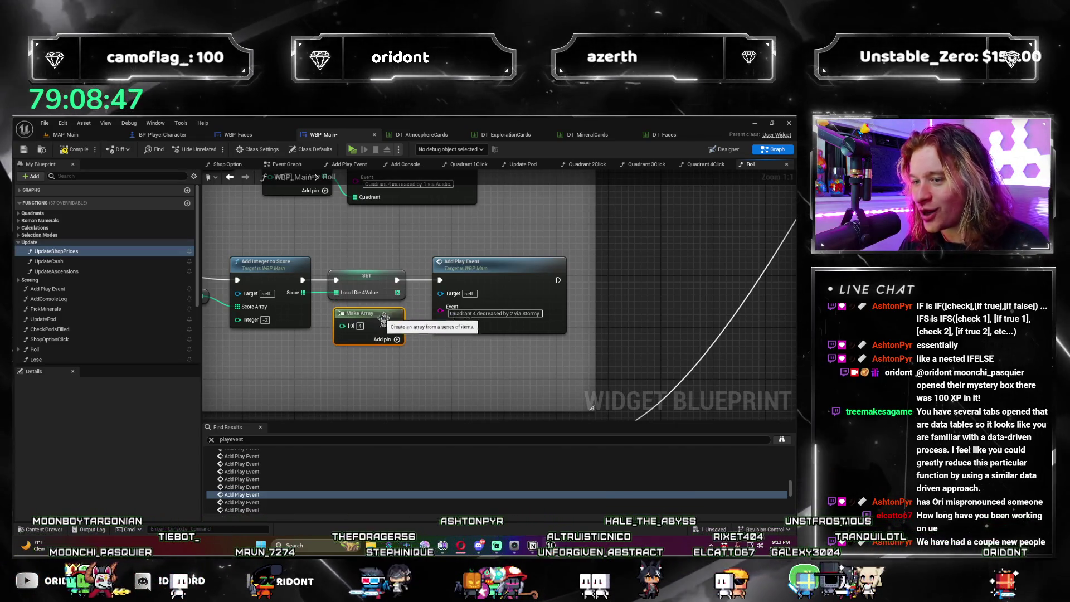
{"action": "left_click_drag", "start_coordinate": [368, 306], "coordinate": [367, 313]}
{"action": "left_click_drag", "start_coordinate": [396, 324], "coordinate": [439, 326]}
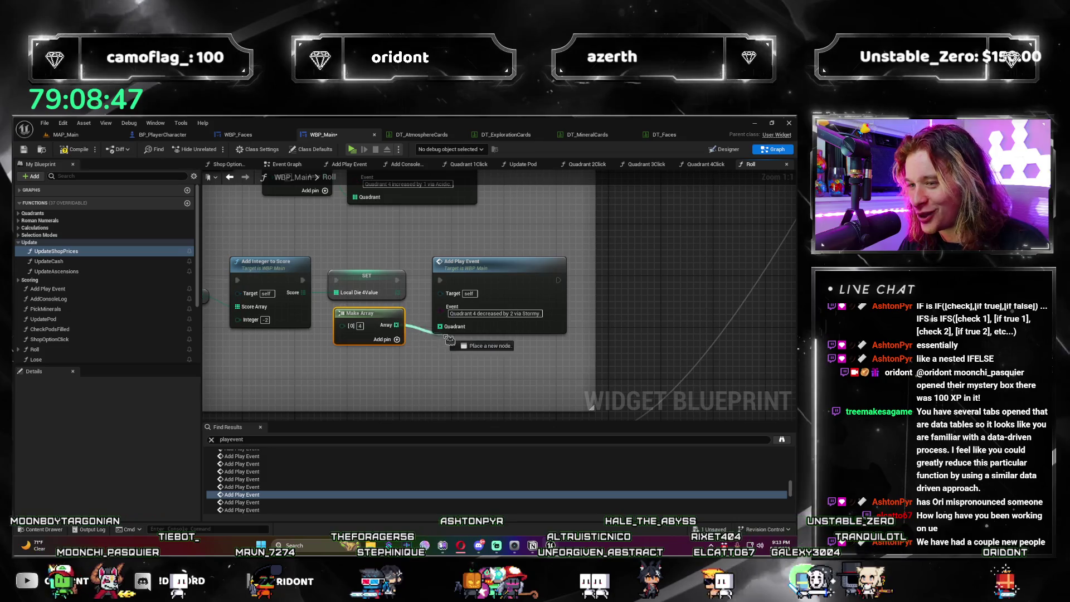
{"action": "left_click", "coordinate": [284, 503]}
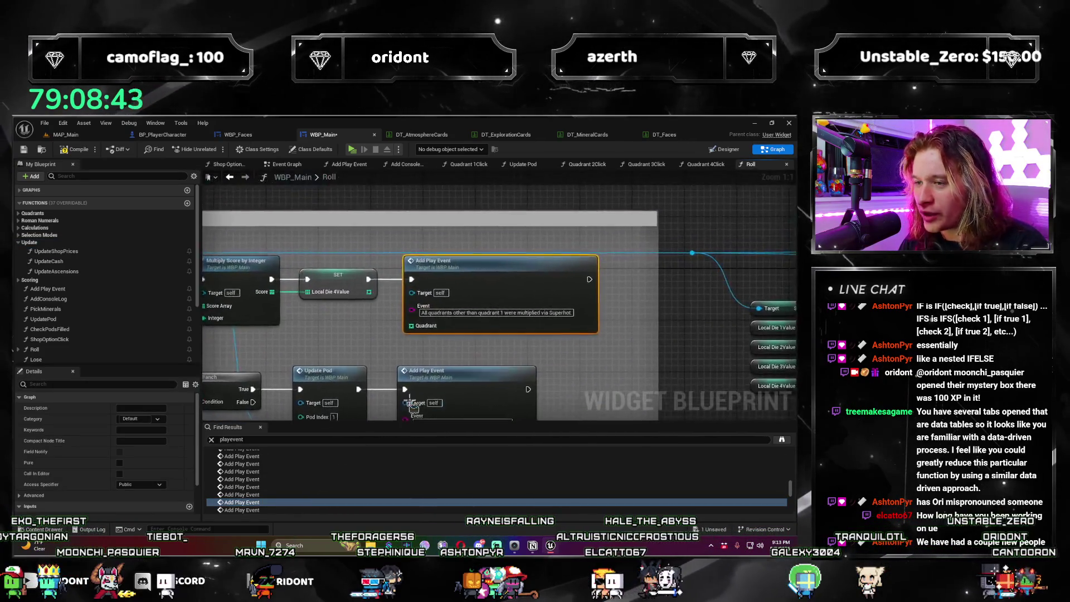
Step: Give the Superhot event a three-entry Make Array with values 2, 3, 4 wired to Quadrant
{"action": "left_click_drag", "start_coordinate": [500, 279], "coordinate": [556, 283]}
{"action": "left_click", "coordinate": [411, 318]}
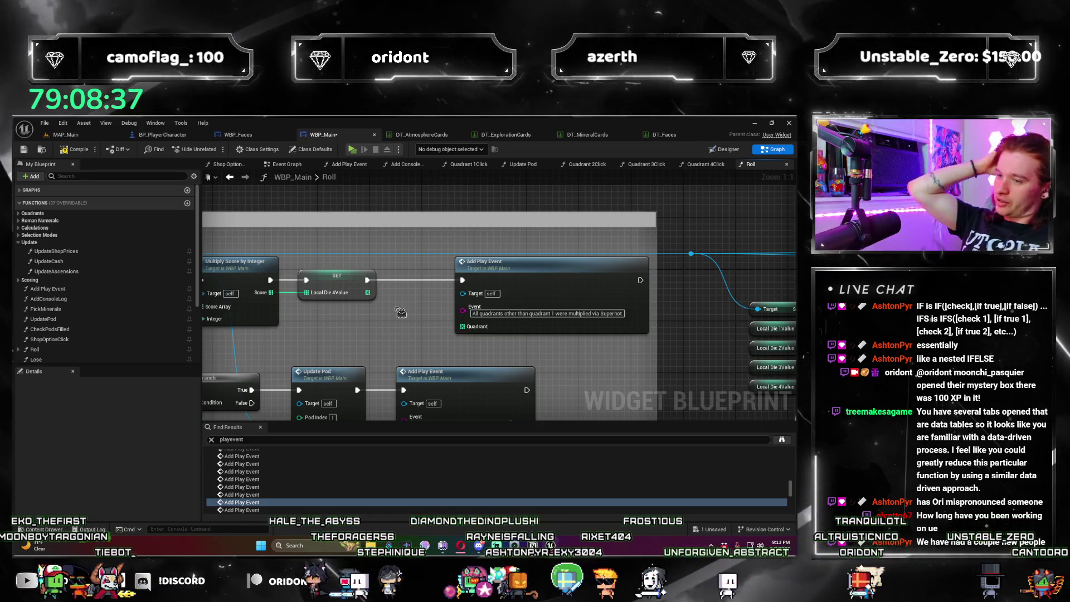
{"action": "key", "text": "ctrl+v"}
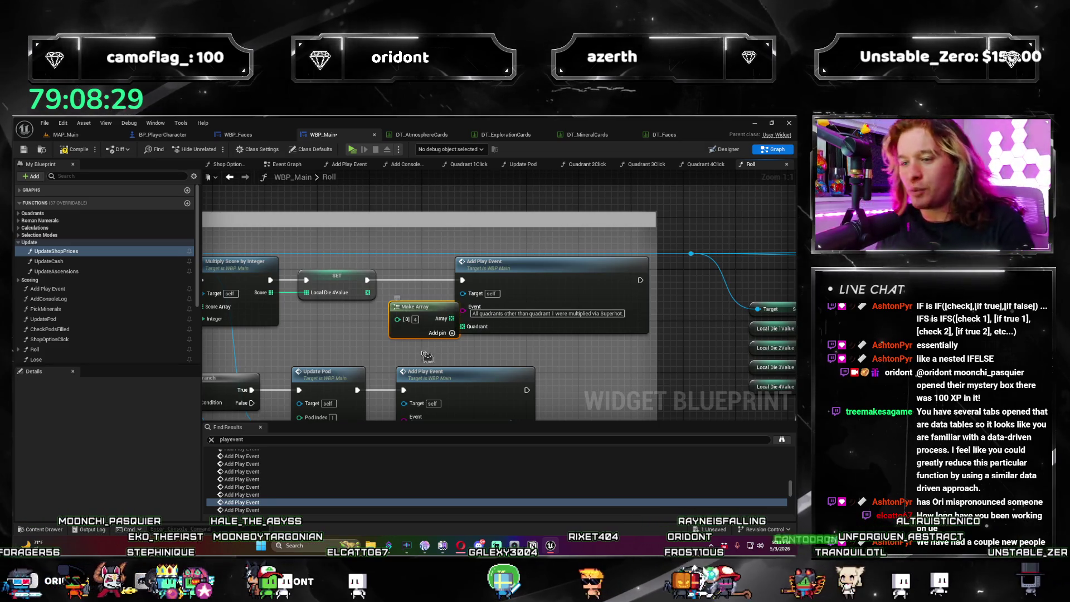
{"action": "left_click_drag", "start_coordinate": [412, 307], "coordinate": [412, 287]}
{"action": "mouse_move", "coordinate": [513, 258]}
{"action": "left_mouse_down"}
{"action": "mouse_move", "coordinate": [533, 258]}
{"action": "mouse_move", "coordinate": [501, 275]}
{"action": "left_mouse_up"}
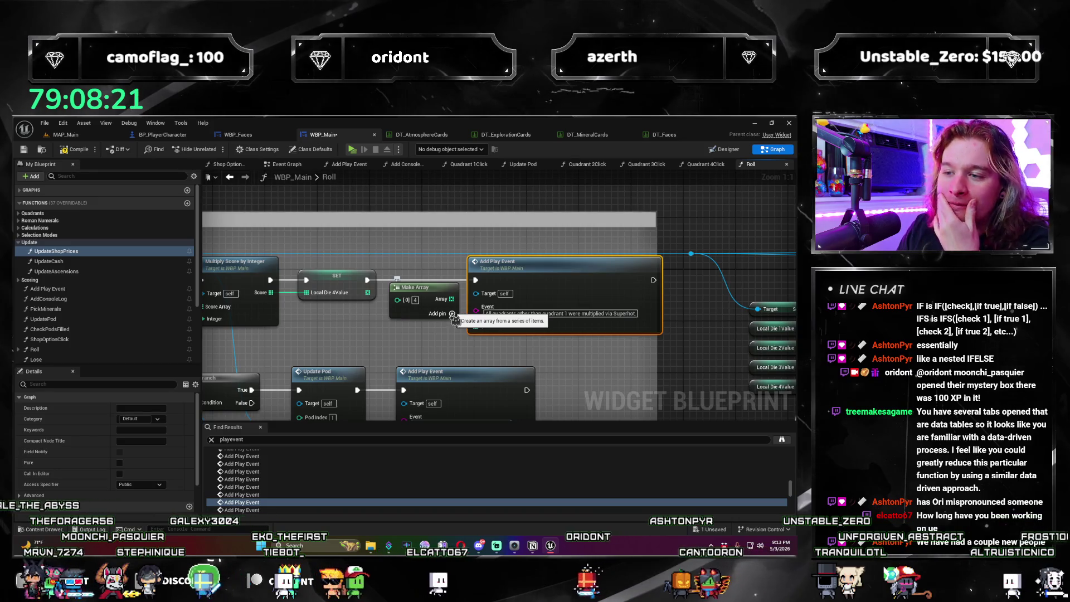
{"action": "left_click", "coordinate": [452, 314]}
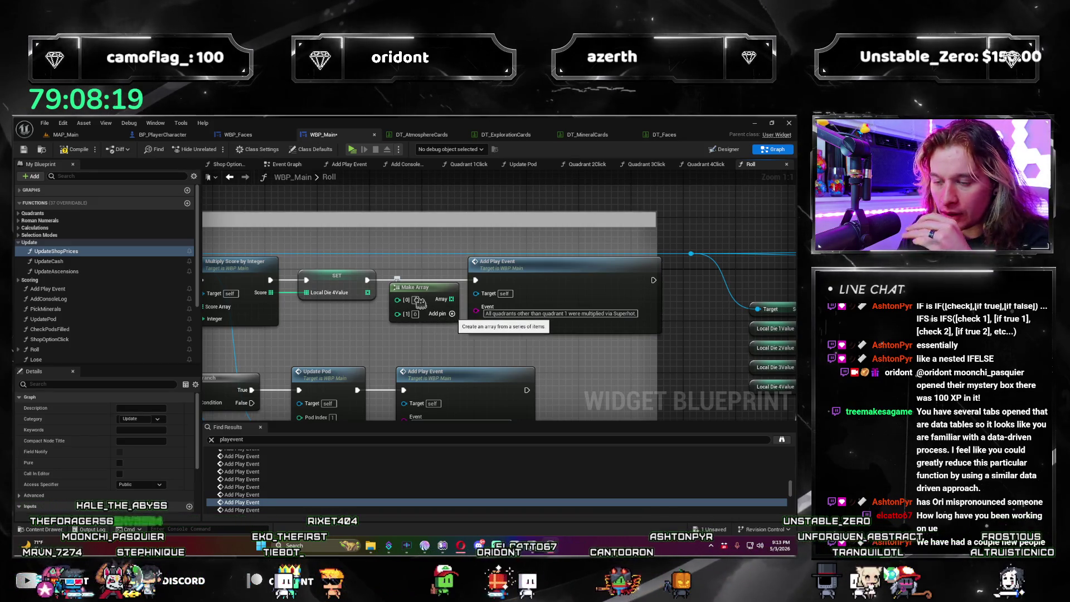
{"action": "left_click", "coordinate": [452, 314]}
{"action": "type", "text": "2"}
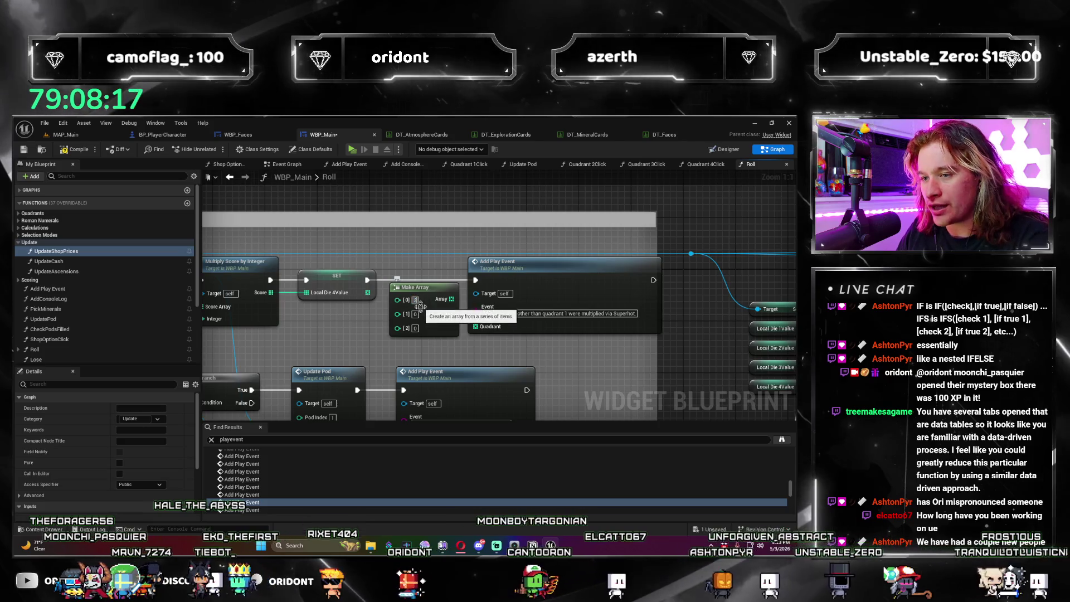
{"action": "left_click", "coordinate": [415, 314]}
{"action": "type", "text": "3"}
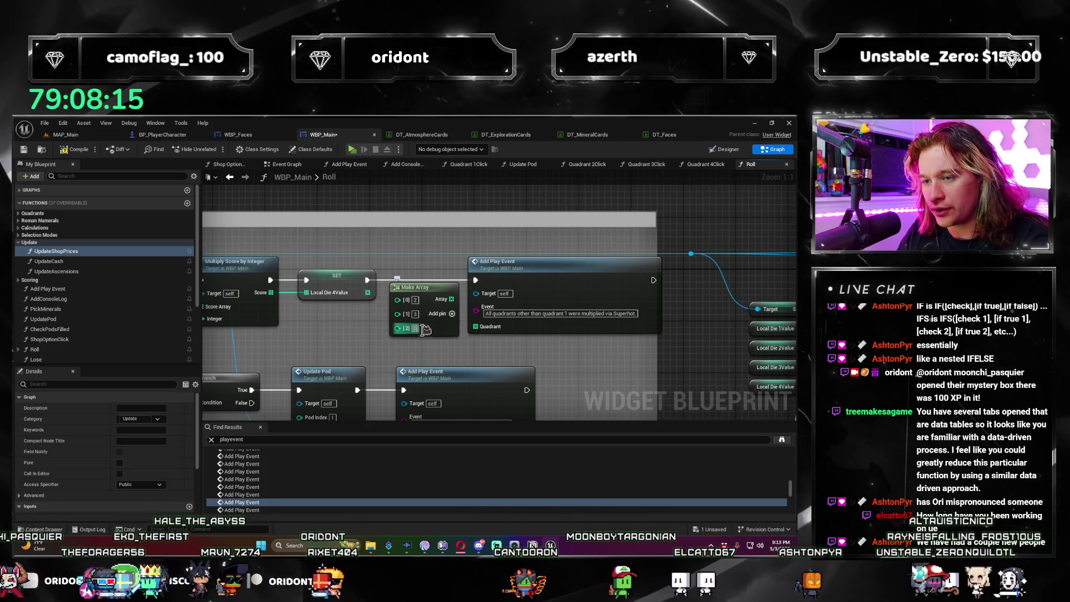
{"action": "left_click_drag", "start_coordinate": [450, 297], "coordinate": [485, 333]}
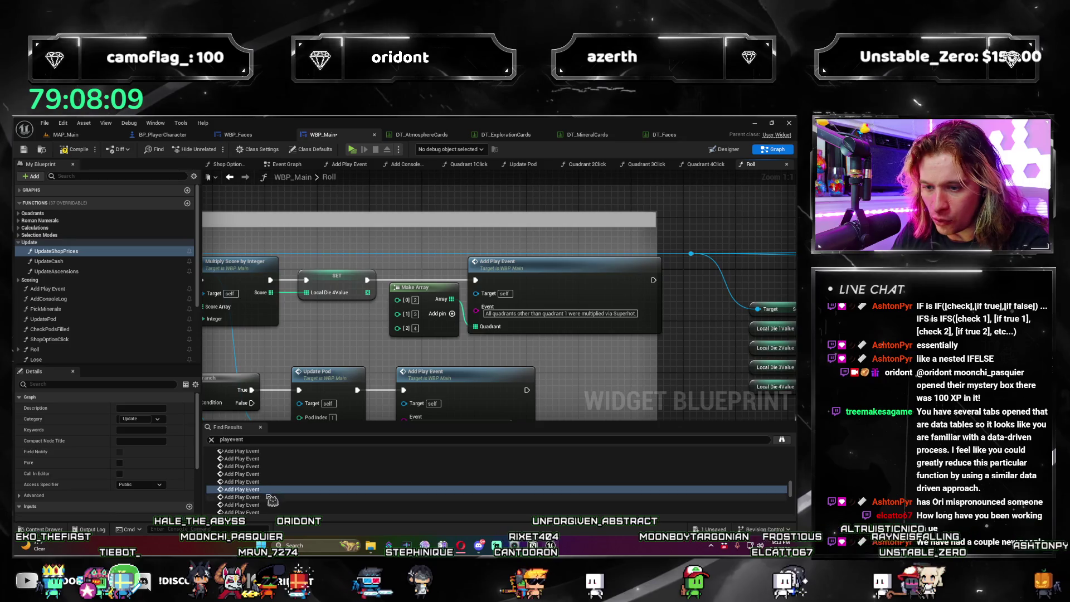
{"action": "left_click", "coordinate": [241, 496]}
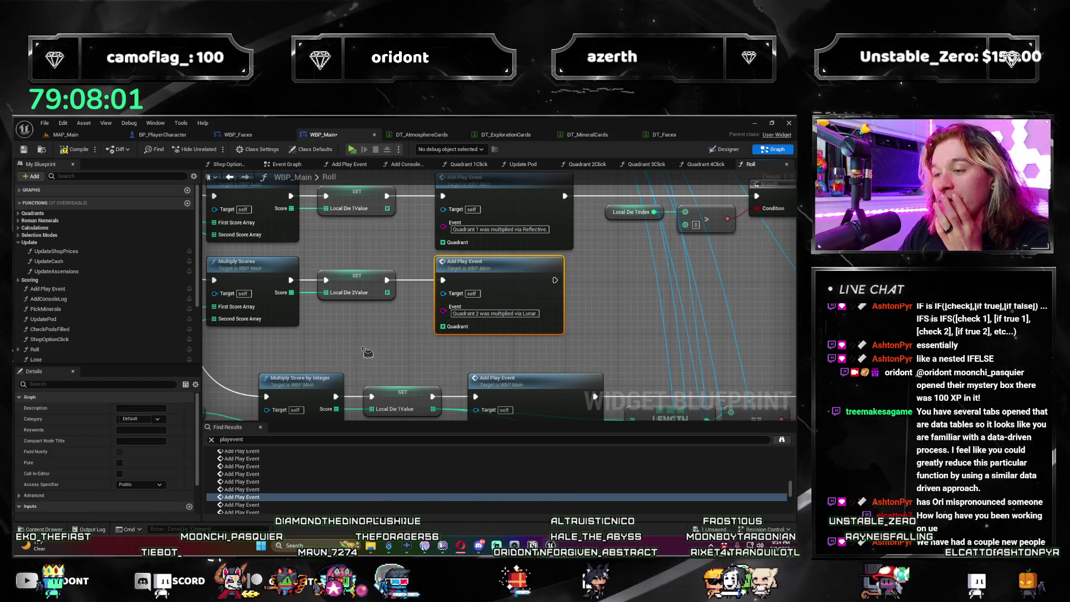
Step: Wire a two-entry Make Array into the quadrant-2 Lunar Add Play Event's Quadrant pin
{"action": "left_click", "coordinate": [380, 342]}
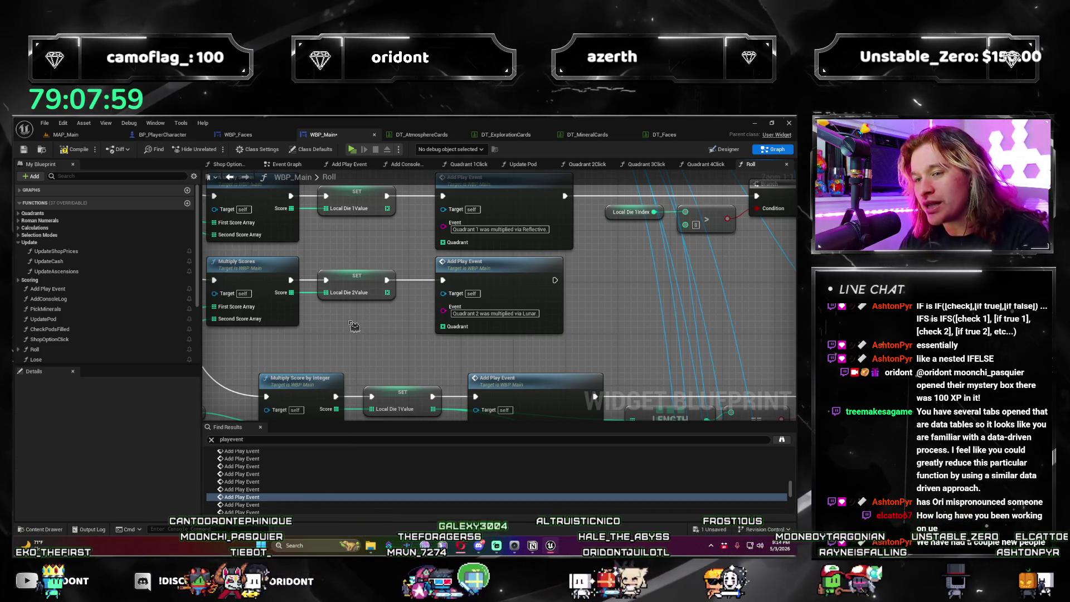
{"action": "key", "text": "ctrl+v"}
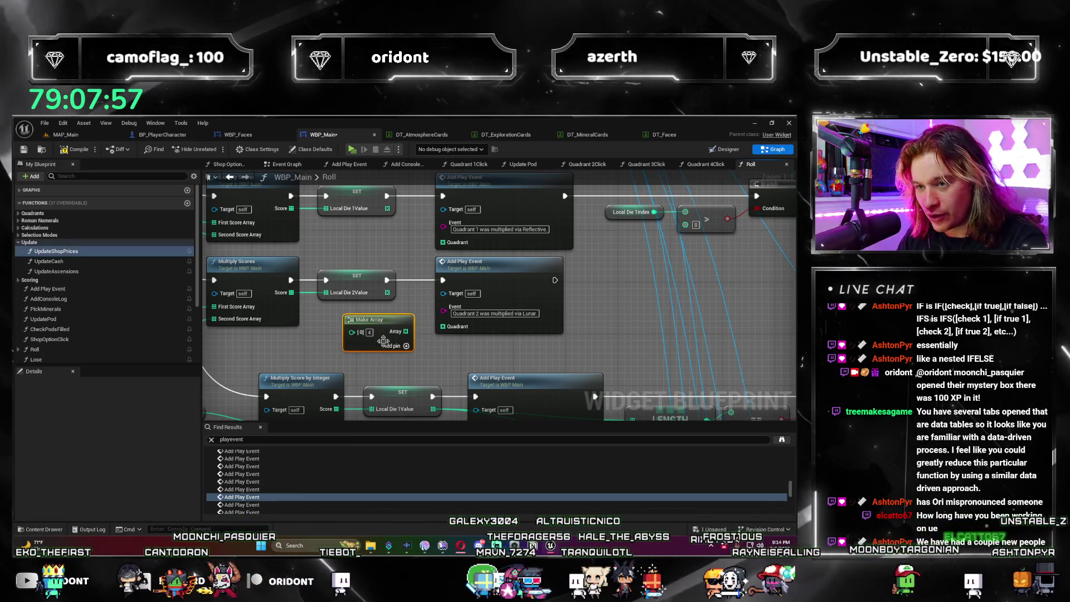
{"action": "left_click_drag", "start_coordinate": [383, 341], "coordinate": [369, 334]}
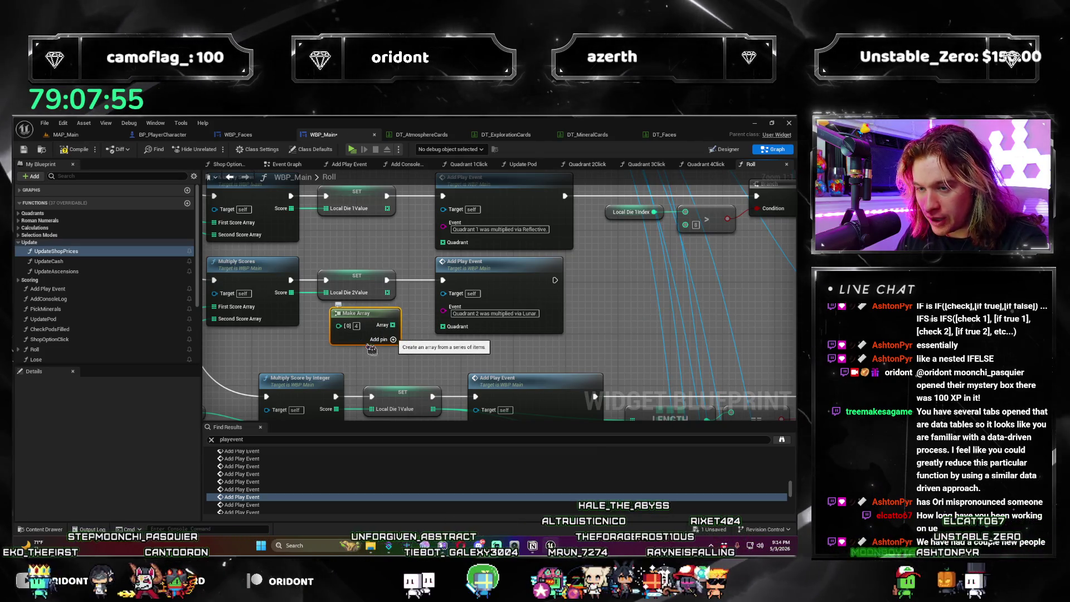
{"action": "left_click", "coordinate": [390, 338]}
{"action": "left_click", "coordinate": [357, 326]}
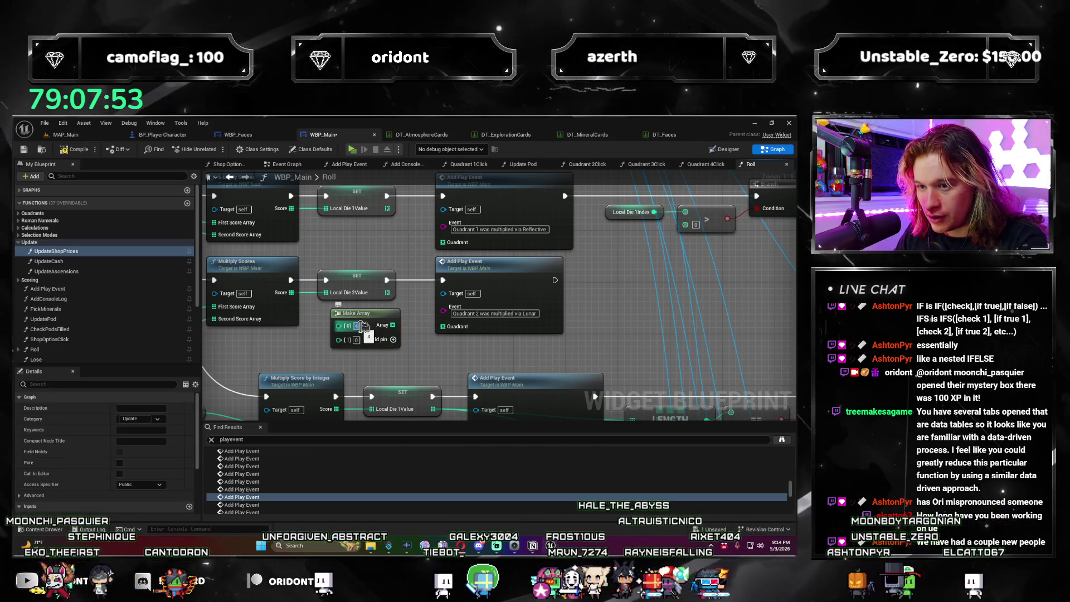
{"action": "left_click_drag", "start_coordinate": [393, 325], "coordinate": [397, 332]}
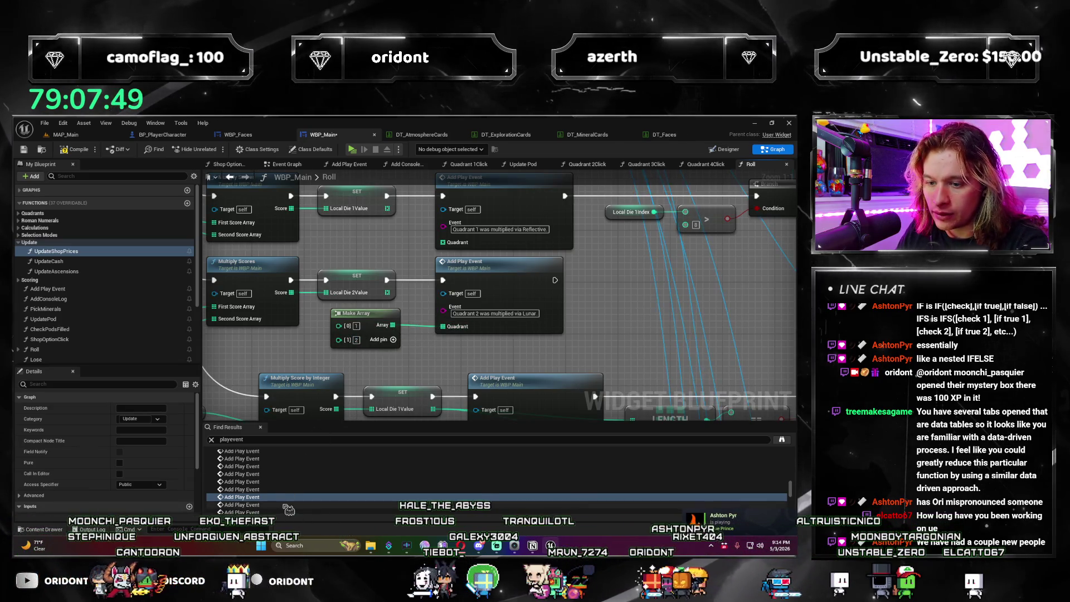
Step: Attach a pasted Make Array to the quadrant-1 Gaseous Add Play Event's Quadrant pin
{"action": "left_click", "coordinate": [327, 504]}
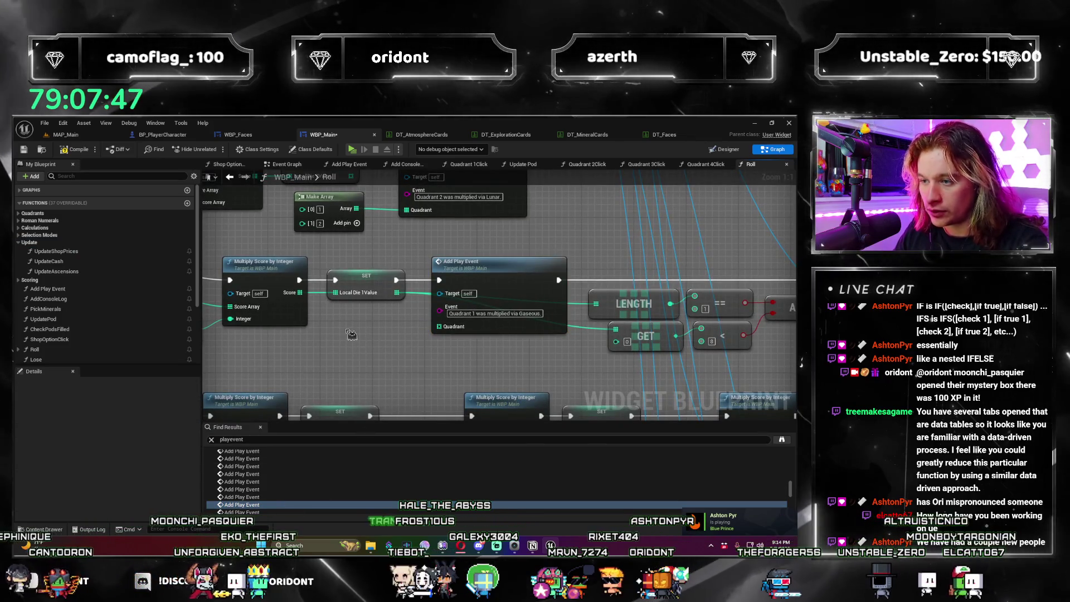
{"action": "key", "text": "ctrl+v"}
{"action": "mouse_move", "coordinate": [393, 333]}
{"action": "left_mouse_down"}
{"action": "mouse_move", "coordinate": [392, 320]}
{"action": "mouse_move", "coordinate": [453, 337]}
{"action": "left_mouse_up"}
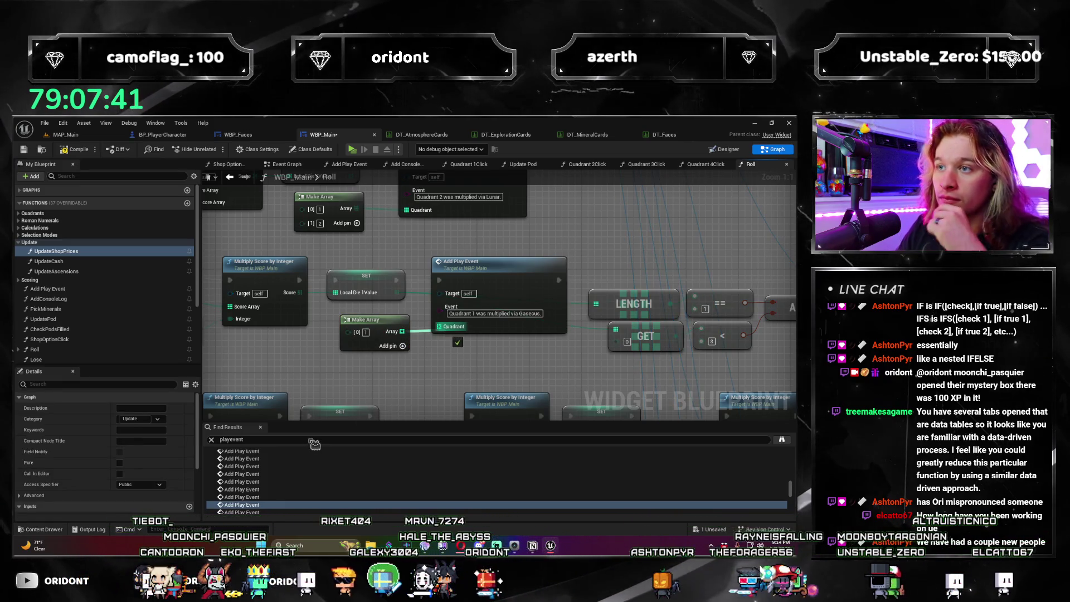
{"action": "left_click", "coordinate": [368, 487]}
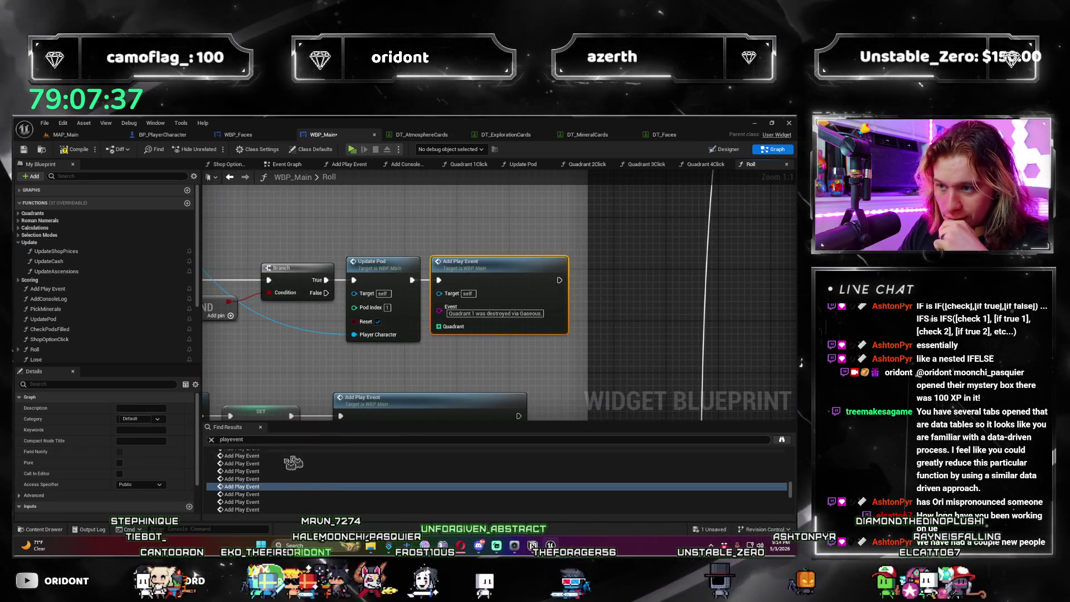
Step: Paste a Make Array and connect it to the Superhot Add Play Event's Quadrant pin
{"action": "left_click", "coordinate": [283, 494]}
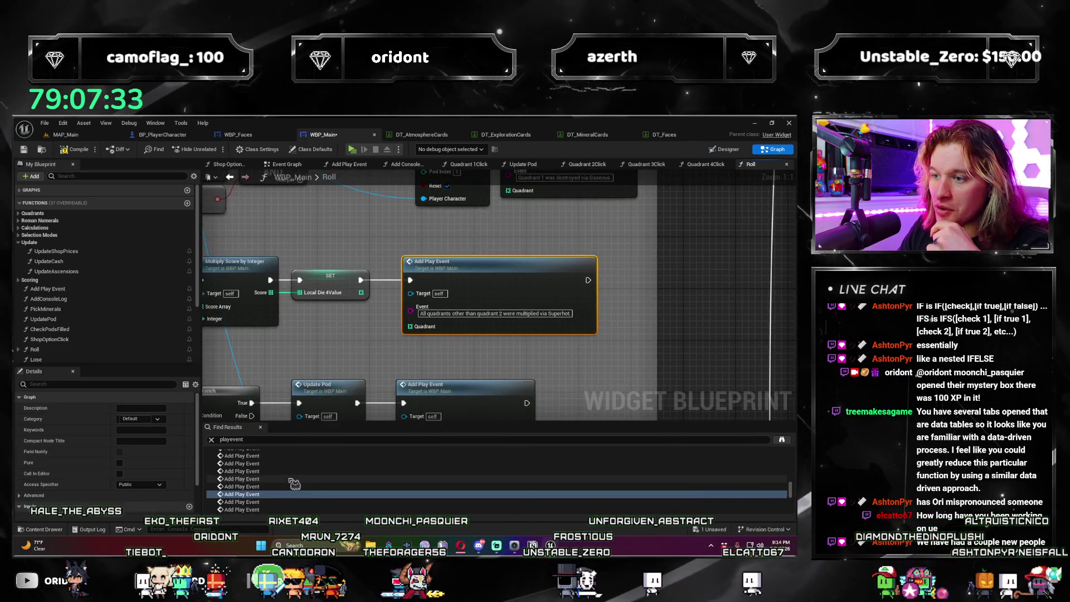
{"action": "left_click", "coordinate": [325, 327]}
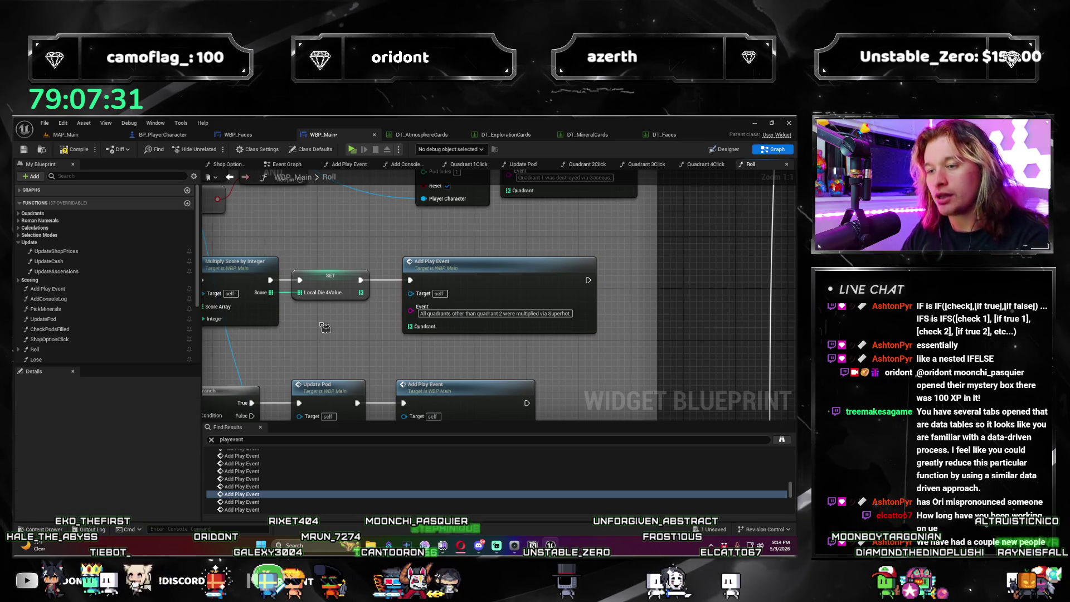
{"action": "key", "text": "ctrl+v"}
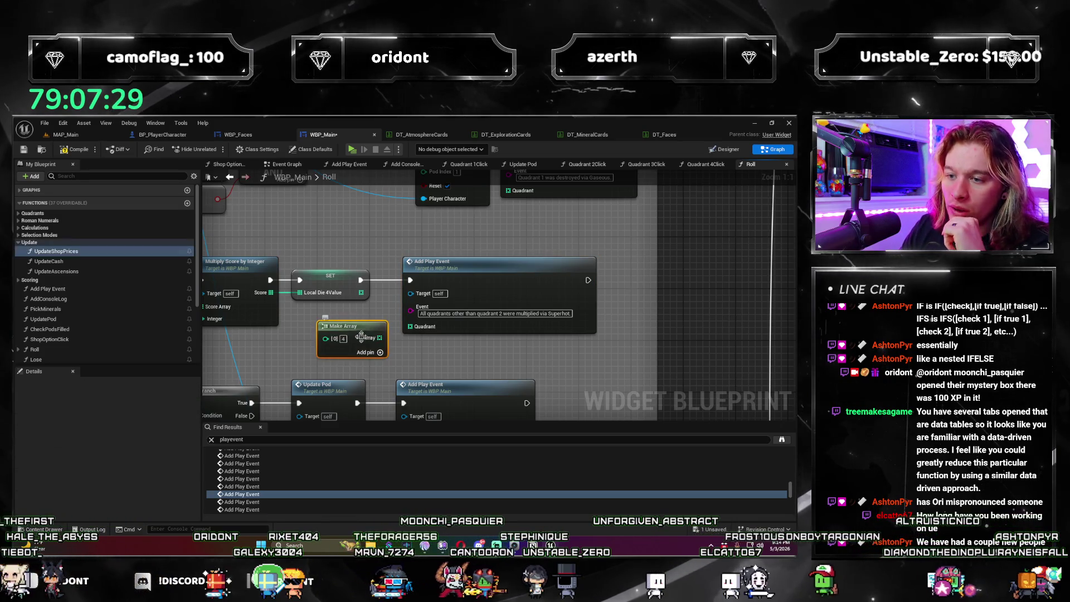
{"action": "left_click_drag", "start_coordinate": [360, 325], "coordinate": [411, 327]}
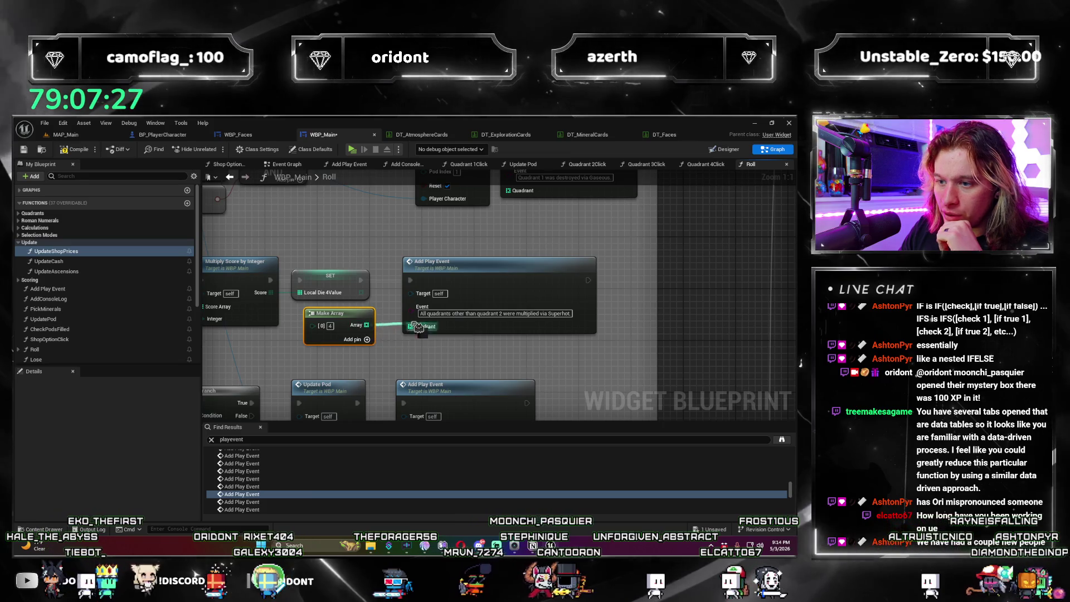
{"action": "left_click", "coordinate": [379, 351]}
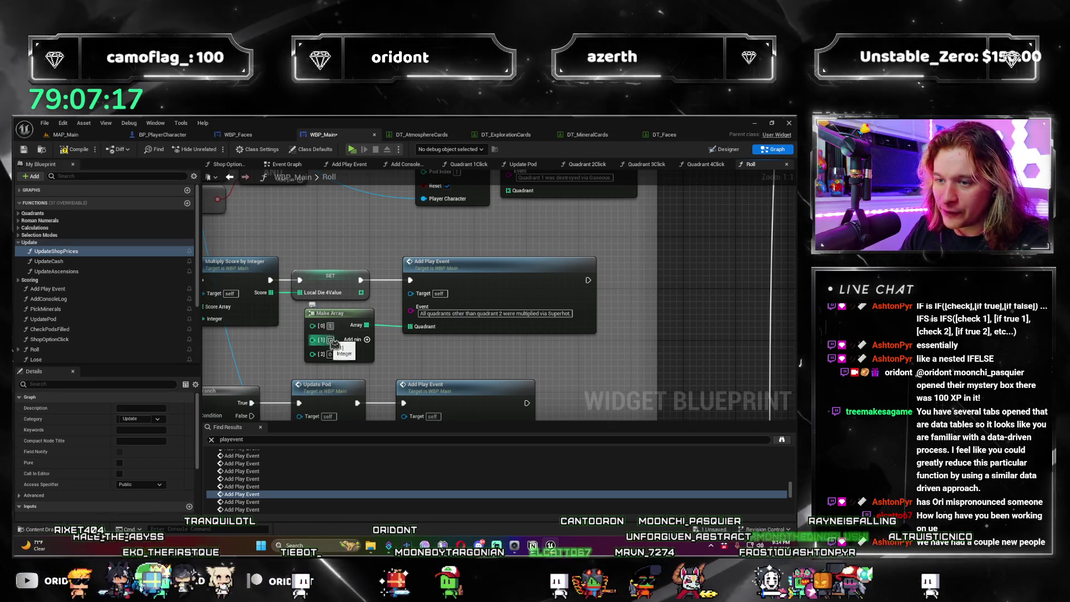
Step: Set the Superhot array's second and third entries to 3 and 4, making it 1, 3, 4
{"action": "left_click", "coordinate": [330, 340]}
{"action": "type", "text": "3"}
{"action": "key", "text": "Return"}
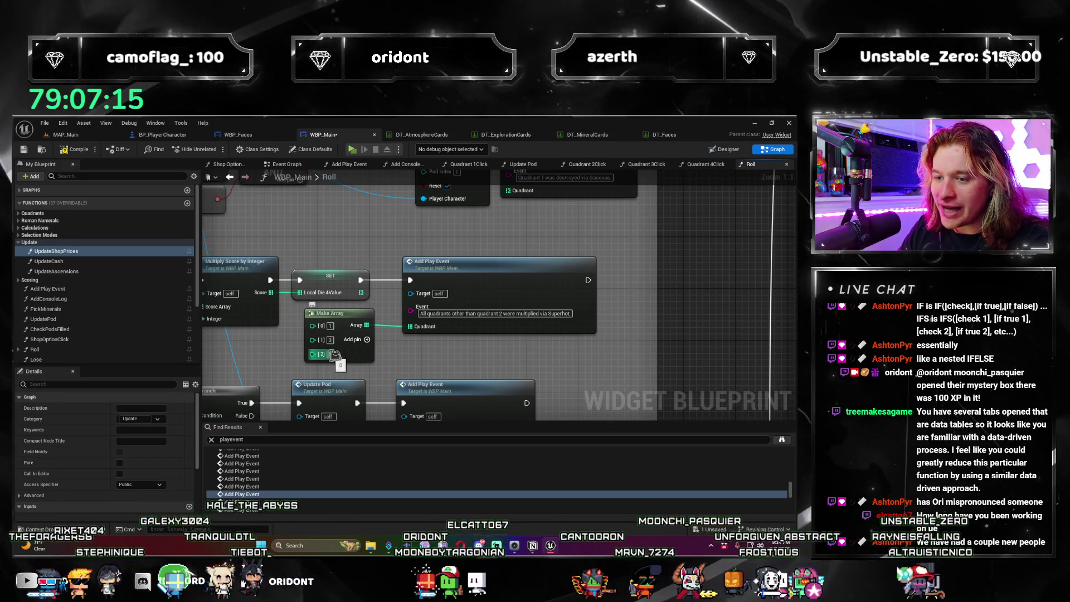
{"action": "left_click", "coordinate": [330, 354]}
{"action": "type", "text": "4"}
{"action": "key", "text": "Return"}
{"action": "left_click", "coordinate": [241, 501]}
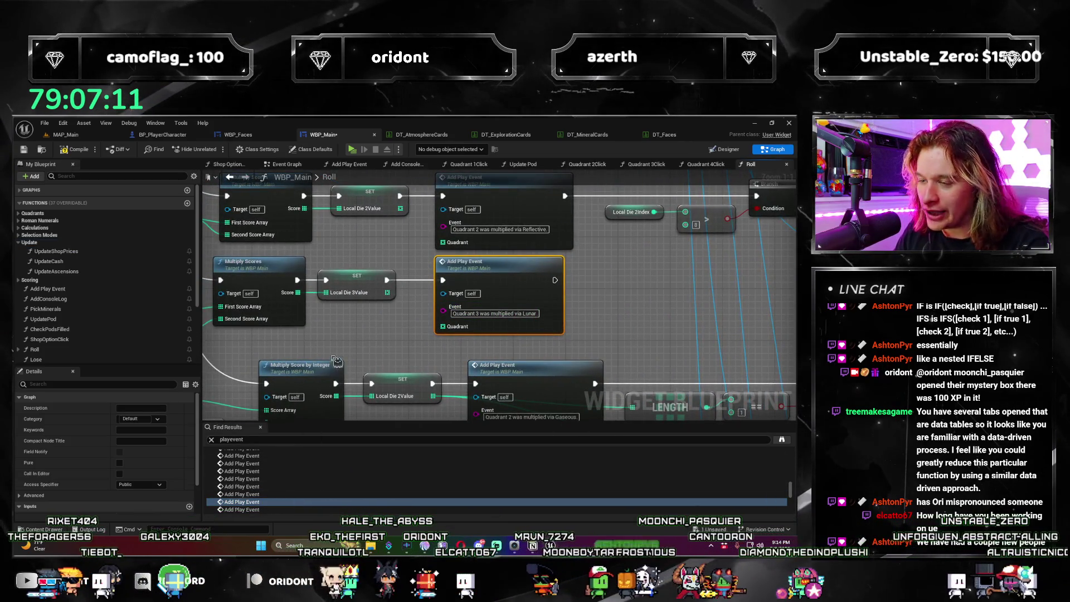
Step: Wire a Make Array holding 2 and 3 into the quadrant-3 Lunar Add Play Event's Quadrant
{"action": "left_click", "coordinate": [349, 330]}
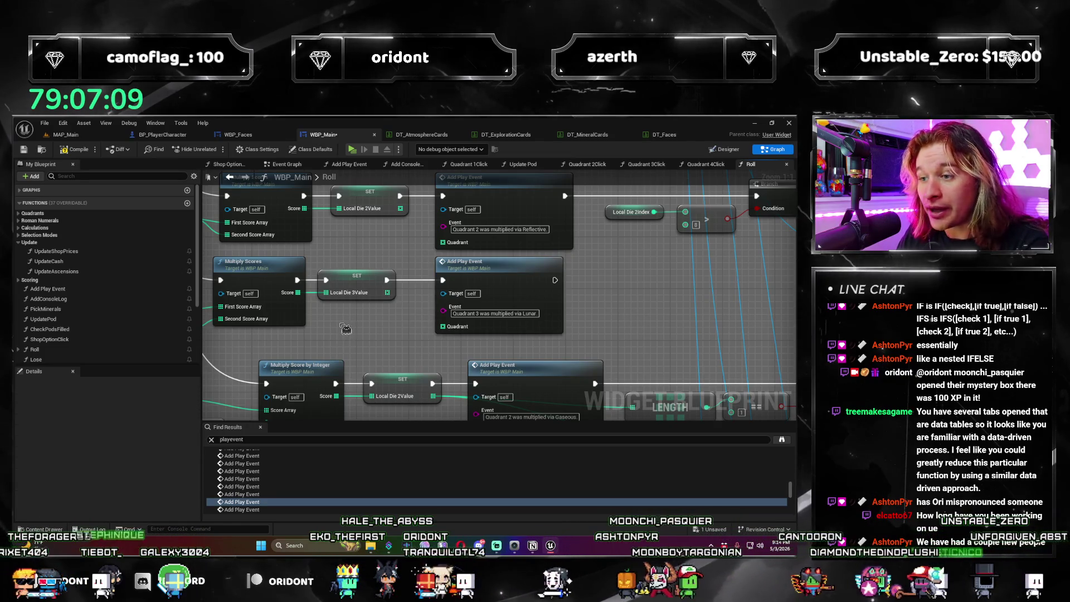
{"action": "key", "text": "ctrl+v"}
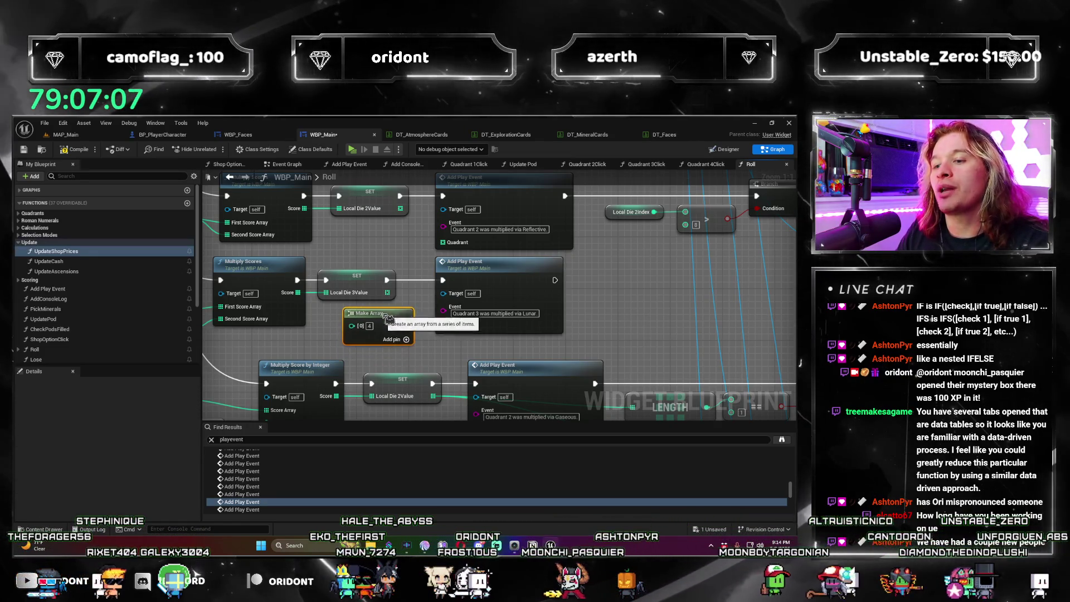
{"action": "mouse_move", "coordinate": [405, 324]}
{"action": "left_mouse_down"}
{"action": "mouse_move", "coordinate": [426, 354]}
{"action": "mouse_move", "coordinate": [409, 346]}
{"action": "left_mouse_up"}
{"action": "left_click", "coordinate": [410, 347]}
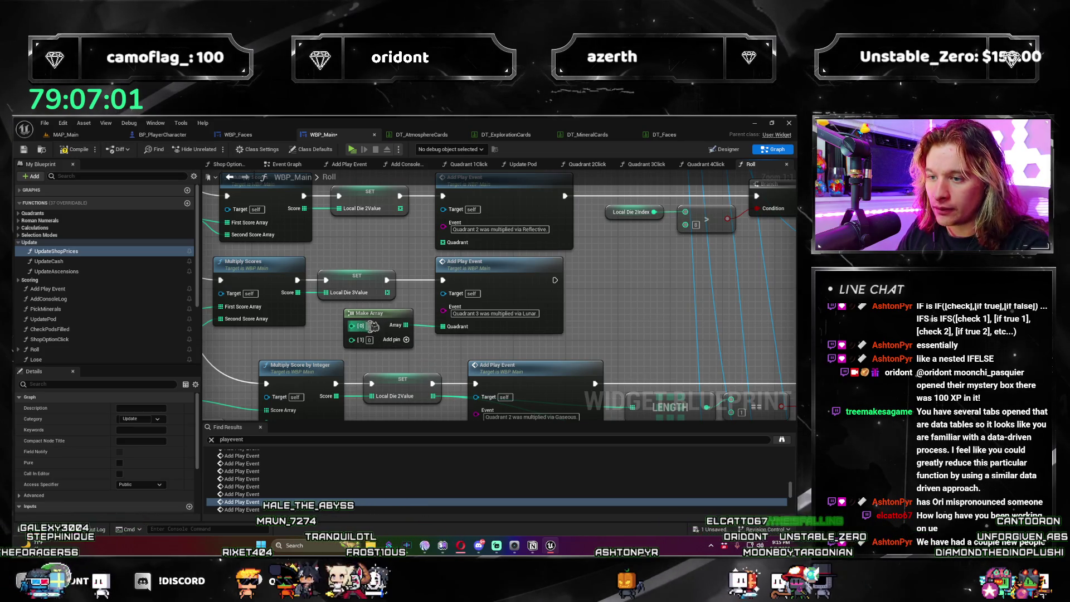
{"action": "type", "text": "2"}
{"action": "key", "text": "Tab"}
{"action": "type", "text": "3"}
{"action": "key", "text": "Return"}
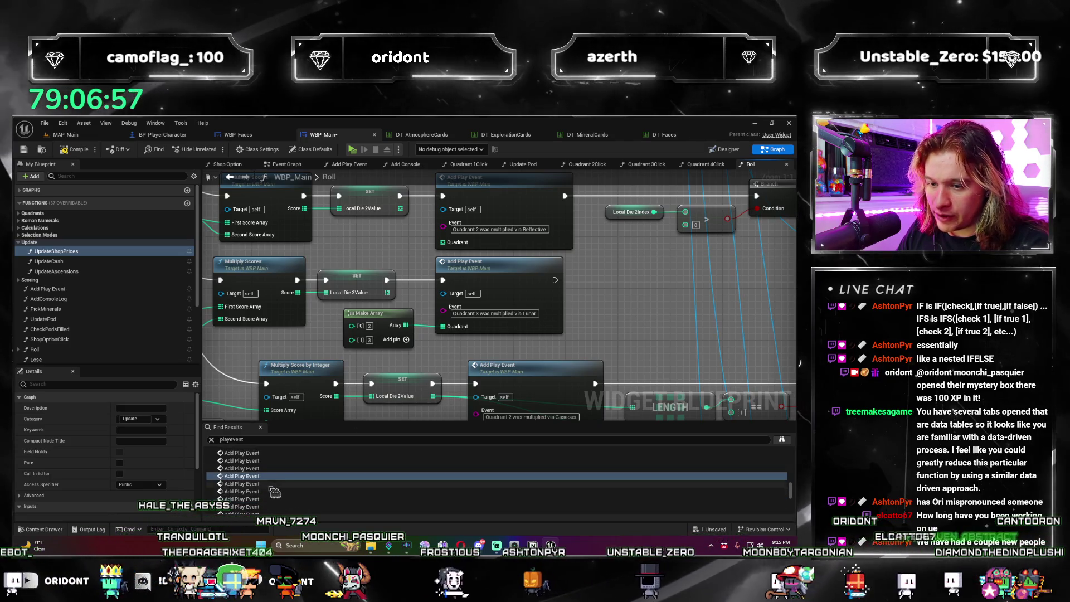
Step: Wire a Make Array holding 2 into the quadrant-2 Gaseous Add Play Event's Quadrant
{"action": "left_click", "coordinate": [300, 483]}
{"action": "left_click", "coordinate": [390, 366]}
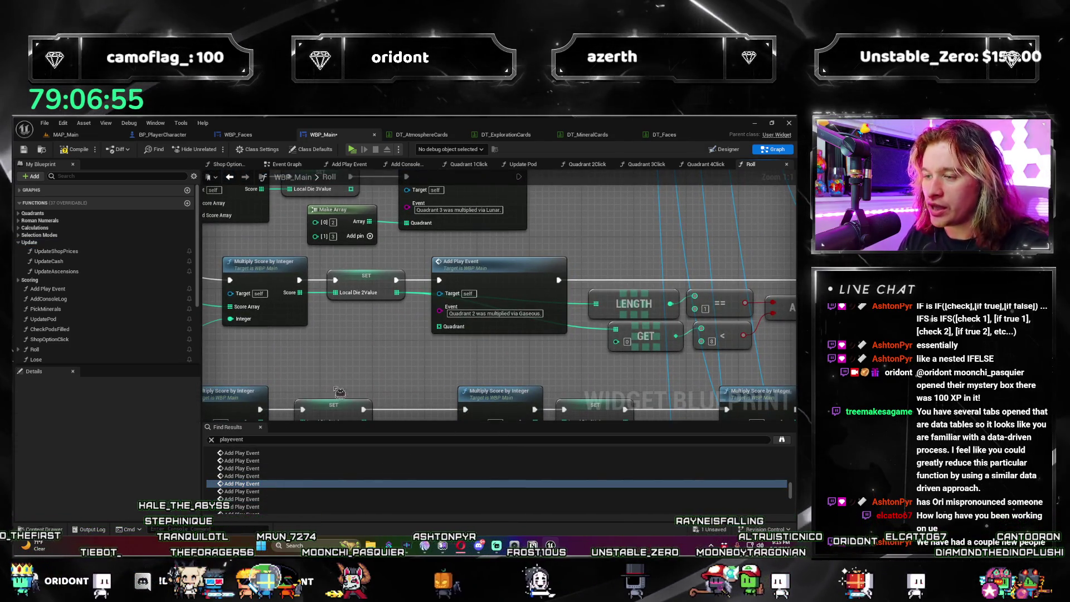
{"action": "key", "text": "ctrl+v"}
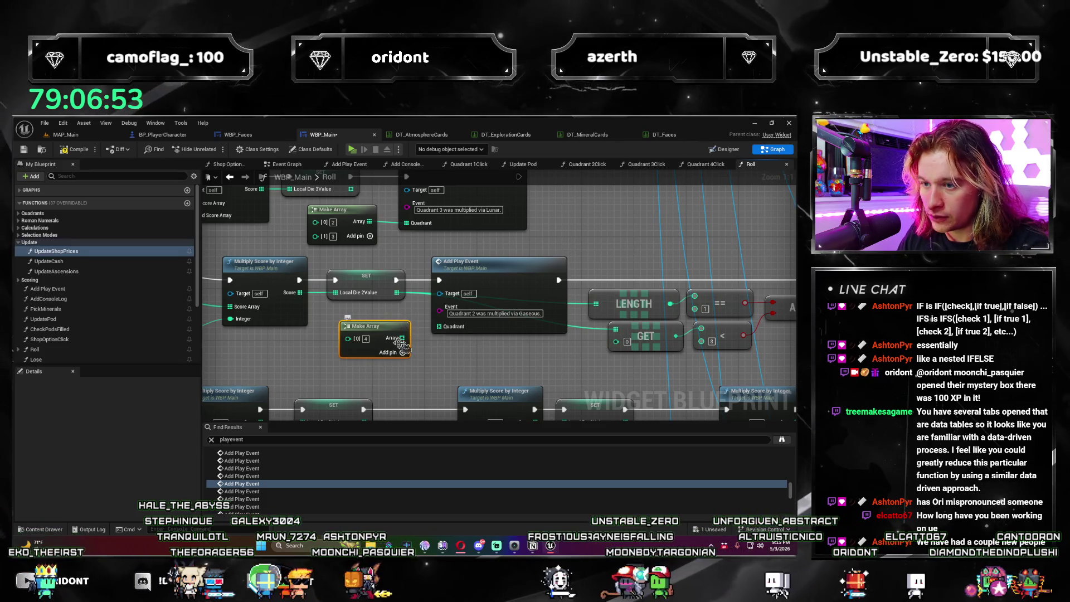
{"action": "left_click_drag", "start_coordinate": [399, 341], "coordinate": [461, 333]}
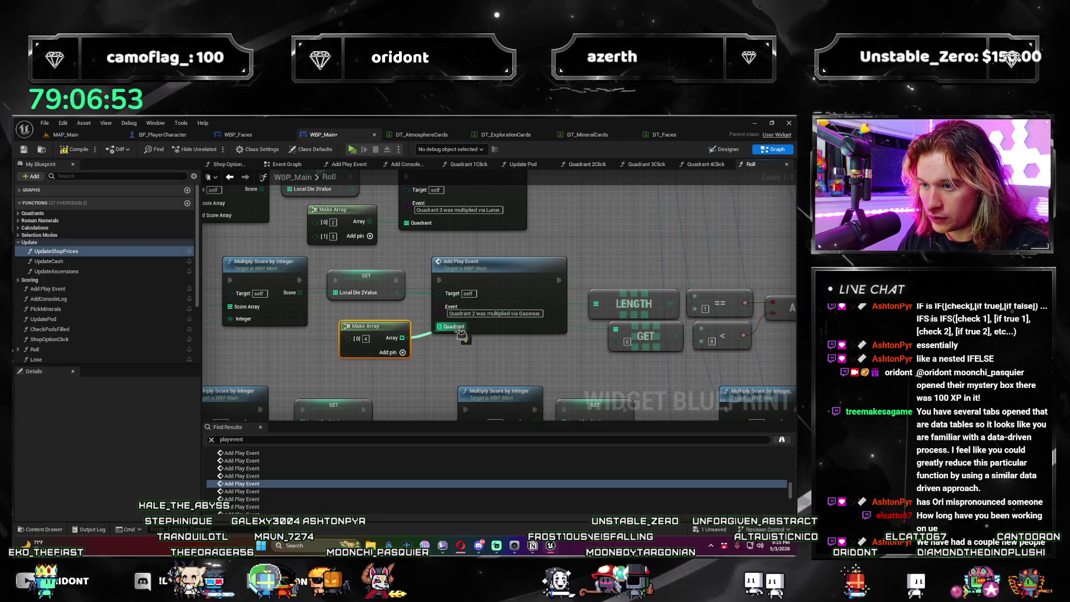
{"action": "left_click", "coordinate": [367, 338]}
{"action": "left_click_drag", "start_coordinate": [385, 338], "coordinate": [385, 331]}
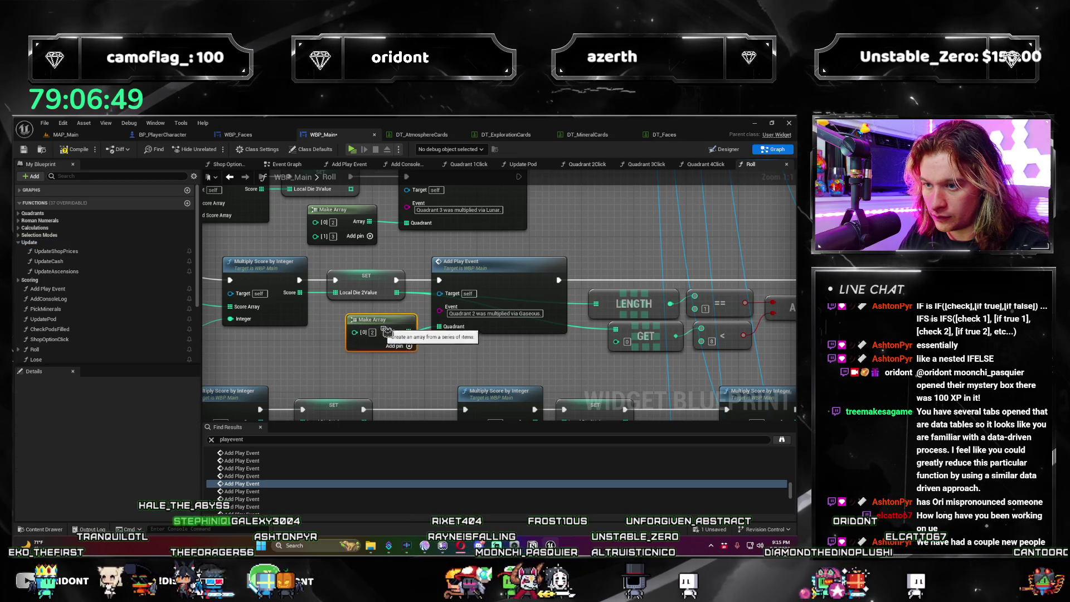
{"action": "left_click", "coordinate": [269, 491]}
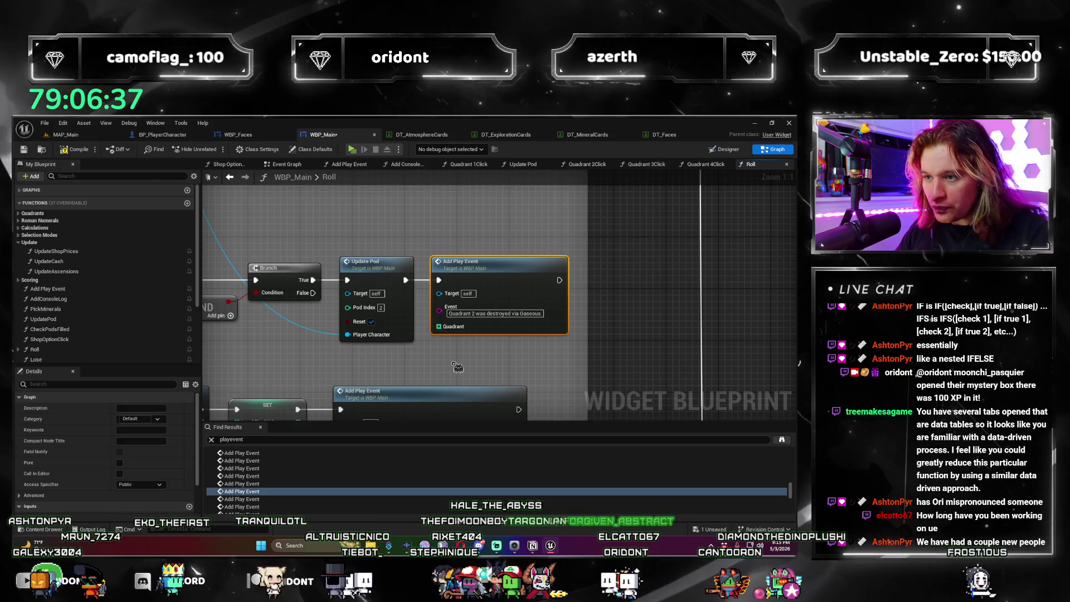
{"action": "left_click", "coordinate": [270, 500]}
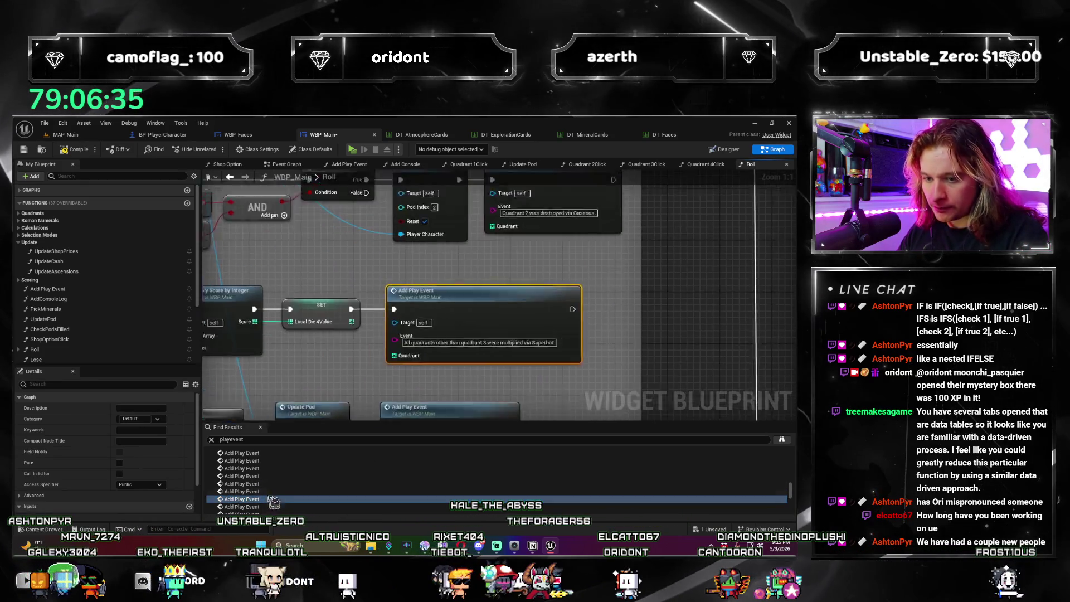
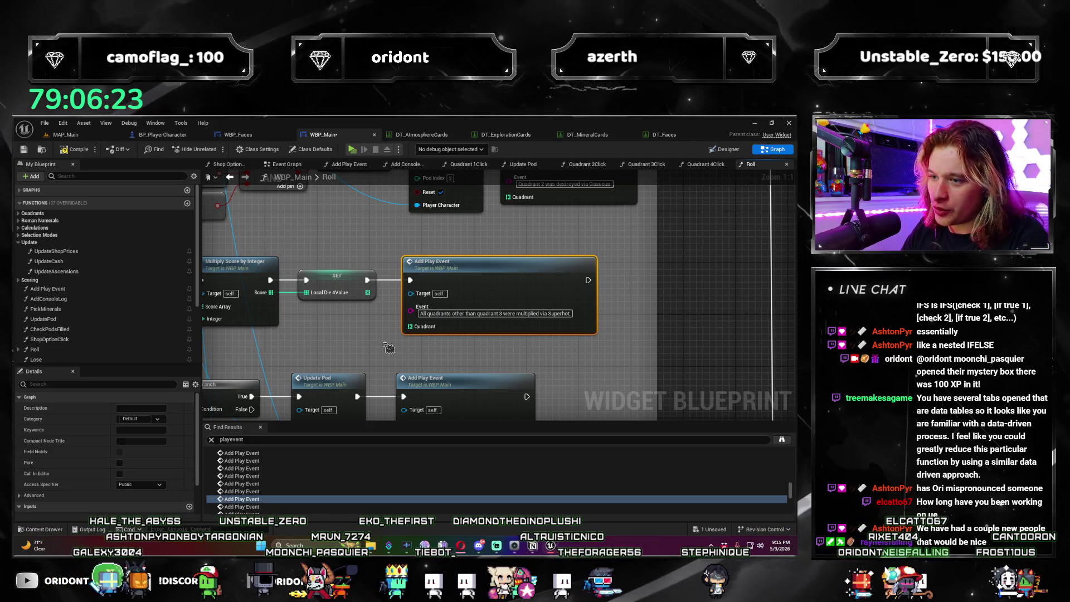
Step: Build a Make Array of 1, 2, 4 and wire it into the Superhot event's Quadrant
{"action": "left_click", "coordinate": [307, 334]}
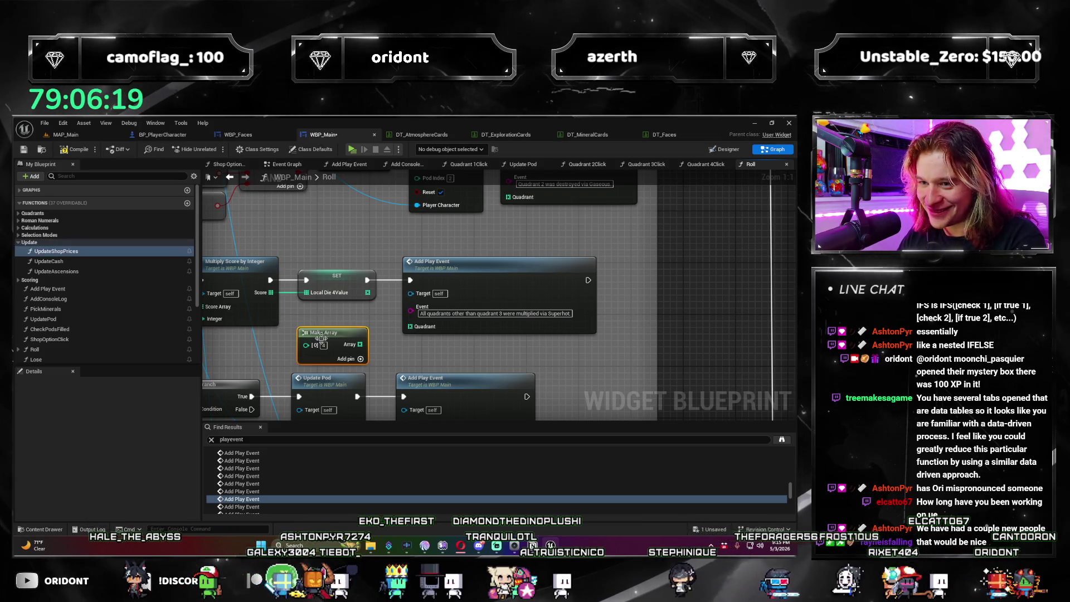
{"action": "mouse_move", "coordinate": [330, 330]}
{"action": "left_mouse_down"}
{"action": "mouse_move", "coordinate": [665, 346]}
{"action": "mouse_move", "coordinate": [275, 334]}
{"action": "left_mouse_up"}
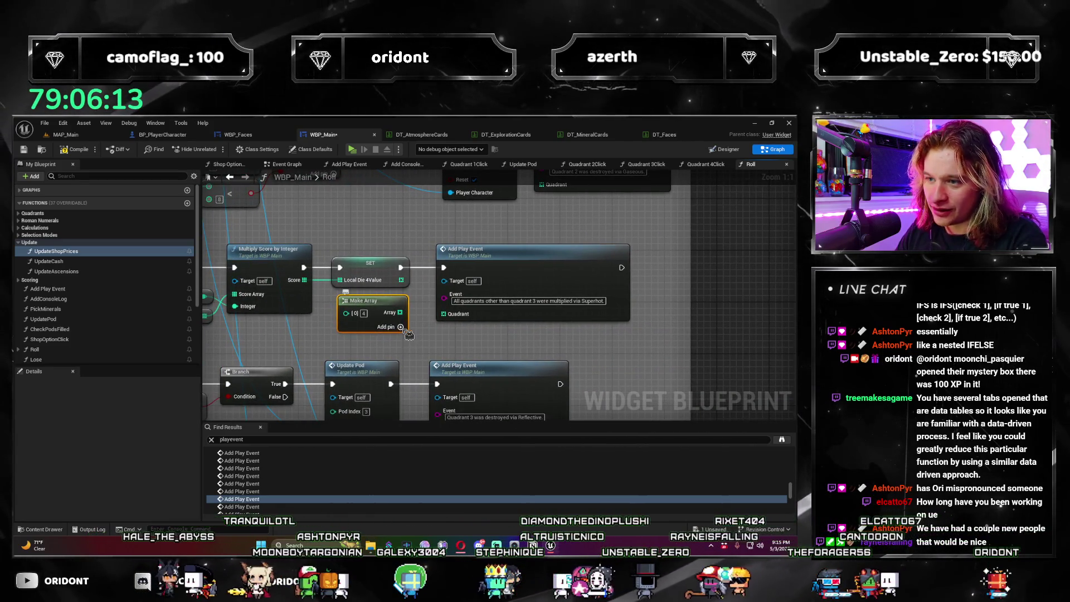
{"action": "left_click", "coordinate": [401, 327]}
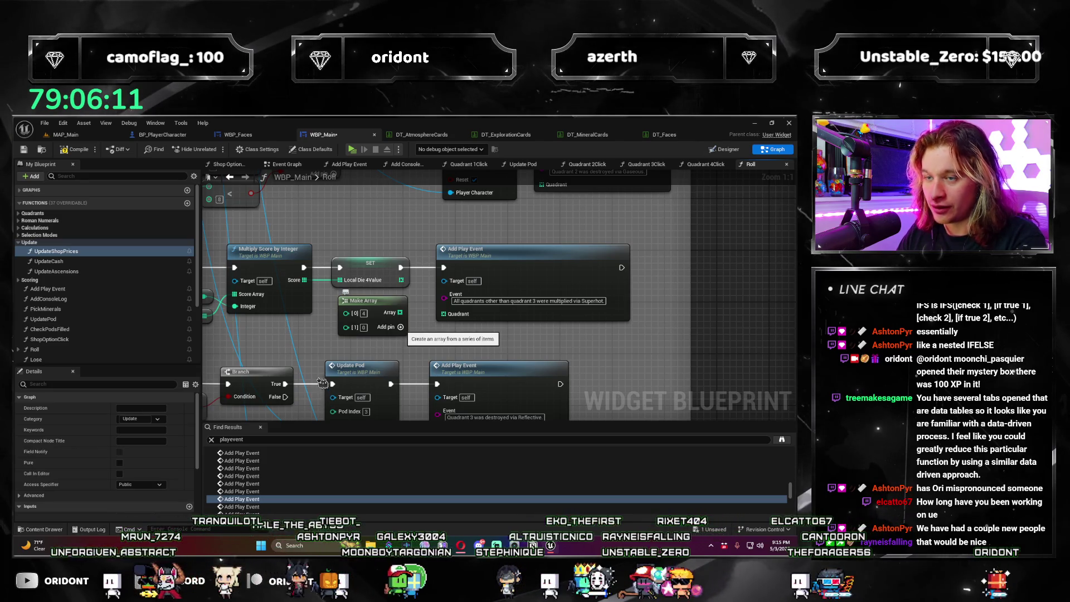
{"action": "type", "text": "1"}
{"action": "left_click", "coordinate": [364, 327]}
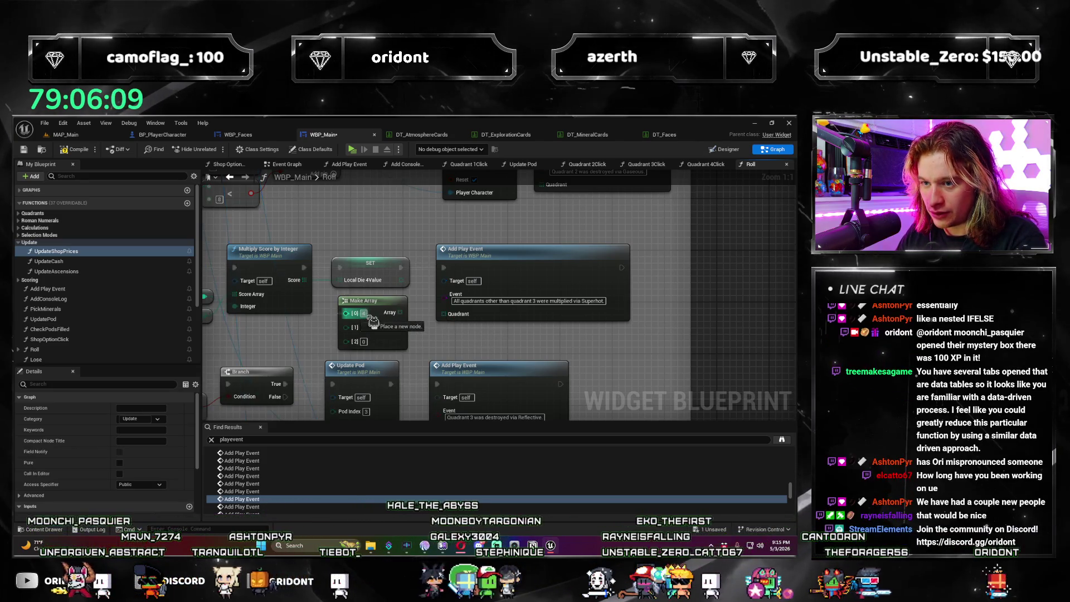
{"action": "type", "text": "2"}
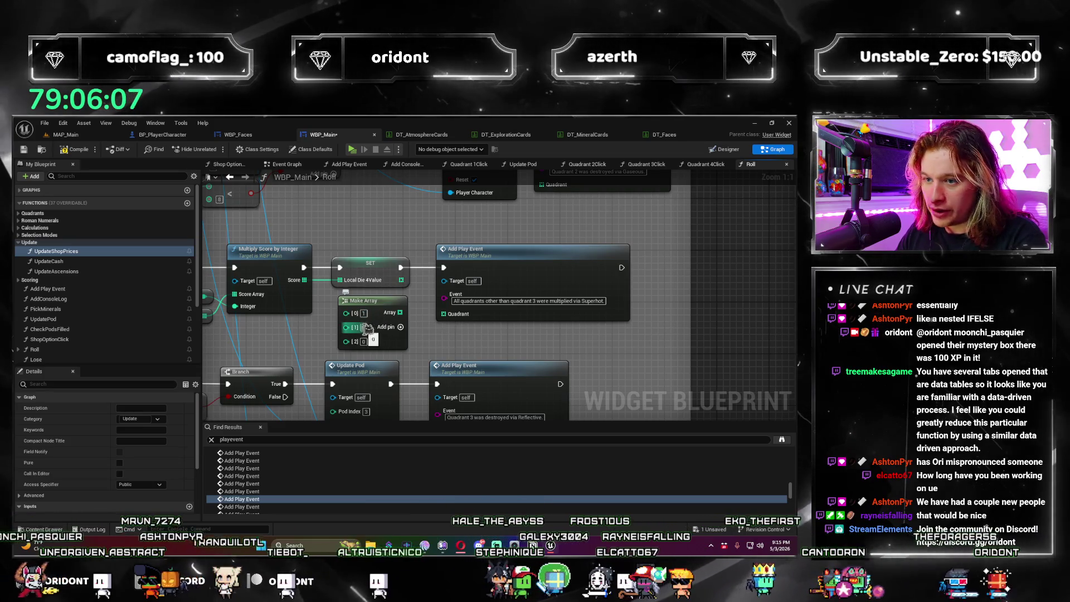
{"action": "left_click", "coordinate": [364, 342]}
{"action": "type", "text": "4"}
{"action": "left_click_drag", "start_coordinate": [401, 319], "coordinate": [461, 322]}
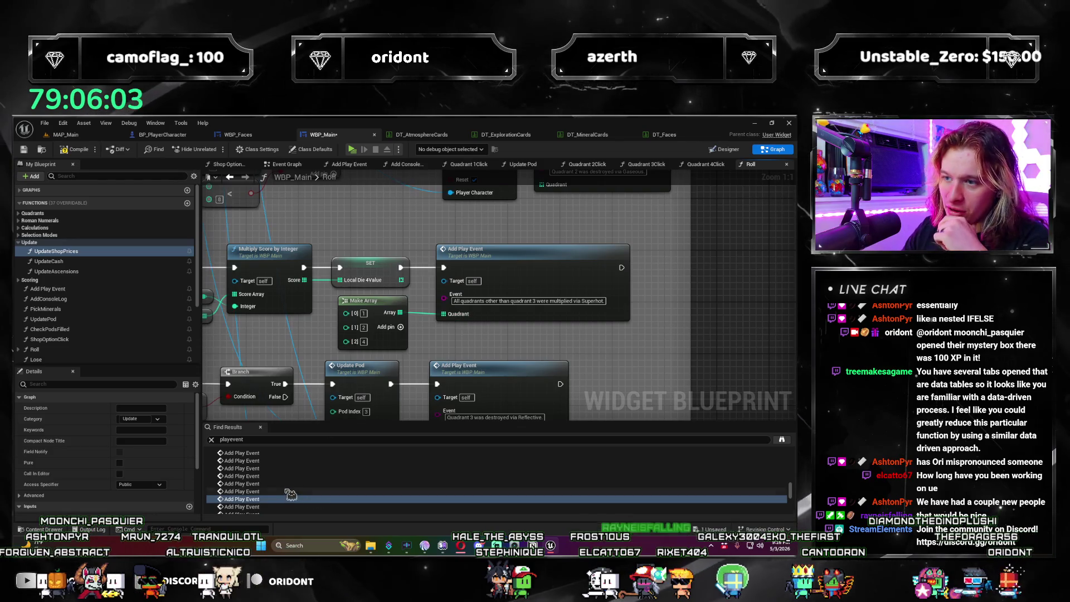
Step: Paste copies of the Make Array node beside the Lunar and Gaseous play events
{"action": "scroll", "coordinate": [312, 488], "scroll_direction": "down", "scroll_amount": 1}
{"action": "left_click", "coordinate": [393, 479]}
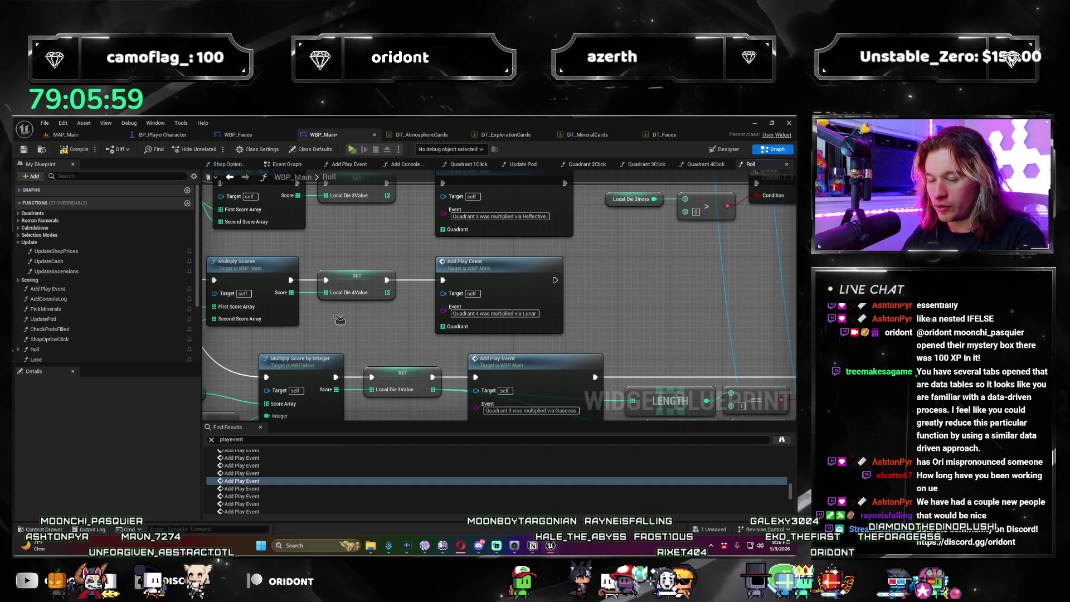
{"action": "key", "text": "ctrl+v"}
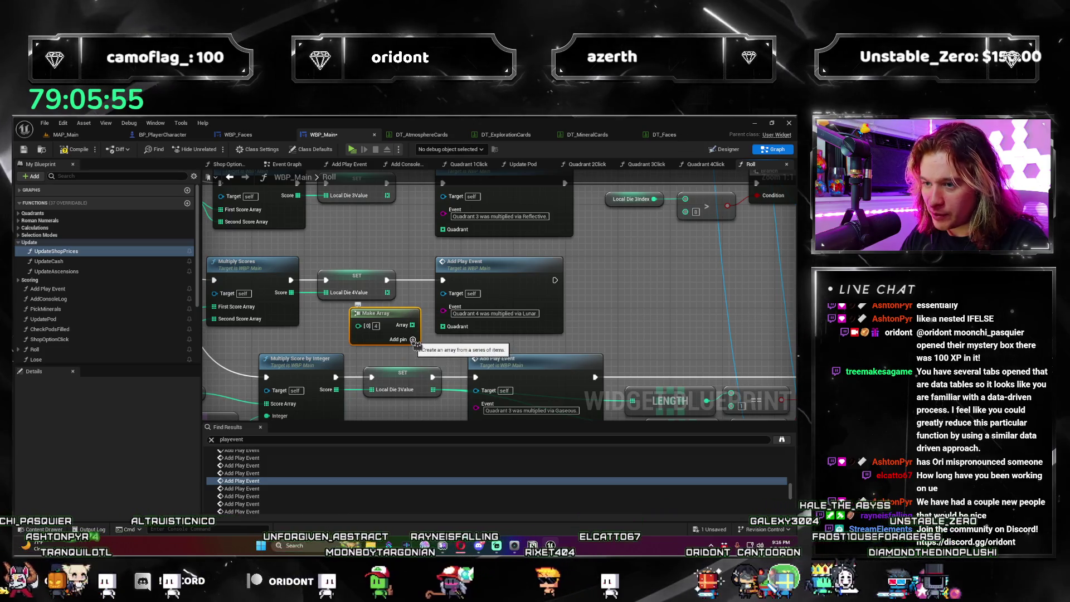
{"action": "left_click", "coordinate": [412, 339]}
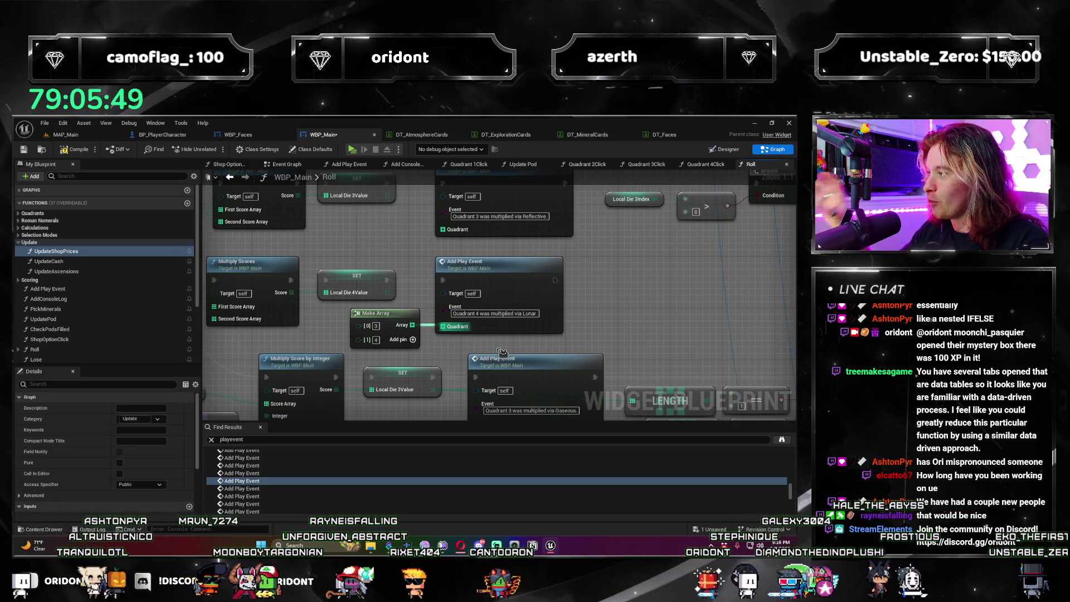
{"action": "key", "text": "Down"}
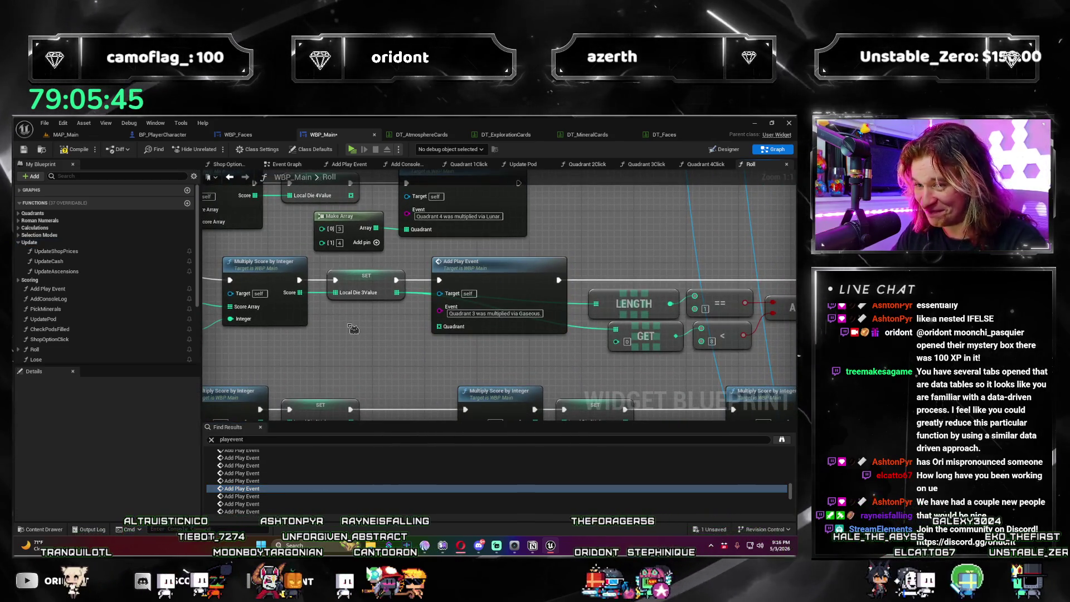
{"action": "left_click", "coordinate": [358, 345]}
{"action": "key", "text": "ctrl+v"}
{"action": "mouse_move", "coordinate": [394, 341]}
{"action": "left_mouse_down"}
{"action": "mouse_move", "coordinate": [393, 328]}
{"action": "mouse_move", "coordinate": [450, 333]}
{"action": "left_mouse_up"}
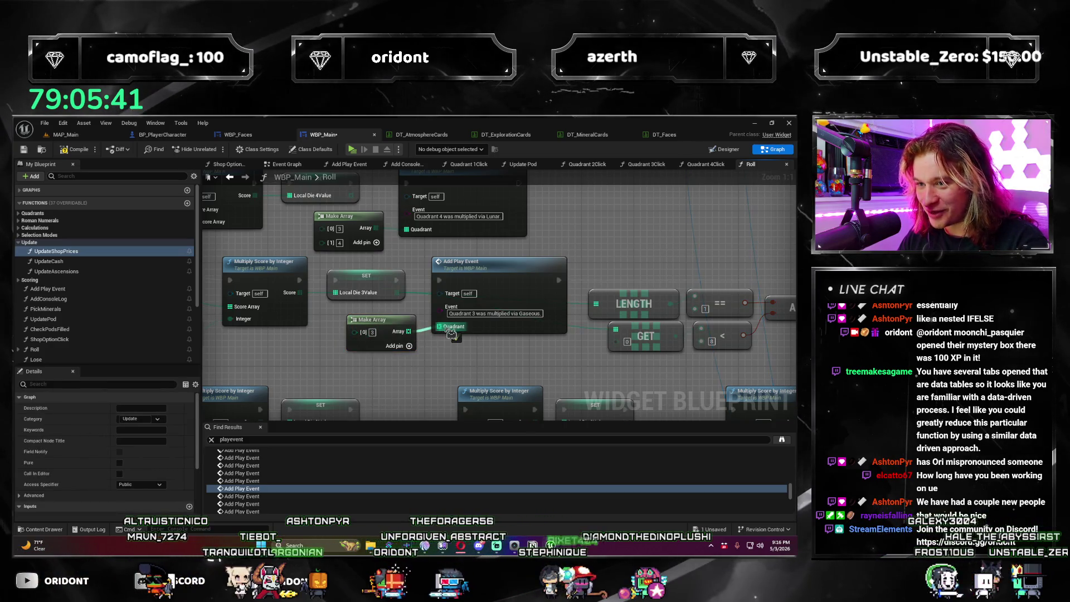
{"action": "left_click", "coordinate": [245, 495]}
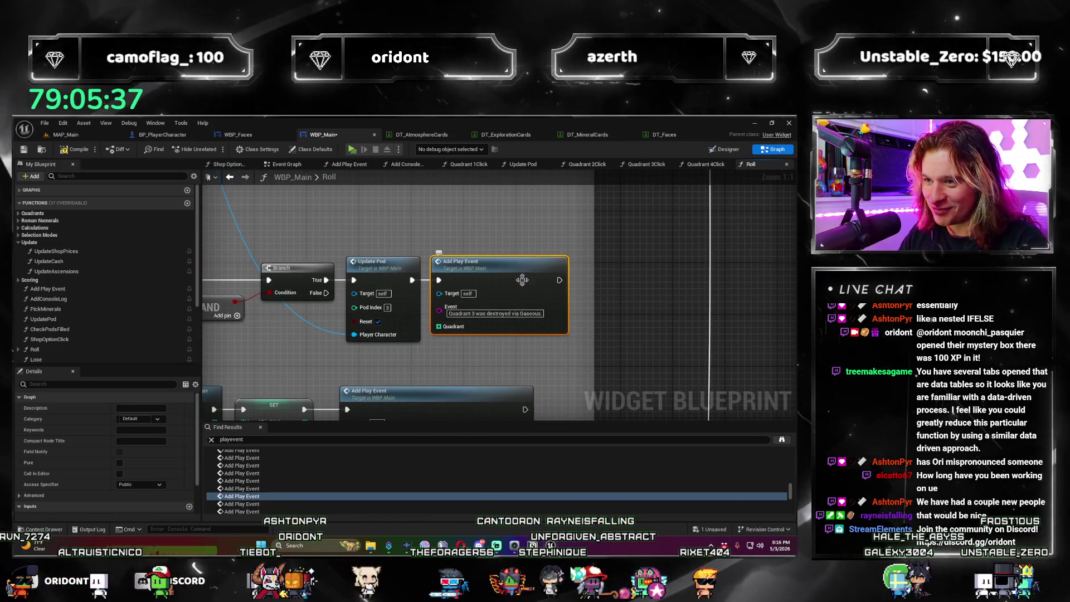
Step: Wire a Make Array of 1, 2, 3 into the quadrant-4 Superhot event's Quadrant
{"action": "left_click", "coordinate": [296, 504]}
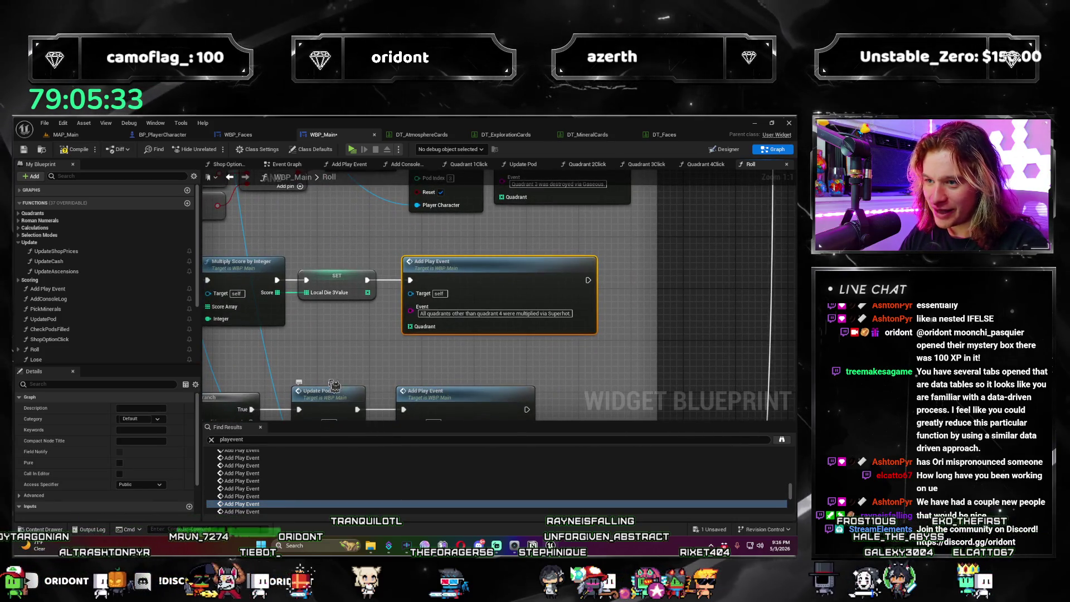
{"action": "left_click", "coordinate": [318, 321]}
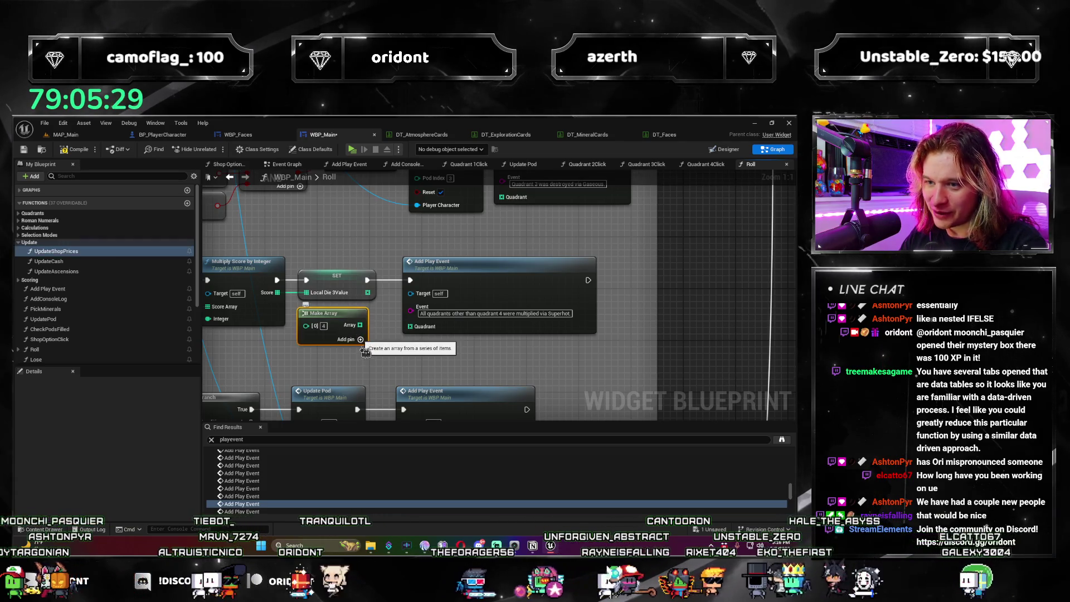
{"action": "left_click", "coordinate": [361, 340]}
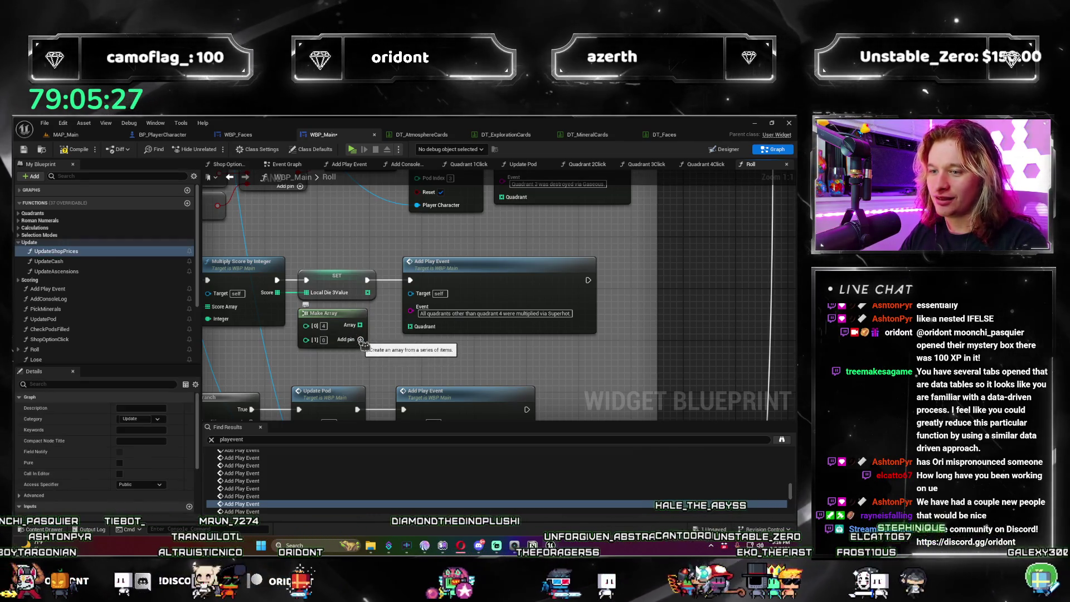
{"action": "left_click", "coordinate": [361, 340]}
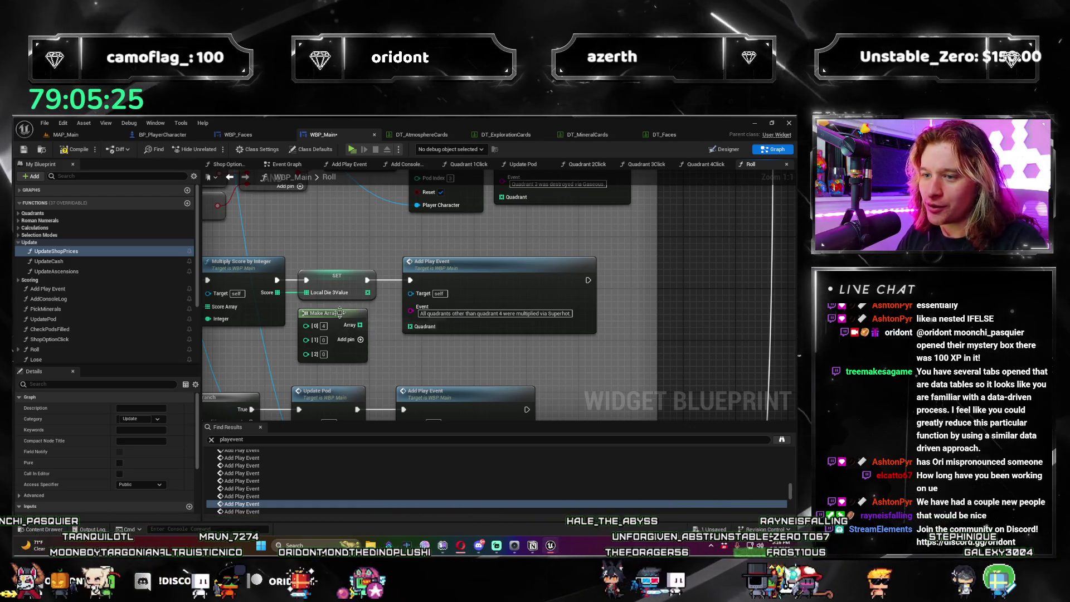
{"action": "left_click_drag", "start_coordinate": [347, 318], "coordinate": [357, 318]}
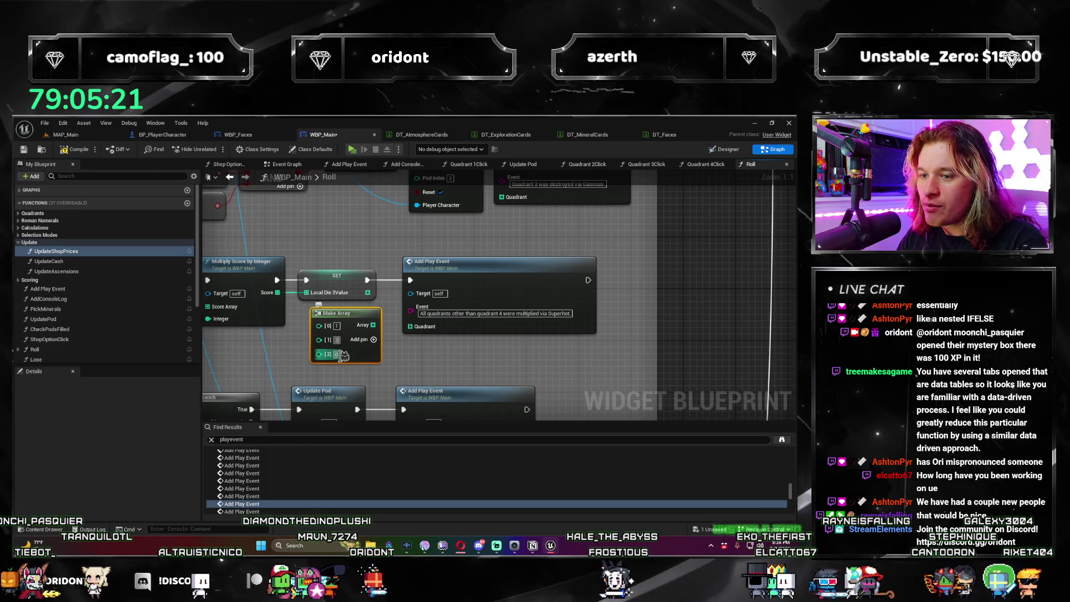
{"action": "type", "text": "3"}
{"action": "left_click", "coordinate": [350, 364]}
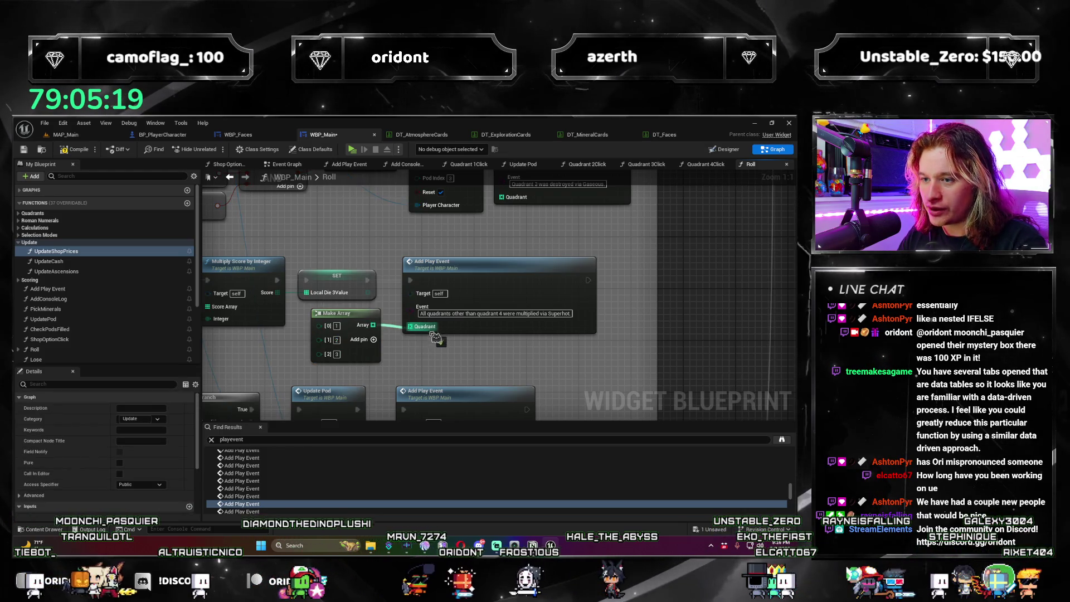
{"action": "left_click_drag", "start_coordinate": [462, 332], "coordinate": [462, 332]}
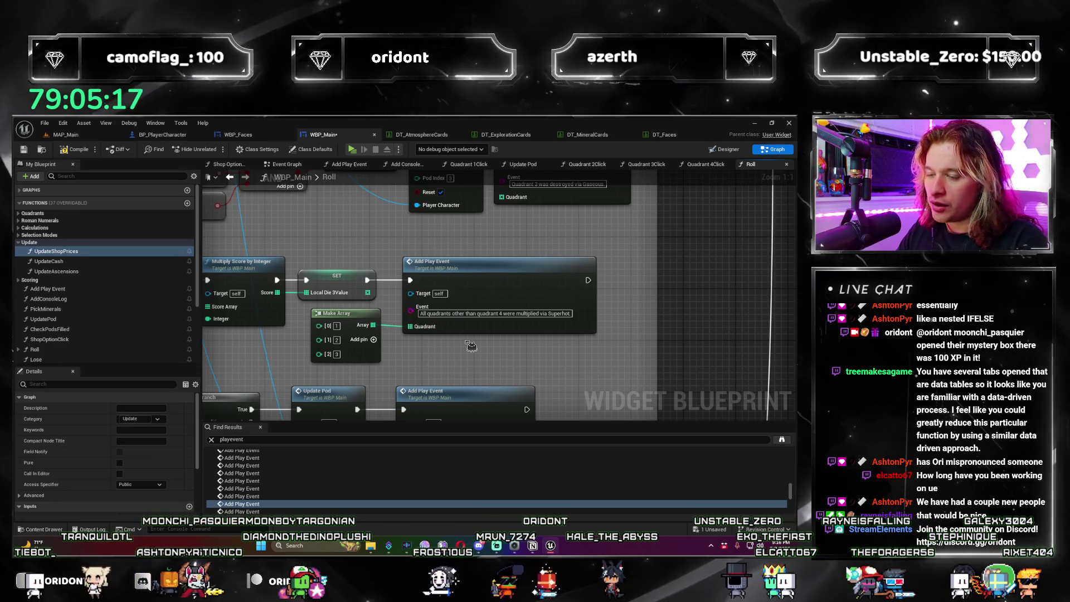
Step: Connect Make Arrays holding 4 to the Lunar and Gaseous events' Quadrant inputs
{"action": "left_click", "coordinate": [306, 498]}
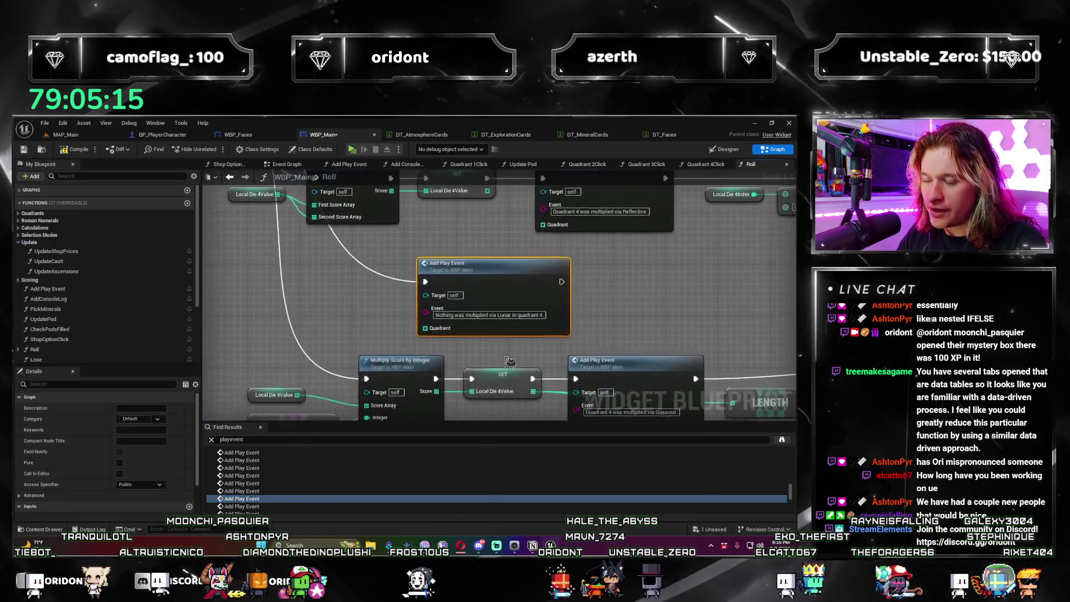
{"action": "left_click", "coordinate": [390, 312]}
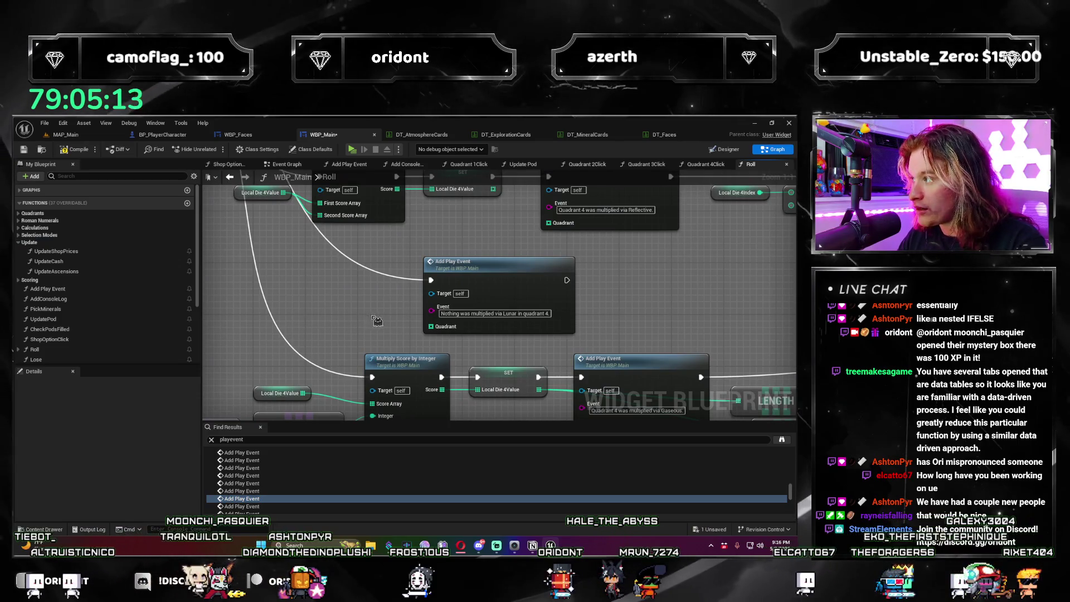
{"action": "left_click_drag", "start_coordinate": [382, 319], "coordinate": [402, 301]}
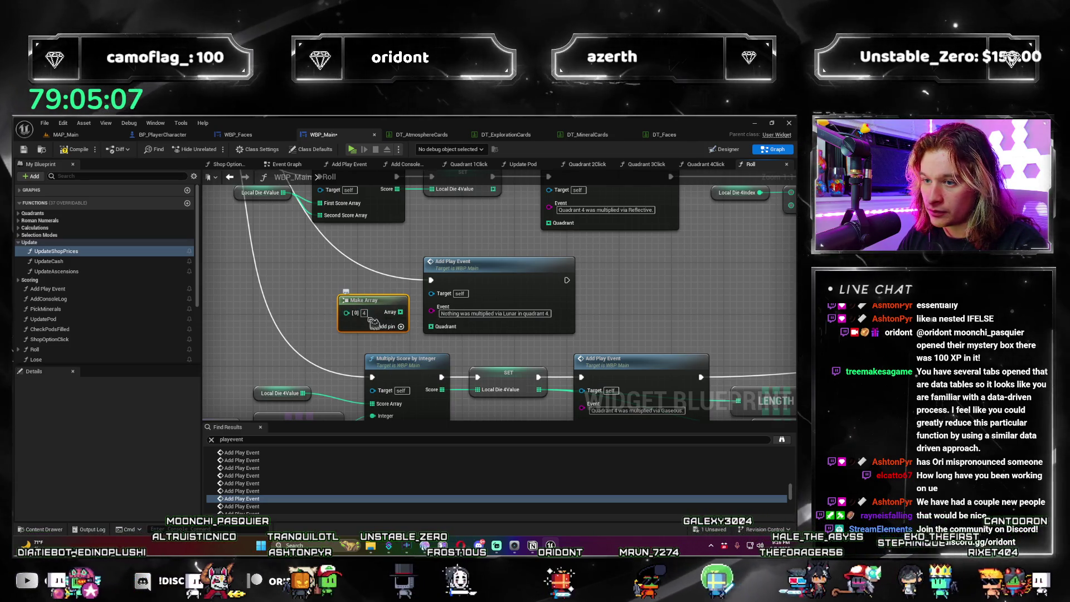
{"action": "left_click_drag", "start_coordinate": [400, 312], "coordinate": [442, 331]}
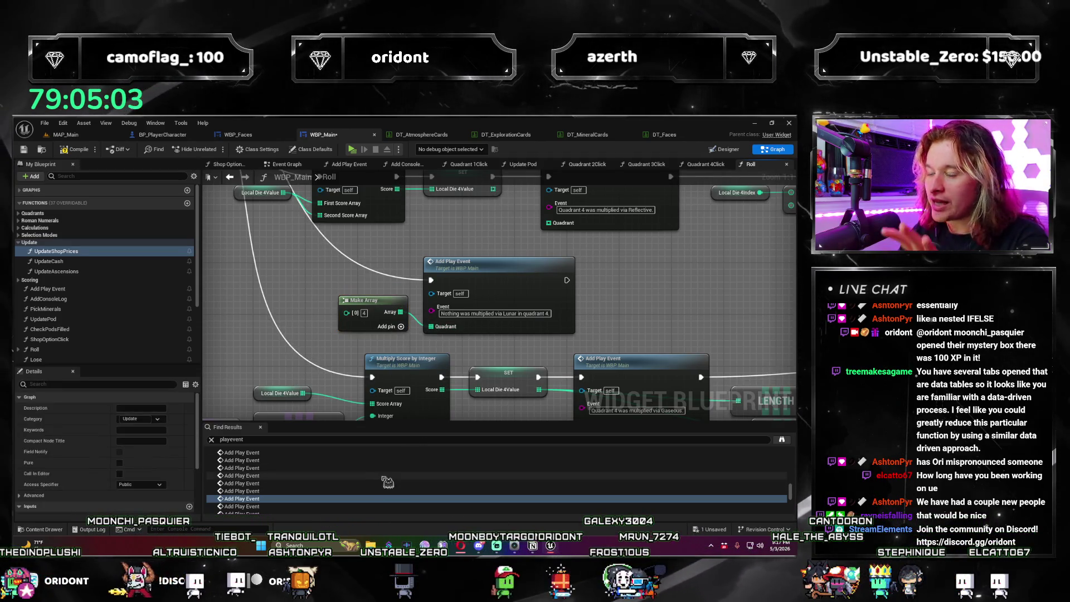
{"action": "scroll", "coordinate": [336, 496], "scroll_direction": "down", "scroll_amount": 2}
{"action": "left_click", "coordinate": [334, 481]}
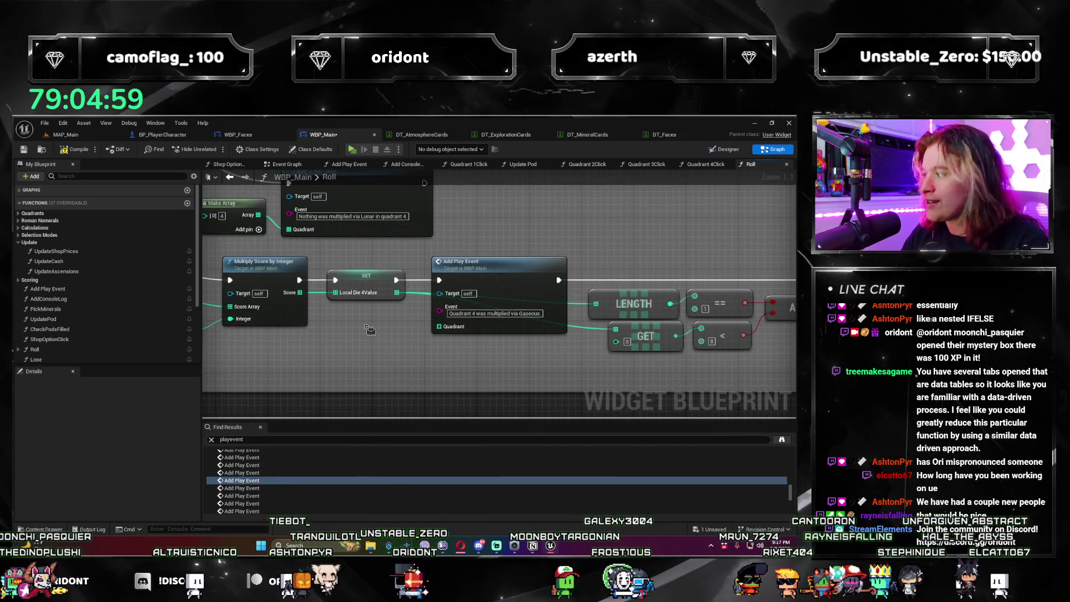
{"action": "key", "text": "ctrl+v"}
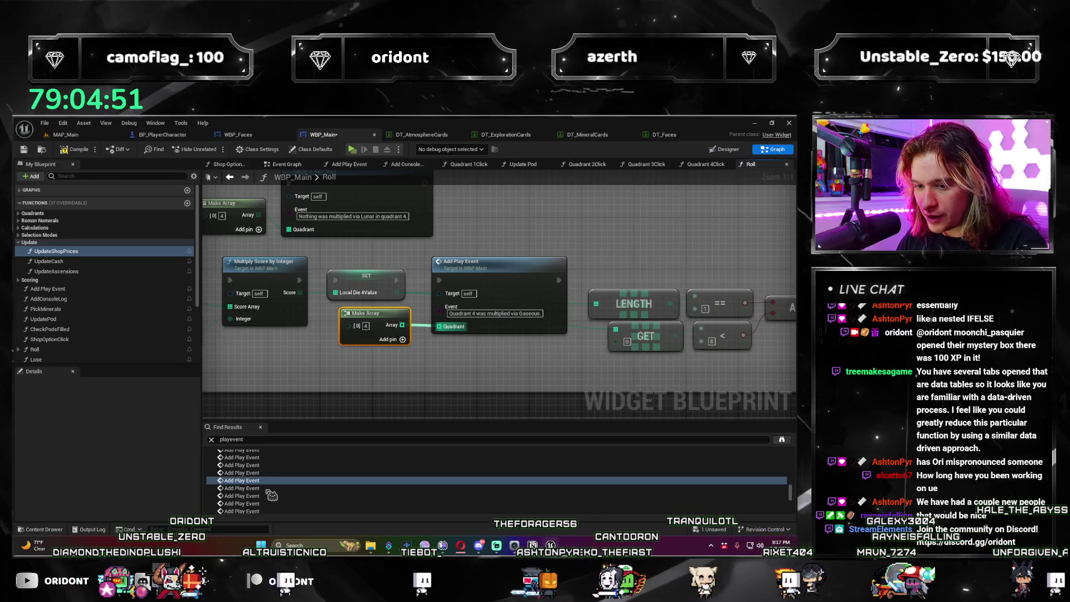
{"action": "left_click", "coordinate": [269, 489]}
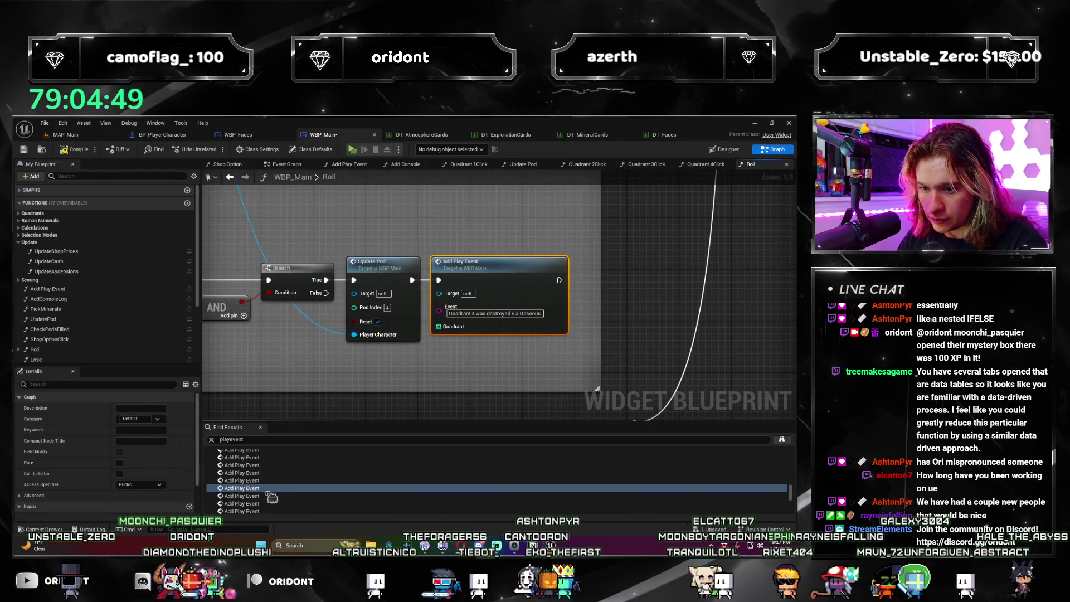
Step: Paste Make Arrays for the Reflective and Quadrant 2 Reflective events, wiring them to Quadrant
{"action": "left_click", "coordinate": [270, 496]}
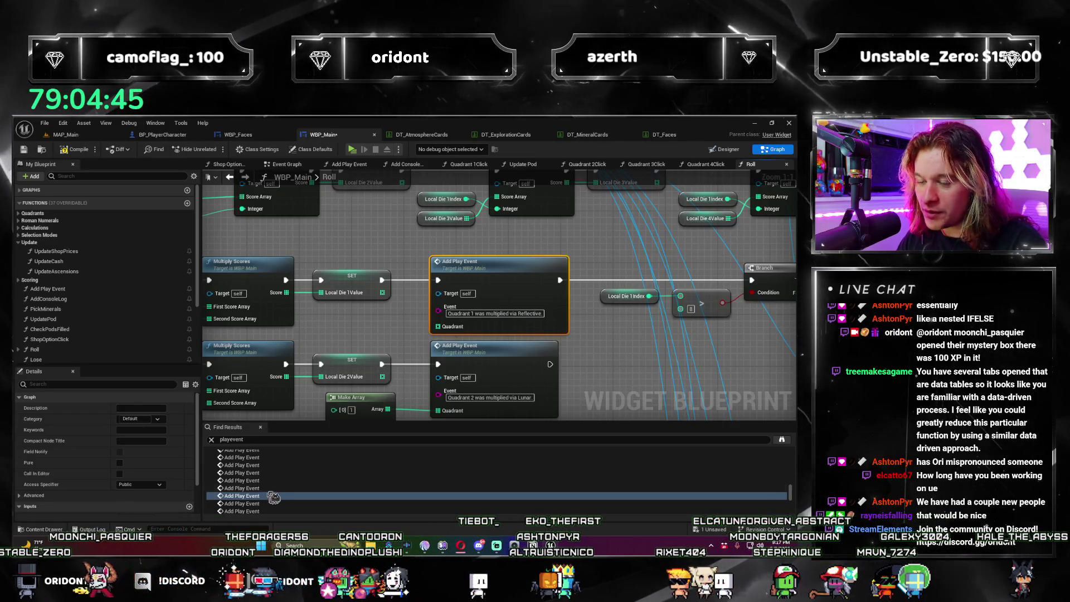
{"action": "left_click", "coordinate": [350, 324]}
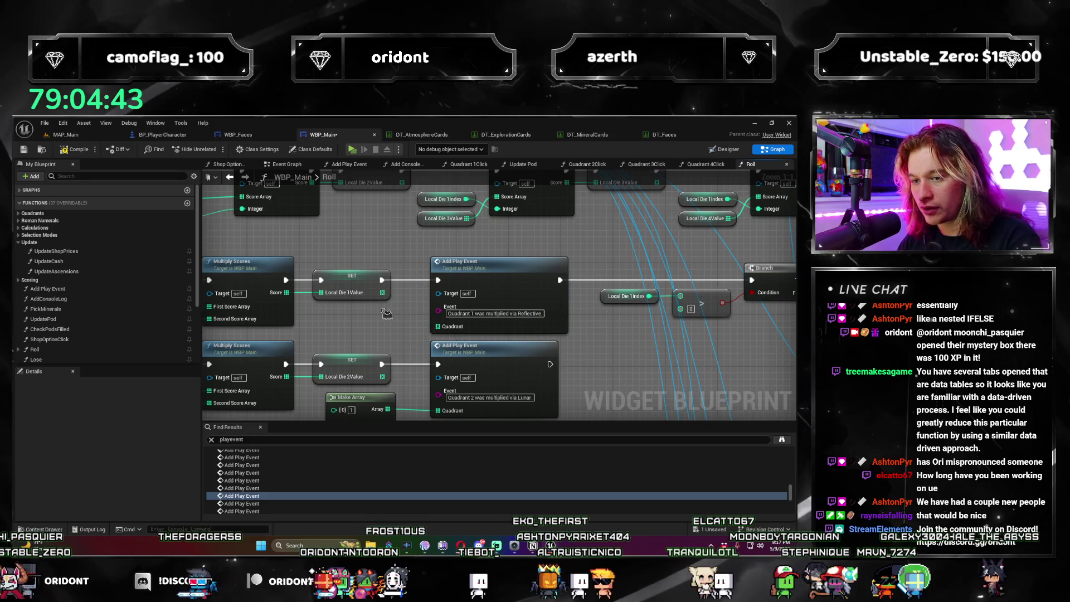
{"action": "key", "text": "ctrl+v"}
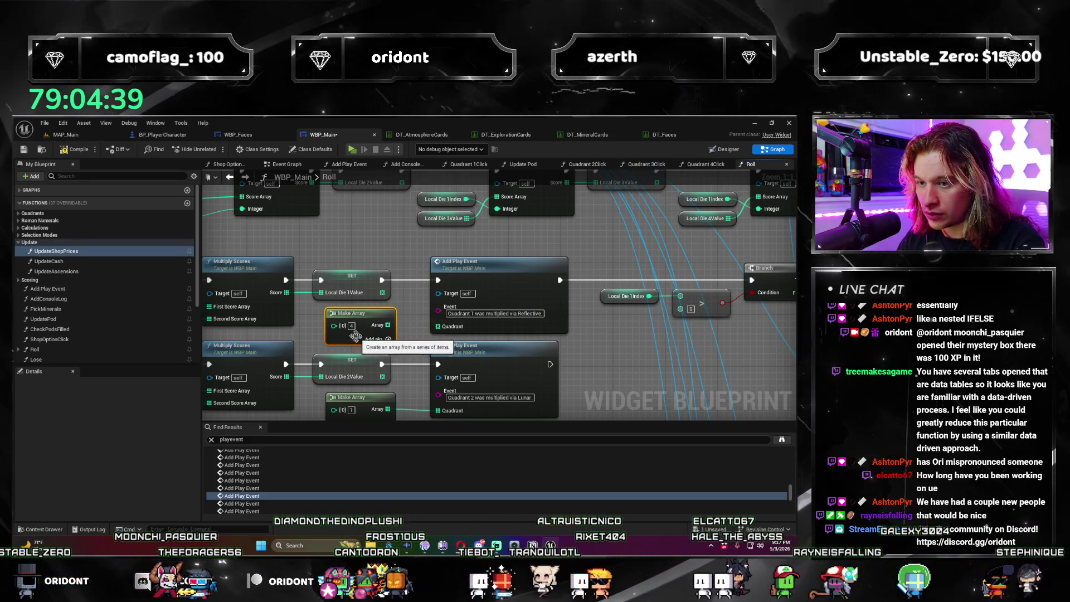
{"action": "left_click_drag", "start_coordinate": [387, 324], "coordinate": [439, 327]}
{"action": "left_click", "coordinate": [273, 503]}
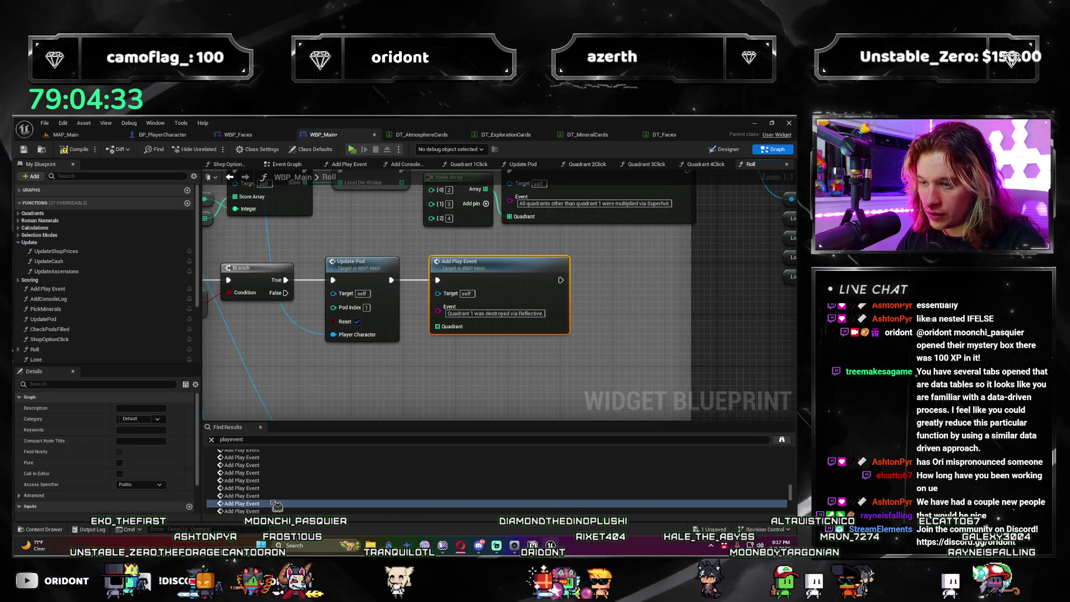
{"action": "left_click", "coordinate": [277, 507]}
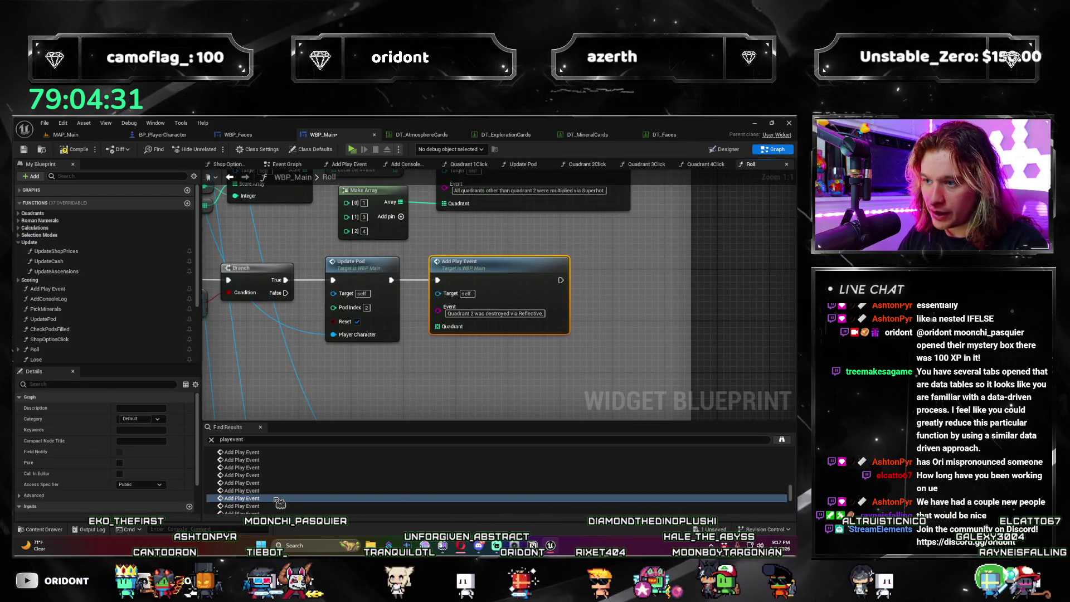
{"action": "left_click", "coordinate": [274, 493]}
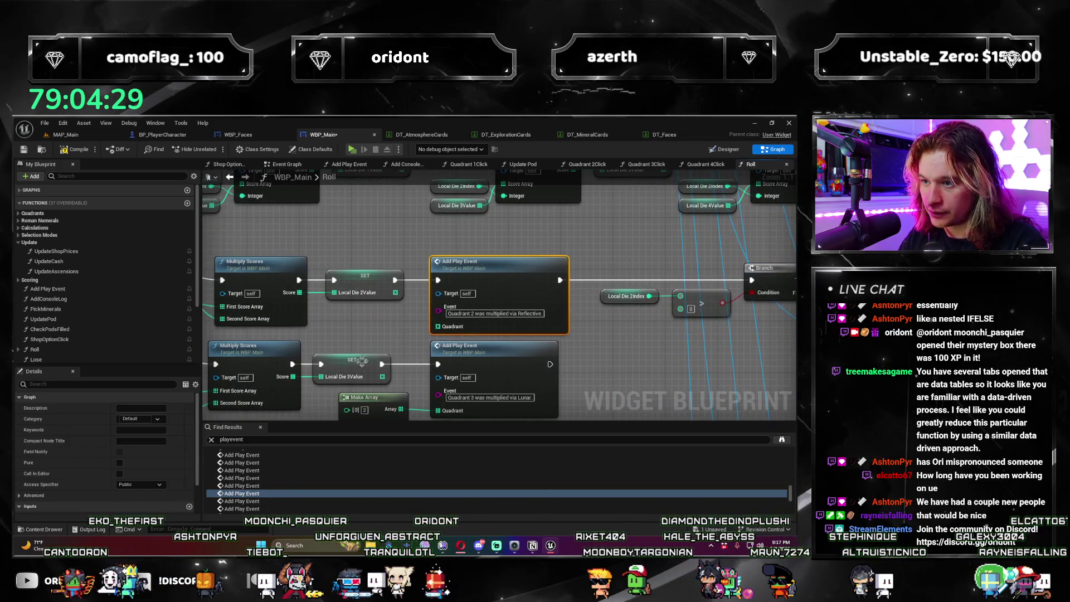
{"action": "left_click", "coordinate": [345, 327]}
{"action": "key", "text": "ctrl+v"}
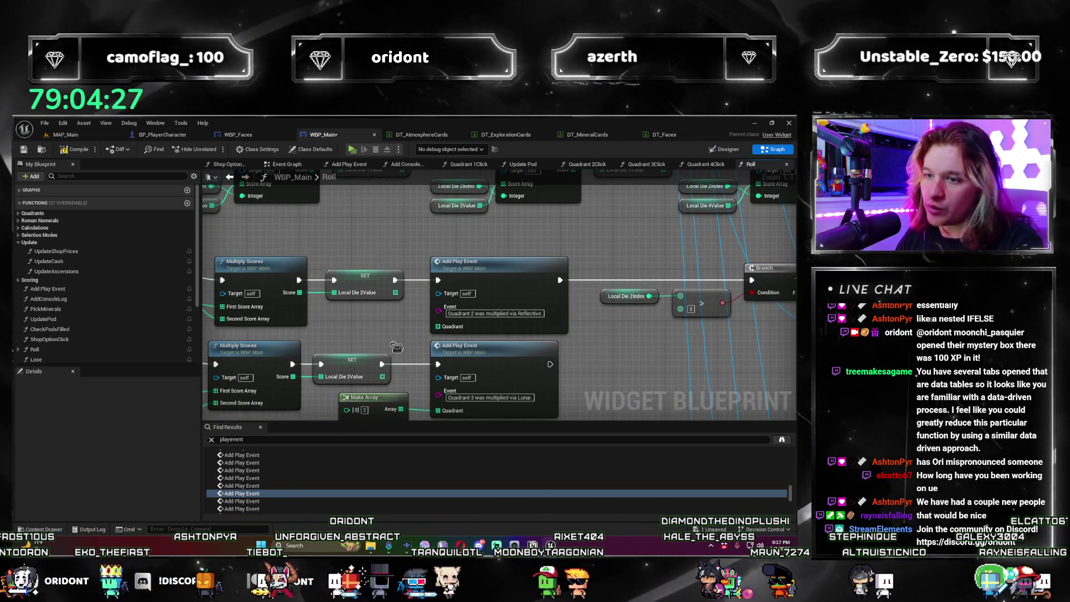
{"action": "left_click_drag", "start_coordinate": [362, 332], "coordinate": [443, 326]}
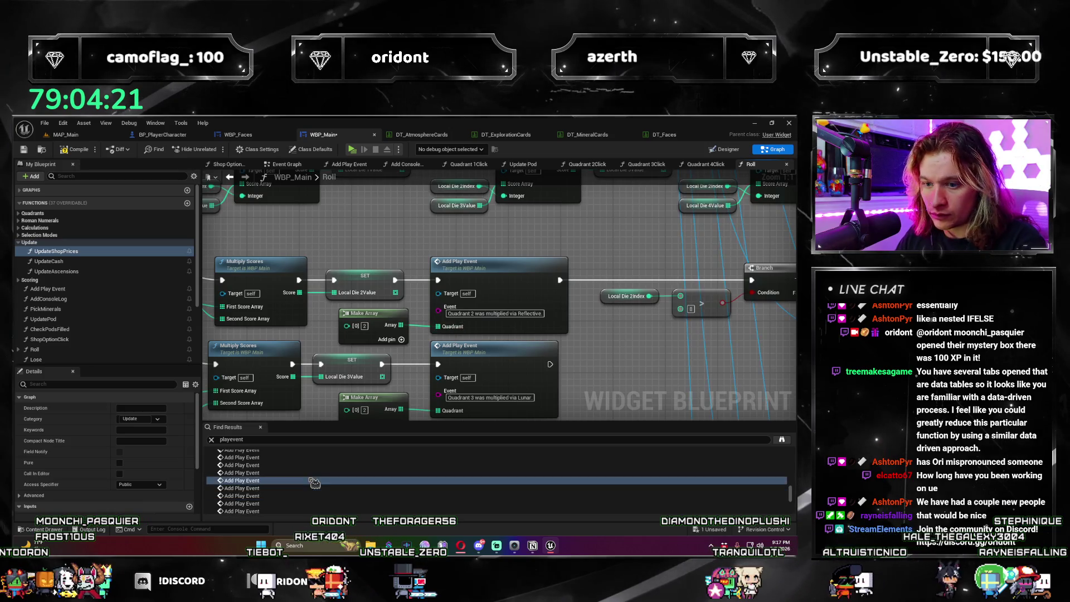
Step: Paste and wire Make Arrays for the Quadrant 3 and Quadrant 4 Reflective events
{"action": "left_click", "coordinate": [281, 490]}
{"action": "scroll", "coordinate": [281, 491], "scroll_direction": "down", "scroll_amount": 1}
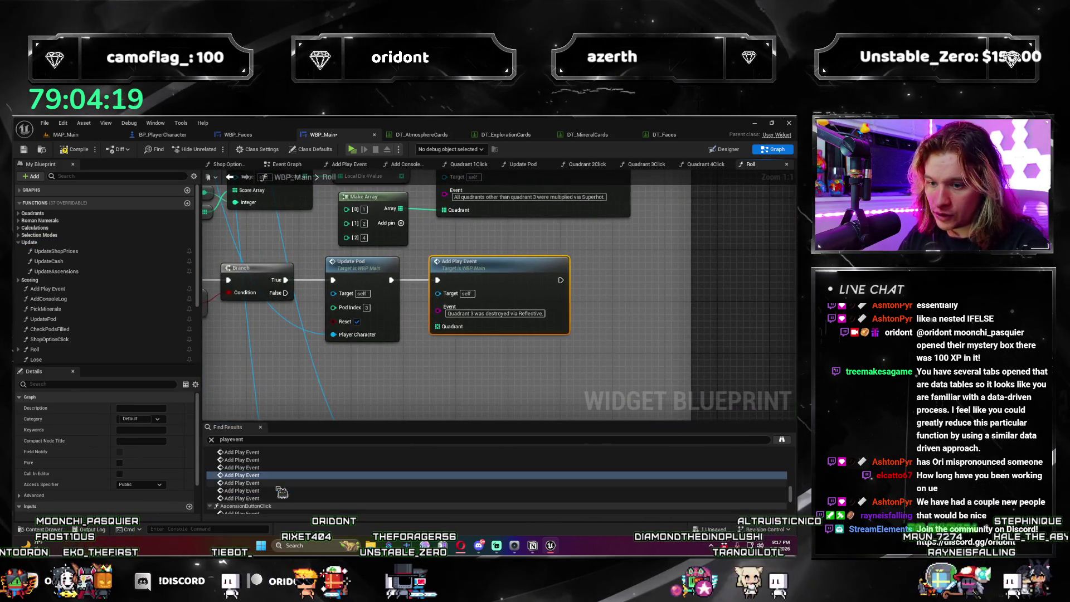
{"action": "left_click", "coordinate": [281, 483]}
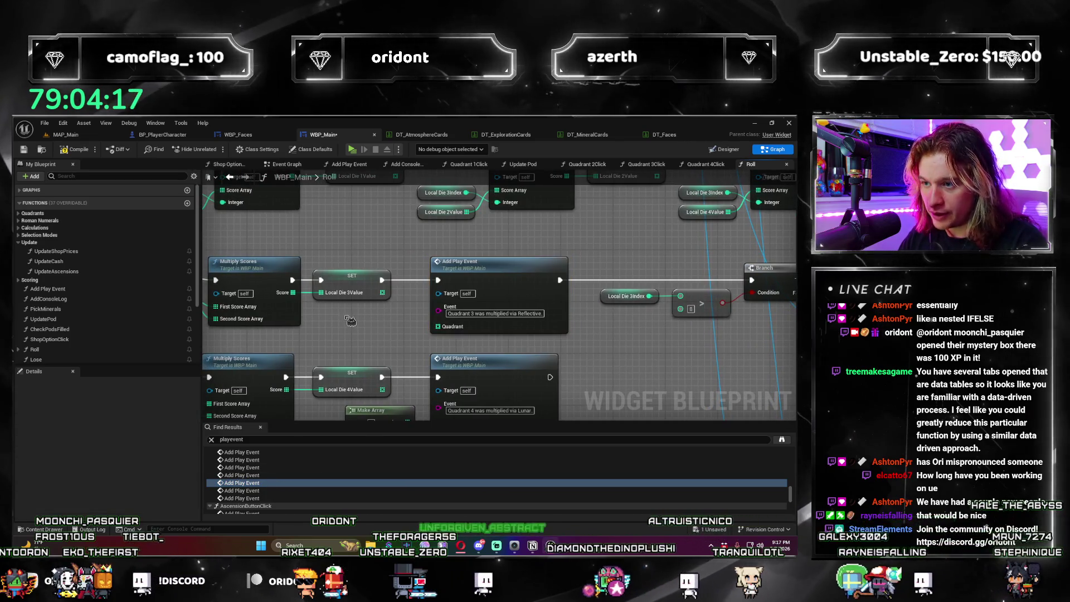
{"action": "left_click", "coordinate": [395, 309]}
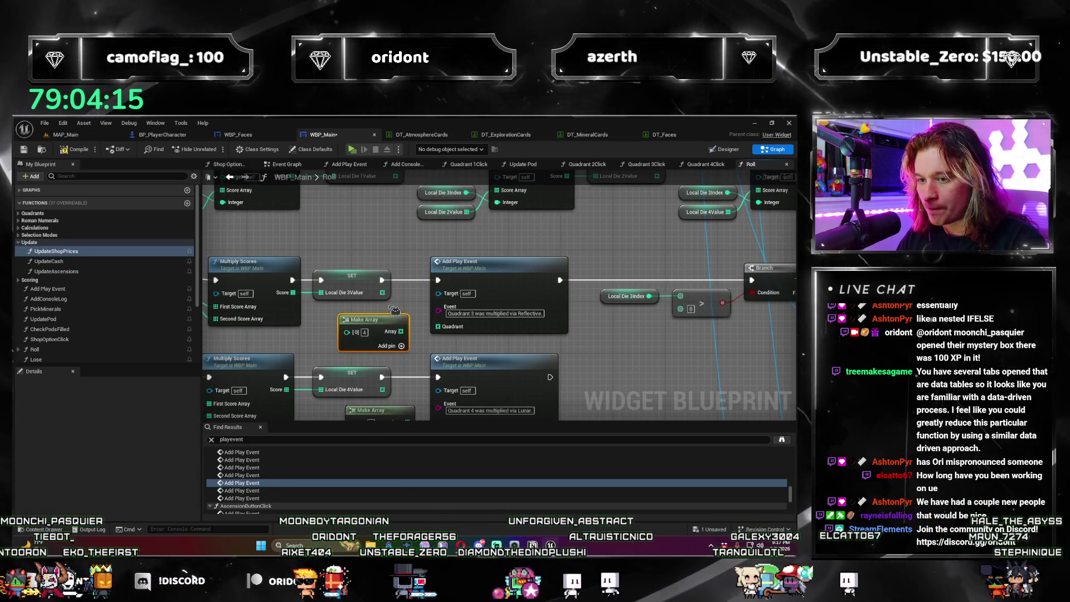
{"action": "key", "text": "ctrl+v"}
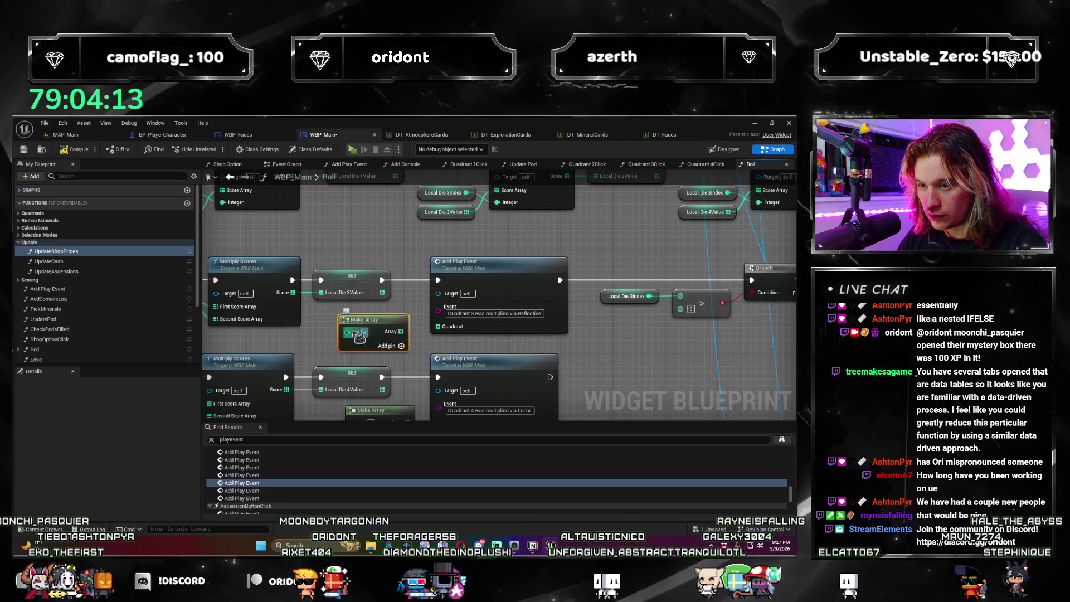
{"action": "left_click_drag", "start_coordinate": [401, 331], "coordinate": [444, 332]}
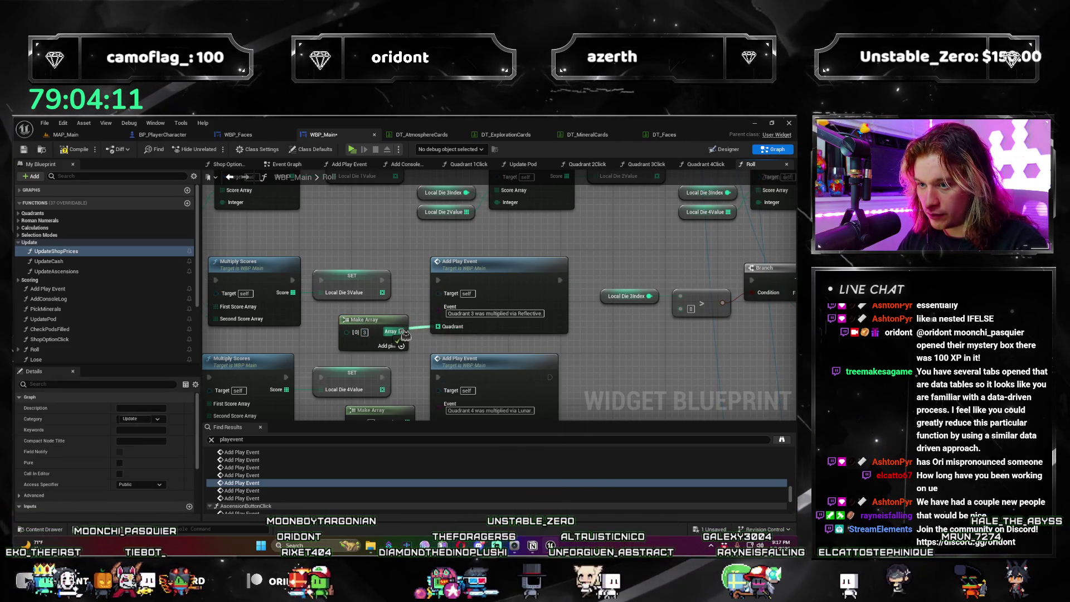
{"action": "left_click", "coordinate": [271, 491]}
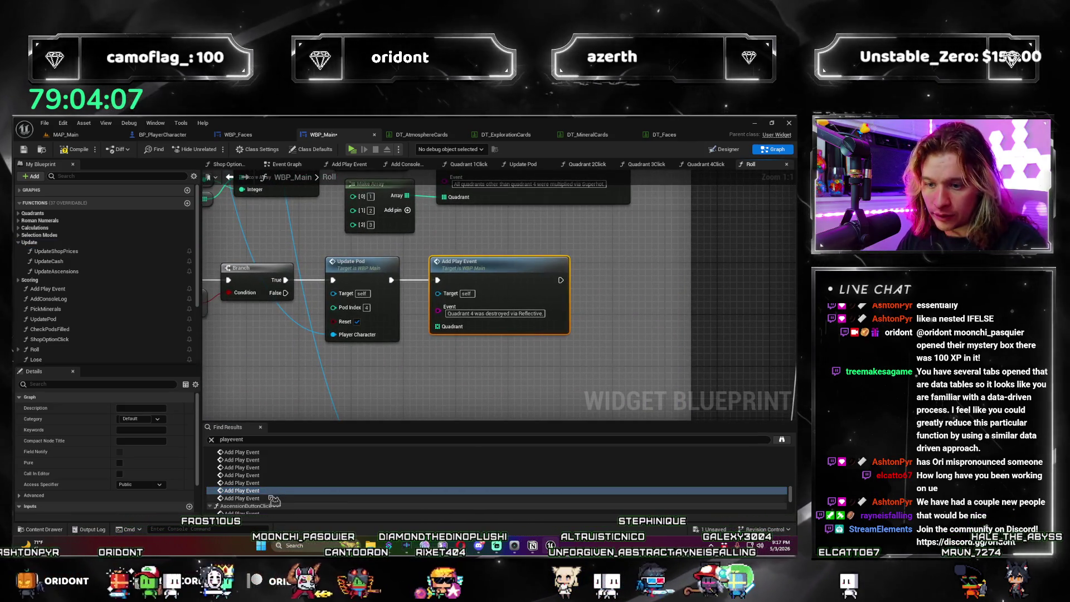
{"action": "left_click", "coordinate": [272, 498]}
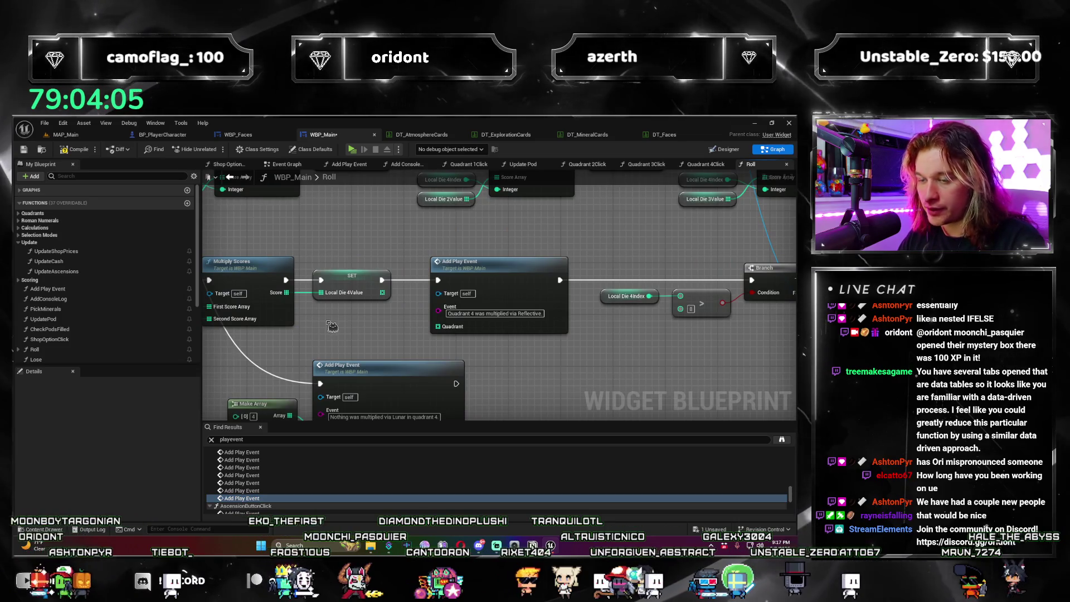
{"action": "key", "text": "ctrl+v"}
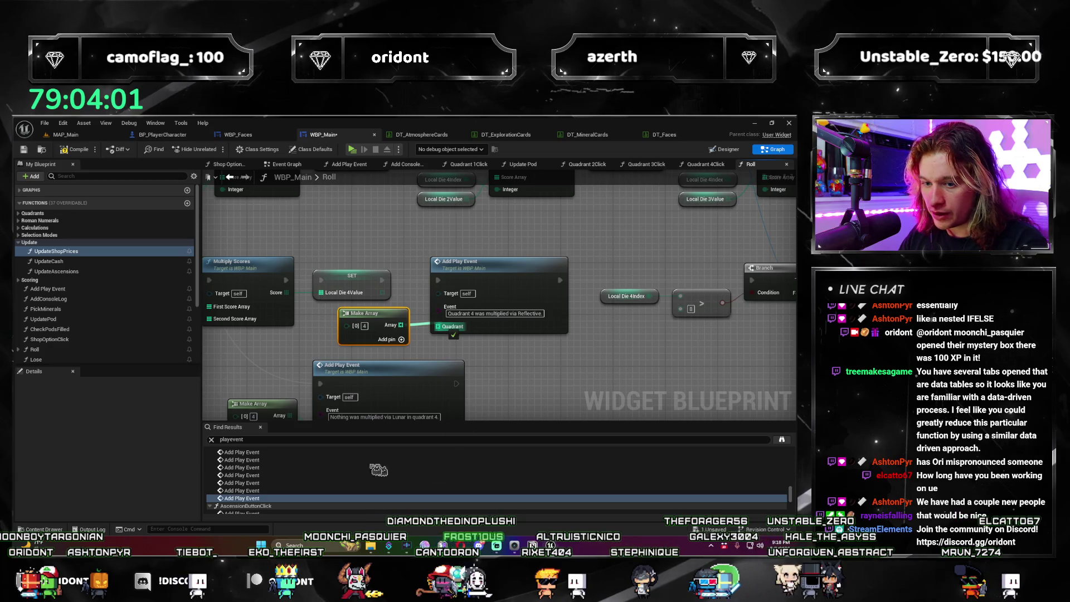
Step: Step through the remaining Add Play Event results to the first one in Pod 1 Faces
{"action": "scroll", "coordinate": [345, 477], "scroll_direction": "down", "scroll_amount": 3}
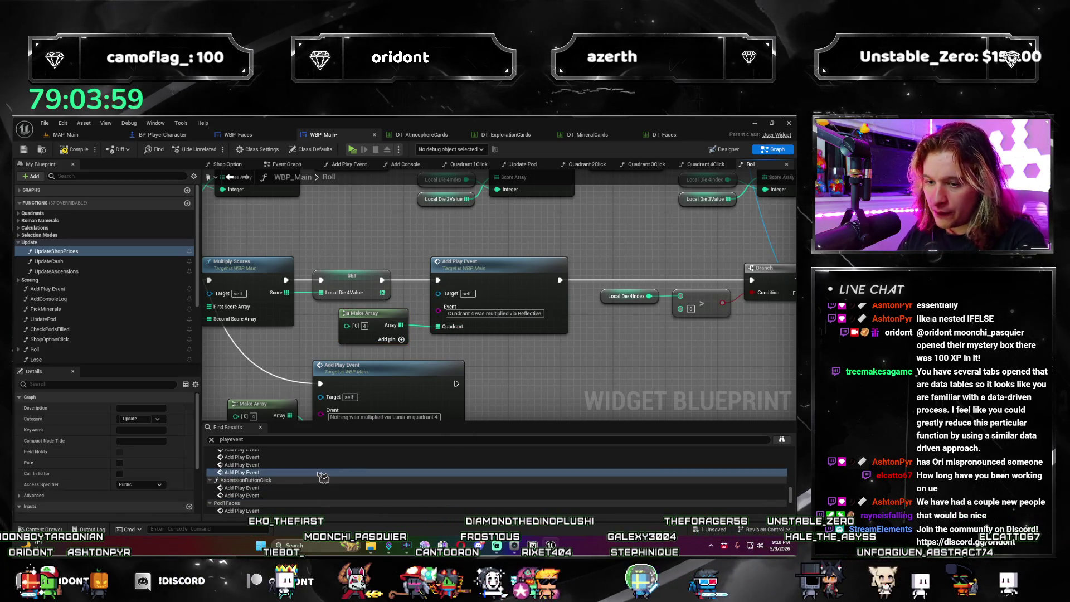
{"action": "left_click", "coordinate": [272, 488]}
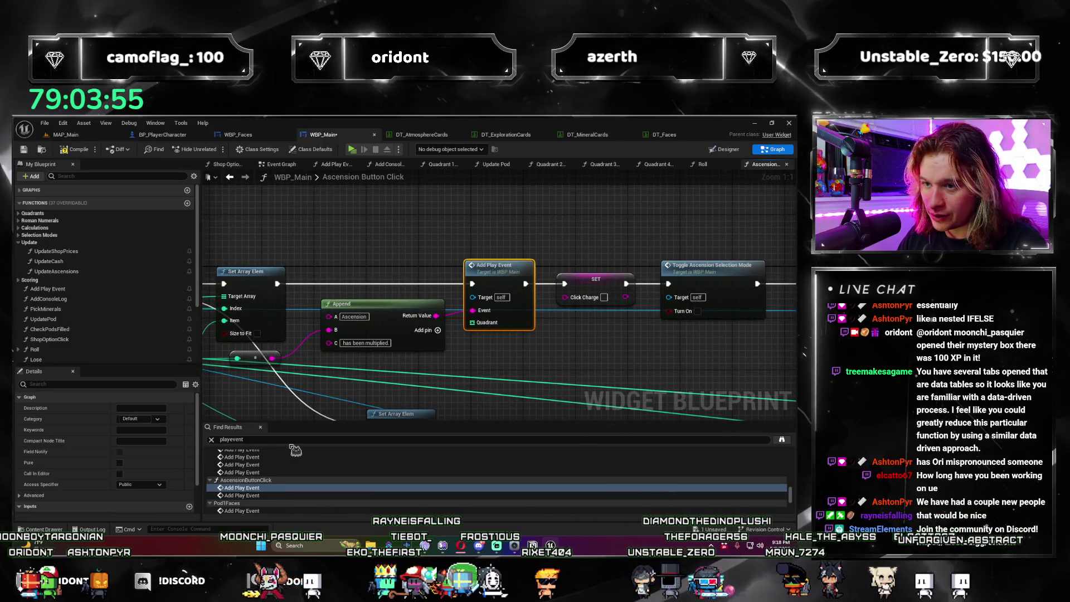
{"action": "scroll", "coordinate": [454, 358], "scroll_direction": "down", "scroll_amount": 3}
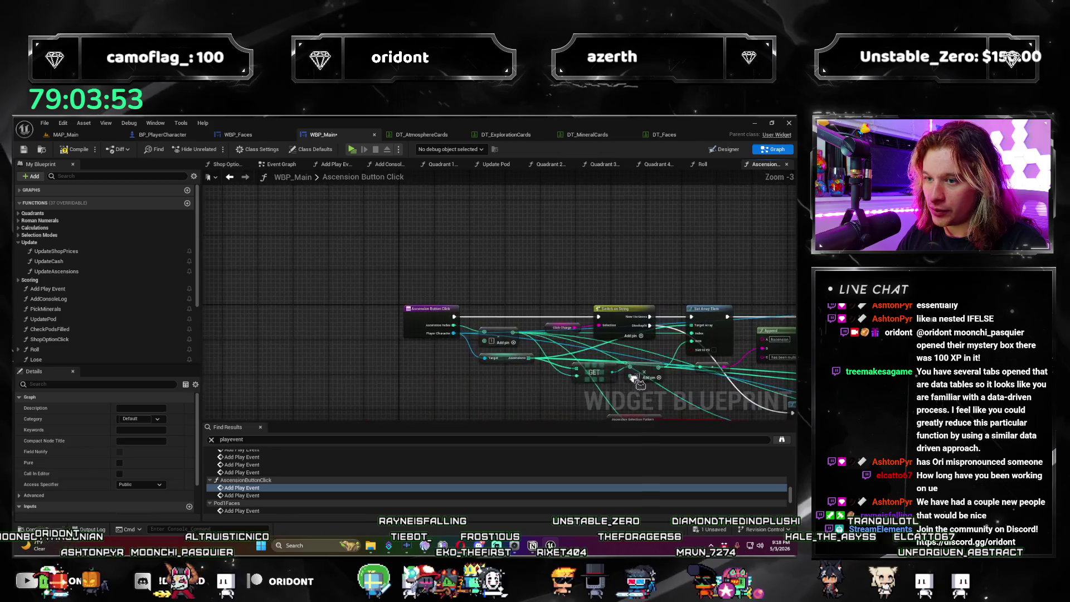
{"action": "scroll", "coordinate": [454, 358], "scroll_direction": "up", "scroll_amount": 1}
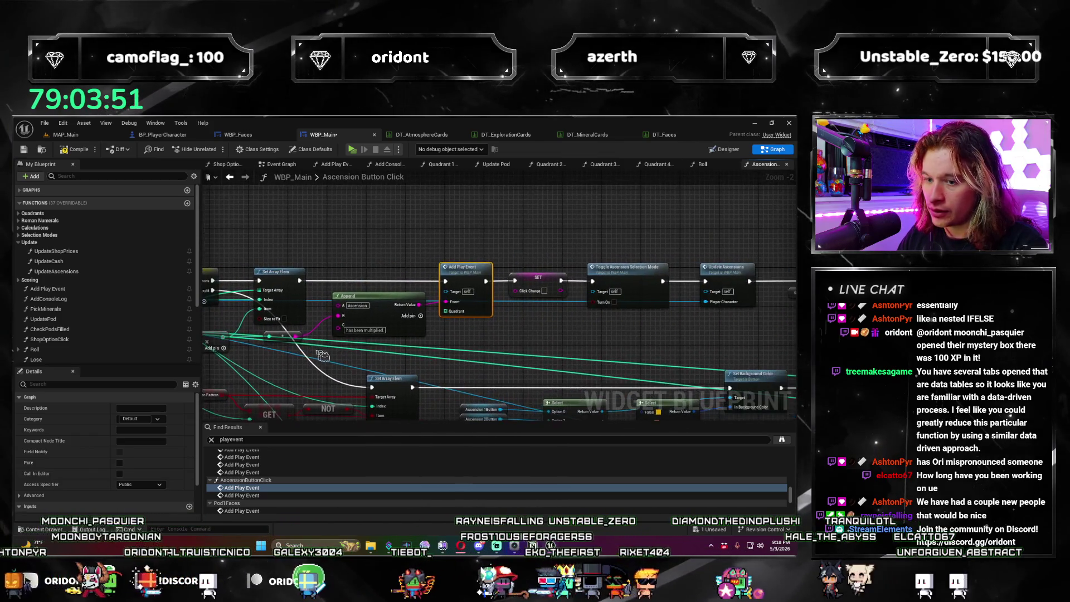
{"action": "scroll", "coordinate": [509, 330], "scroll_direction": "up", "scroll_amount": 2}
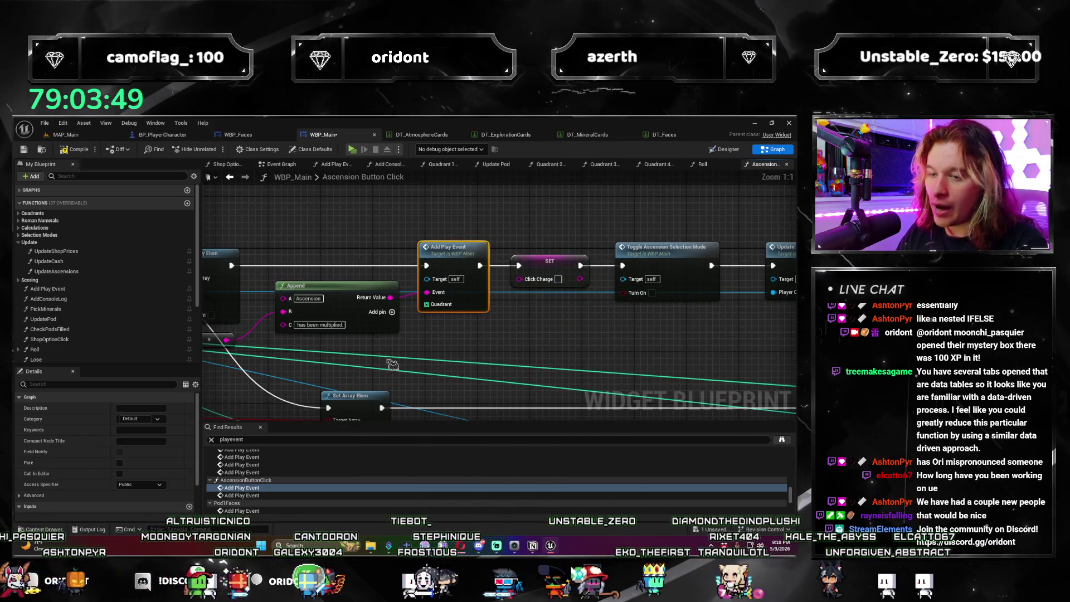
{"action": "left_click", "coordinate": [263, 495]}
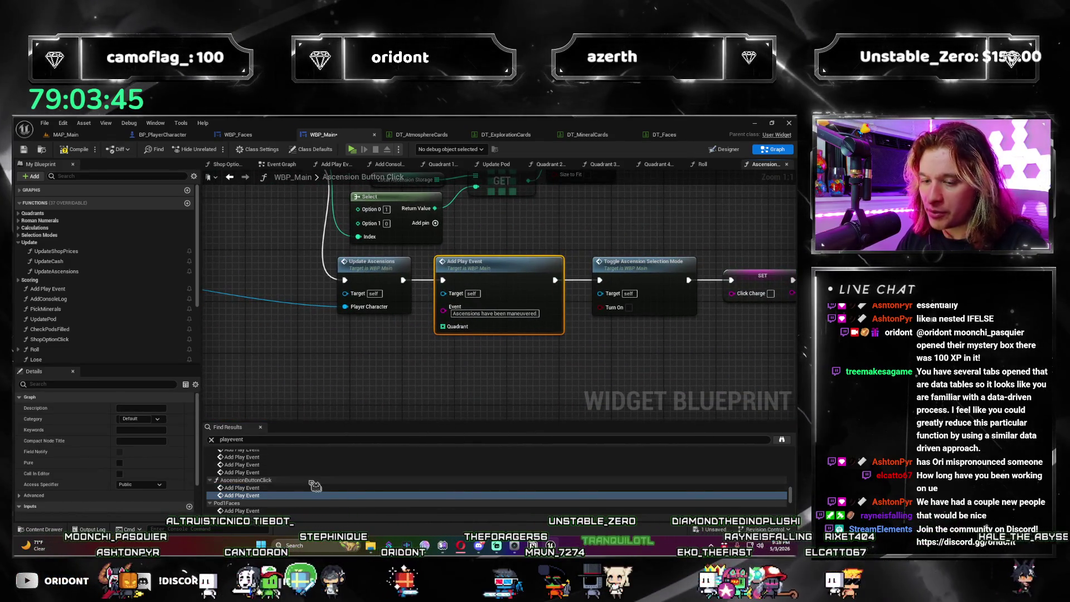
{"action": "scroll", "coordinate": [272, 491], "scroll_direction": "down", "scroll_amount": 1}
{"action": "left_click", "coordinate": [269, 486]}
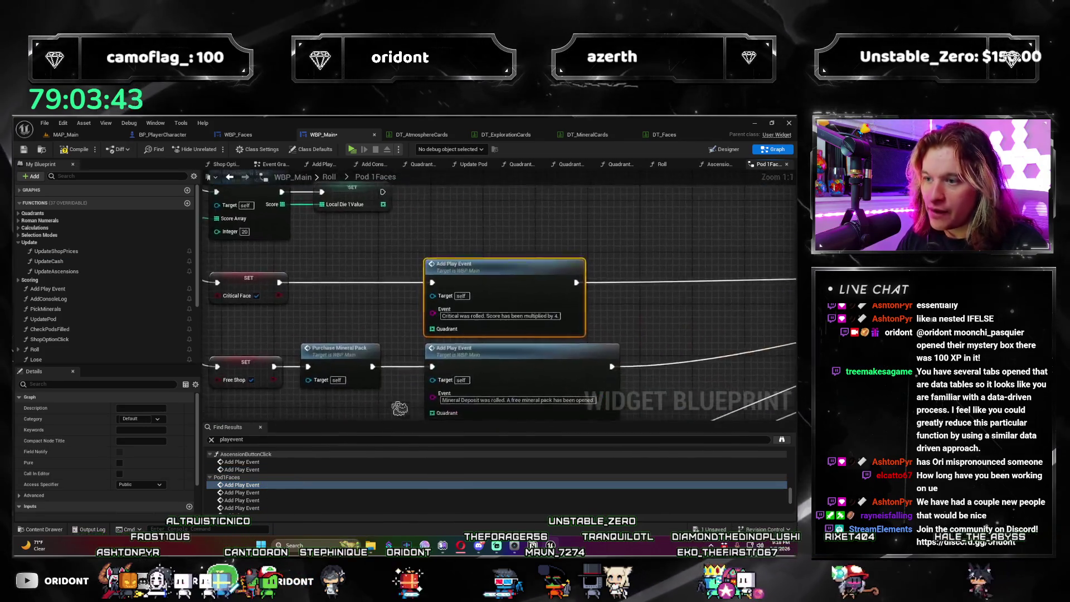
Step: Paste a Make Array node above the Critical event in the Pod 1 Faces graph
{"action": "left_click_drag", "start_coordinate": [385, 339], "coordinate": [464, 322]}
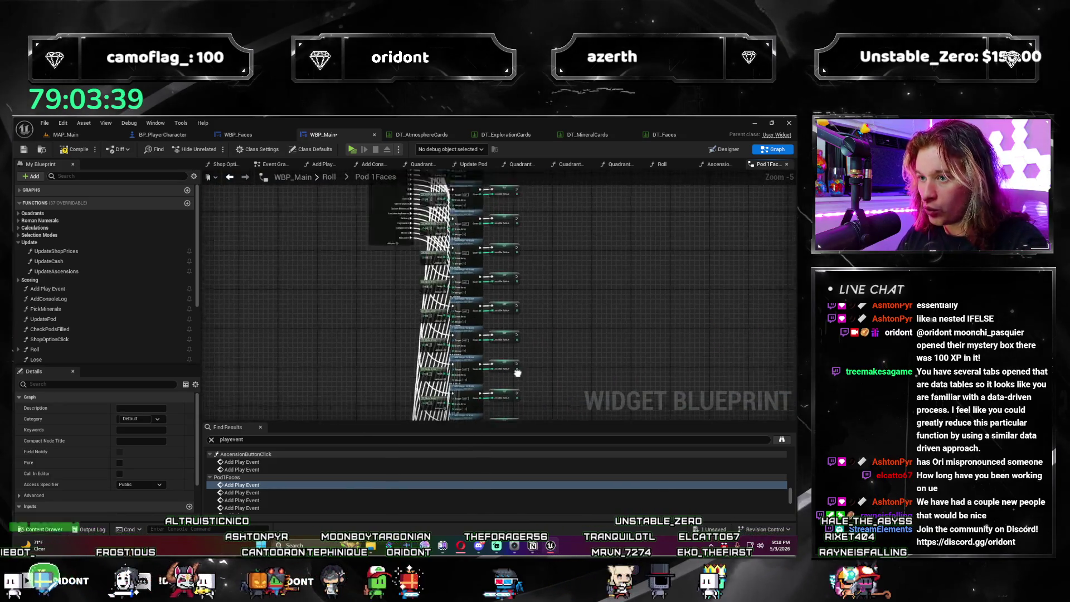
{"action": "scroll", "coordinate": [289, 389], "scroll_direction": "down", "scroll_amount": 1}
{"action": "left_click_drag", "start_coordinate": [288, 390], "coordinate": [527, 345]}
{"action": "scroll", "coordinate": [526, 345], "scroll_direction": "up", "scroll_amount": 4}
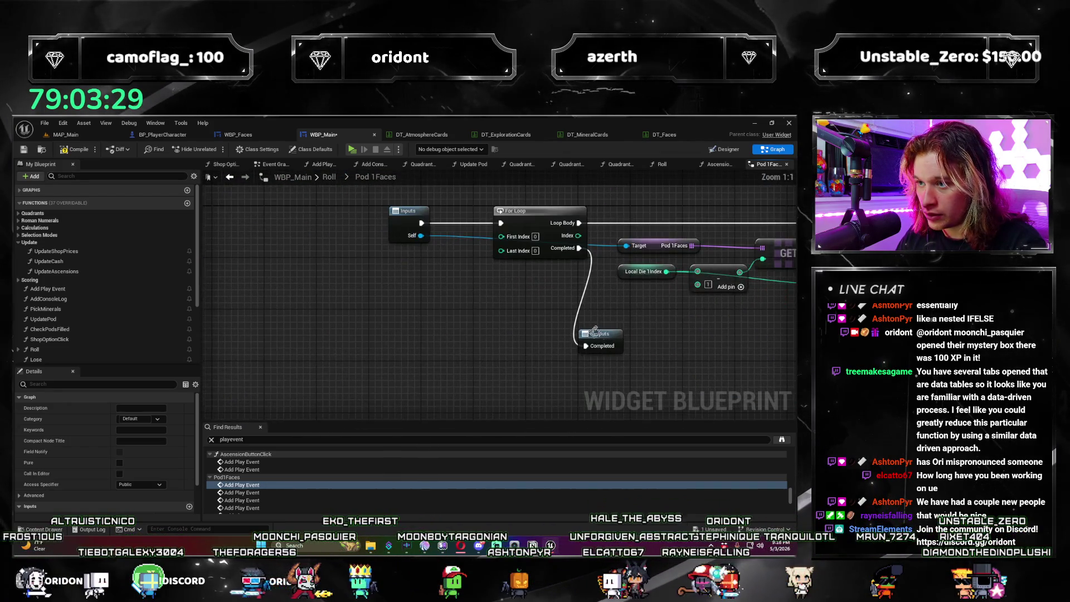
{"action": "scroll", "coordinate": [472, 320], "scroll_direction": "down", "scroll_amount": 4}
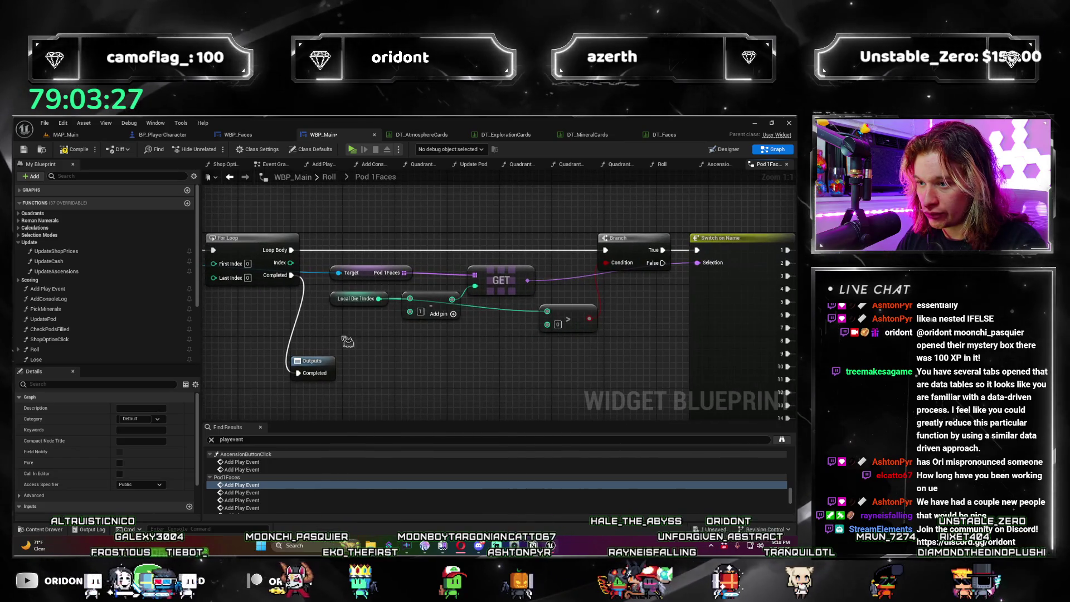
{"action": "mouse_move", "coordinate": [474, 348]}
{"action": "left_mouse_down"}
{"action": "mouse_move", "coordinate": [488, 383]}
{"action": "mouse_move", "coordinate": [493, 210]}
{"action": "left_mouse_up"}
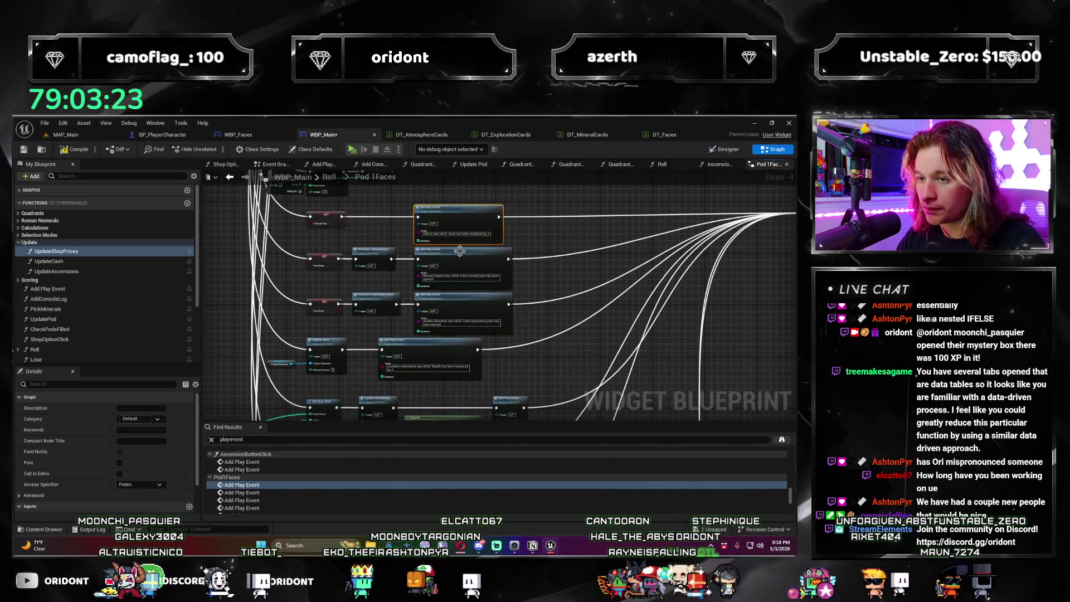
{"action": "scroll", "coordinate": [480, 327], "scroll_direction": "up", "scroll_amount": 1}
{"action": "mouse_move", "coordinate": [481, 328]}
{"action": "left_mouse_down"}
{"action": "mouse_move", "coordinate": [559, 194]}
{"action": "mouse_move", "coordinate": [430, 252]}
{"action": "left_mouse_up"}
{"action": "scroll", "coordinate": [429, 252], "scroll_direction": "up", "scroll_amount": 2}
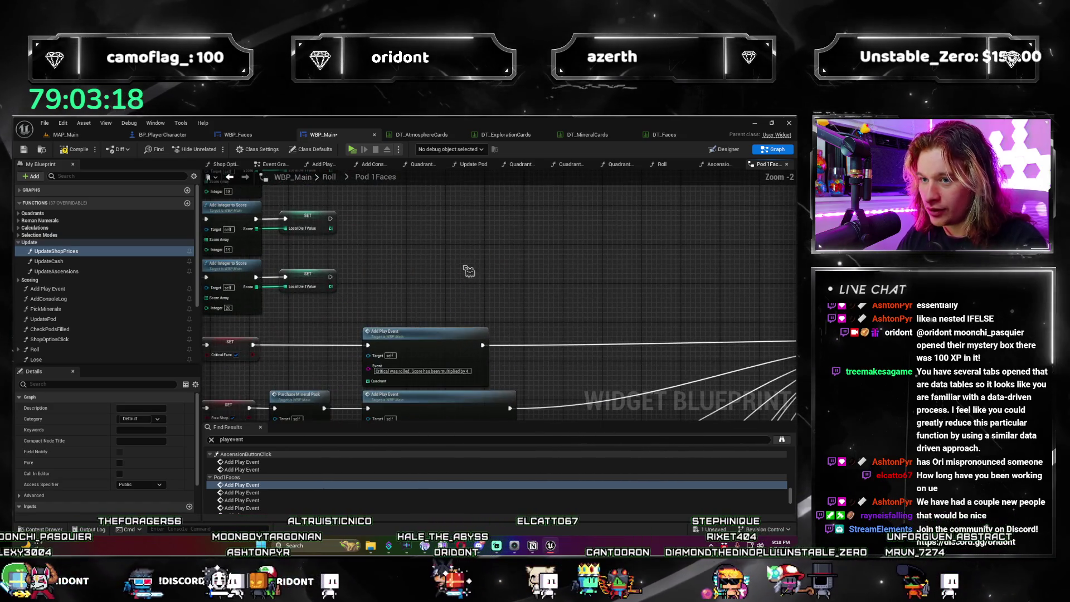
{"action": "left_click", "coordinate": [429, 252]}
{"action": "key", "text": "ctrl+v"}
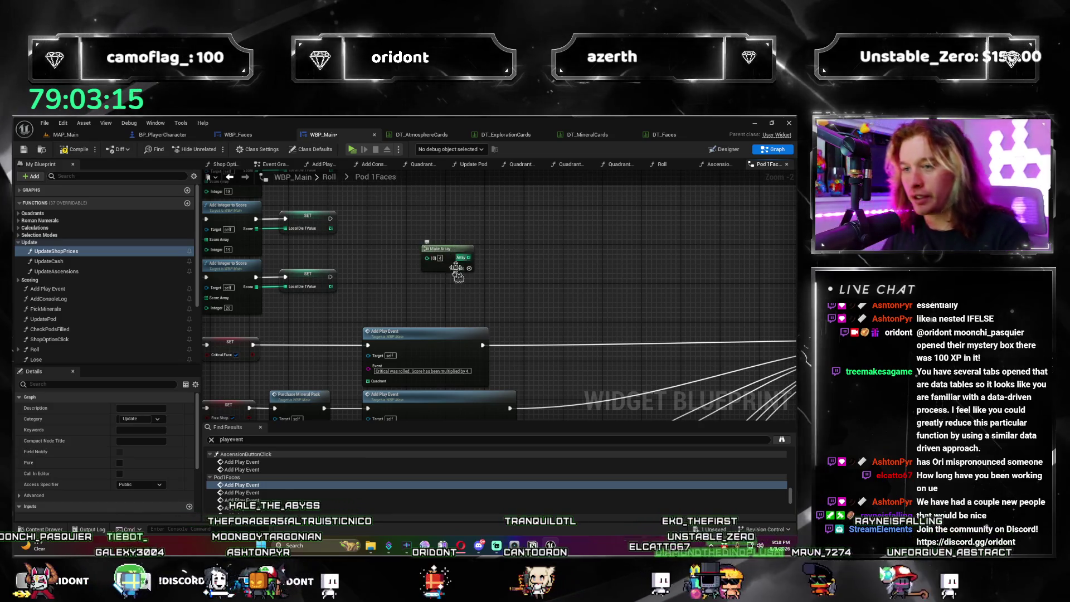
{"action": "left_click_drag", "start_coordinate": [449, 255], "coordinate": [392, 302]}
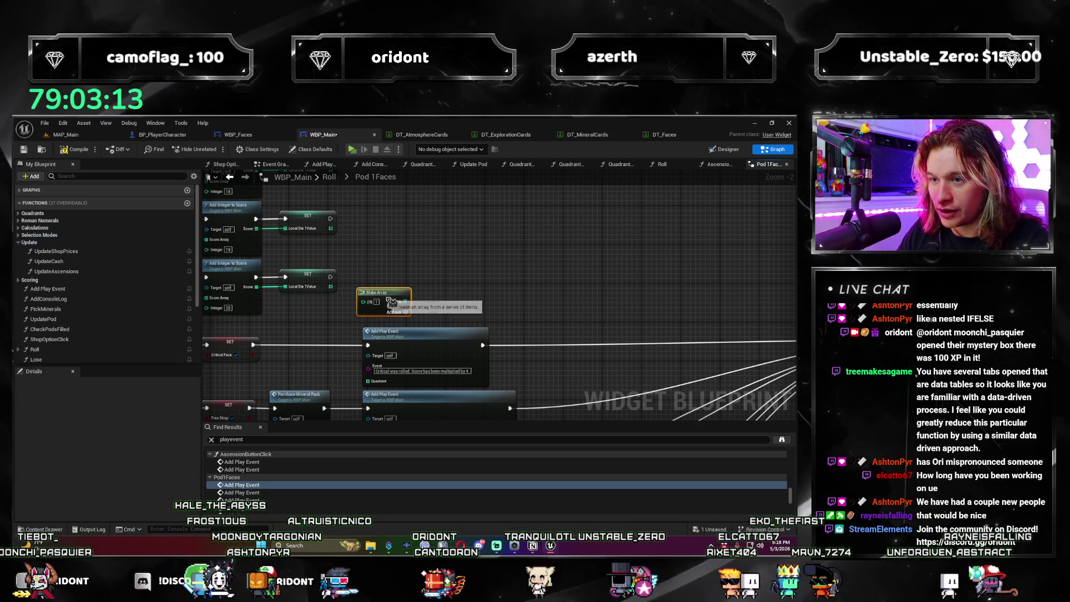
Step: Wire the array into the Critical and next events' Quadrant inputs
{"action": "left_click_drag", "start_coordinate": [458, 304], "coordinate": [508, 210]}
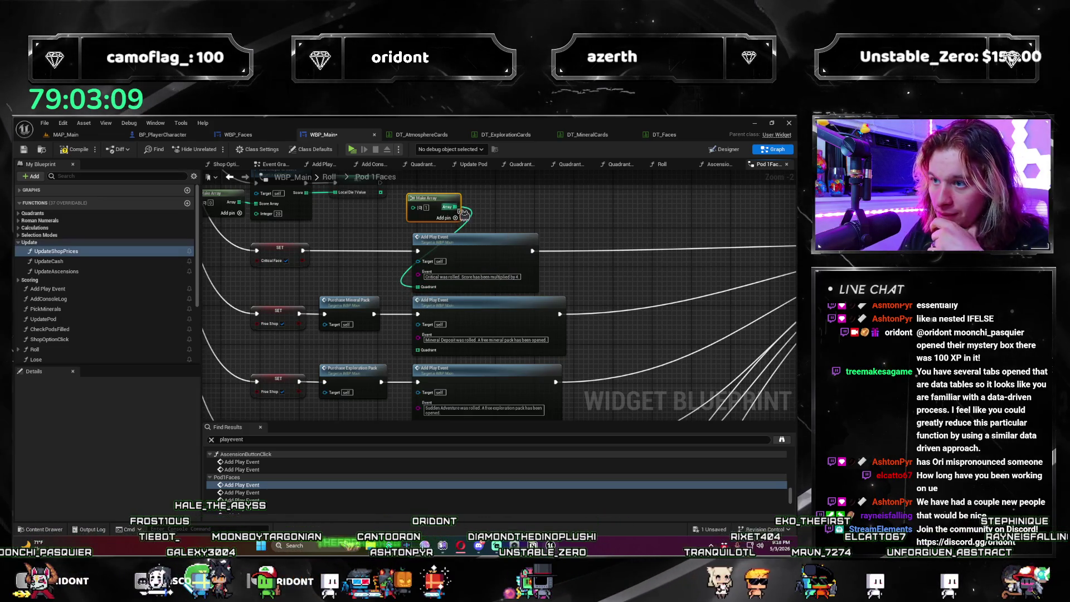
{"action": "mouse_move", "coordinate": [456, 234]}
{"action": "left_mouse_down"}
{"action": "mouse_move", "coordinate": [462, 215]}
{"action": "mouse_move", "coordinate": [436, 388]}
{"action": "left_mouse_up"}
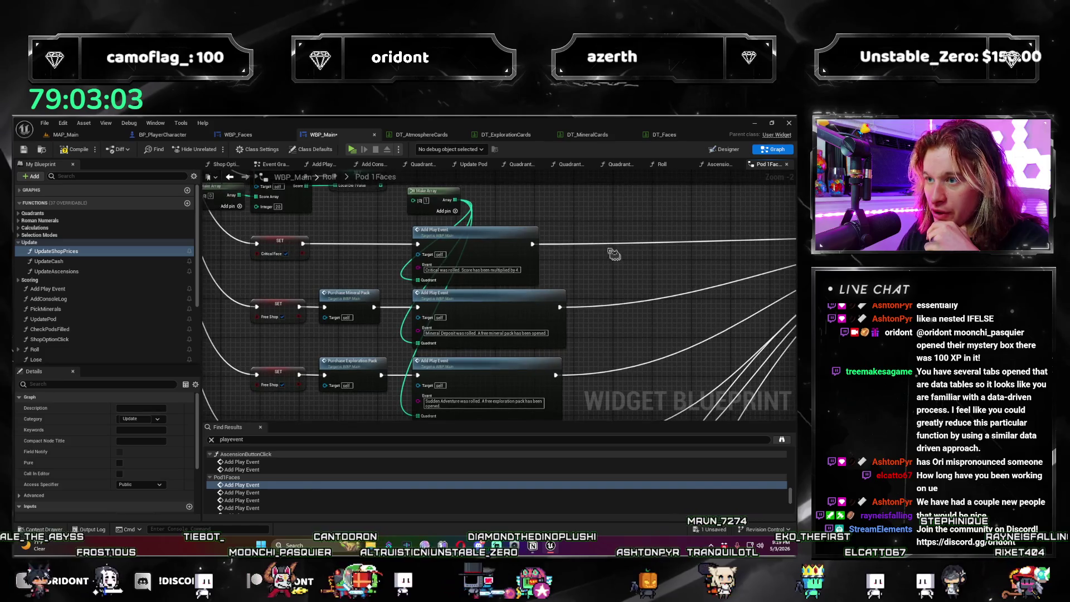
{"action": "mouse_move", "coordinate": [460, 206]}
{"action": "left_mouse_down"}
{"action": "mouse_move", "coordinate": [423, 409]}
{"action": "mouse_move", "coordinate": [421, 355]}
{"action": "left_mouse_up"}
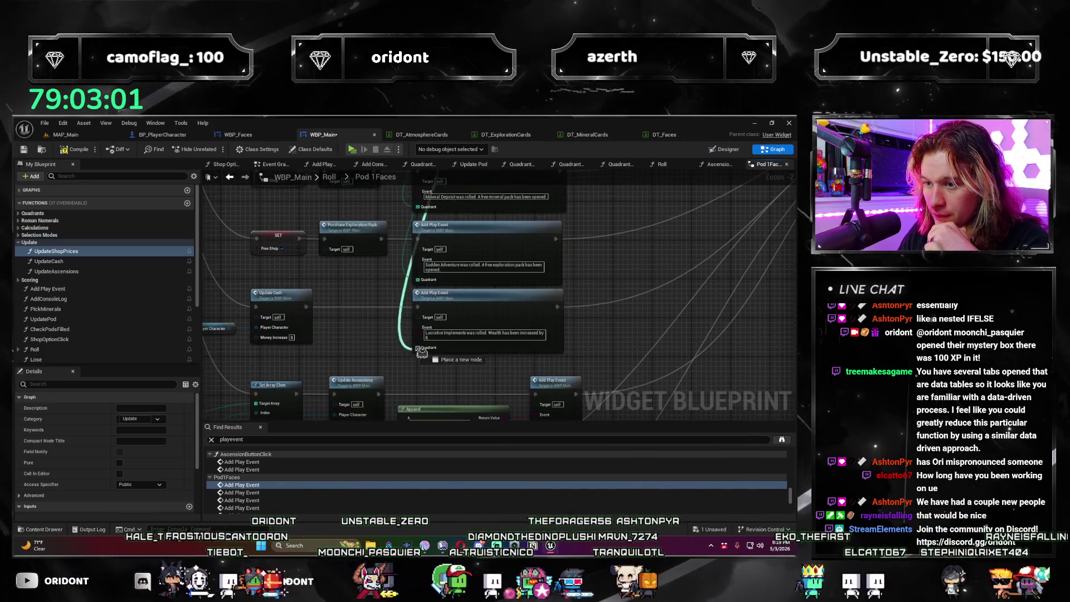
{"action": "left_click_drag", "start_coordinate": [621, 250], "coordinate": [508, 297]}
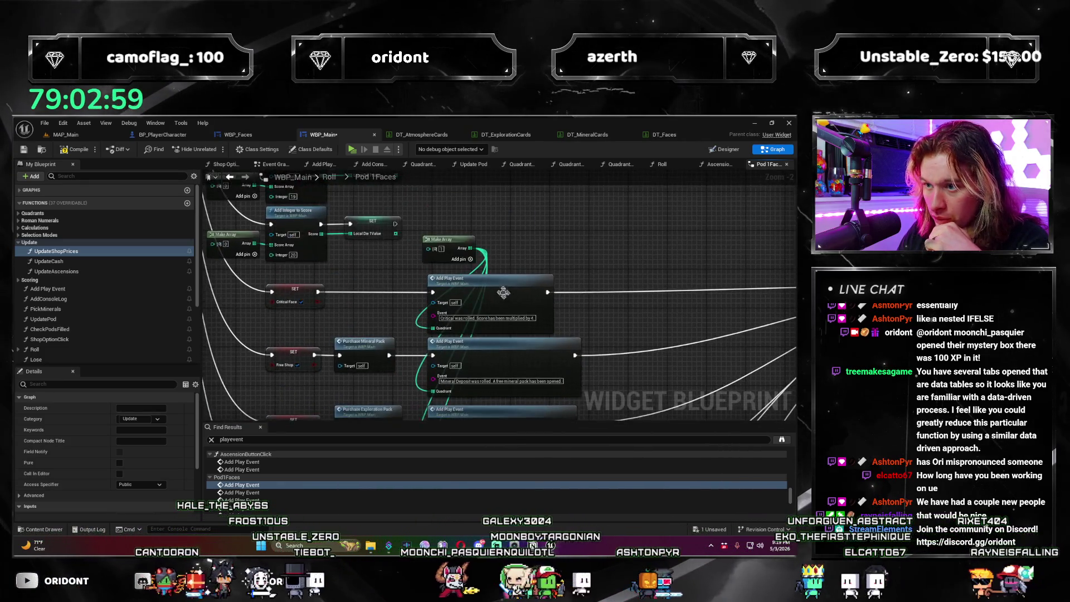
Step: Route the Make Array output to the Pod 1 Faces Quadrant pins, discarding a stray wire
{"action": "mouse_move", "coordinate": [471, 254]}
{"action": "left_mouse_down"}
{"action": "mouse_move", "coordinate": [427, 412]}
{"action": "mouse_move", "coordinate": [441, 337]}
{"action": "left_mouse_up"}
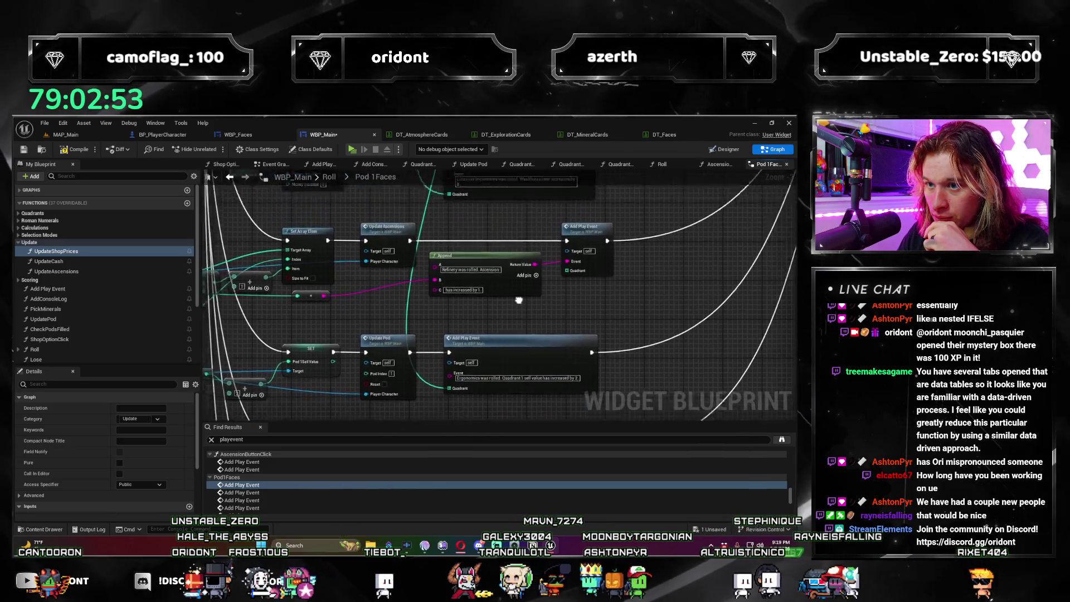
{"action": "scroll", "coordinate": [434, 370], "scroll_direction": "down", "scroll_amount": 2}
{"action": "scroll", "coordinate": [434, 370], "scroll_direction": "up", "scroll_amount": 3}
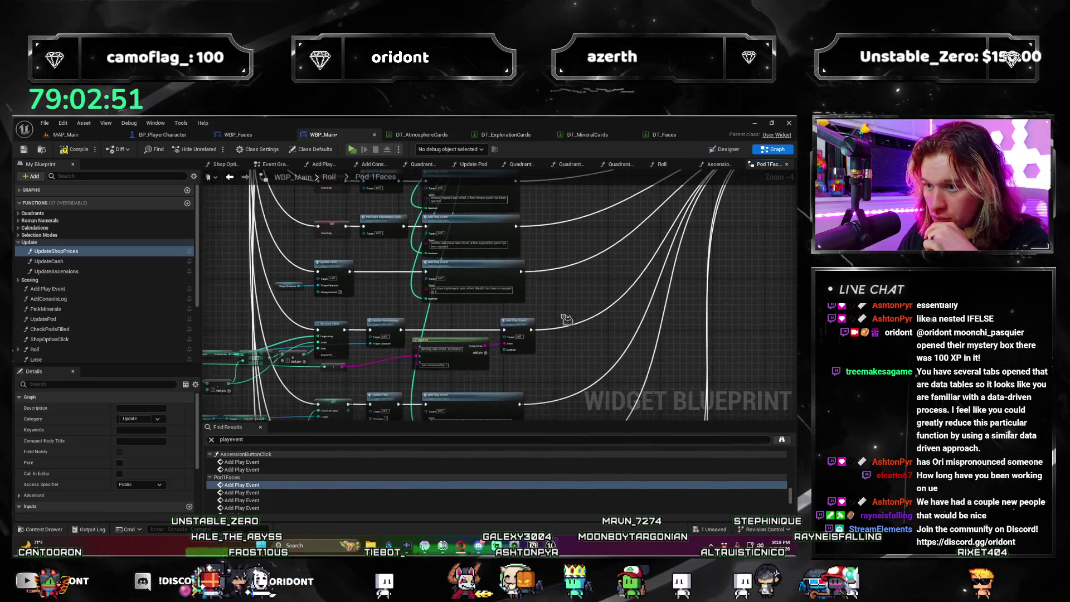
{"action": "left_click_drag", "start_coordinate": [562, 291], "coordinate": [545, 292]}
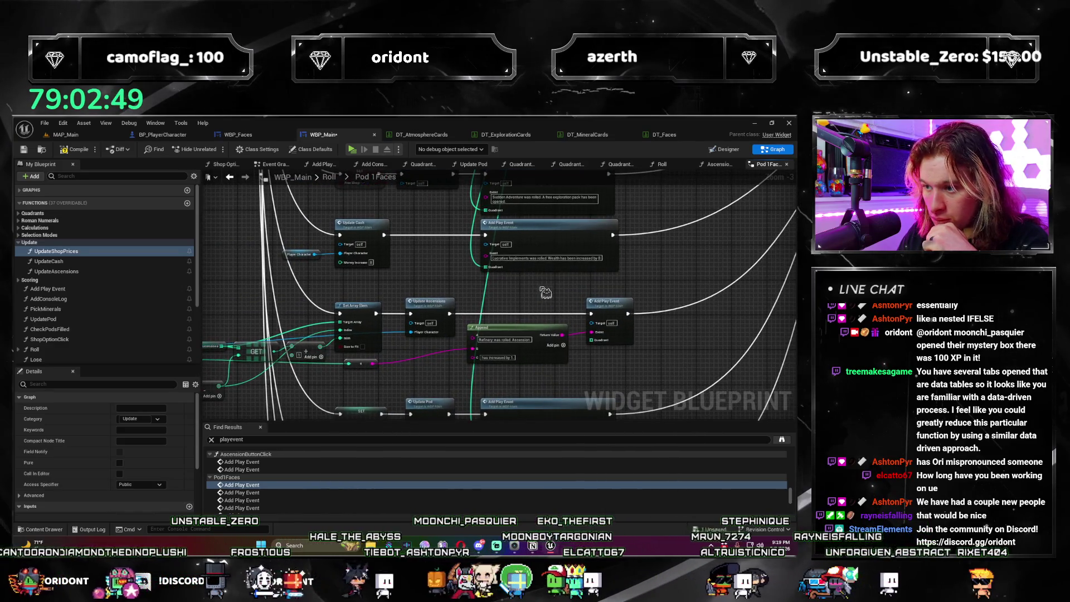
{"action": "scroll", "coordinate": [696, 301], "scroll_direction": "down", "scroll_amount": 2}
{"action": "mouse_move", "coordinate": [696, 301]}
{"action": "left_mouse_down"}
{"action": "mouse_move", "coordinate": [470, 287]}
{"action": "mouse_move", "coordinate": [501, 415]}
{"action": "mouse_move", "coordinate": [521, 327]}
{"action": "left_mouse_up"}
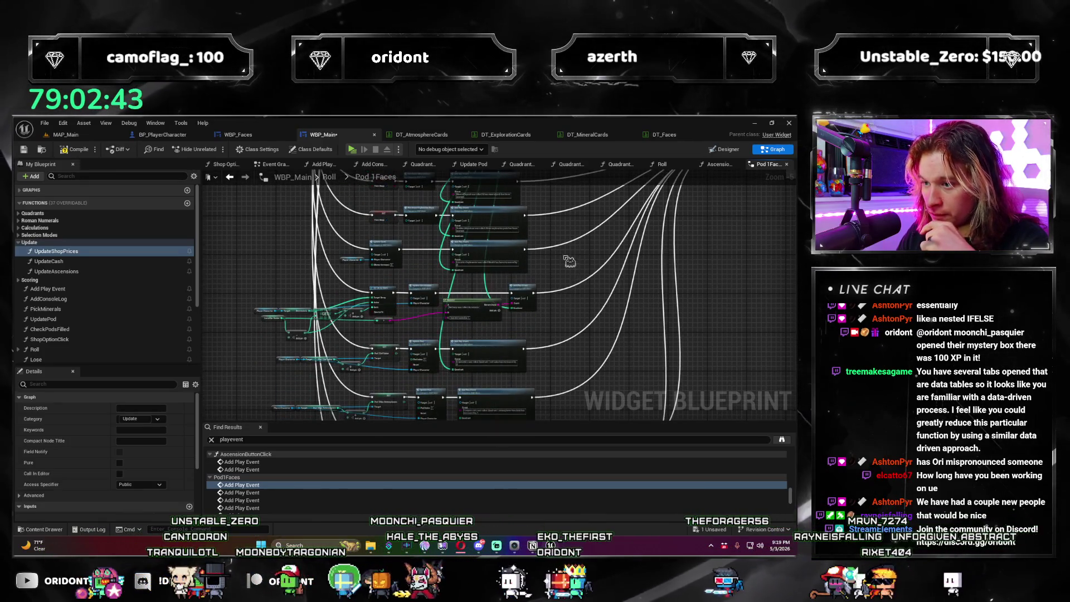
{"action": "scroll", "coordinate": [568, 262], "scroll_direction": "up", "scroll_amount": 2}
{"action": "mouse_move", "coordinate": [568, 262]}
{"action": "left_mouse_down"}
{"action": "mouse_move", "coordinate": [404, 416]}
{"action": "mouse_move", "coordinate": [397, 391]}
{"action": "mouse_move", "coordinate": [451, 395]}
{"action": "mouse_move", "coordinate": [566, 317]}
{"action": "left_mouse_up"}
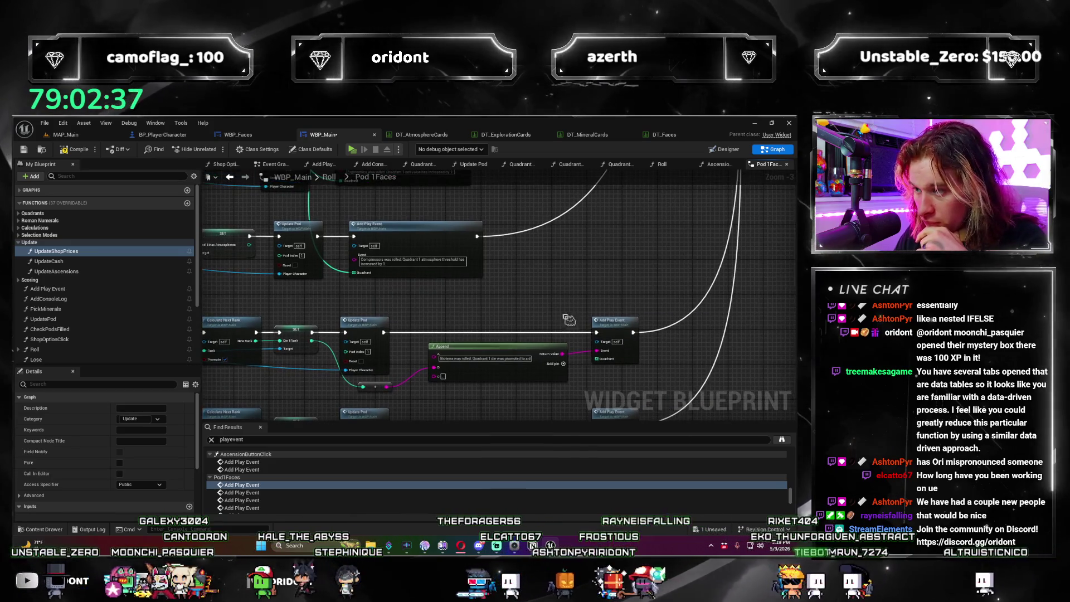
{"action": "mouse_move", "coordinate": [596, 359]}
{"action": "left_mouse_down"}
{"action": "mouse_move", "coordinate": [493, 192]}
{"action": "mouse_move", "coordinate": [368, 402]}
{"action": "mouse_move", "coordinate": [382, 315]}
{"action": "mouse_move", "coordinate": [367, 335]}
{"action": "mouse_move", "coordinate": [359, 300]}
{"action": "mouse_move", "coordinate": [475, 366]}
{"action": "left_mouse_up"}
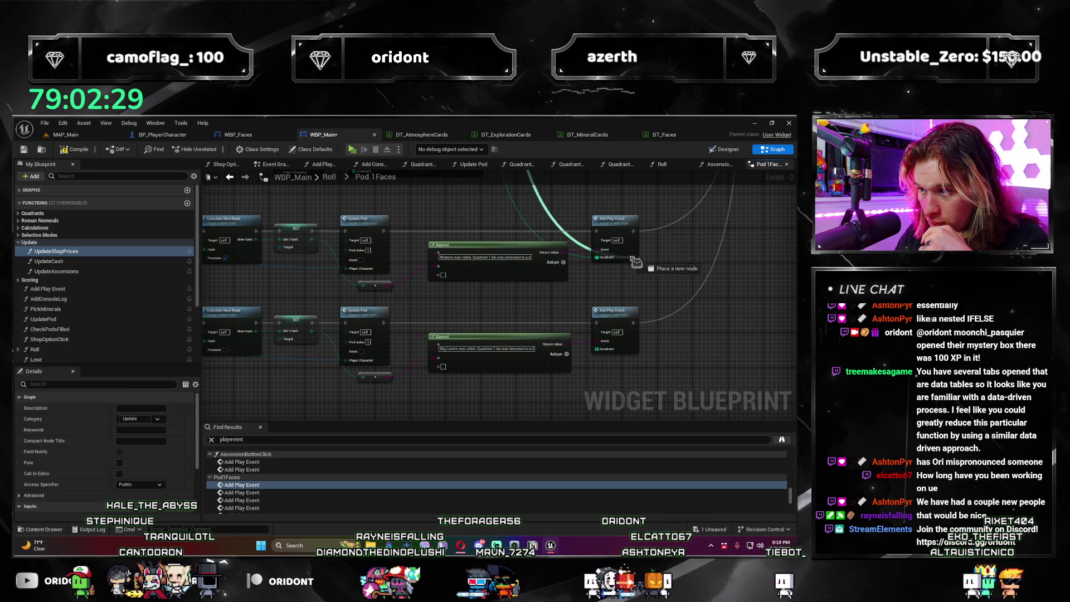
{"action": "left_click_drag", "start_coordinate": [612, 360], "coordinate": [596, 349]}
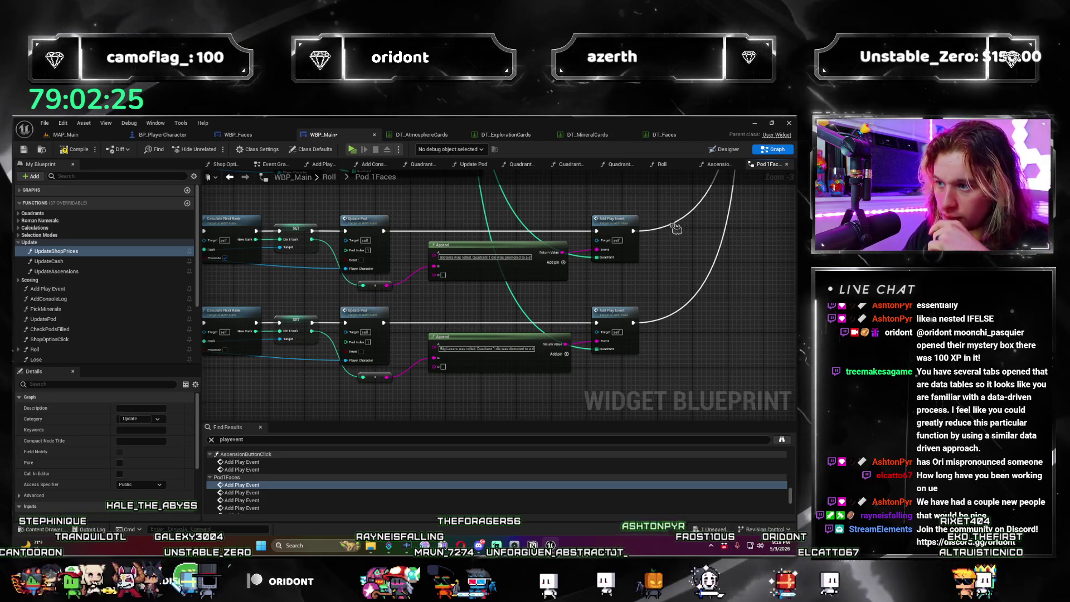
{"action": "scroll", "coordinate": [625, 361], "scroll_direction": "down", "scroll_amount": 3}
{"action": "scroll", "coordinate": [624, 358], "scroll_direction": "up", "scroll_amount": 3}
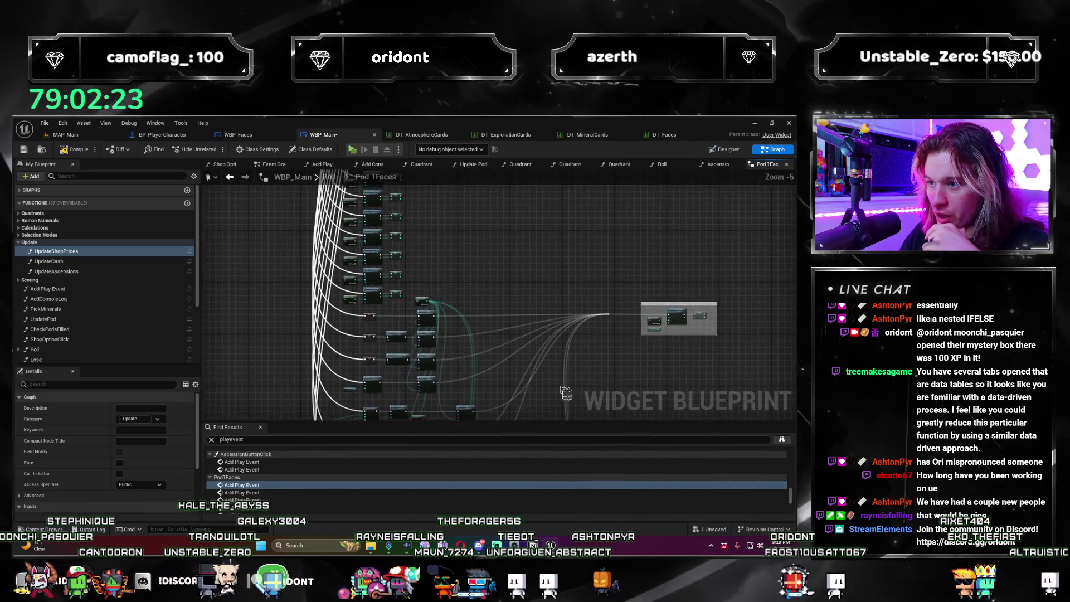
{"action": "left_click_drag", "start_coordinate": [473, 322], "coordinate": [16, 303]}
Step: Step through the Add Play Event results to the first one in Pod 2 Faces
{"action": "left_click", "coordinate": [255, 508]}
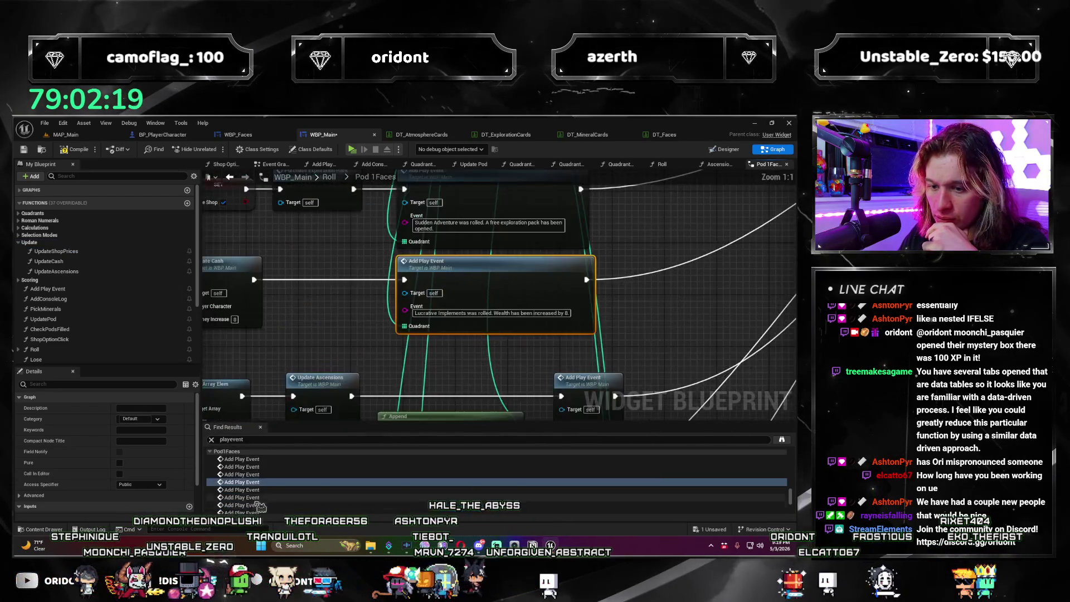
{"action": "left_click", "coordinate": [262, 505]}
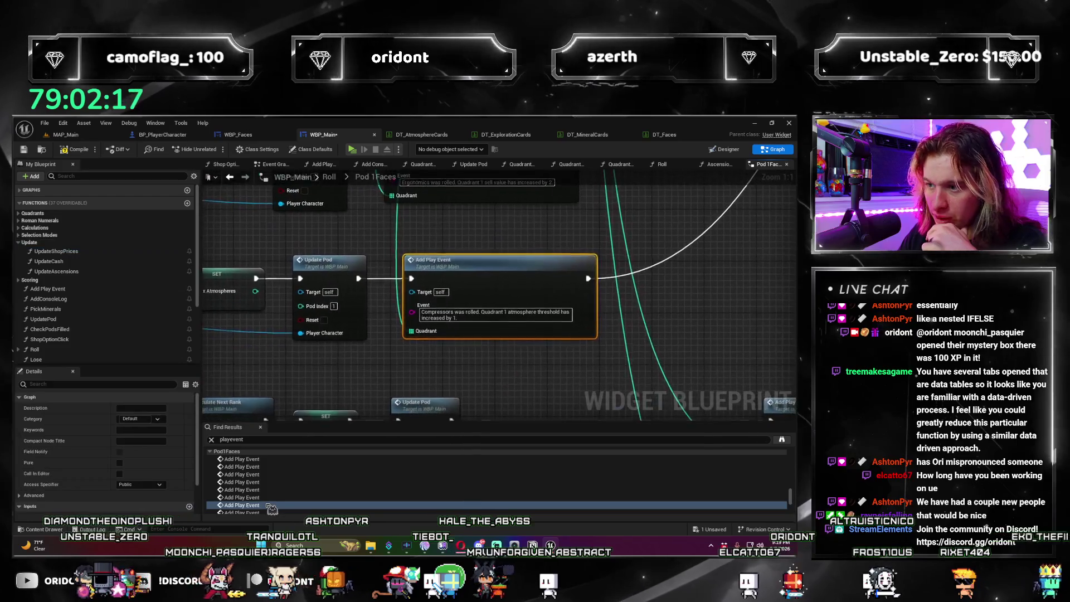
{"action": "left_click", "coordinate": [271, 507]}
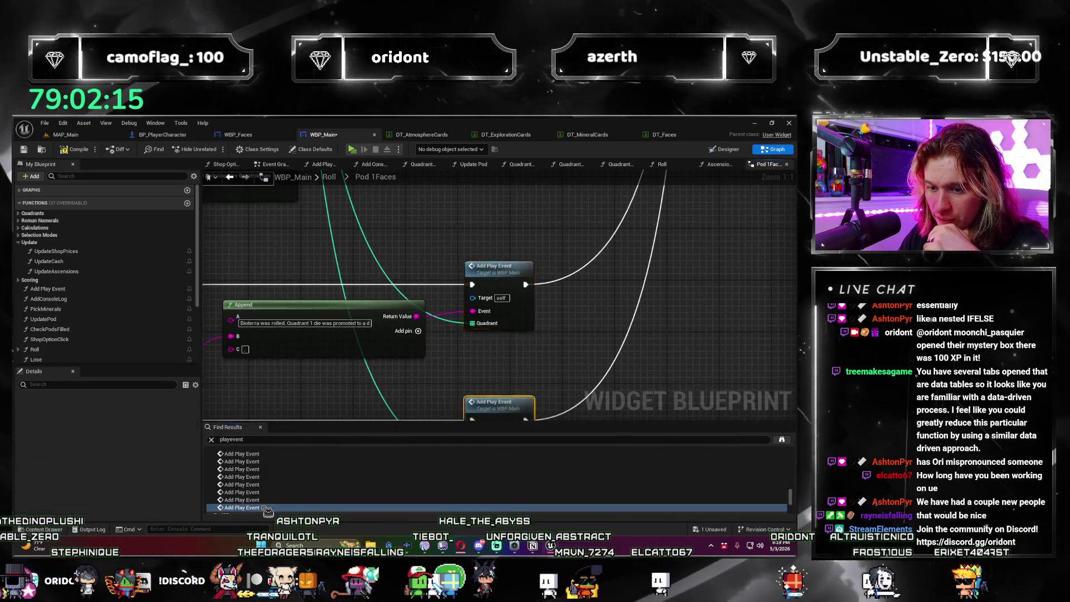
{"action": "left_click", "coordinate": [262, 484]}
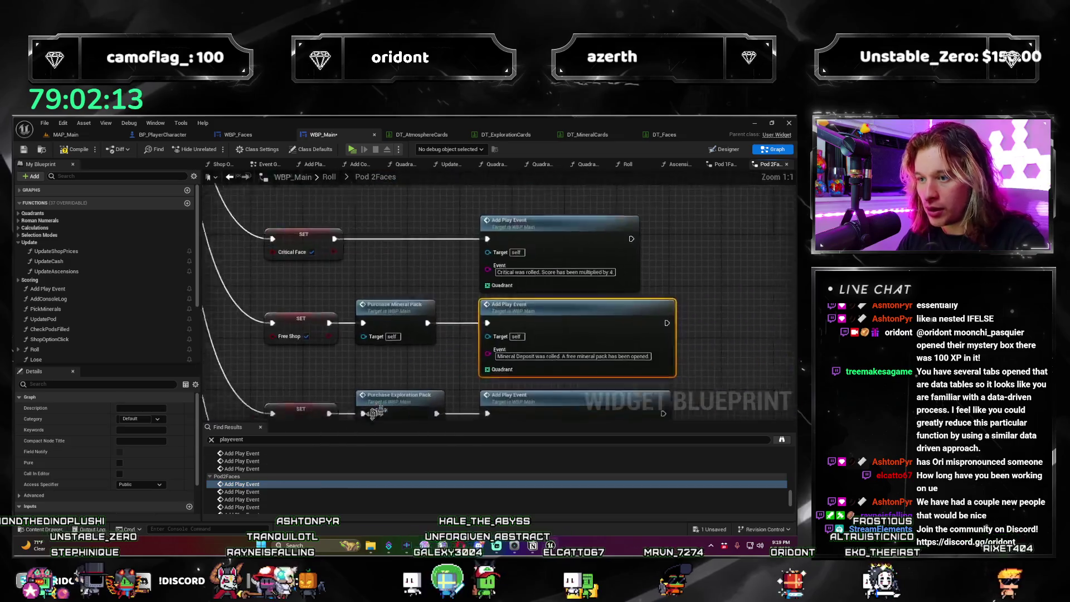
Step: Rearrange the Make Array and four Add Play Event nodes in Pod 2 Faces for wiring
{"action": "scroll", "coordinate": [488, 314], "scroll_direction": "down", "scroll_amount": 1}
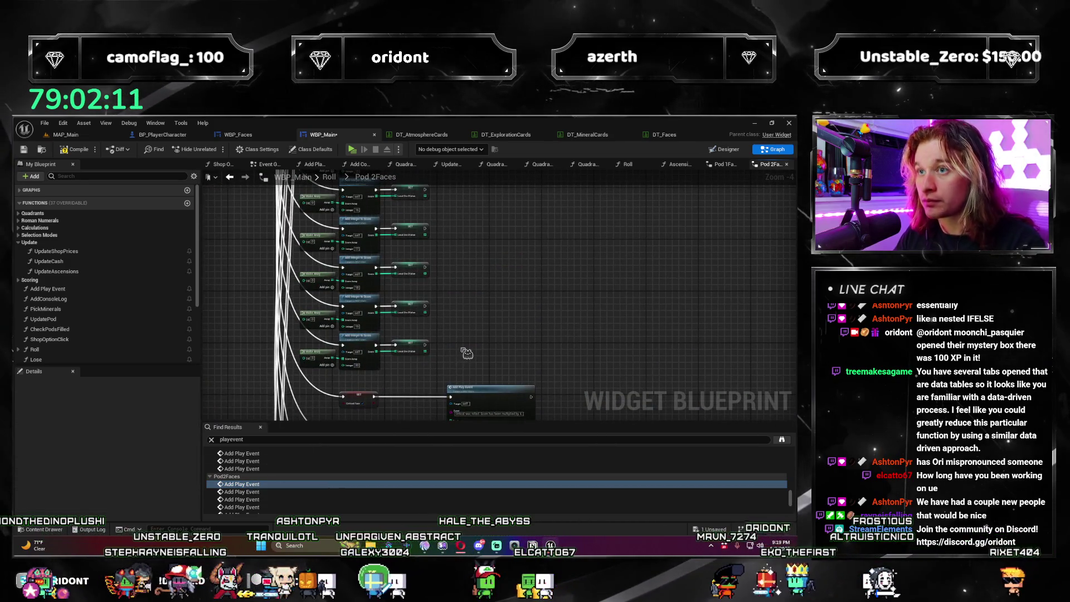
{"action": "scroll", "coordinate": [468, 351], "scroll_direction": "up", "scroll_amount": 3}
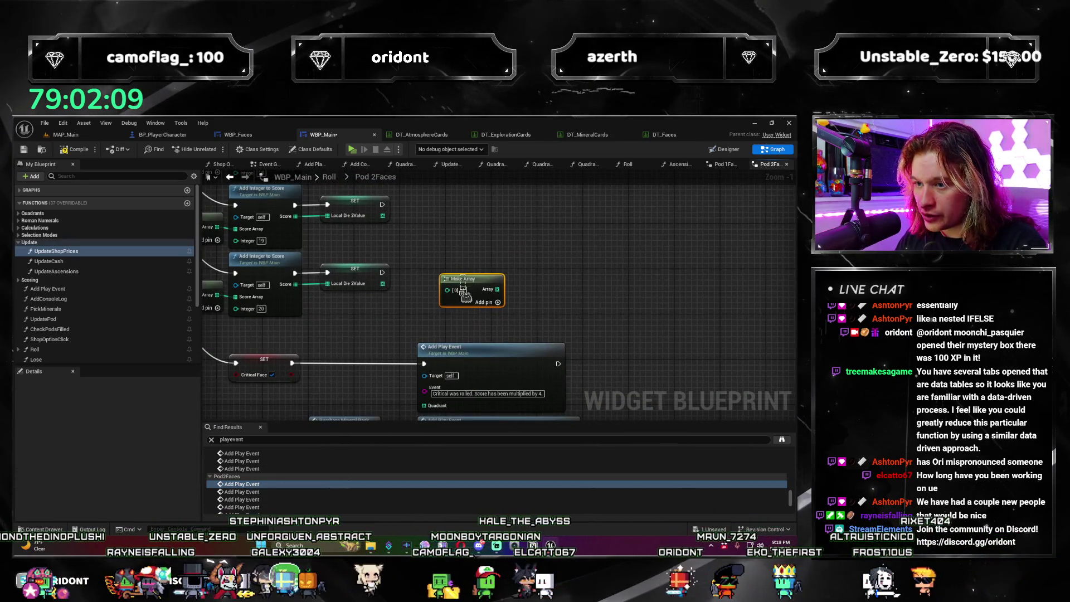
{"action": "left_click_drag", "start_coordinate": [465, 305], "coordinate": [478, 305]}
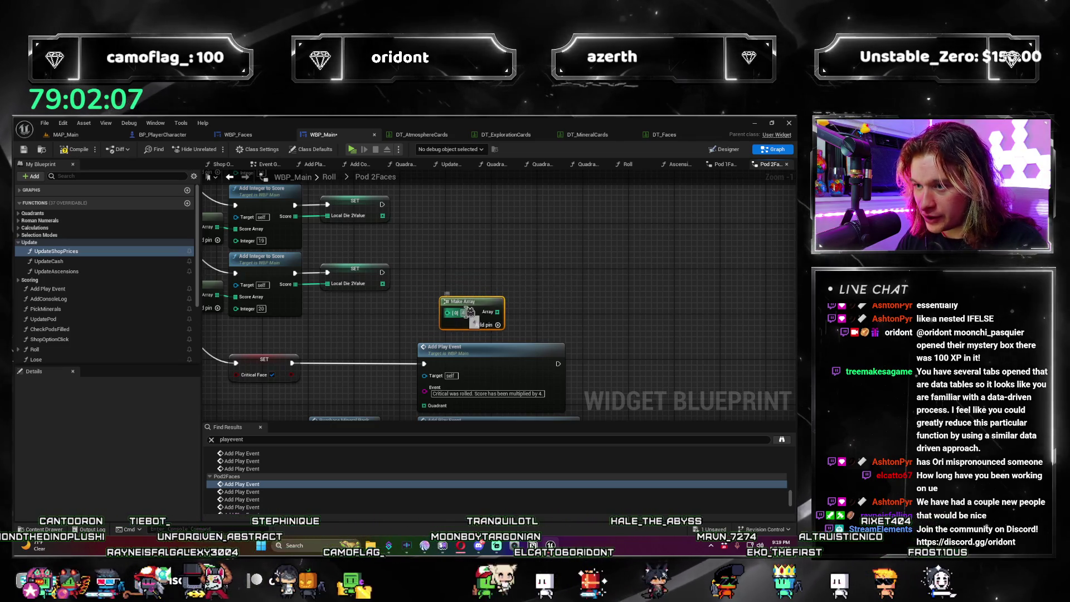
{"action": "left_click", "coordinate": [641, 351]}
{"action": "scroll", "coordinate": [557, 334], "scroll_direction": "down", "scroll_amount": 4}
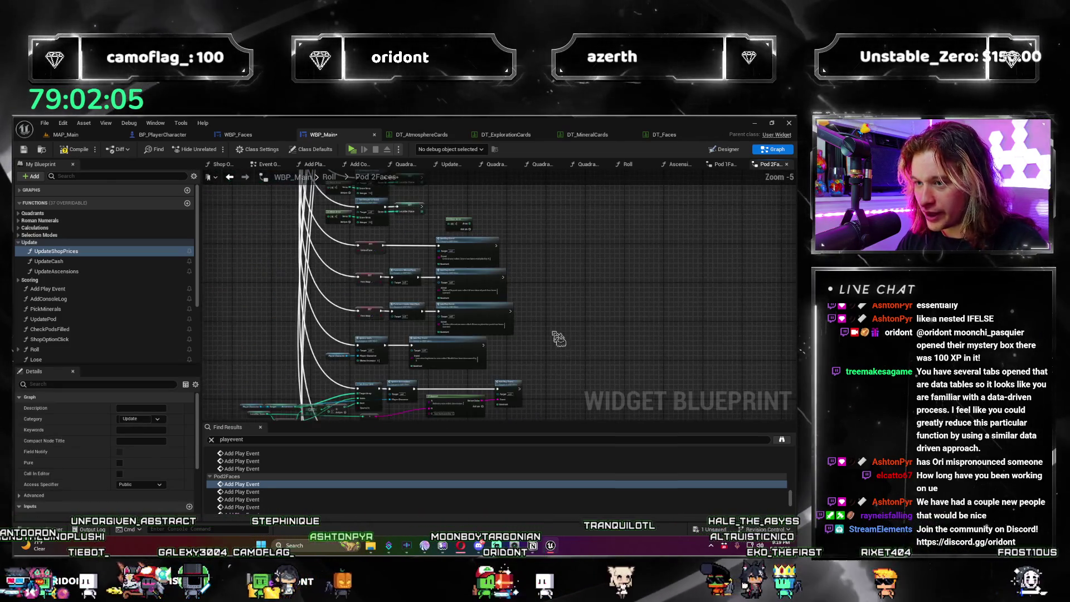
{"action": "left_click", "coordinate": [462, 352]}
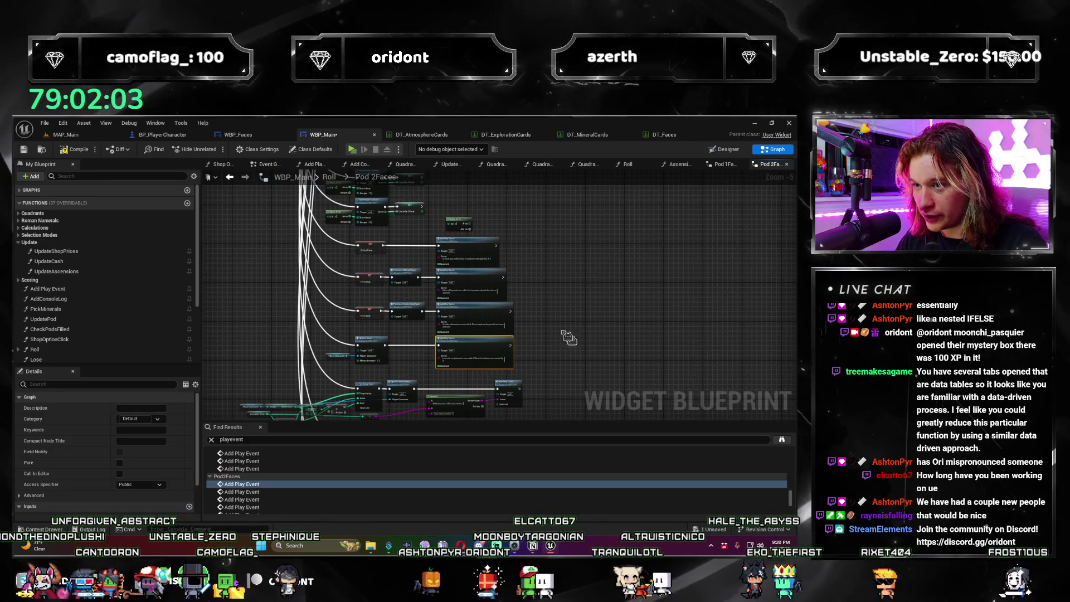
{"action": "left_click_drag", "start_coordinate": [468, 248], "coordinate": [522, 253]}
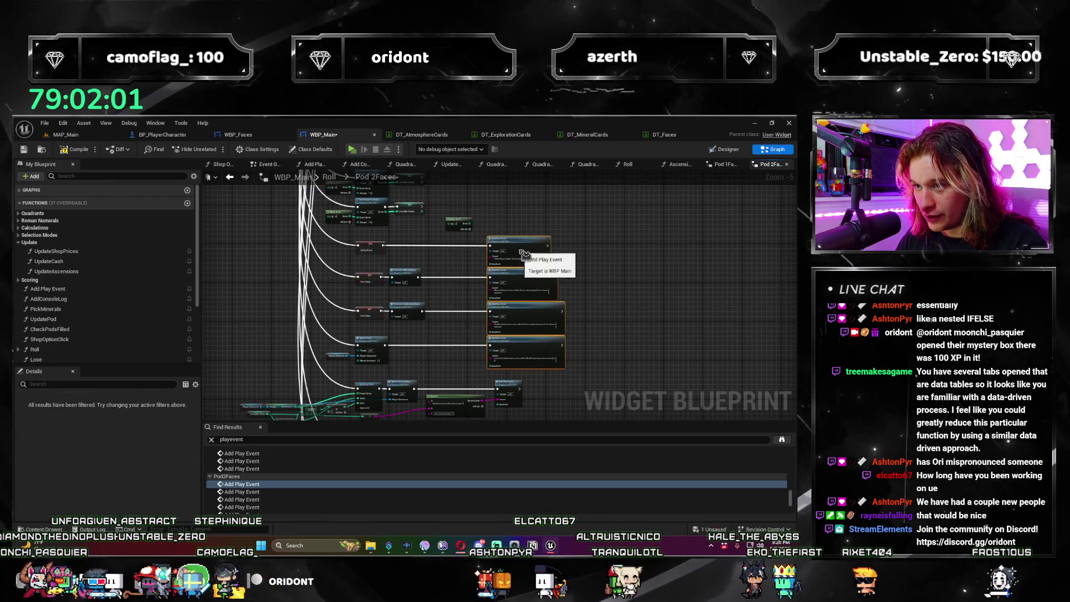
{"action": "scroll", "coordinate": [480, 224], "scroll_direction": "up", "scroll_amount": 2}
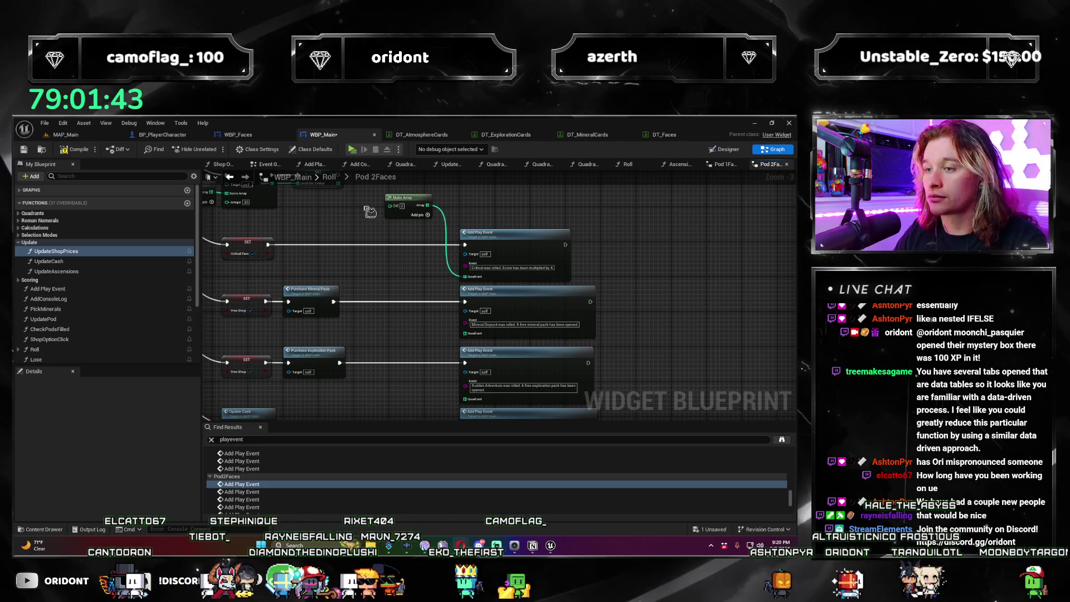
{"action": "scroll", "coordinate": [429, 294], "scroll_direction": "up", "scroll_amount": 1}
{"action": "mouse_move", "coordinate": [419, 294]}
{"action": "left_mouse_down"}
{"action": "mouse_move", "coordinate": [502, 254]}
{"action": "mouse_move", "coordinate": [420, 301]}
{"action": "left_mouse_up"}
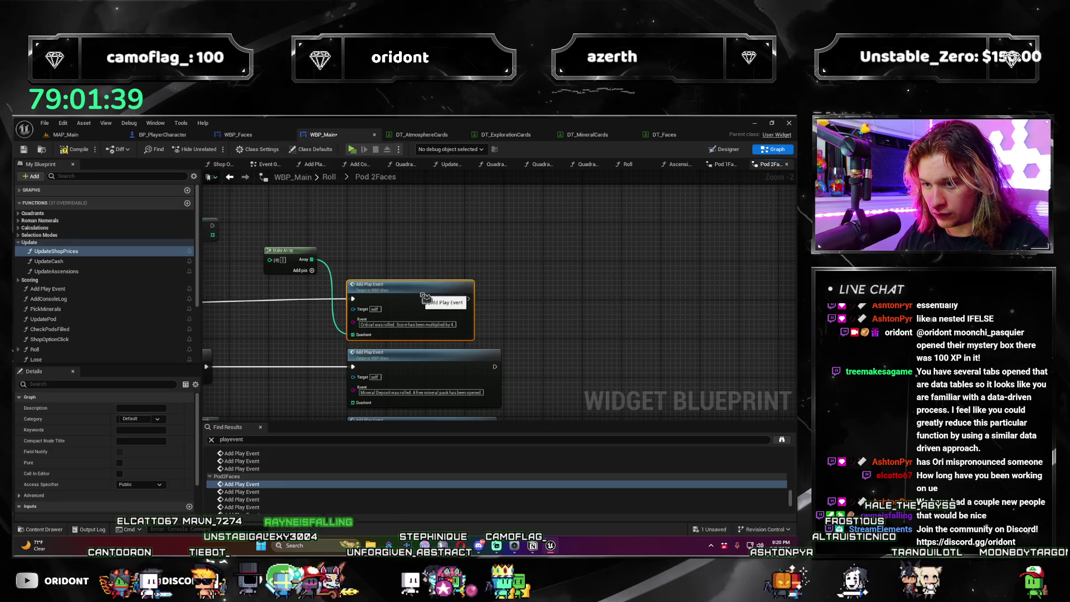
{"action": "mouse_move", "coordinate": [416, 287]}
{"action": "left_mouse_down"}
{"action": "mouse_move", "coordinate": [426, 256]}
{"action": "mouse_move", "coordinate": [408, 287]}
{"action": "mouse_move", "coordinate": [408, 277]}
{"action": "left_mouse_up"}
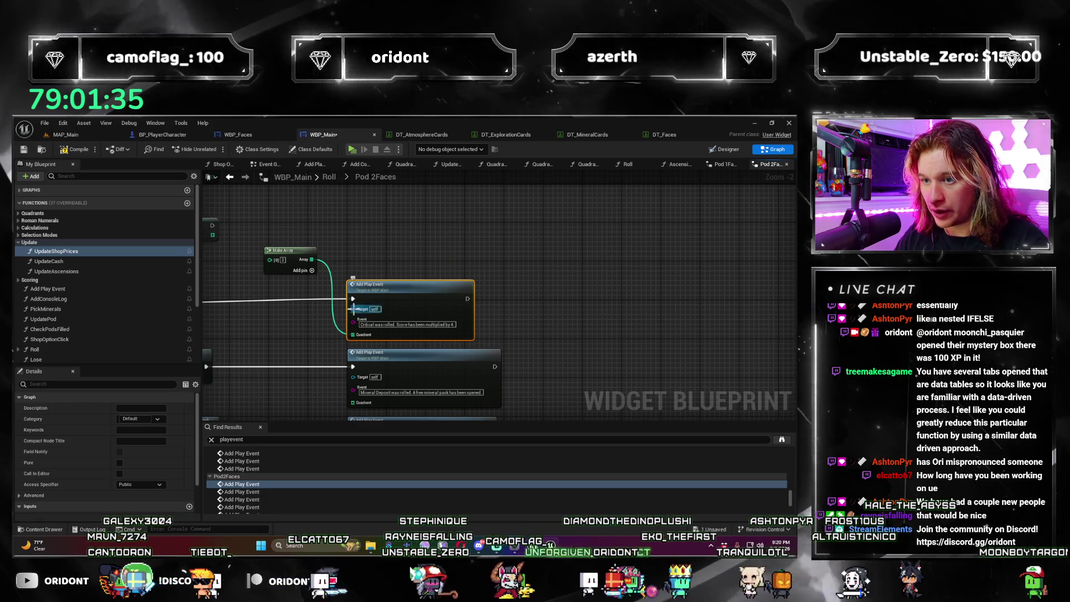
{"action": "left_click_drag", "start_coordinate": [354, 330], "coordinate": [357, 344]}
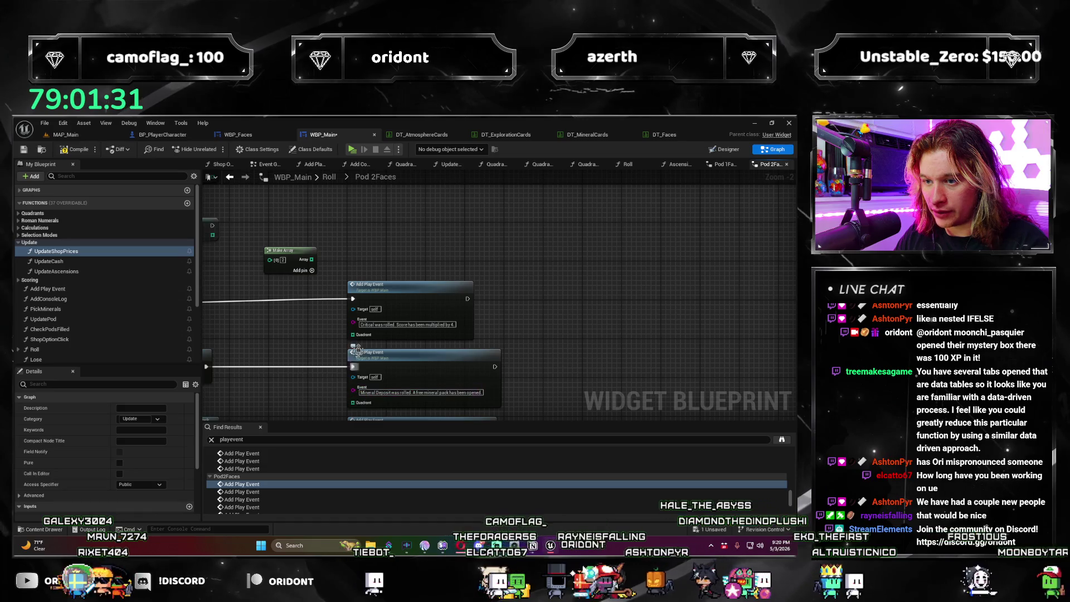
Step: Wire the array into the Ergonomics, Compressors, promoted and demoted events' Quadrant inputs
{"action": "left_click", "coordinate": [410, 311]}
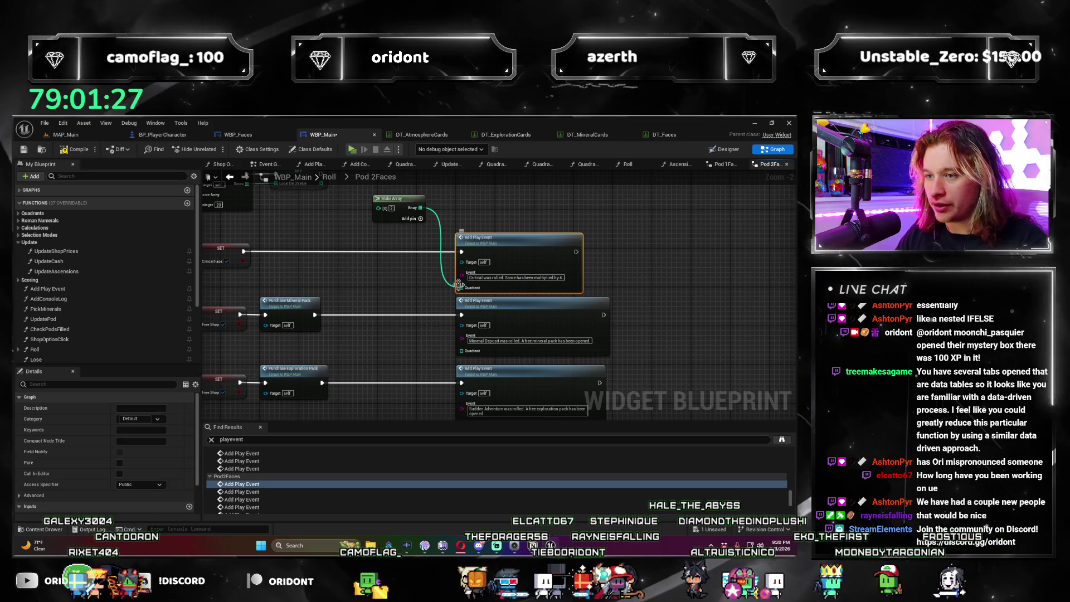
{"action": "mouse_move", "coordinate": [458, 286]}
{"action": "left_mouse_down"}
{"action": "mouse_move", "coordinate": [460, 309]}
{"action": "mouse_move", "coordinate": [470, 308]}
{"action": "mouse_move", "coordinate": [516, 279]}
{"action": "left_mouse_up"}
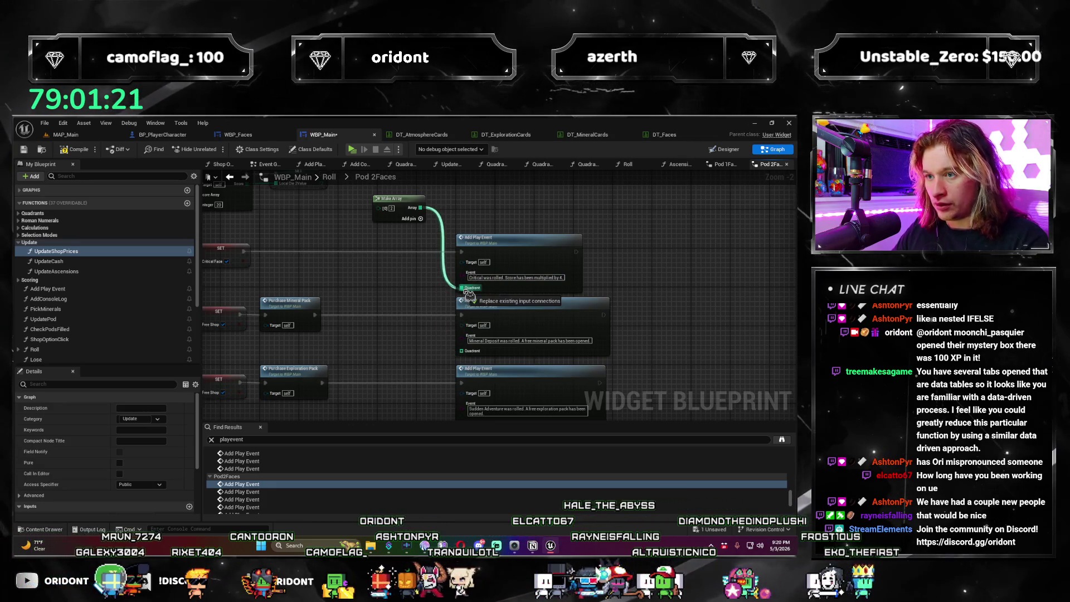
{"action": "left_click_drag", "start_coordinate": [679, 371], "coordinate": [605, 273]}
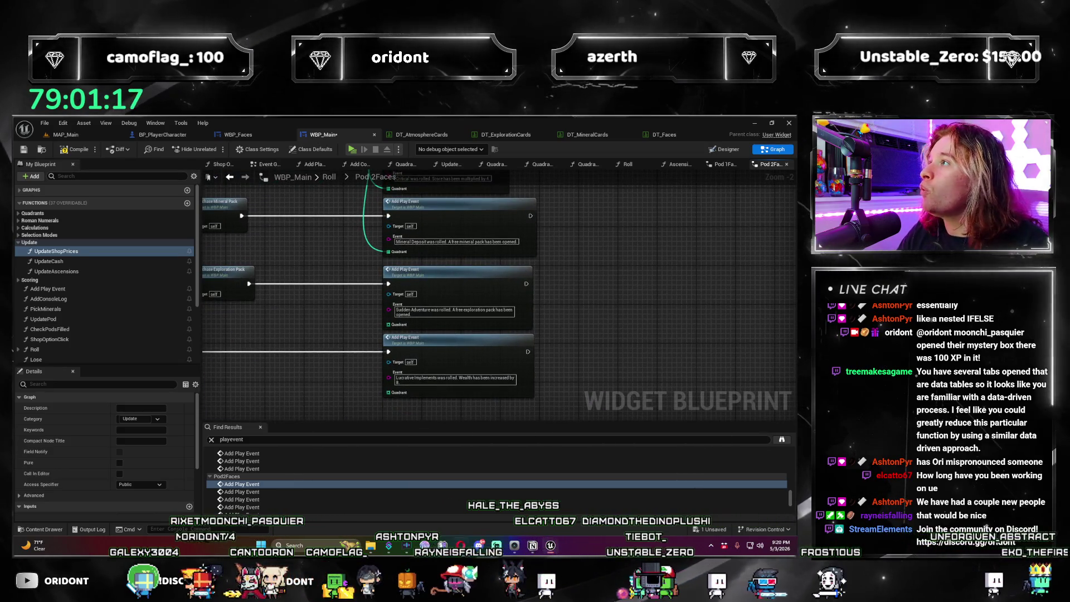
{"action": "scroll", "coordinate": [589, 348], "scroll_direction": "up", "scroll_amount": 2}
{"action": "scroll", "coordinate": [590, 349], "scroll_direction": "down", "scroll_amount": 2}
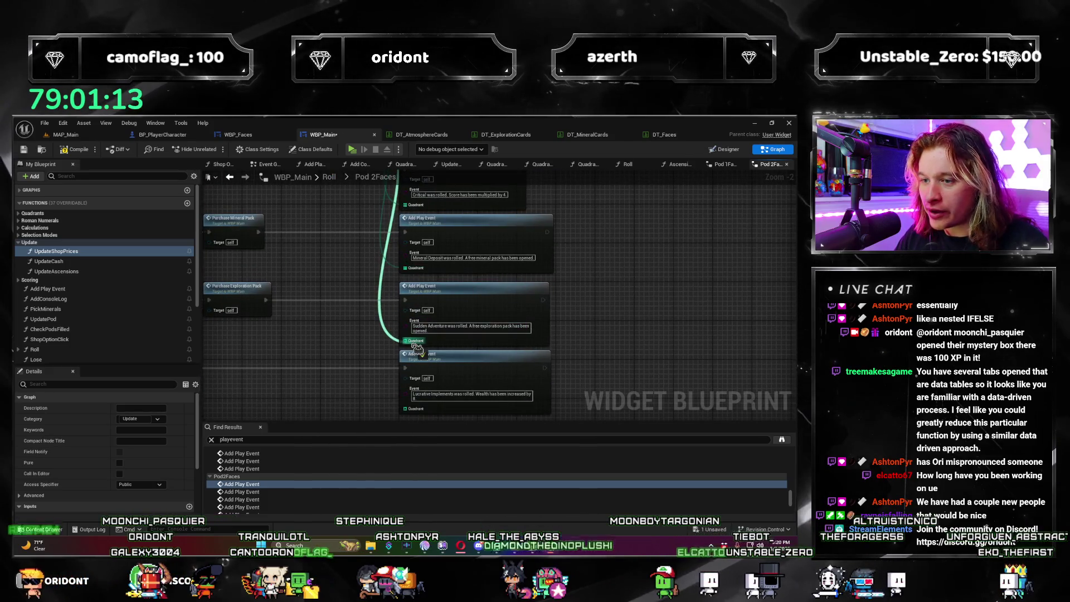
{"action": "mouse_move", "coordinate": [412, 341]}
{"action": "left_mouse_down"}
{"action": "mouse_move", "coordinate": [426, 415]}
{"action": "mouse_move", "coordinate": [417, 329]}
{"action": "left_mouse_up"}
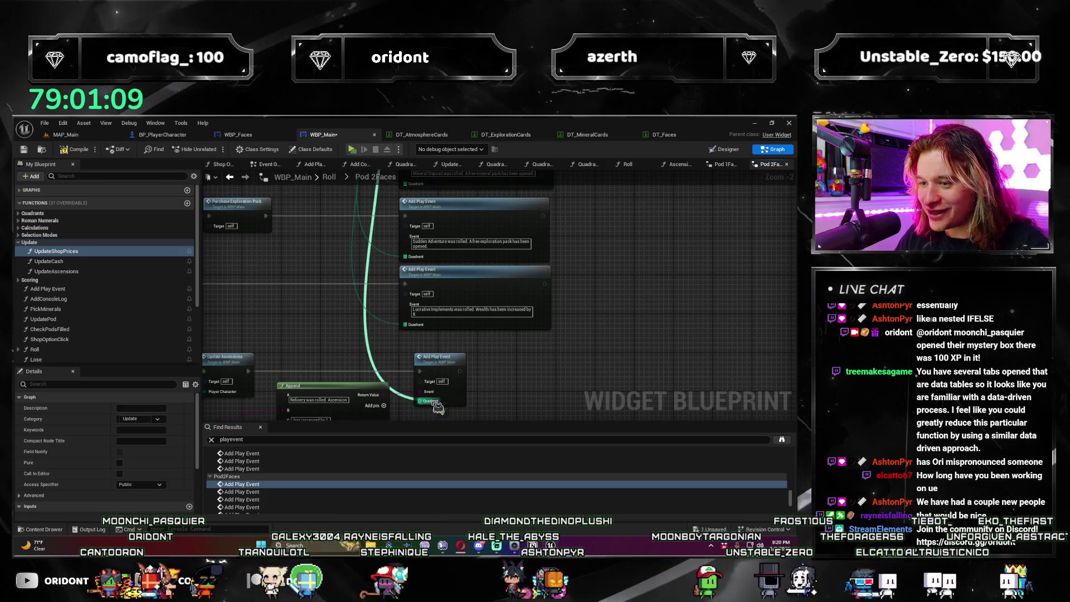
{"action": "mouse_move", "coordinate": [551, 406]}
{"action": "left_mouse_down"}
{"action": "mouse_move", "coordinate": [535, 255]}
{"action": "mouse_move", "coordinate": [441, 212]}
{"action": "mouse_move", "coordinate": [324, 311]}
{"action": "mouse_move", "coordinate": [314, 349]}
{"action": "mouse_move", "coordinate": [455, 284]}
{"action": "mouse_move", "coordinate": [474, 382]}
{"action": "mouse_move", "coordinate": [434, 265]}
{"action": "left_mouse_up"}
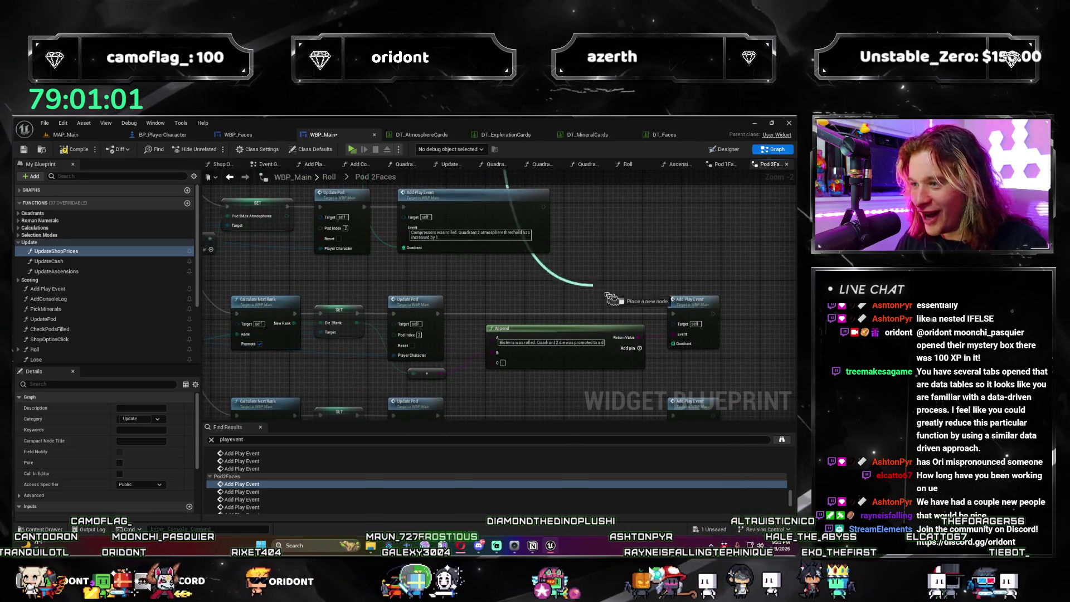
{"action": "left_click_drag", "start_coordinate": [679, 369], "coordinate": [551, 243]}
{"action": "left_click_drag", "start_coordinate": [572, 287], "coordinate": [556, 344]}
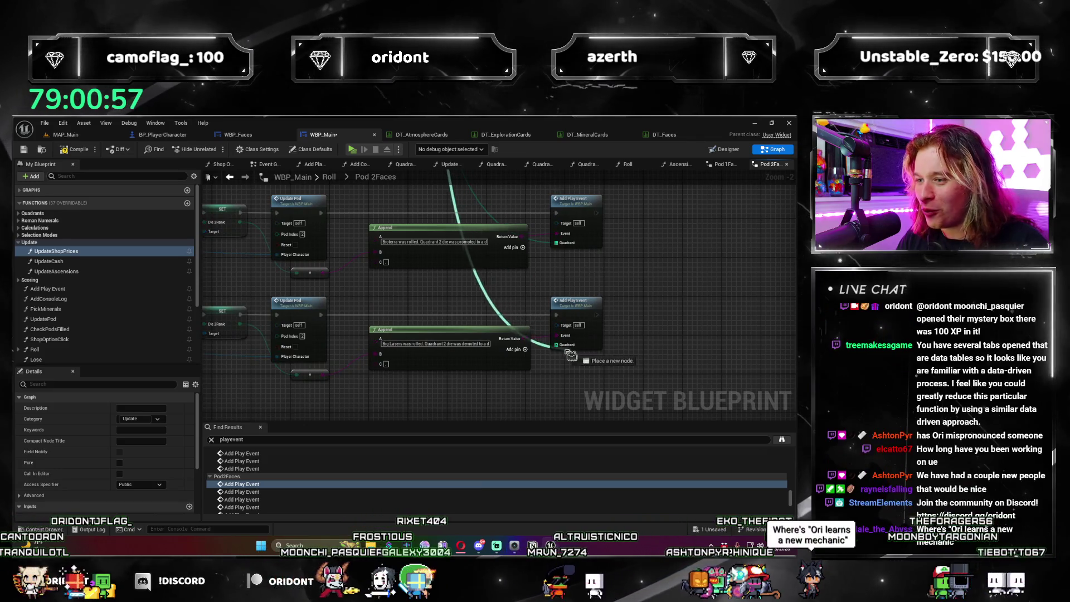
{"action": "mouse_move", "coordinate": [524, 386]}
{"action": "left_mouse_down"}
{"action": "mouse_move", "coordinate": [618, 292]}
{"action": "mouse_move", "coordinate": [468, 394]}
{"action": "left_mouse_up"}
{"action": "scroll", "coordinate": [336, 488], "scroll_direction": "up", "scroll_amount": 2}
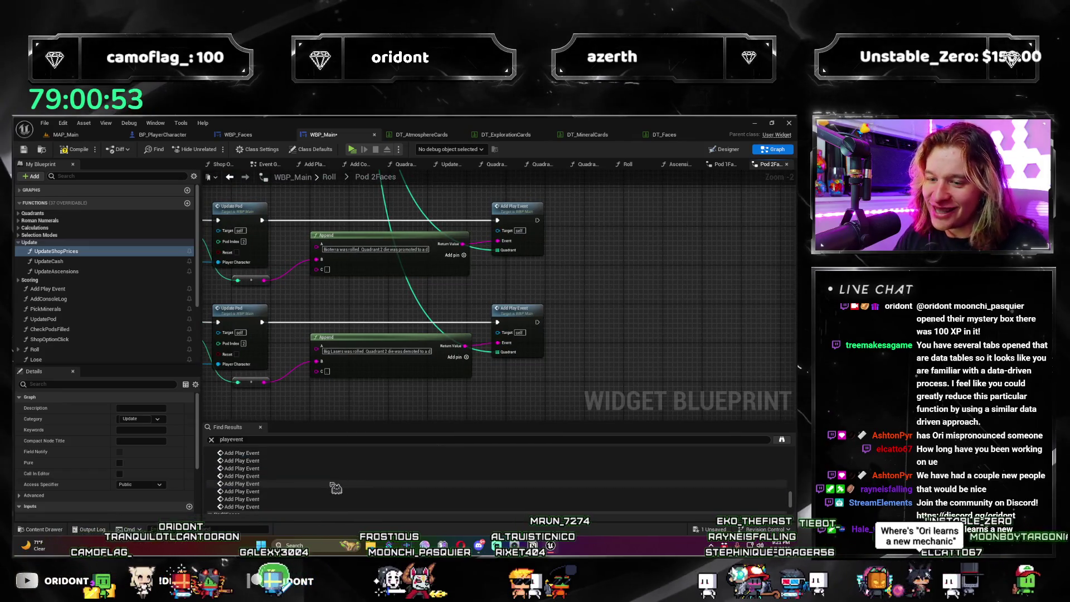
Step: Go to Pod 3 Faces and shift its Add Play Event column to the right
{"action": "double_click", "coordinate": [281, 489]}
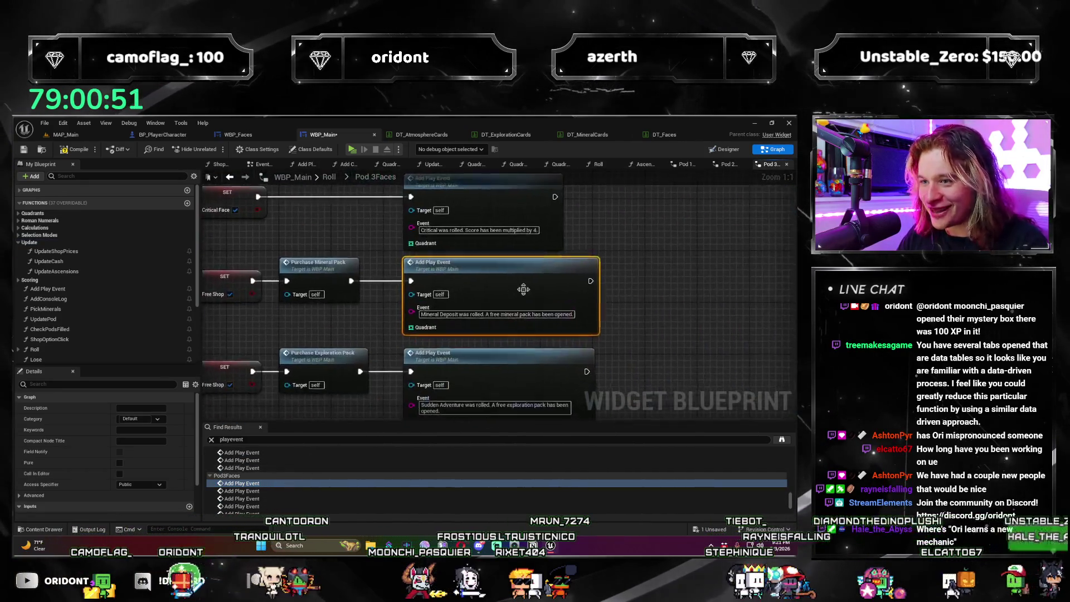
{"action": "scroll", "coordinate": [423, 263], "scroll_direction": "down", "scroll_amount": 2}
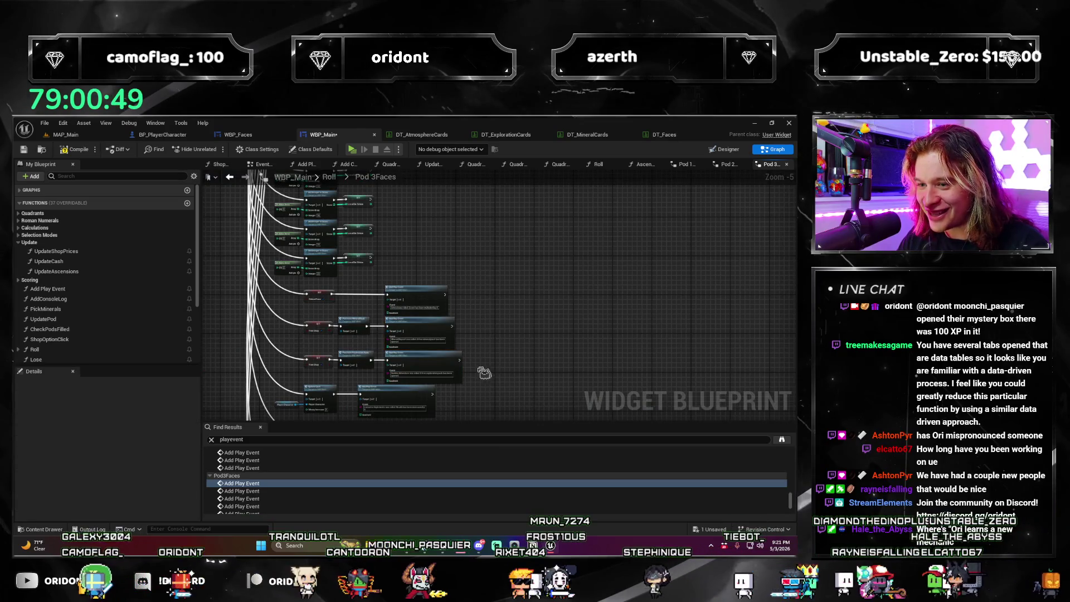
{"action": "left_click_drag", "start_coordinate": [489, 356], "coordinate": [383, 283]}
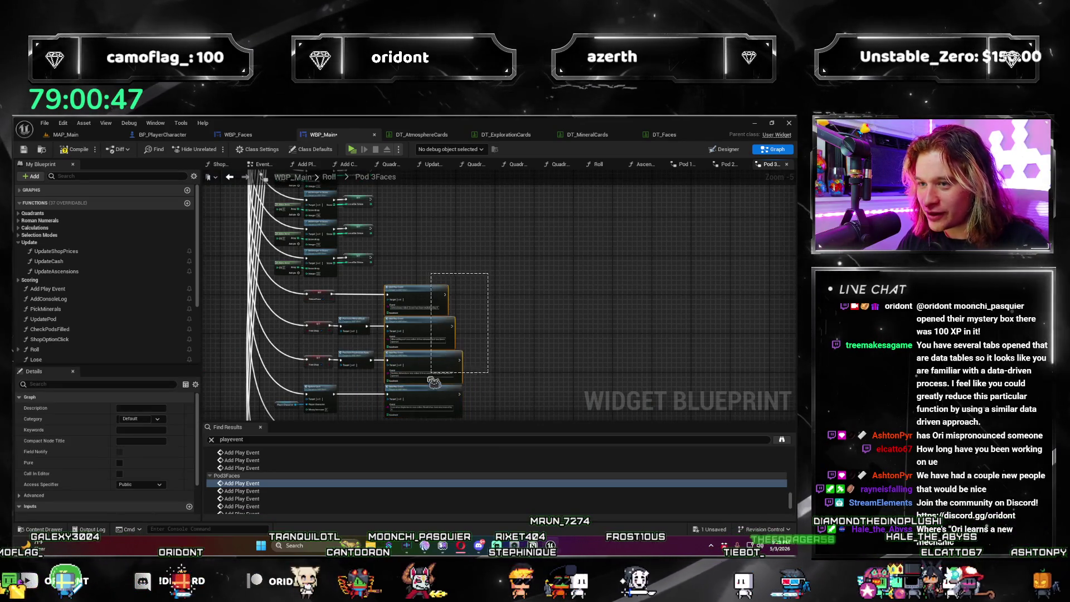
{"action": "left_click_drag", "start_coordinate": [456, 331], "coordinate": [473, 331]}
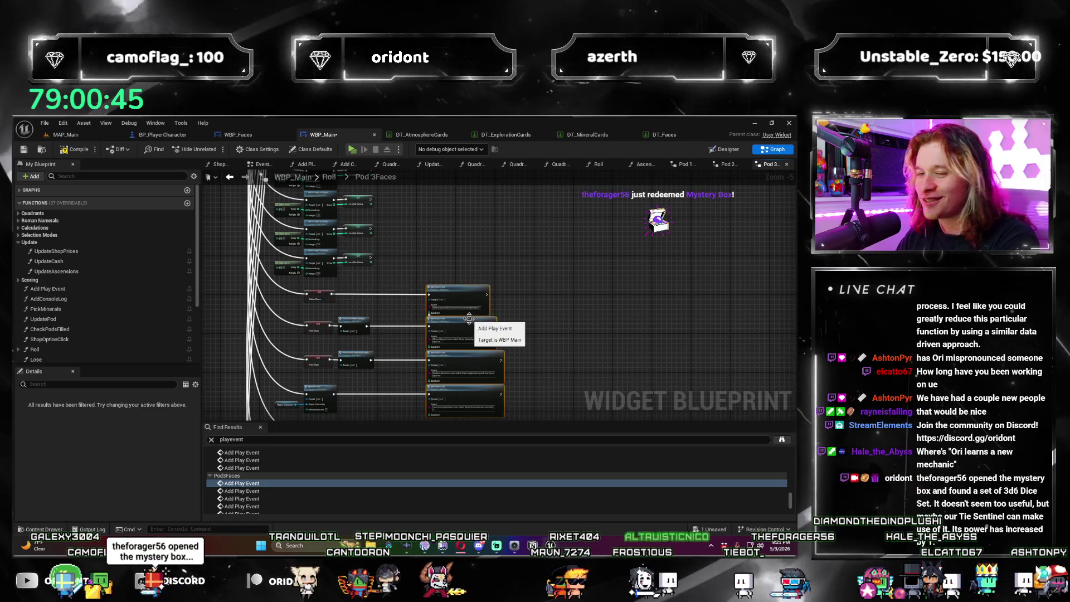
{"action": "left_click", "coordinate": [405, 271]}
{"action": "scroll", "coordinate": [404, 271], "scroll_direction": "up", "scroll_amount": 3}
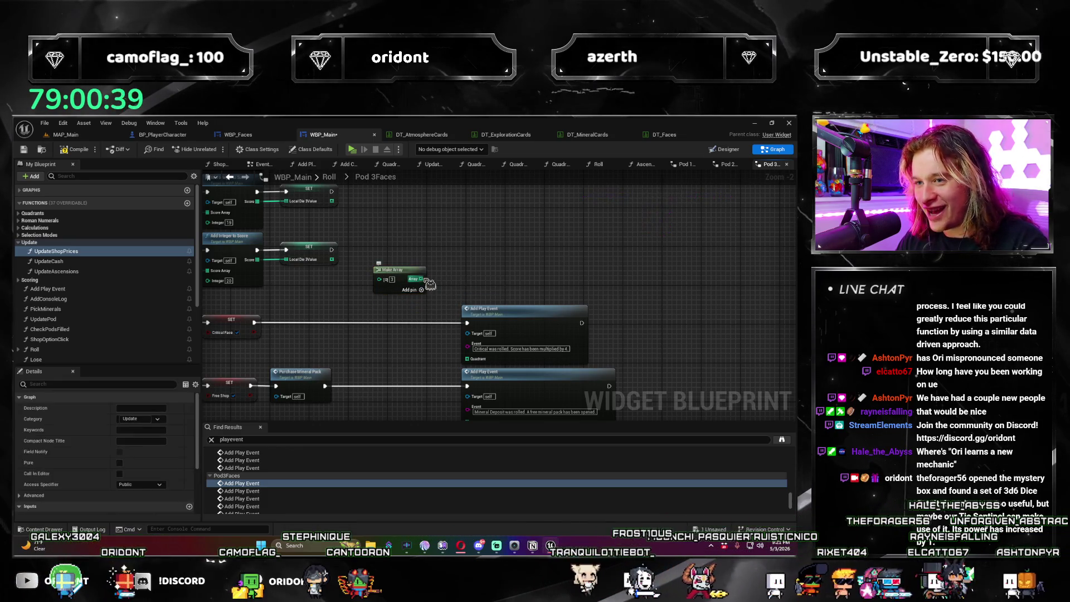
{"action": "scroll", "coordinate": [457, 364], "scroll_direction": "up", "scroll_amount": 1}
Step: Wire the Make Array into each Pod 3 Faces event's Quadrant, including Lucrative Implements
{"action": "mouse_move", "coordinate": [468, 369]}
{"action": "left_mouse_down"}
{"action": "mouse_move", "coordinate": [429, 356]}
{"action": "mouse_move", "coordinate": [413, 367]}
{"action": "mouse_move", "coordinate": [362, 263]}
{"action": "left_mouse_up"}
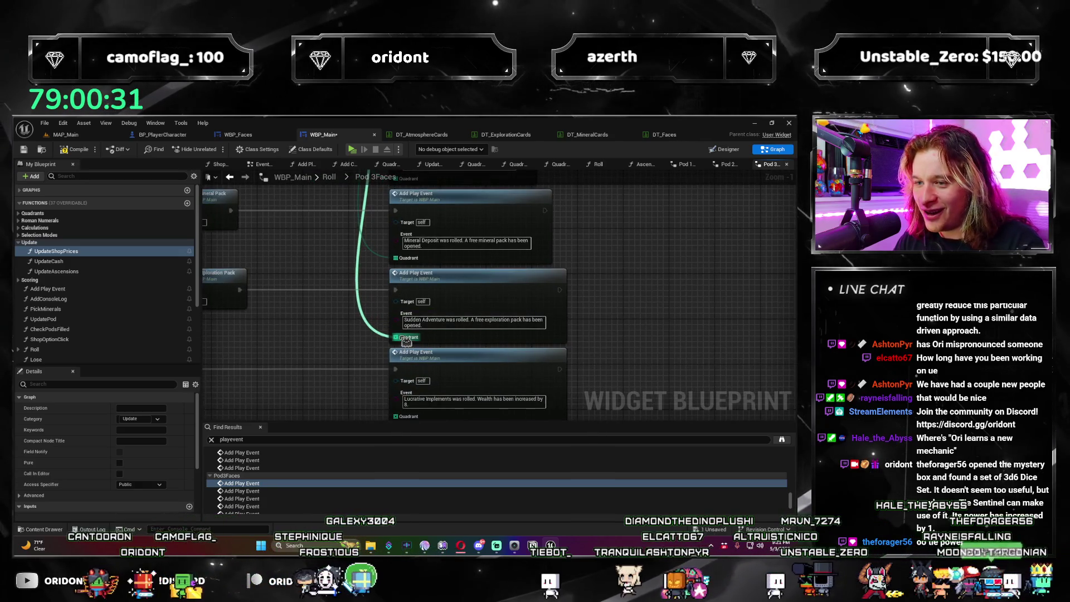
{"action": "mouse_move", "coordinate": [406, 341]}
{"action": "left_mouse_down"}
{"action": "mouse_move", "coordinate": [480, 401]}
{"action": "mouse_move", "coordinate": [361, 383]}
{"action": "mouse_move", "coordinate": [469, 254]}
{"action": "left_mouse_up"}
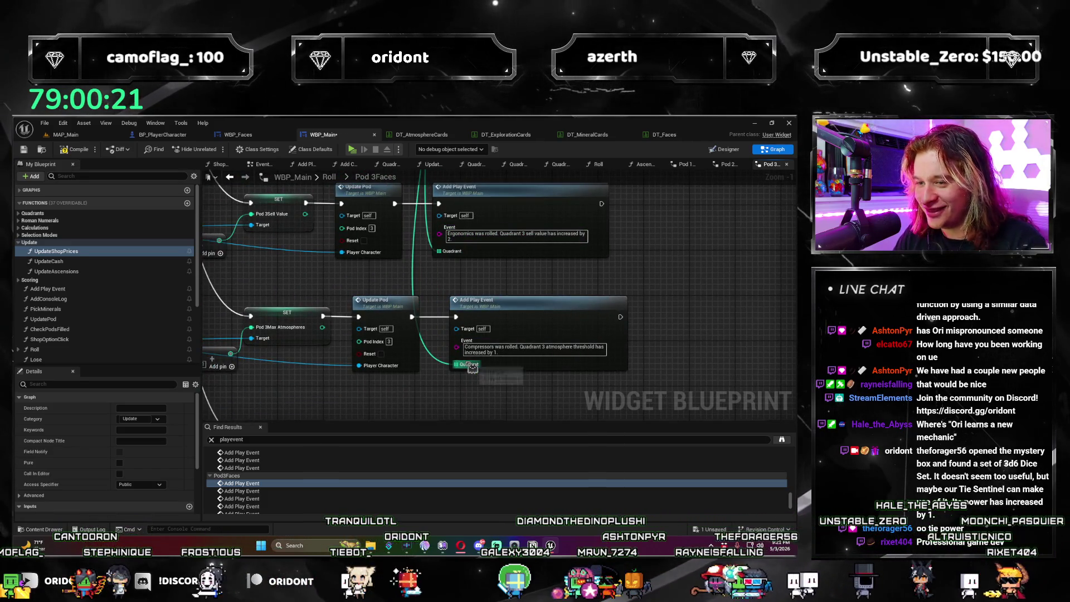
{"action": "mouse_move", "coordinate": [473, 368]}
{"action": "left_mouse_down"}
{"action": "mouse_move", "coordinate": [557, 398]}
{"action": "mouse_move", "coordinate": [665, 371]}
{"action": "left_mouse_up"}
{"action": "mouse_move", "coordinate": [781, 380]}
{"action": "left_mouse_down"}
{"action": "mouse_move", "coordinate": [685, 389]}
{"action": "mouse_move", "coordinate": [556, 341]}
{"action": "left_mouse_up"}
{"action": "scroll", "coordinate": [551, 343], "scroll_direction": "down", "scroll_amount": 4}
{"action": "scroll", "coordinate": [427, 377], "scroll_direction": "up", "scroll_amount": 6}
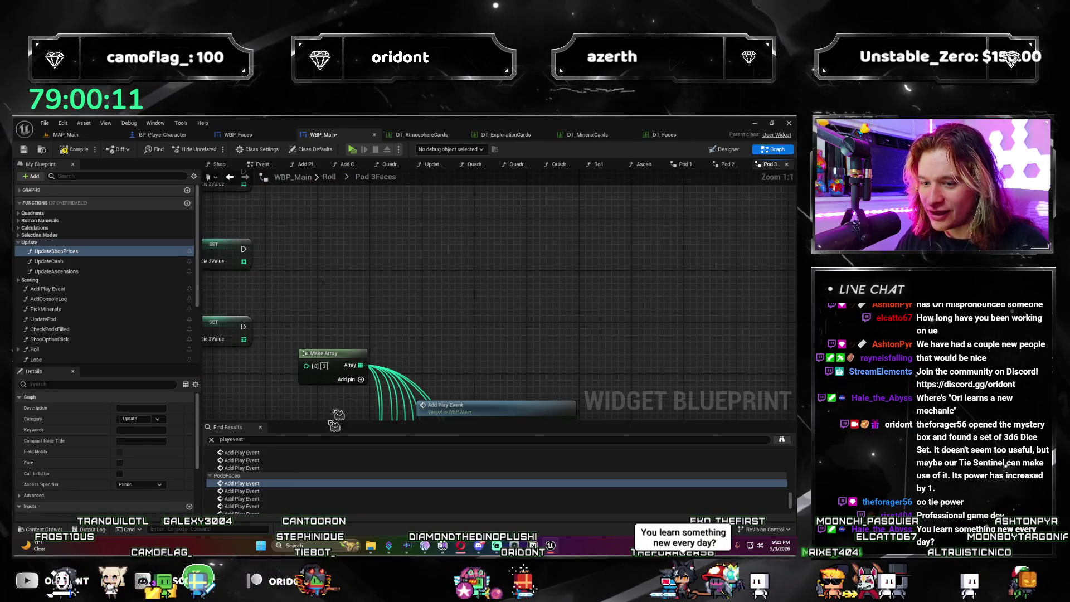
{"action": "scroll", "coordinate": [287, 486], "scroll_direction": "down", "scroll_amount": 3}
{"action": "left_click", "coordinate": [272, 470]}
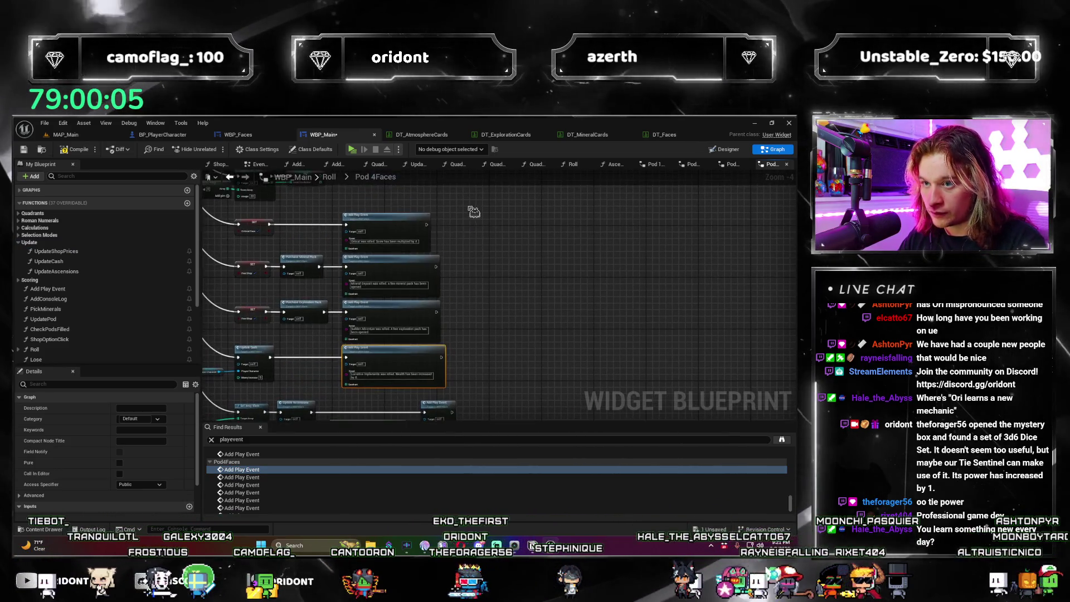
Step: Wire the quadrant-4 Make Array into the Quadrant pins of Pod 4Faces' Add Play Event nodes, including Lucrative Implements and Big Lasers
{"action": "left_click_drag", "start_coordinate": [464, 305], "coordinate": [394, 346]}
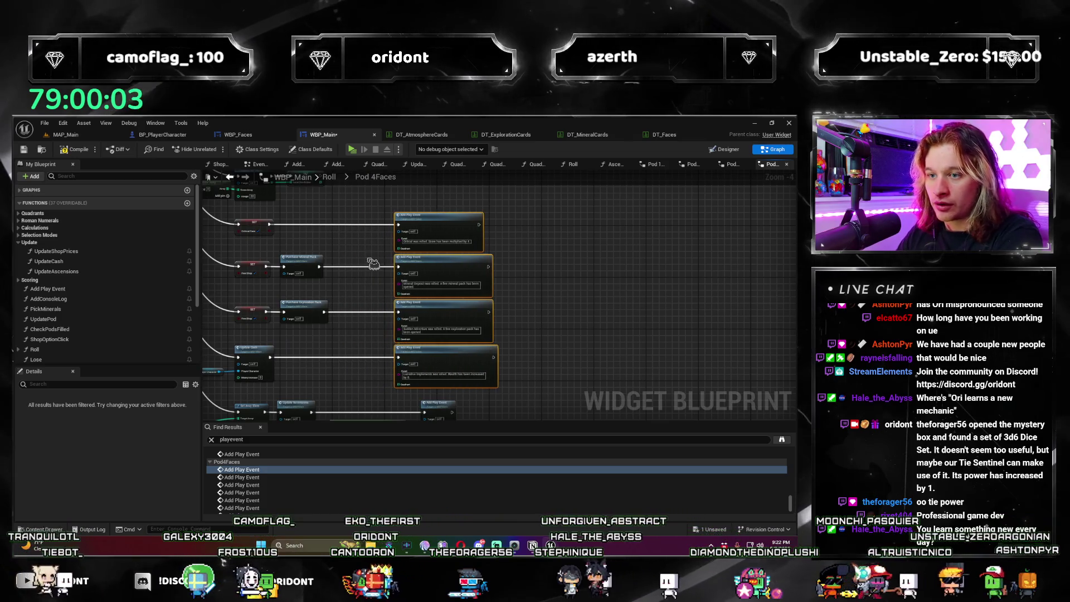
{"action": "left_click_drag", "start_coordinate": [360, 243], "coordinate": [450, 349]}
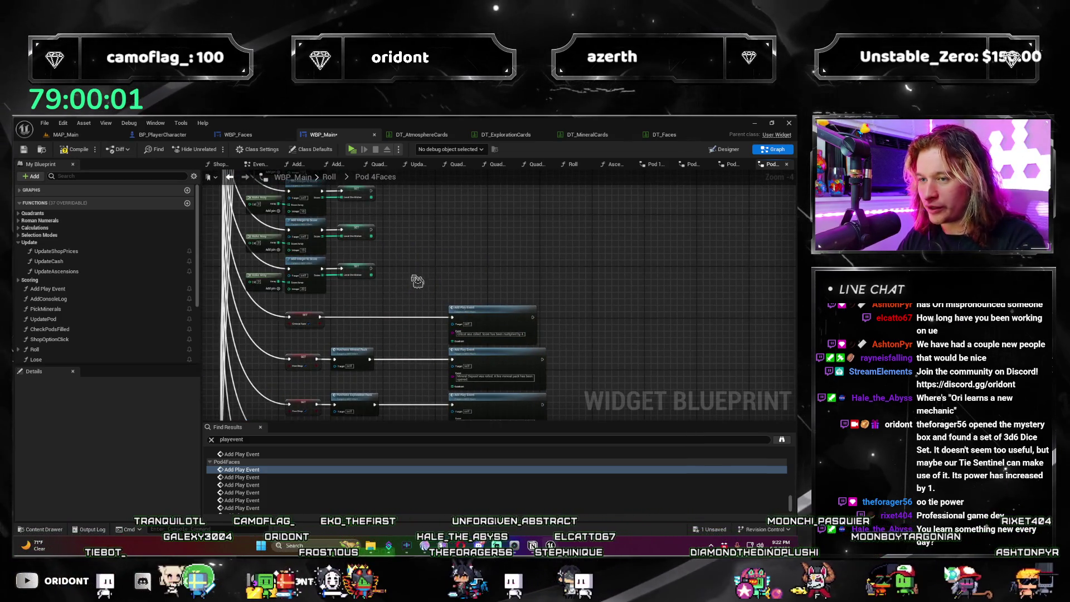
{"action": "scroll", "coordinate": [415, 288], "scroll_direction": "up", "scroll_amount": 3}
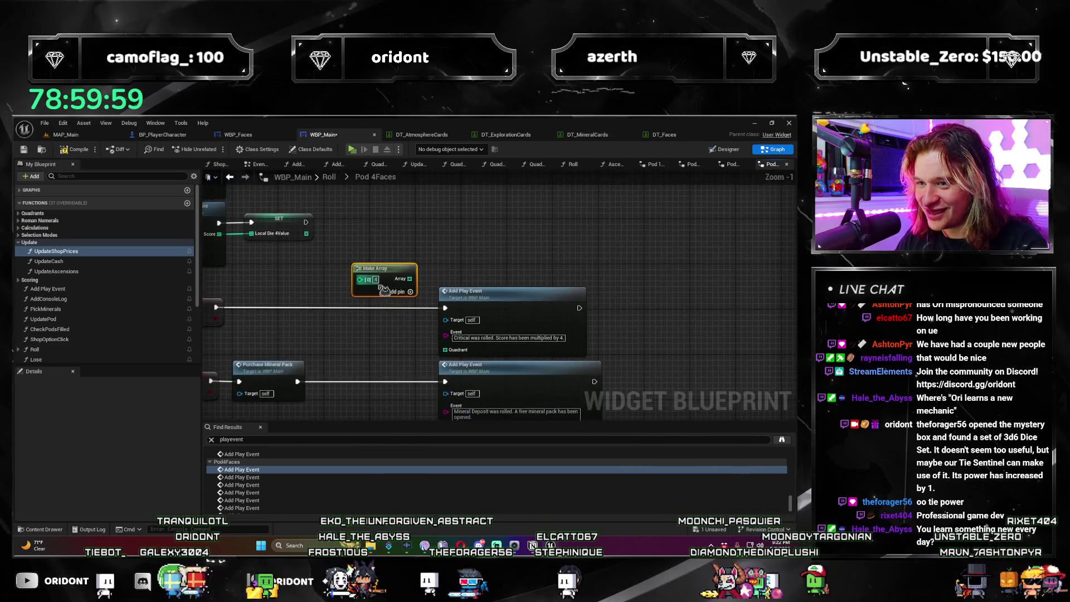
{"action": "left_click", "coordinate": [458, 358]}
{"action": "mouse_move", "coordinate": [458, 357]}
{"action": "left_mouse_down"}
{"action": "mouse_move", "coordinate": [463, 332]}
{"action": "mouse_move", "coordinate": [462, 386]}
{"action": "left_mouse_up"}
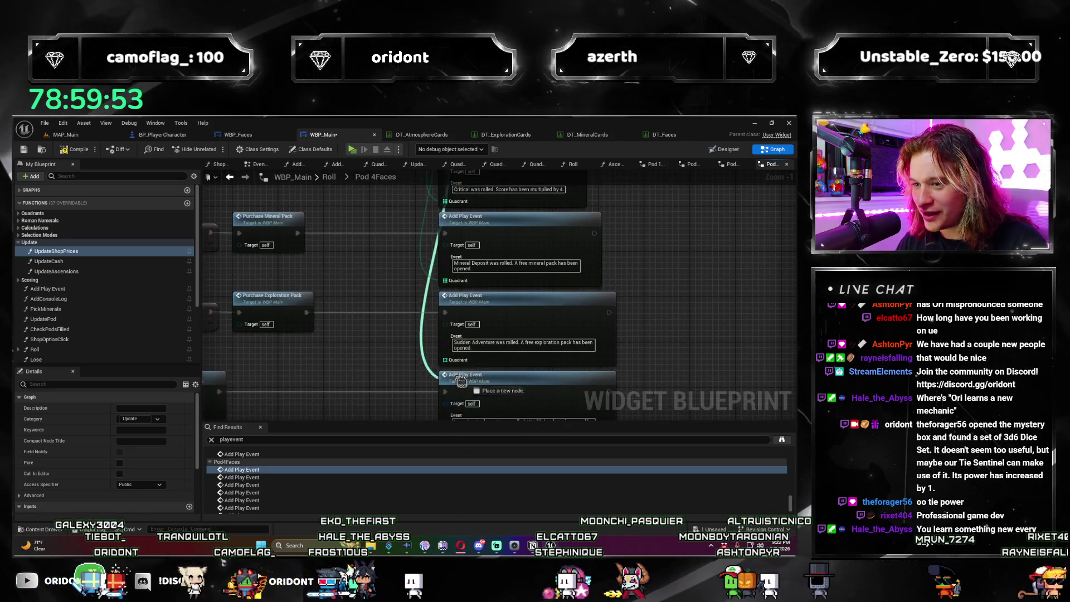
{"action": "left_click_drag", "start_coordinate": [456, 366], "coordinate": [405, 288]}
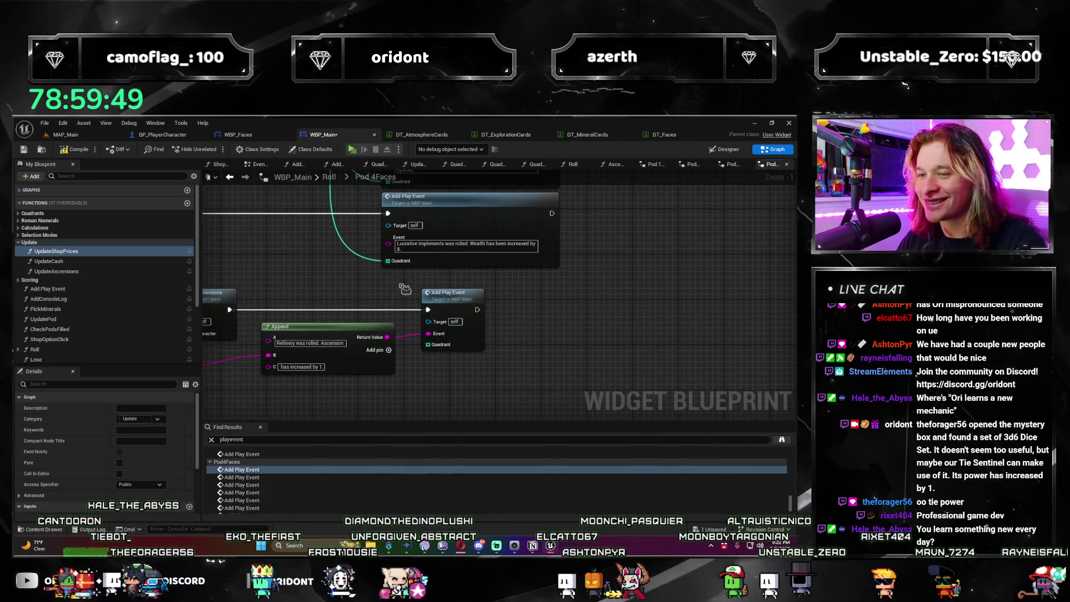
{"action": "mouse_move", "coordinate": [444, 352]}
{"action": "left_mouse_down"}
{"action": "mouse_move", "coordinate": [437, 365]}
{"action": "mouse_move", "coordinate": [298, 353]}
{"action": "mouse_move", "coordinate": [310, 364]}
{"action": "mouse_move", "coordinate": [309, 412]}
{"action": "mouse_move", "coordinate": [320, 363]}
{"action": "mouse_move", "coordinate": [317, 409]}
{"action": "mouse_move", "coordinate": [577, 384]}
{"action": "left_mouse_up"}
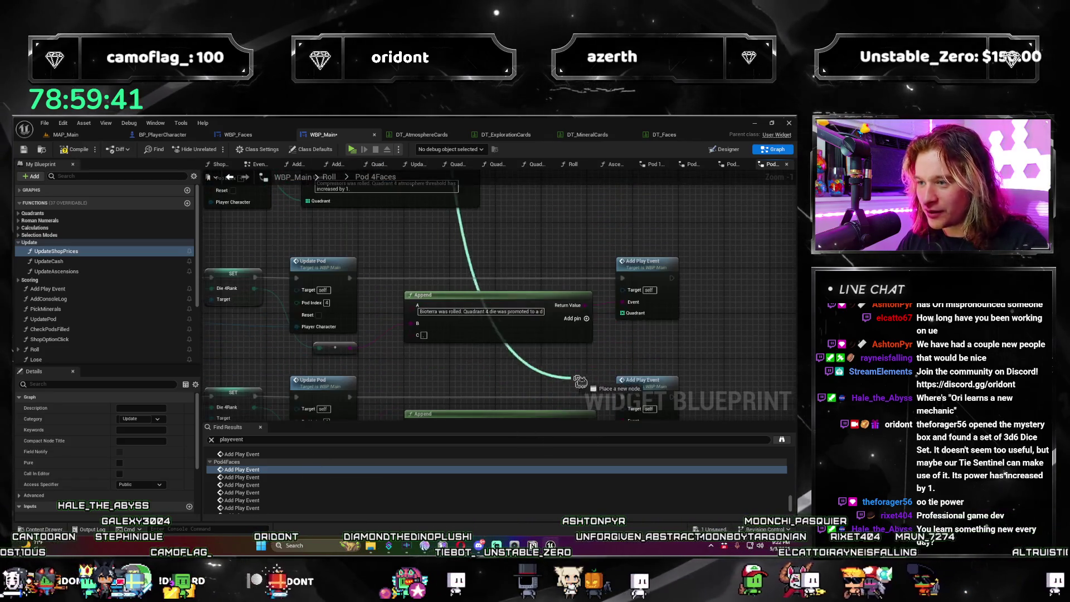
{"action": "left_click_drag", "start_coordinate": [637, 318], "coordinate": [646, 397]}
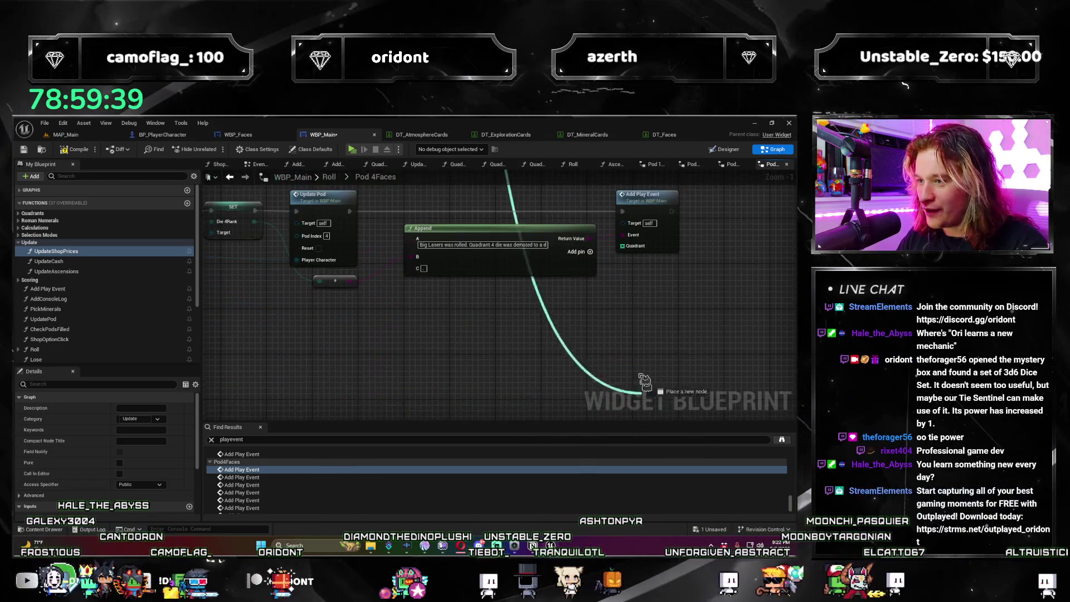
{"action": "scroll", "coordinate": [604, 287], "scroll_direction": "down", "scroll_amount": 4}
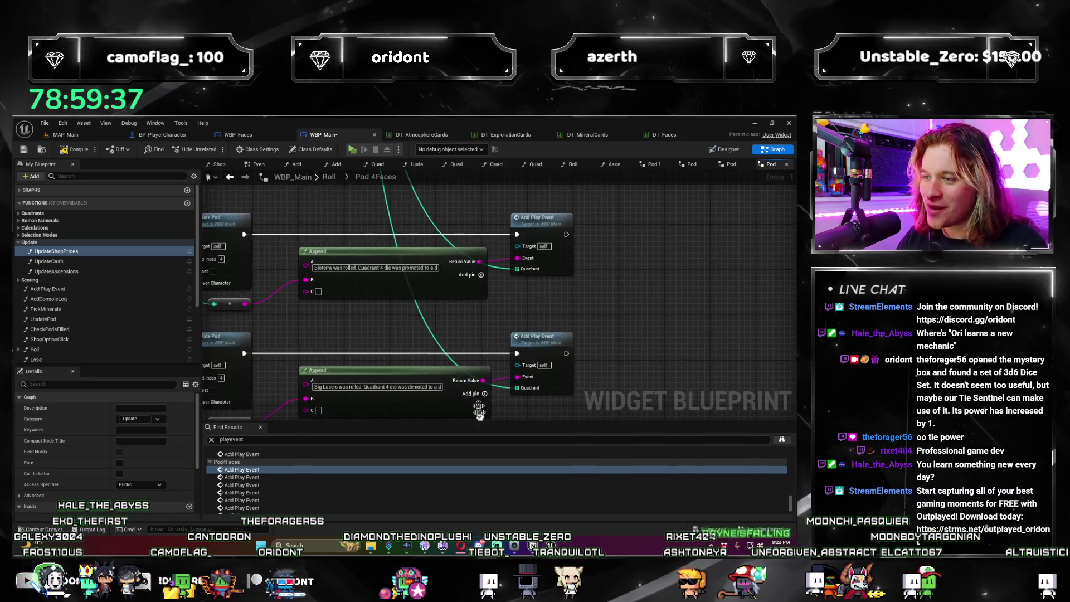
{"action": "scroll", "coordinate": [324, 495], "scroll_direction": "down", "scroll_amount": 2}
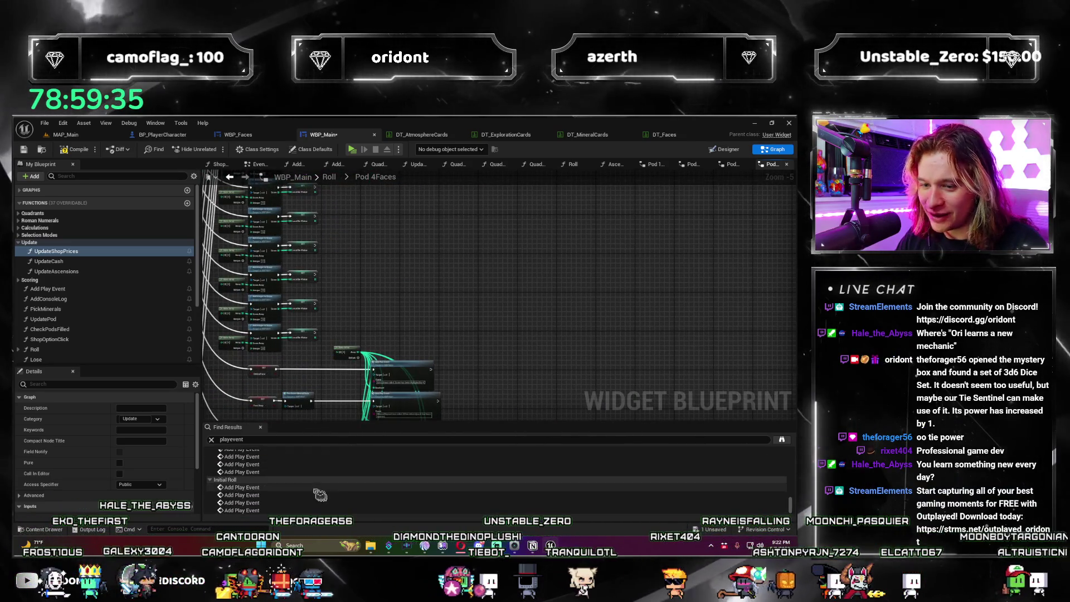
{"action": "left_click", "coordinate": [325, 487]}
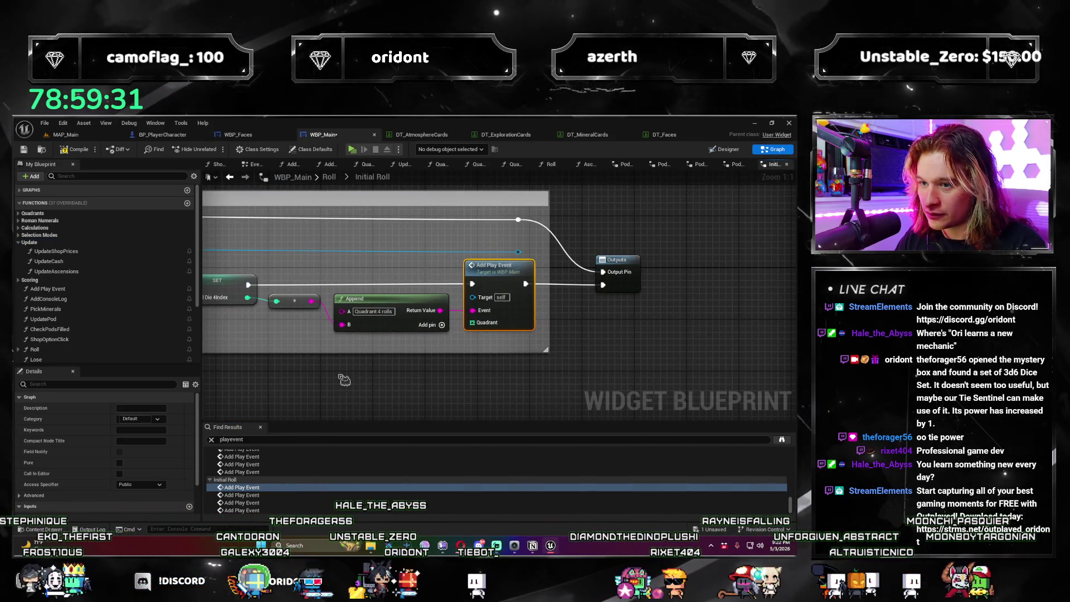
Step: Connect the Make Array holding 1 to the Quadrant input of Initial Roll's Add Play Event
{"action": "left_click_drag", "start_coordinate": [344, 380], "coordinate": [400, 364]}
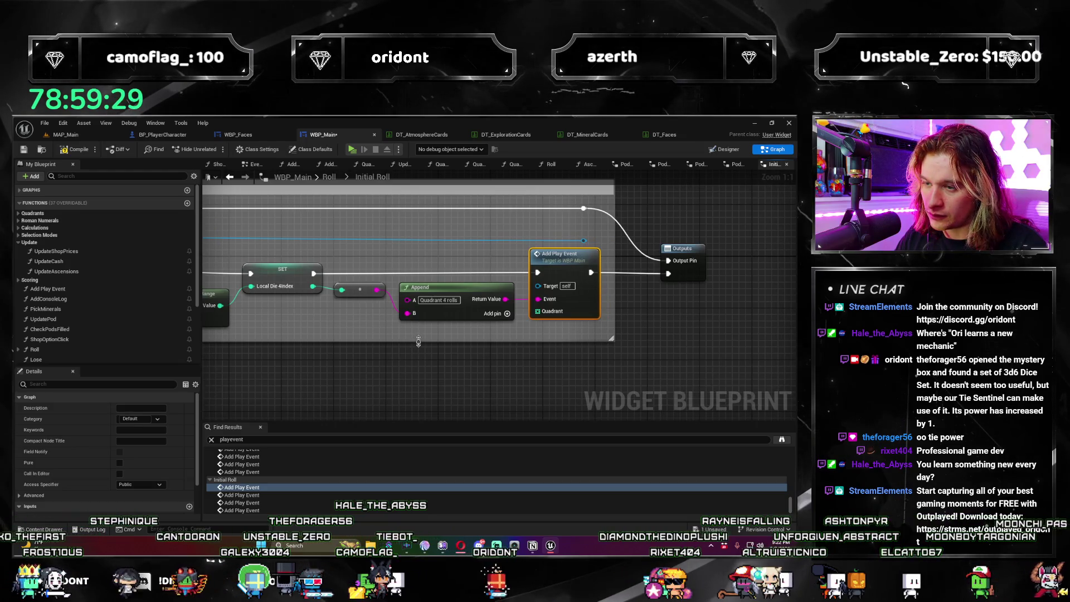
{"action": "mouse_move", "coordinate": [454, 333]}
{"action": "left_mouse_down"}
{"action": "mouse_move", "coordinate": [439, 307]}
{"action": "mouse_move", "coordinate": [557, 318]}
{"action": "mouse_move", "coordinate": [441, 314]}
{"action": "mouse_move", "coordinate": [433, 350]}
{"action": "left_mouse_up"}
{"action": "scroll", "coordinate": [308, 315], "scroll_direction": "down", "scroll_amount": 4}
{"action": "scroll", "coordinate": [462, 312], "scroll_direction": "up", "scroll_amount": 3}
{"action": "left_click_drag", "start_coordinate": [462, 312], "coordinate": [399, 355]}
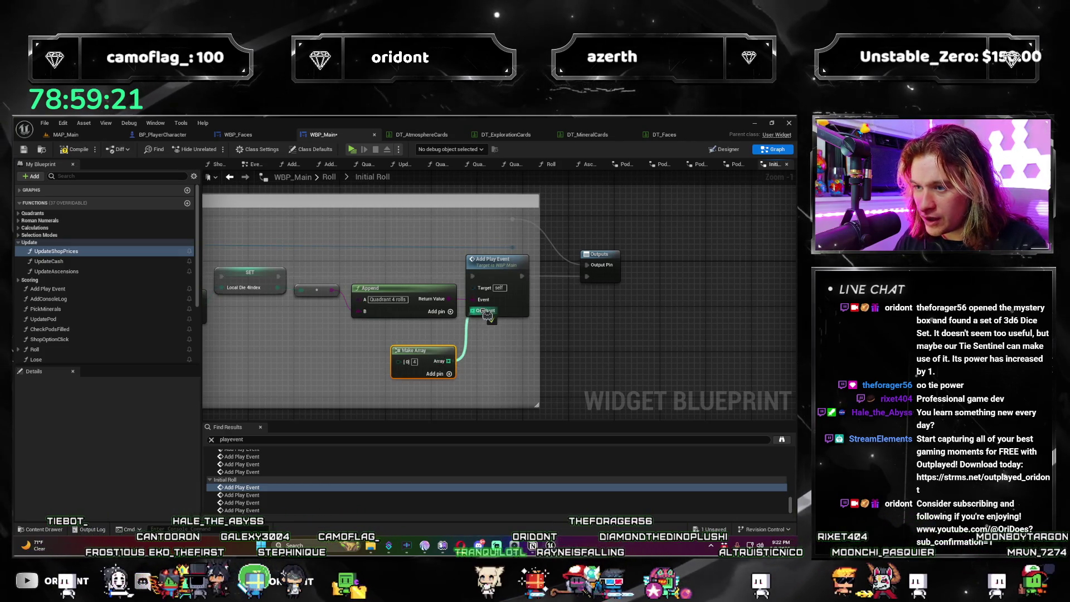
{"action": "left_click_drag", "start_coordinate": [488, 315], "coordinate": [485, 310]}
Step: Paste a Make Array under the Quadrant 3 rolls Add Play Event, set its entry, and wire it to Quadrant
{"action": "left_click", "coordinate": [313, 495]}
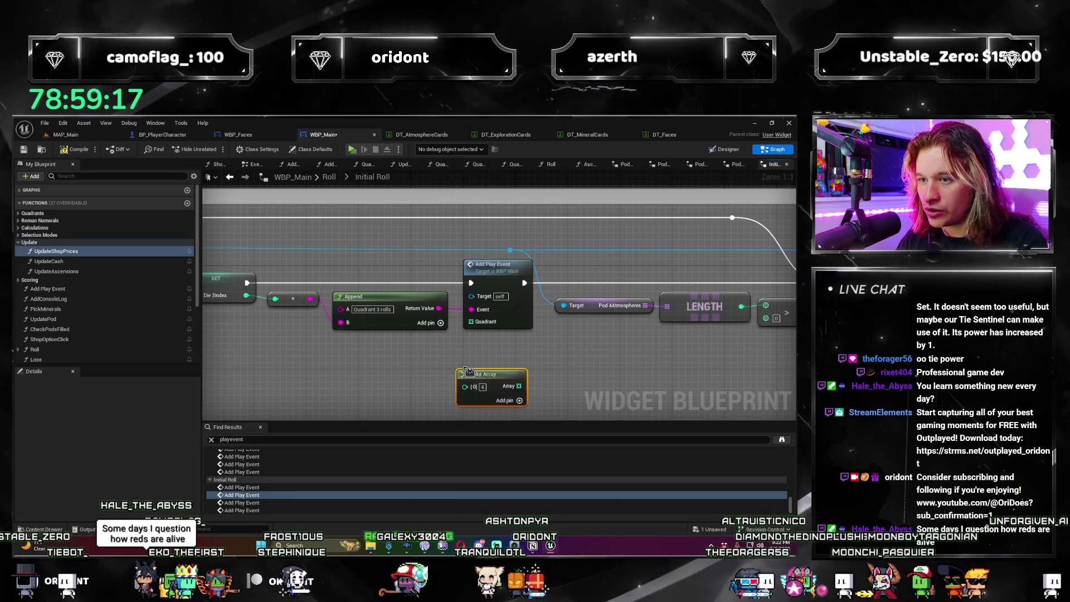
{"action": "key", "text": "ctrl+v"}
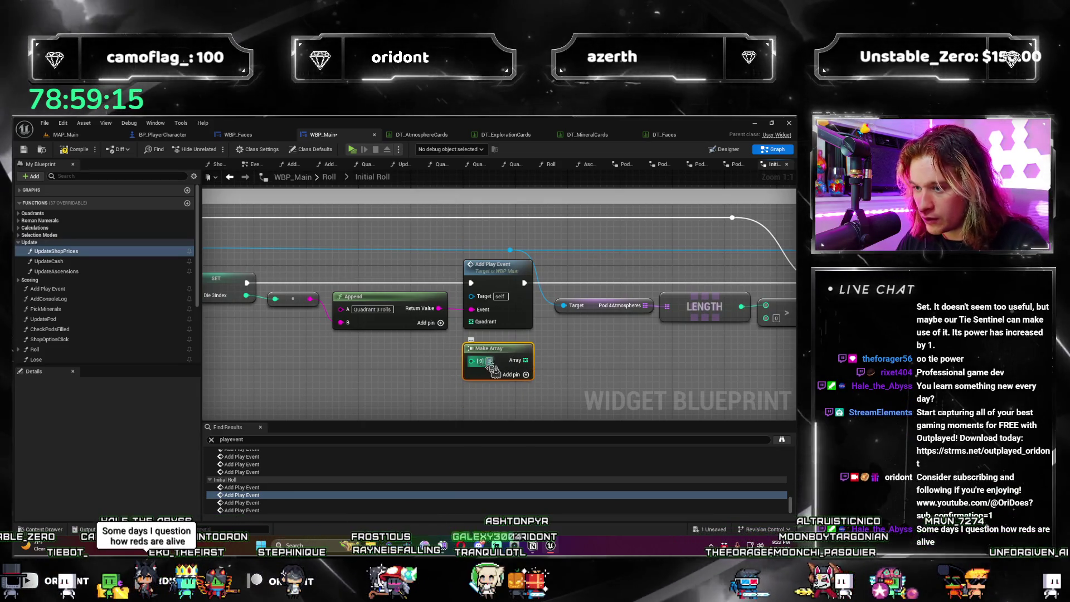
{"action": "type", "text": "3"}
{"action": "left_click", "coordinate": [480, 403]}
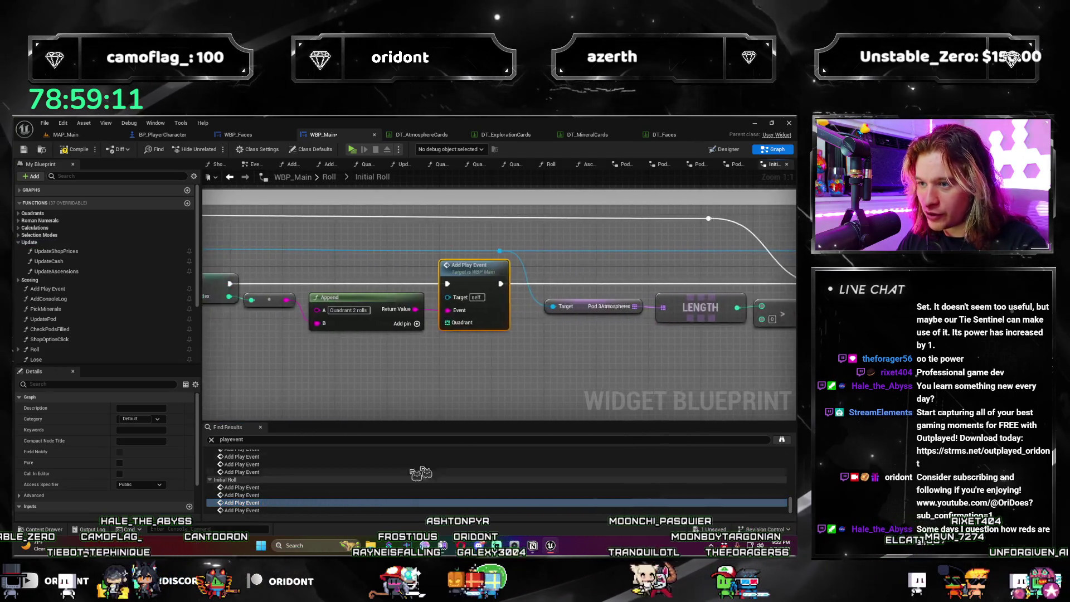
{"action": "left_click_drag", "start_coordinate": [490, 369], "coordinate": [490, 357]}
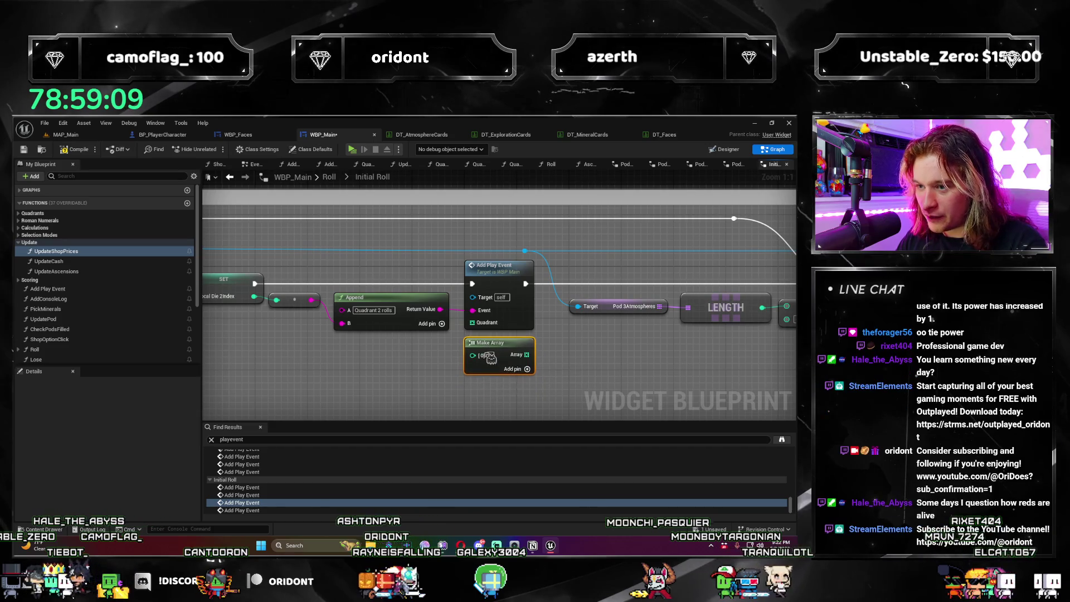
{"action": "type", "text": "2"}
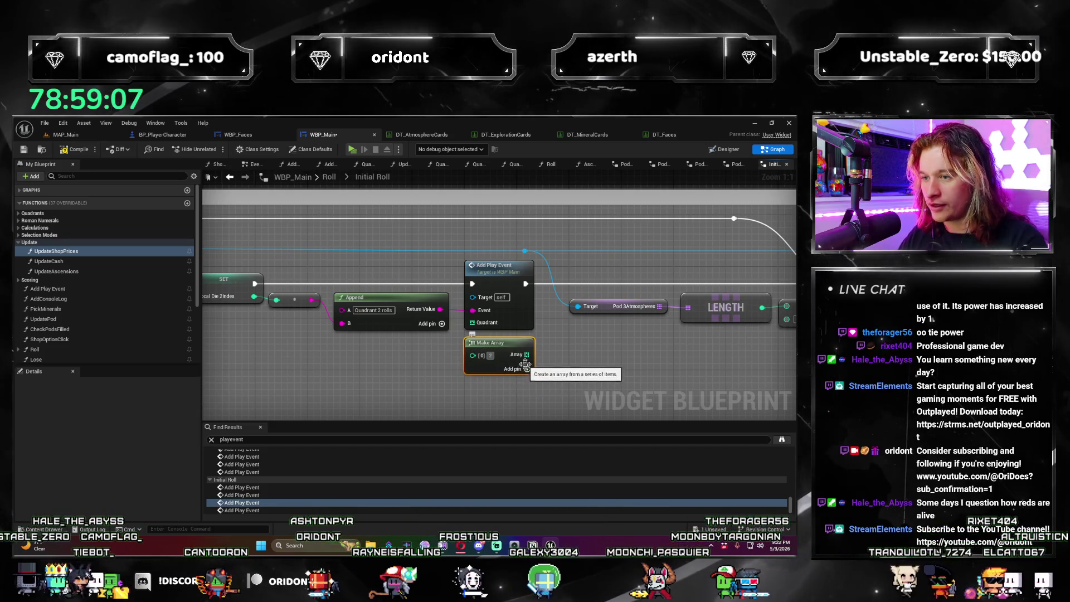
{"action": "left_click_drag", "start_coordinate": [526, 354], "coordinate": [480, 328]}
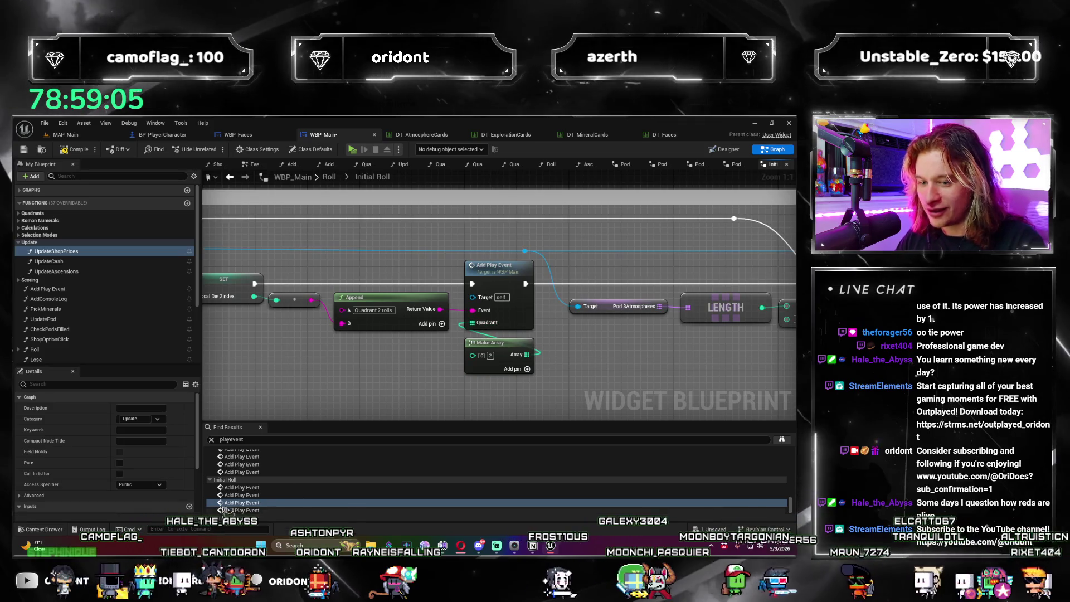
Step: Wire another pasted Make Array into the next Add Play Event's Quadrant, then save all modified assets
{"action": "key", "text": "Down"}
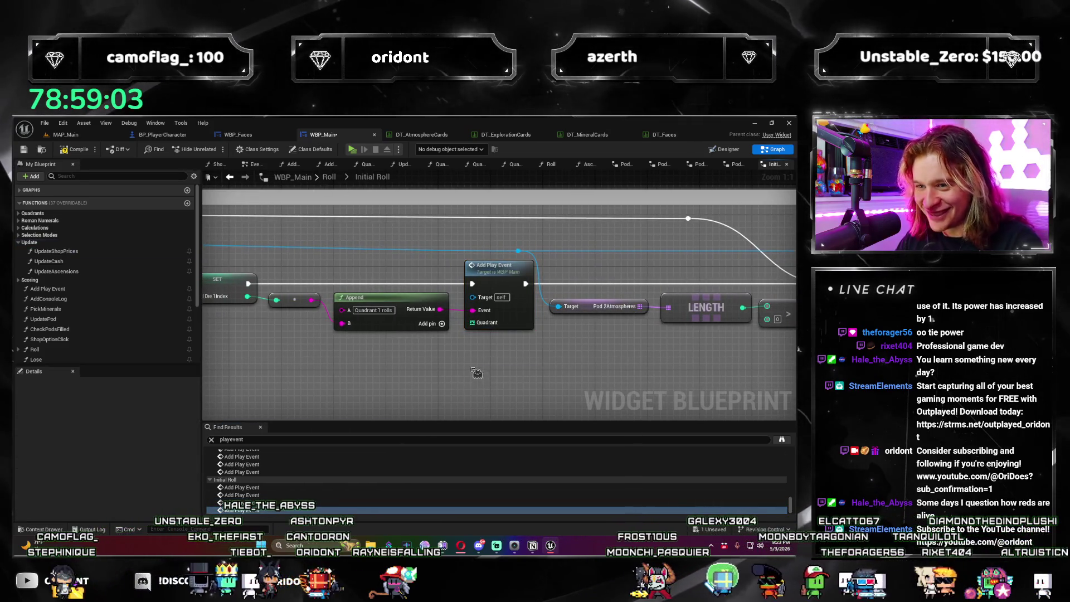
{"action": "key", "text": "ctrl+v"}
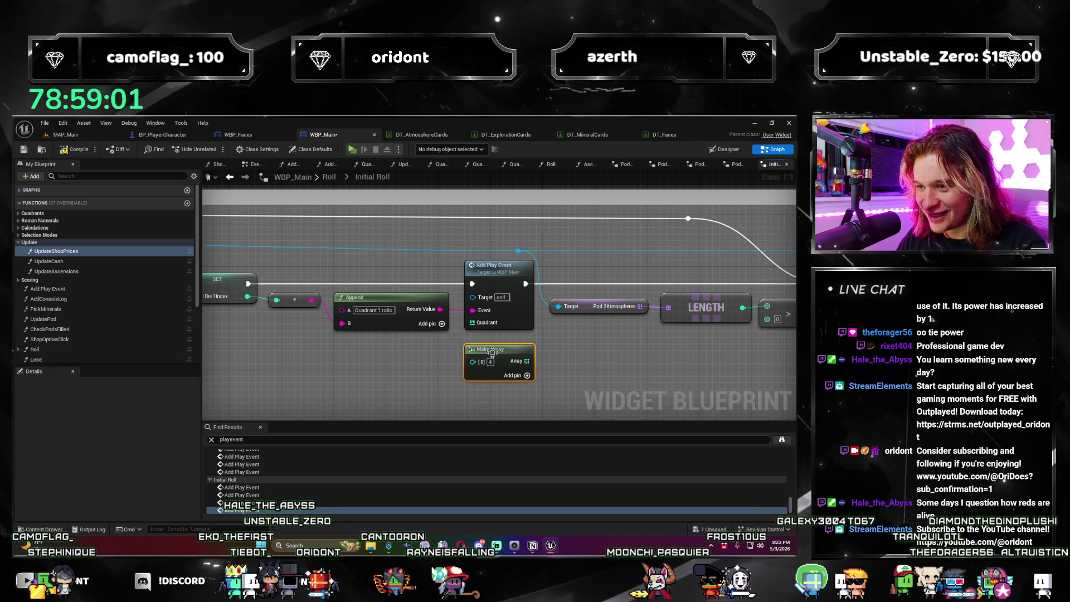
{"action": "mouse_move", "coordinate": [530, 364]}
{"action": "left_mouse_down"}
{"action": "mouse_move", "coordinate": [479, 329]}
{"action": "mouse_move", "coordinate": [498, 355]}
{"action": "left_mouse_up"}
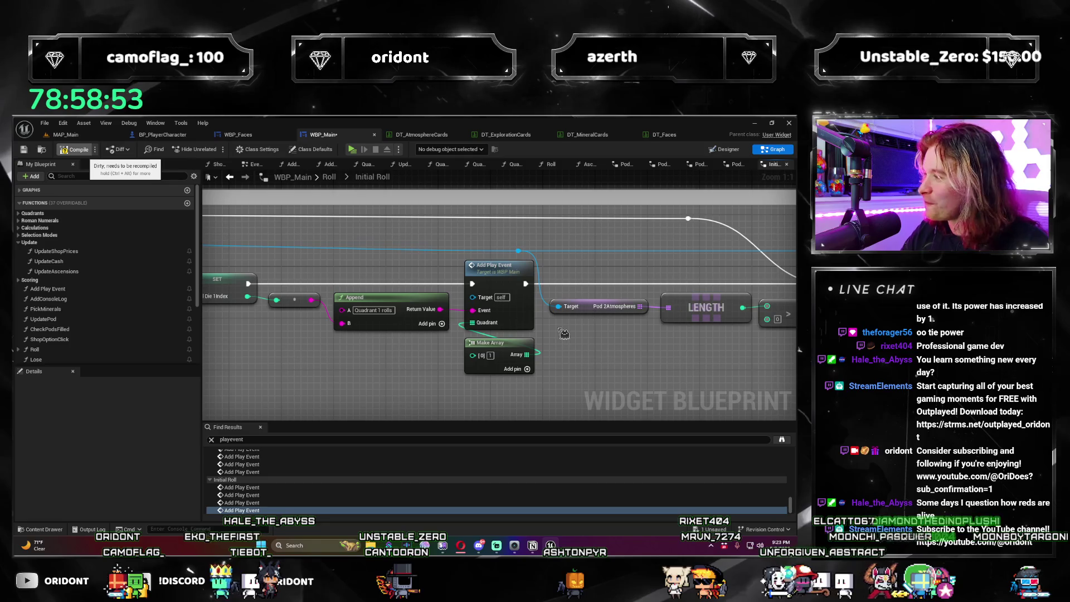
{"action": "key", "text": "ctrl+s"}
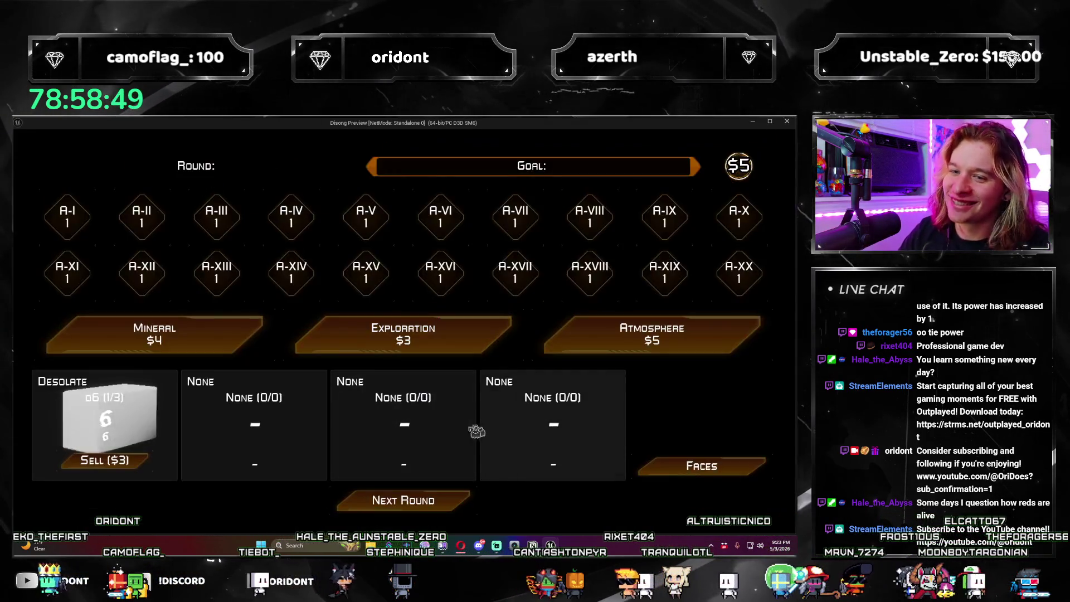
Step: Play rounds 1–3, buying atmosphere dice and picking the Tropical and Superhot dice
{"action": "left_click", "coordinate": [449, 507]}
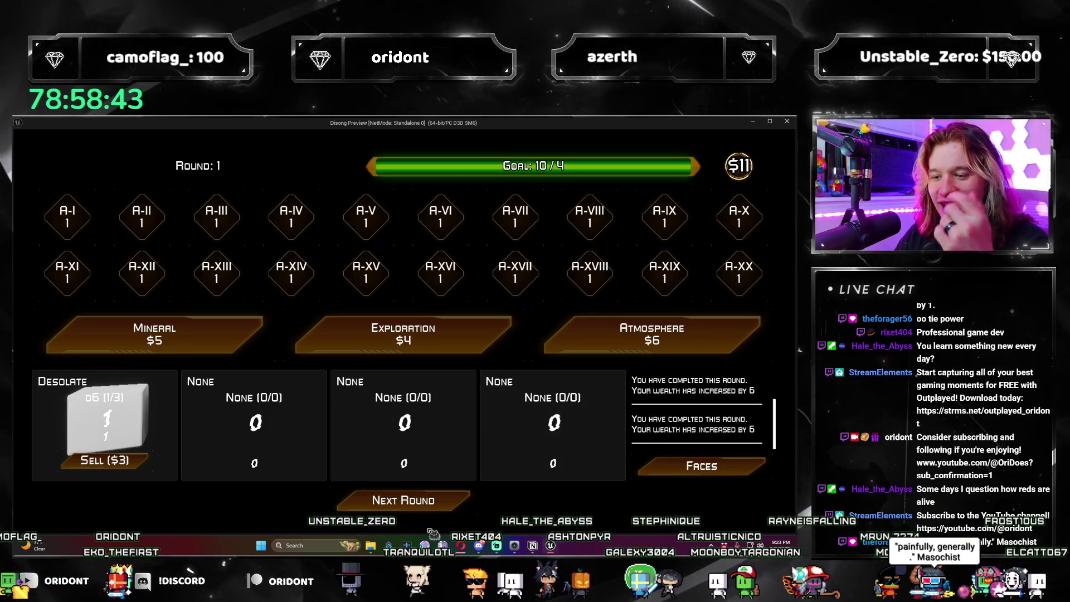
{"action": "left_click", "coordinate": [432, 505]}
{"action": "left_click", "coordinate": [728, 342]}
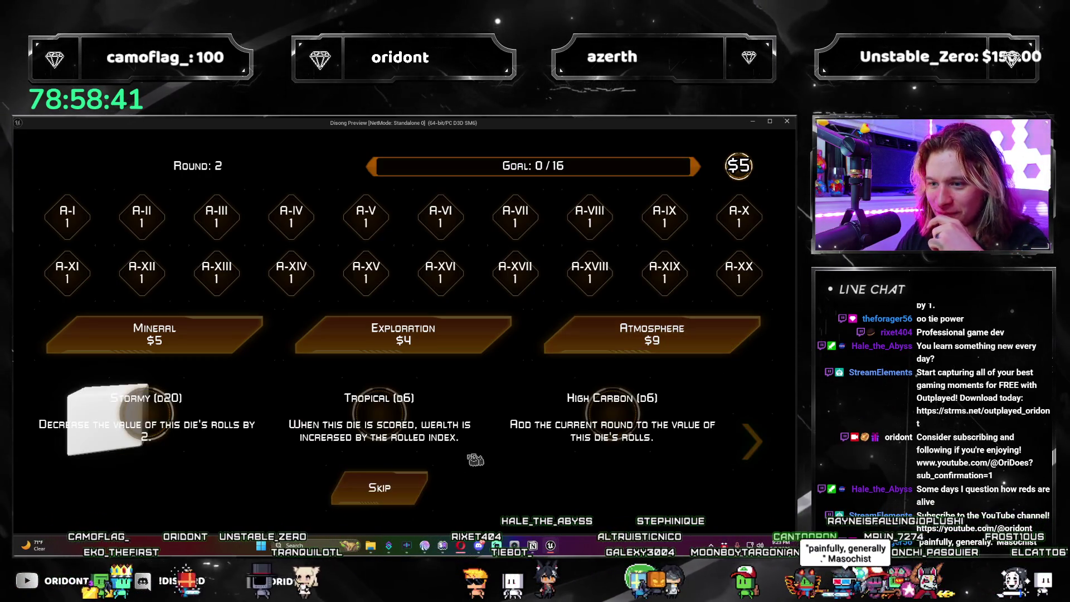
{"action": "left_click", "coordinate": [385, 416]}
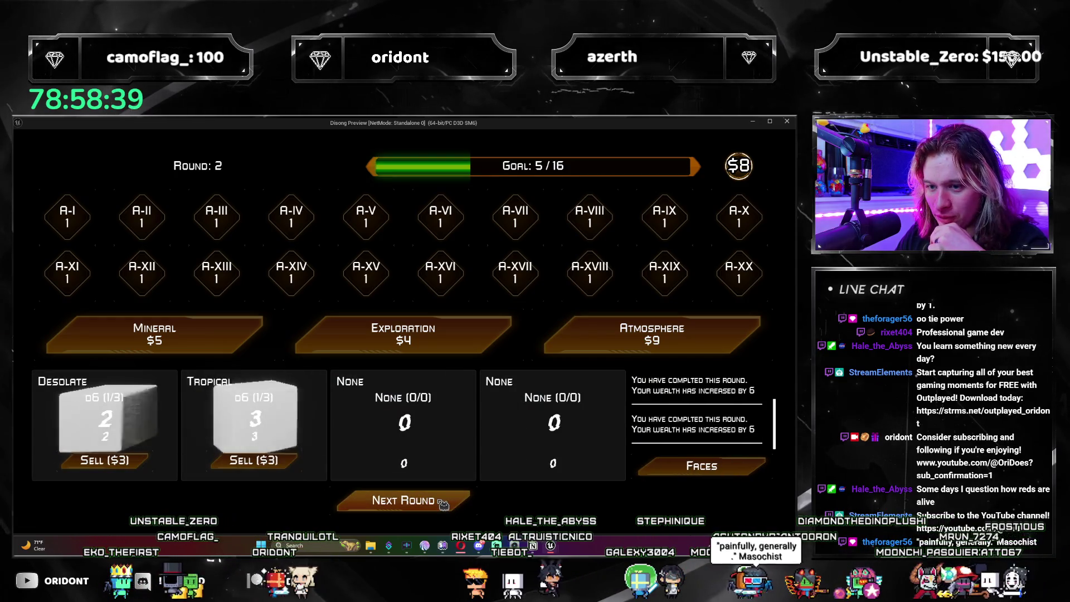
{"action": "left_click", "coordinate": [443, 505]}
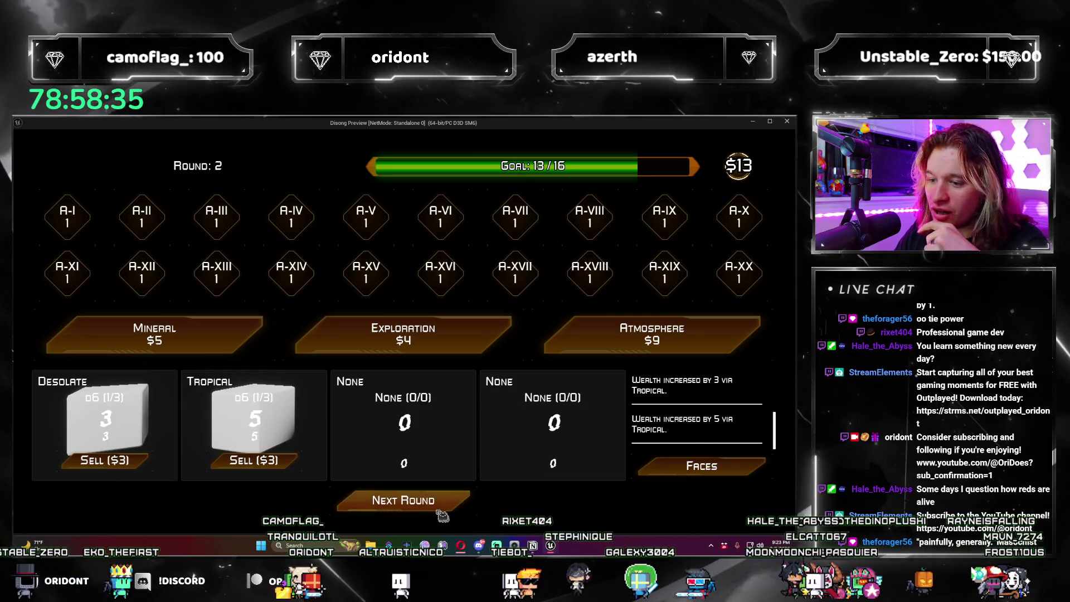
{"action": "left_click", "coordinate": [659, 323]}
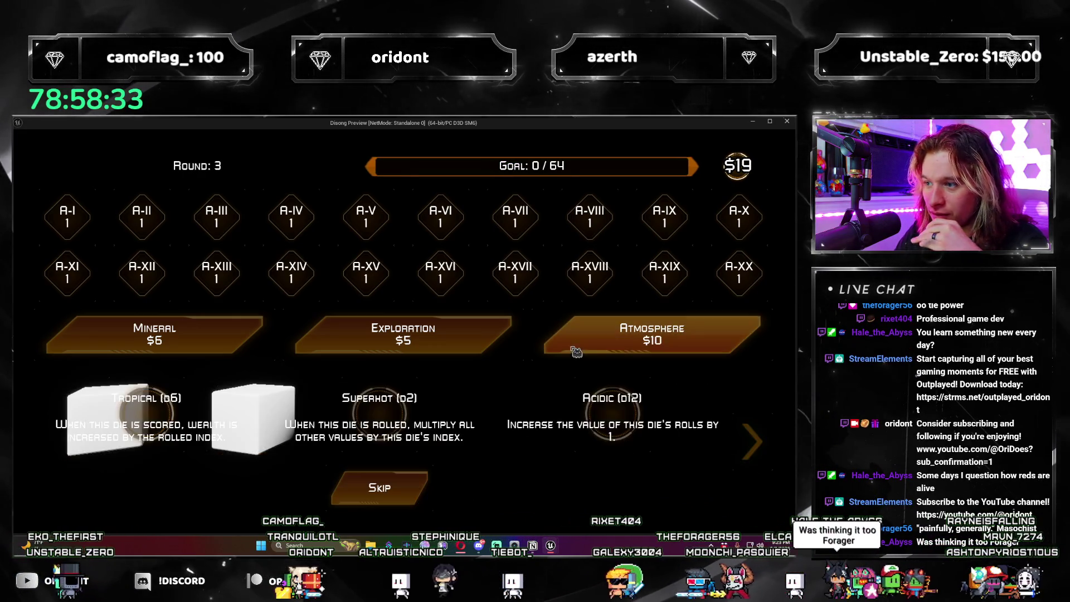
{"action": "left_click", "coordinate": [390, 423]}
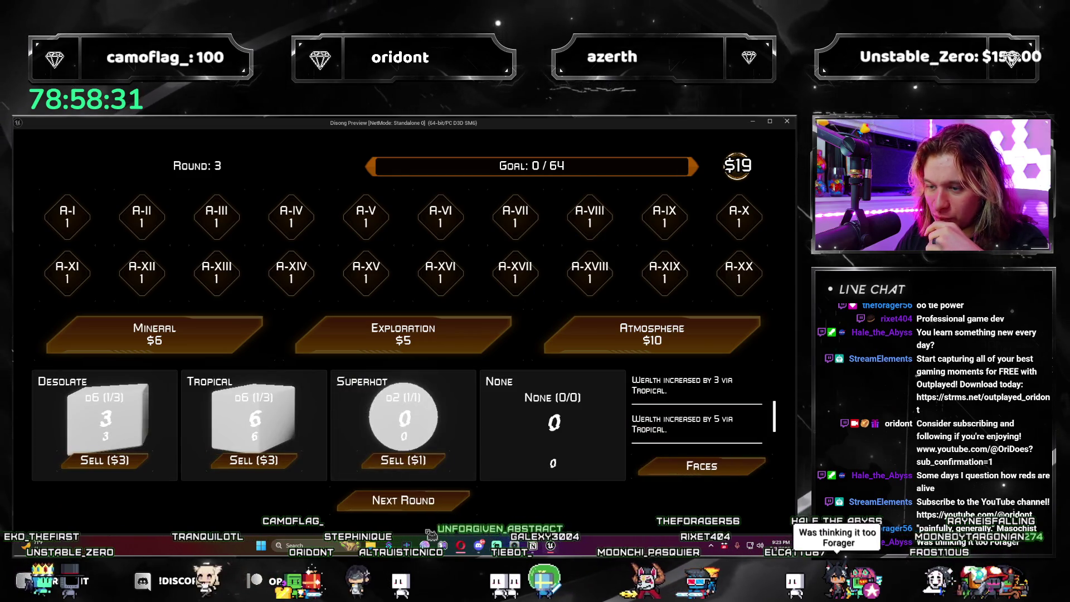
{"action": "left_click", "coordinate": [456, 504]}
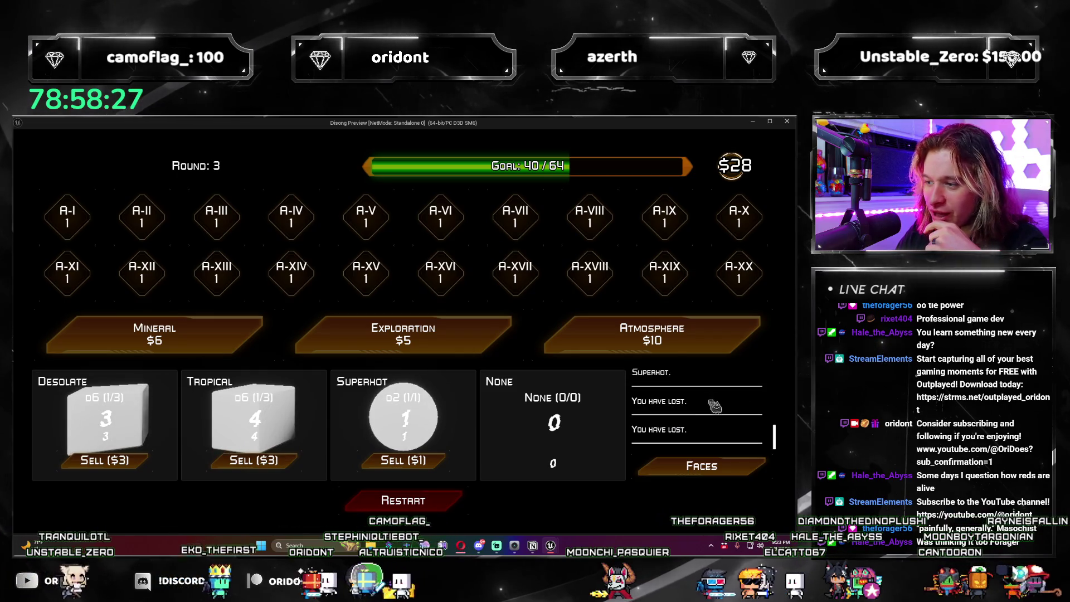
Step: Restart after losing, skip the offered die, play into round 2, and stop the session
{"action": "left_click", "coordinate": [402, 499]}
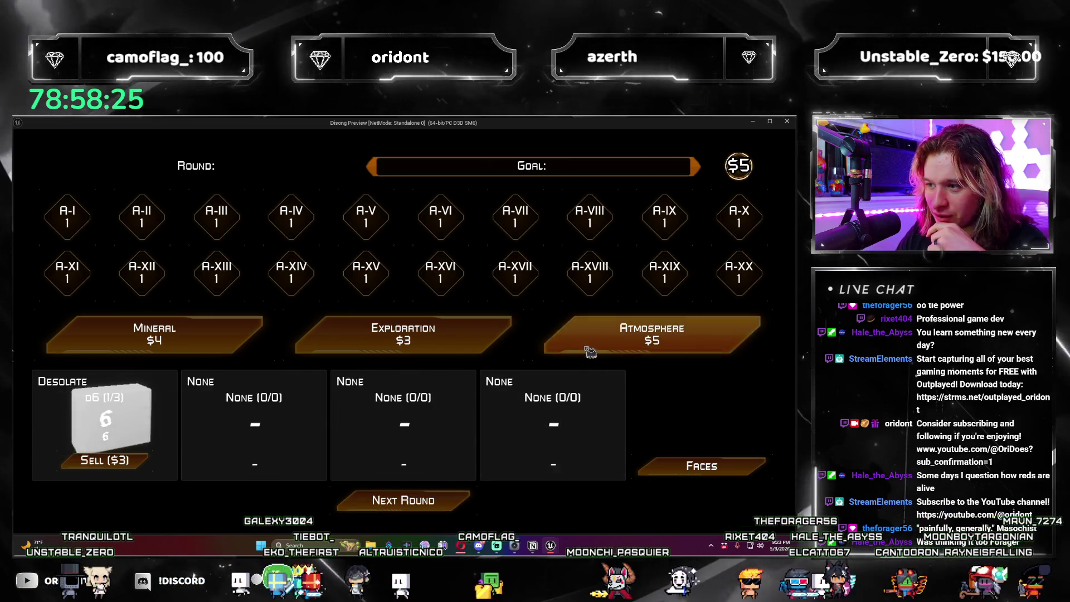
{"action": "left_click", "coordinate": [590, 353]}
{"action": "left_click", "coordinate": [357, 483]}
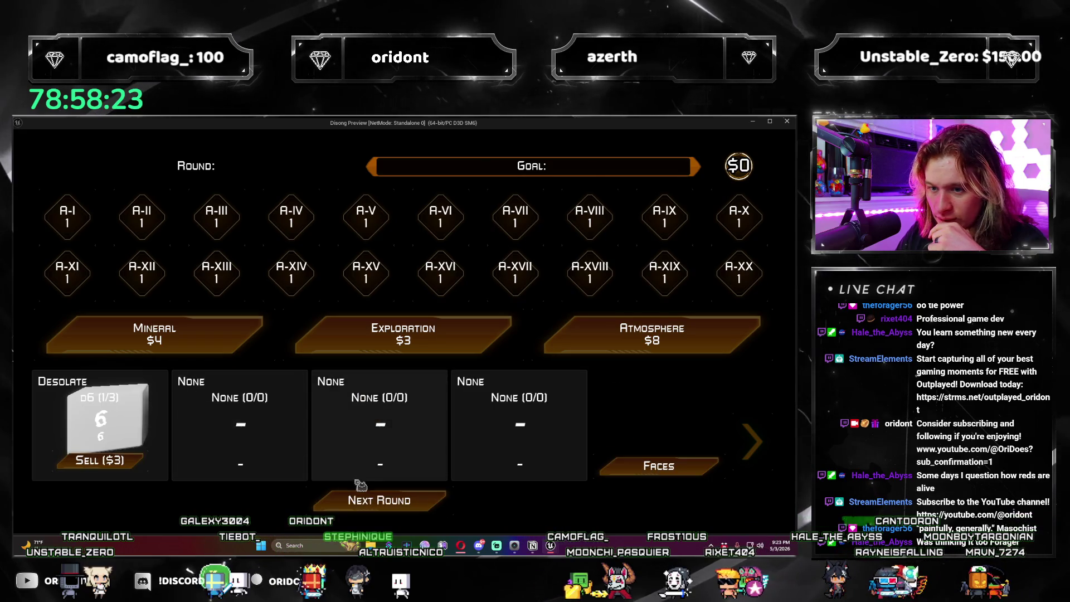
{"action": "left_click", "coordinate": [448, 505]}
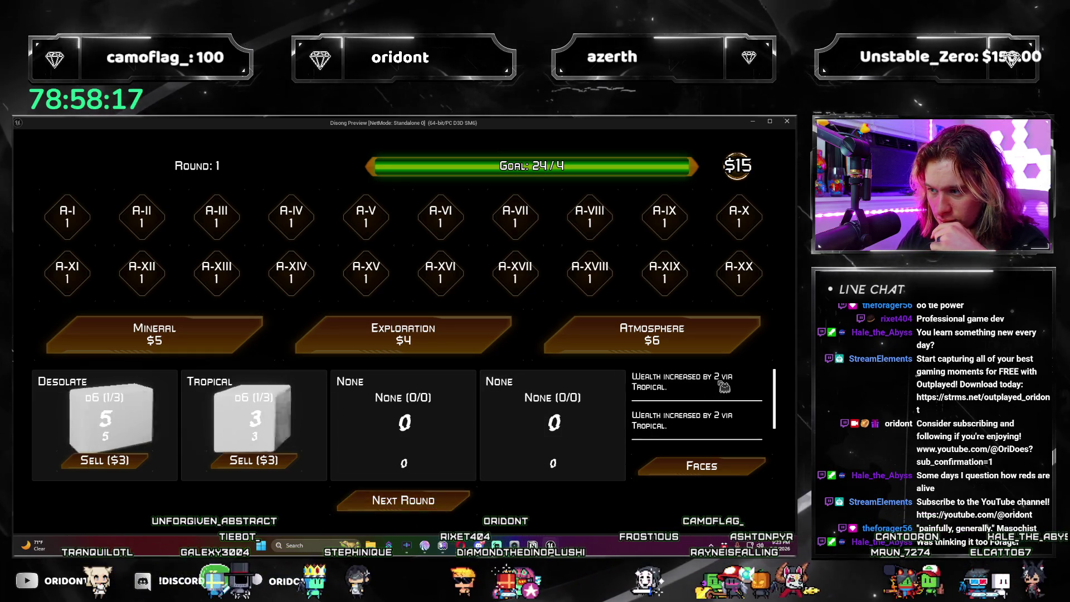
{"action": "left_click", "coordinate": [456, 507]}
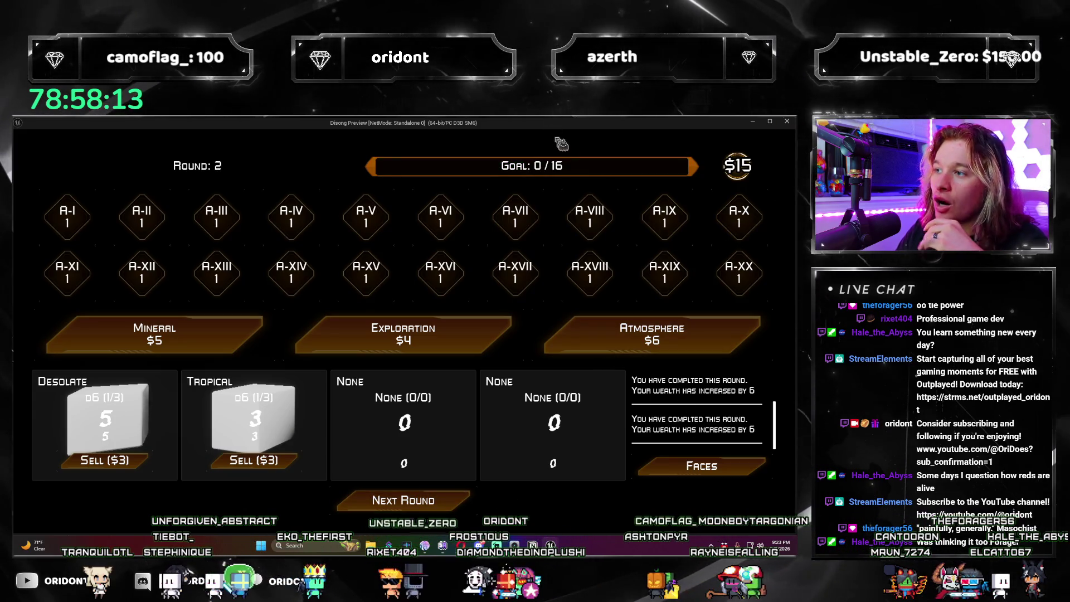
{"action": "left_click", "coordinate": [786, 121]}
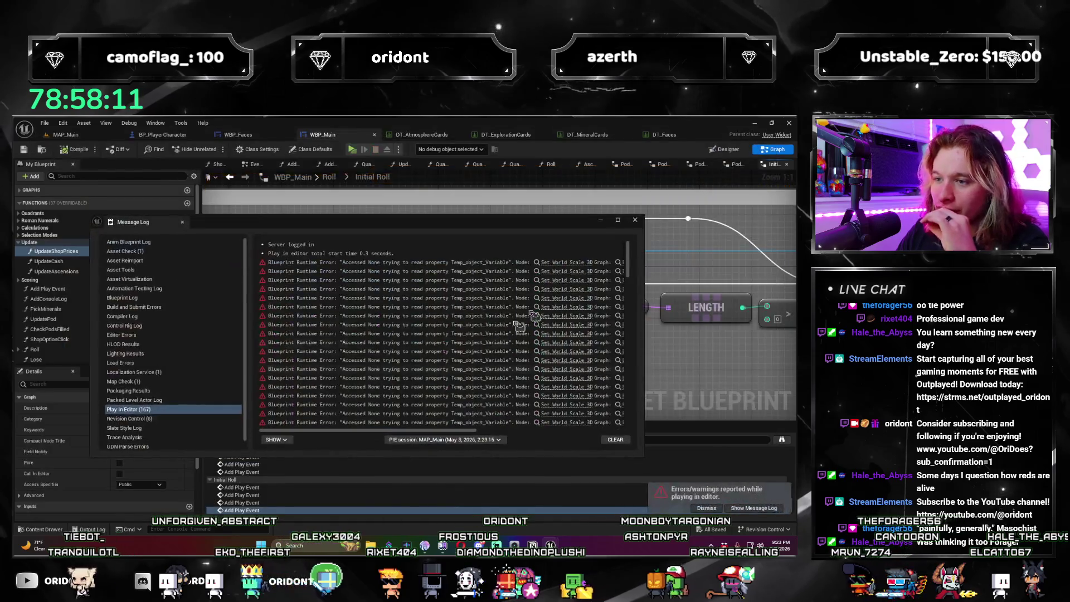
Step: Jump from the Message Log error to its Set World Scale 3D node and close the log
{"action": "left_click", "coordinate": [576, 266]}
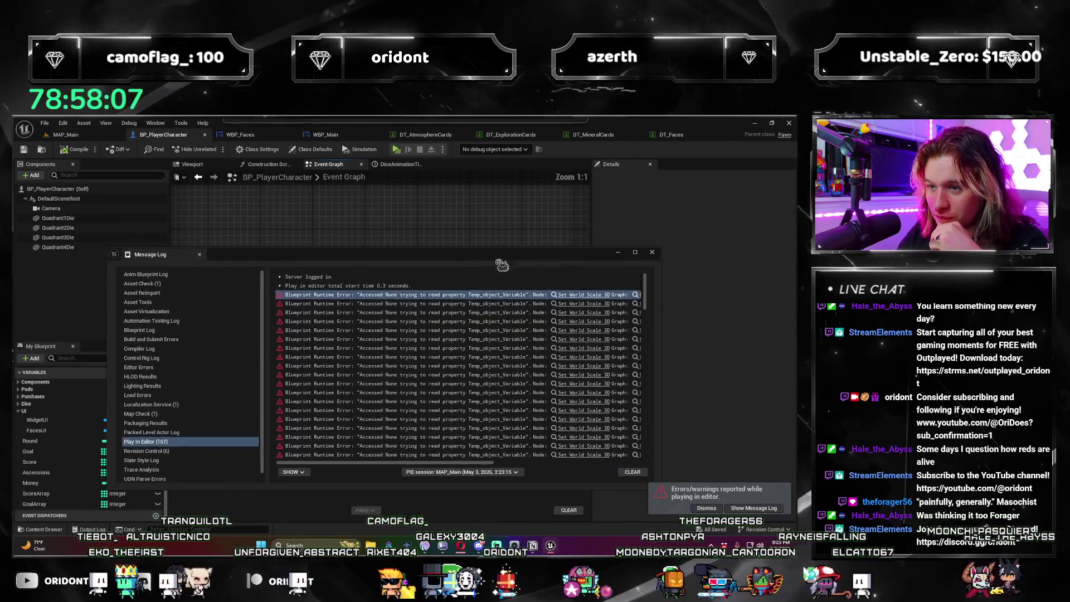
{"action": "scroll", "coordinate": [425, 378], "scroll_direction": "right", "scroll_amount": 10}
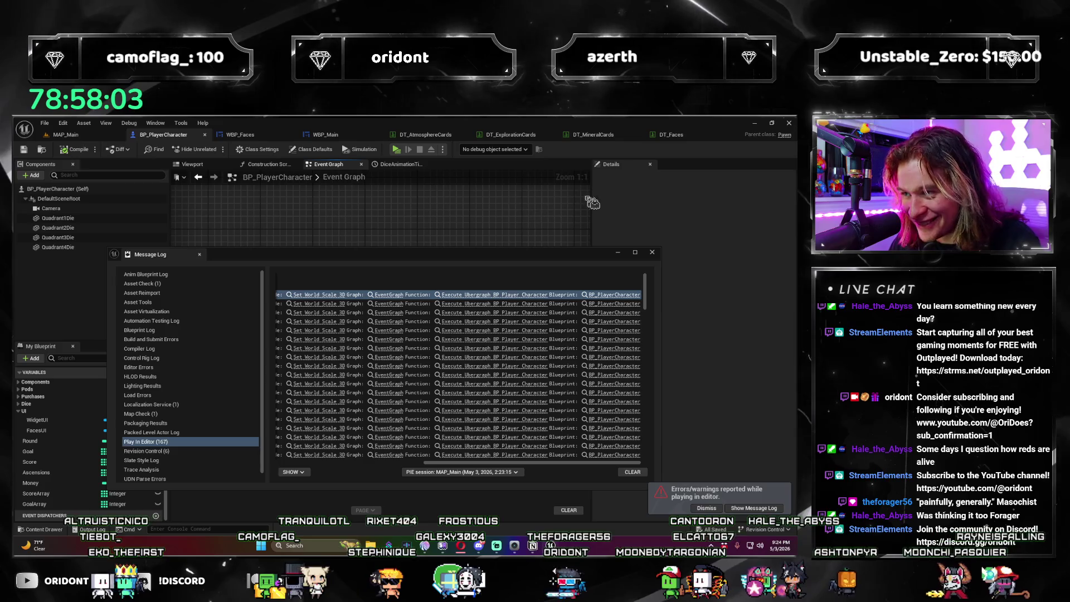
{"action": "left_click", "coordinate": [652, 254]}
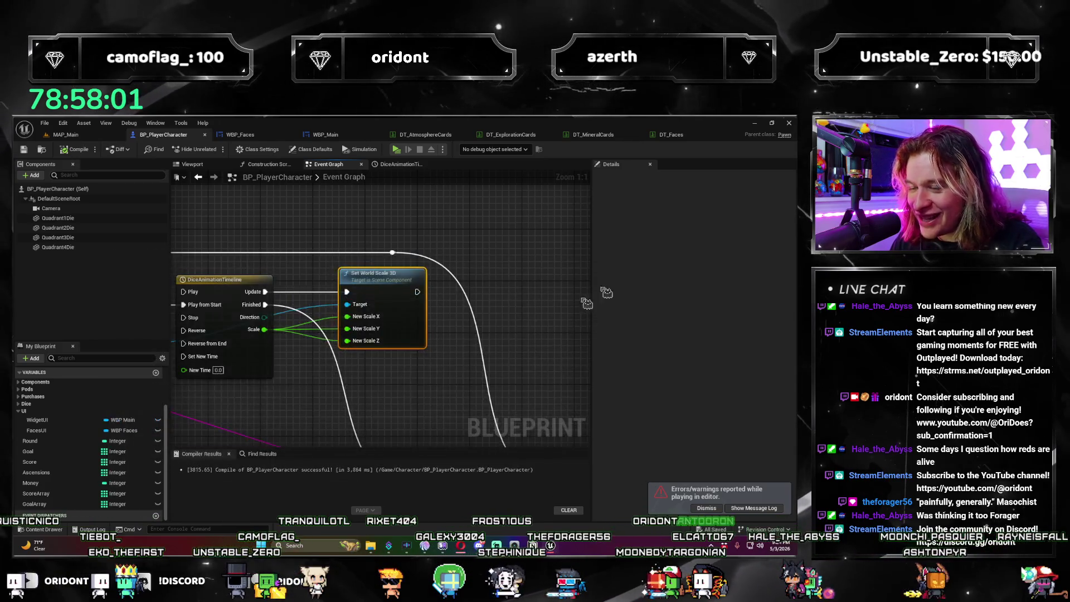
Step: Review the Branch, Select and DiceAnimationTimeline nodes, glance at WBP_Faces, and return to BP_PlayerCharacter
{"action": "left_click_drag", "start_coordinate": [395, 425], "coordinate": [433, 380]}
{"action": "scroll", "coordinate": [433, 380], "scroll_direction": "down", "scroll_amount": 1}
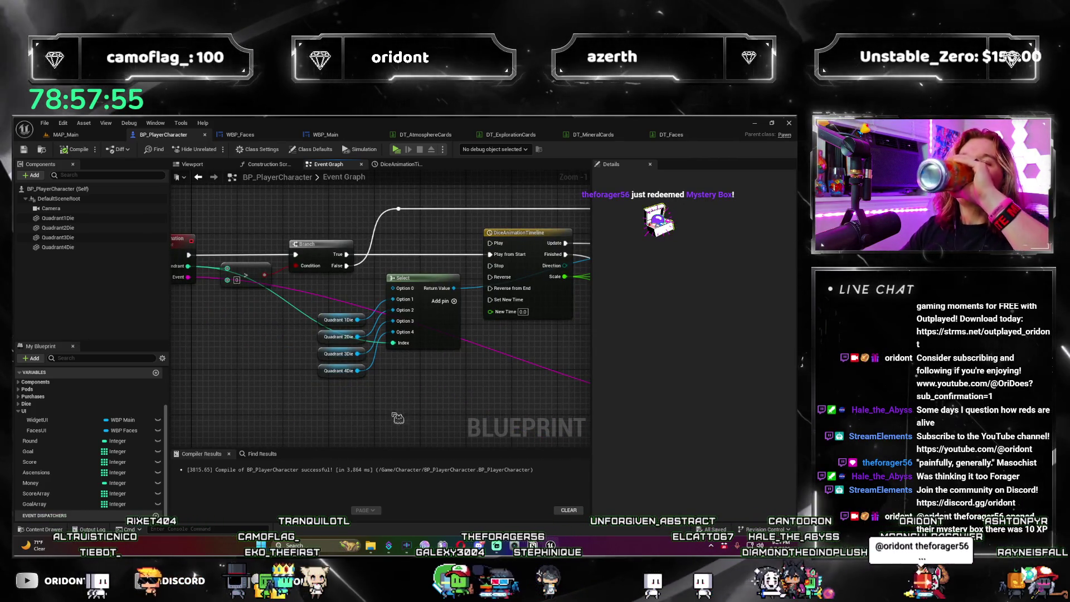
{"action": "mouse_move", "coordinate": [429, 385]}
{"action": "left_mouse_down"}
{"action": "mouse_move", "coordinate": [275, 448]}
{"action": "mouse_move", "coordinate": [307, 366]}
{"action": "left_mouse_up"}
{"action": "mouse_move", "coordinate": [316, 310]}
{"action": "left_mouse_down"}
{"action": "mouse_move", "coordinate": [290, 334]}
{"action": "mouse_move", "coordinate": [356, 339]}
{"action": "mouse_move", "coordinate": [408, 329]}
{"action": "mouse_move", "coordinate": [290, 334]}
{"action": "mouse_move", "coordinate": [334, 351]}
{"action": "mouse_move", "coordinate": [237, 369]}
{"action": "mouse_move", "coordinate": [251, 335]}
{"action": "mouse_move", "coordinate": [239, 329]}
{"action": "mouse_move", "coordinate": [463, 421]}
{"action": "mouse_move", "coordinate": [301, 362]}
{"action": "left_mouse_up"}
{"action": "scroll", "coordinate": [240, 323], "scroll_direction": "down", "scroll_amount": 2}
{"action": "scroll", "coordinate": [241, 323], "scroll_direction": "up", "scroll_amount": 2}
{"action": "left_click_drag", "start_coordinate": [336, 294], "coordinate": [402, 319]}
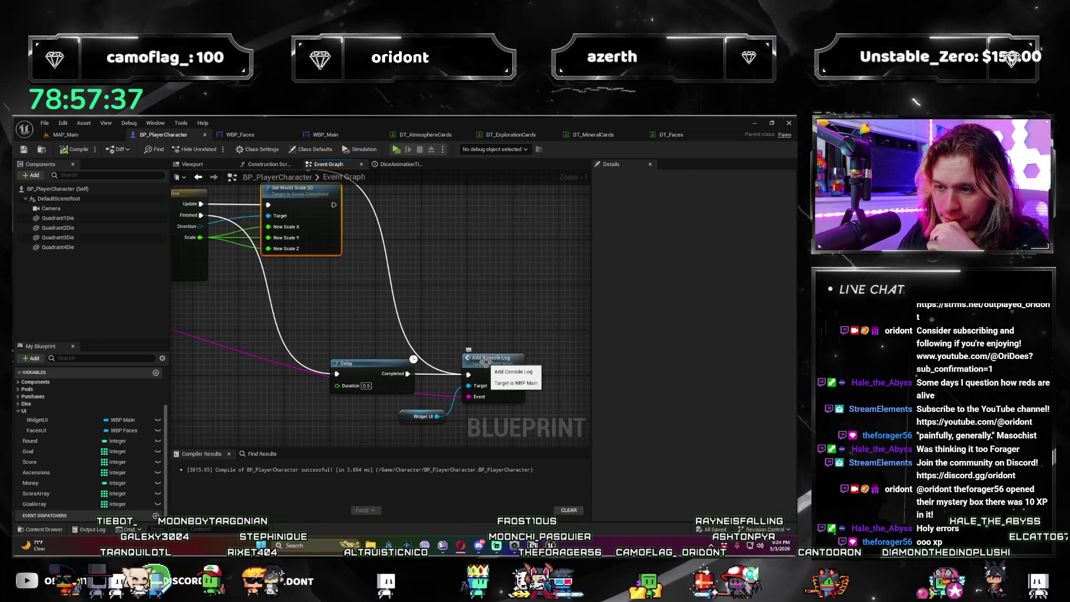
{"action": "mouse_move", "coordinate": [311, 324]}
{"action": "left_mouse_down"}
{"action": "mouse_move", "coordinate": [481, 316]}
{"action": "mouse_move", "coordinate": [557, 335]}
{"action": "left_mouse_up"}
{"action": "scroll", "coordinate": [276, 348], "scroll_direction": "down", "scroll_amount": 1}
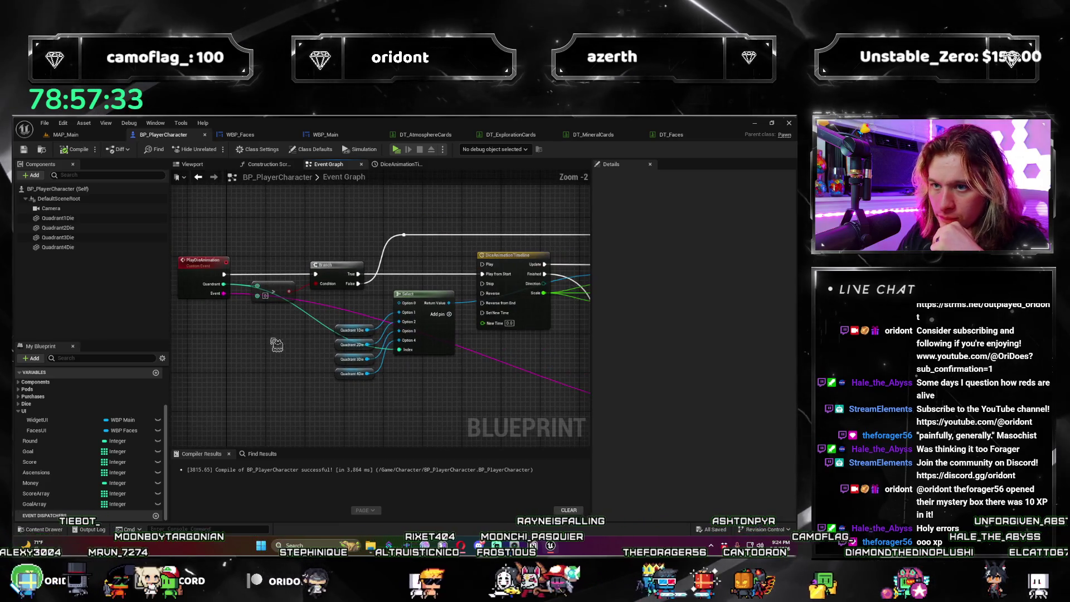
{"action": "left_click", "coordinate": [266, 139]}
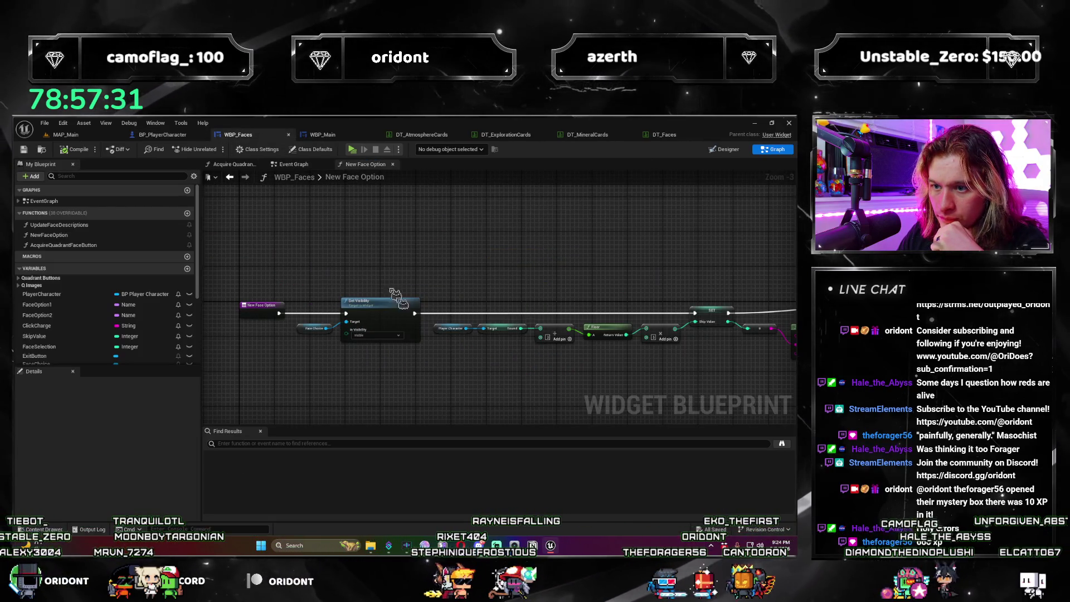
{"action": "left_click", "coordinate": [166, 140]}
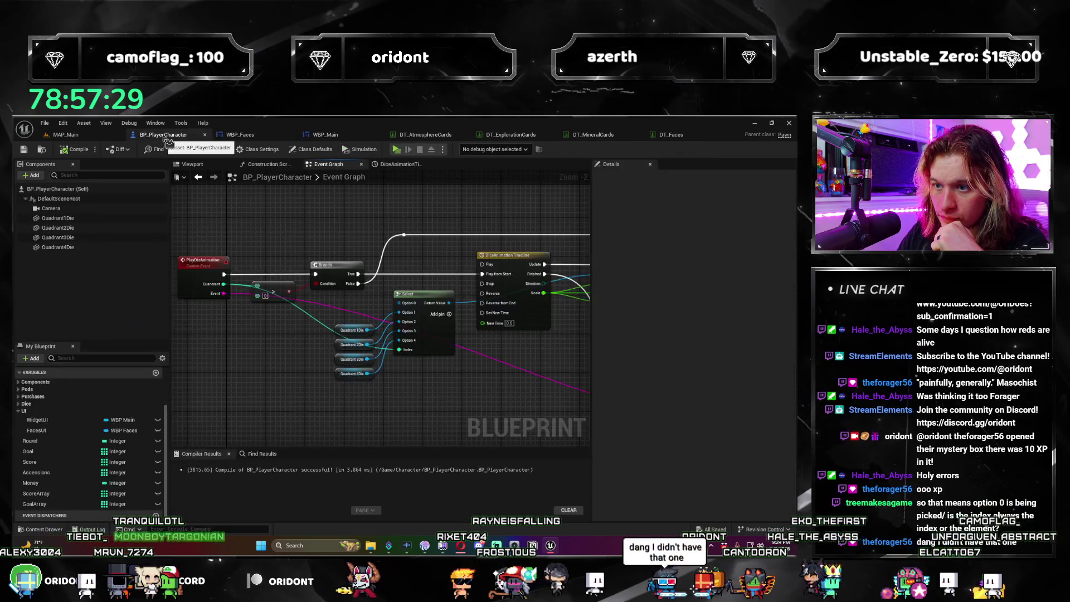
Step: Find the greater-than comparison node and nudge it slightly upward
{"action": "scroll", "coordinate": [312, 312], "scroll_direction": "up", "scroll_amount": 3}
{"action": "mouse_move", "coordinate": [362, 343]}
{"action": "left_mouse_down"}
{"action": "mouse_move", "coordinate": [335, 391]}
{"action": "mouse_move", "coordinate": [499, 419]}
{"action": "mouse_move", "coordinate": [421, 359]}
{"action": "mouse_move", "coordinate": [379, 388]}
{"action": "mouse_move", "coordinate": [431, 400]}
{"action": "left_mouse_up"}
{"action": "scroll", "coordinate": [335, 393], "scroll_direction": "down", "scroll_amount": 1}
{"action": "scroll", "coordinate": [500, 419], "scroll_direction": "up", "scroll_amount": 1}
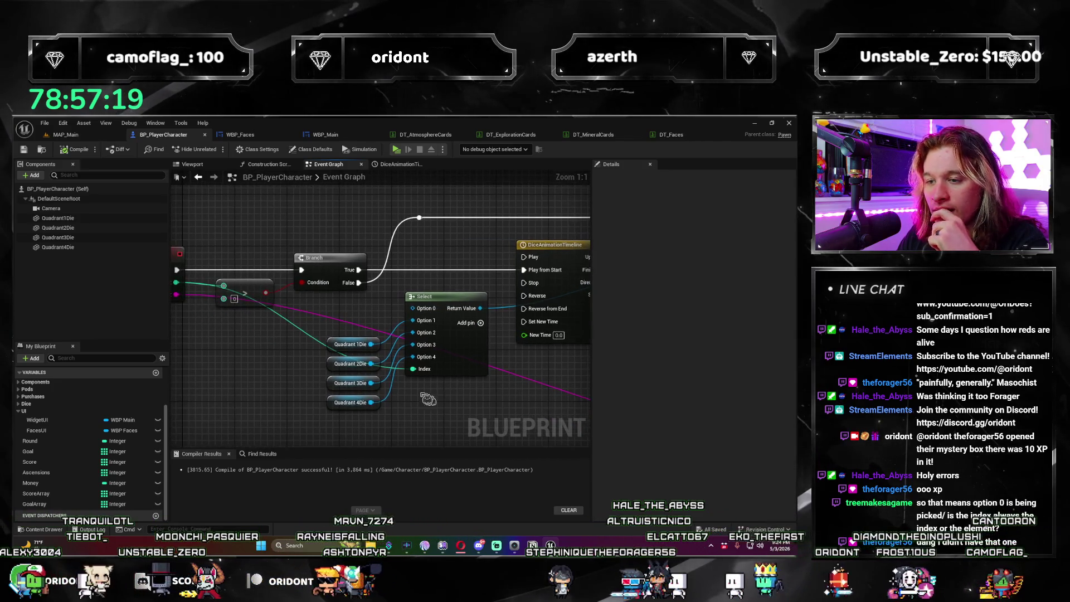
{"action": "left_click_drag", "start_coordinate": [314, 343], "coordinate": [355, 342]}
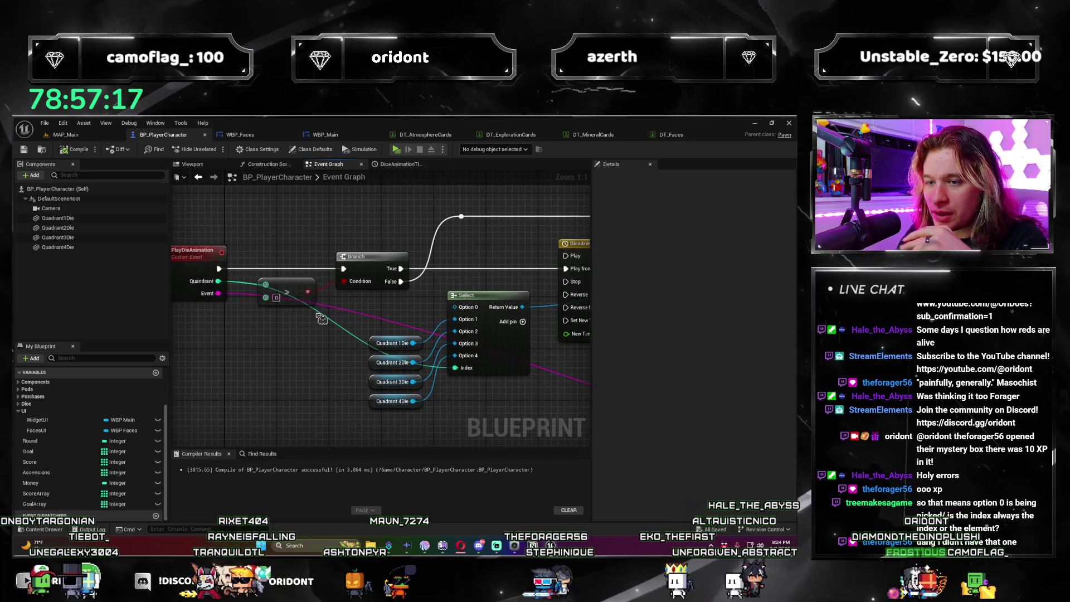
{"action": "left_click_drag", "start_coordinate": [291, 248], "coordinate": [290, 241]}
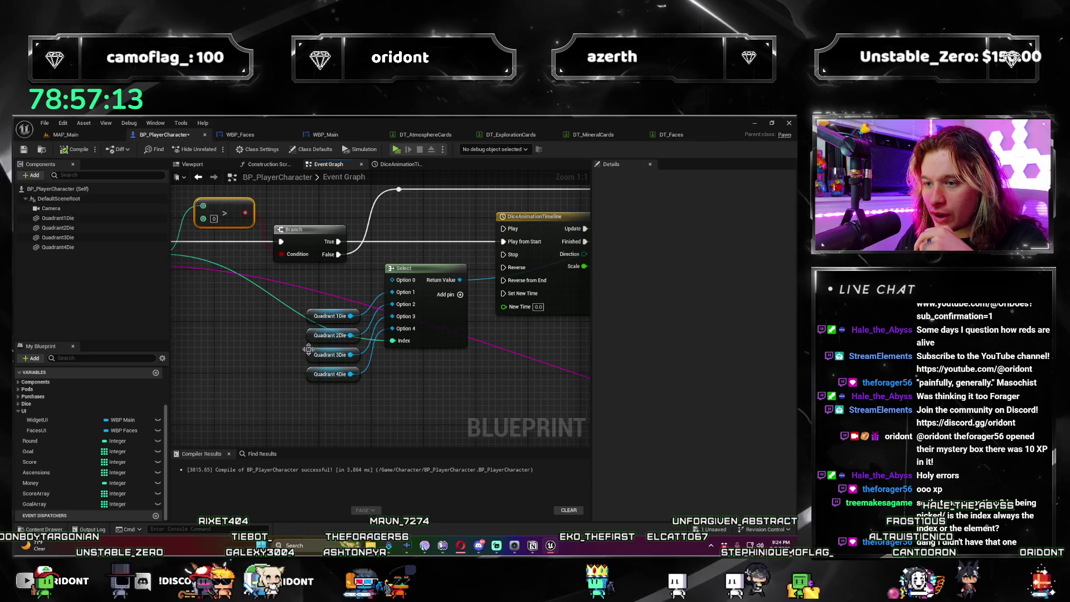
Step: Zoom out over the graph, then view the four quadrant die components in the Viewport
{"action": "left_click_drag", "start_coordinate": [495, 379], "coordinate": [467, 377]}
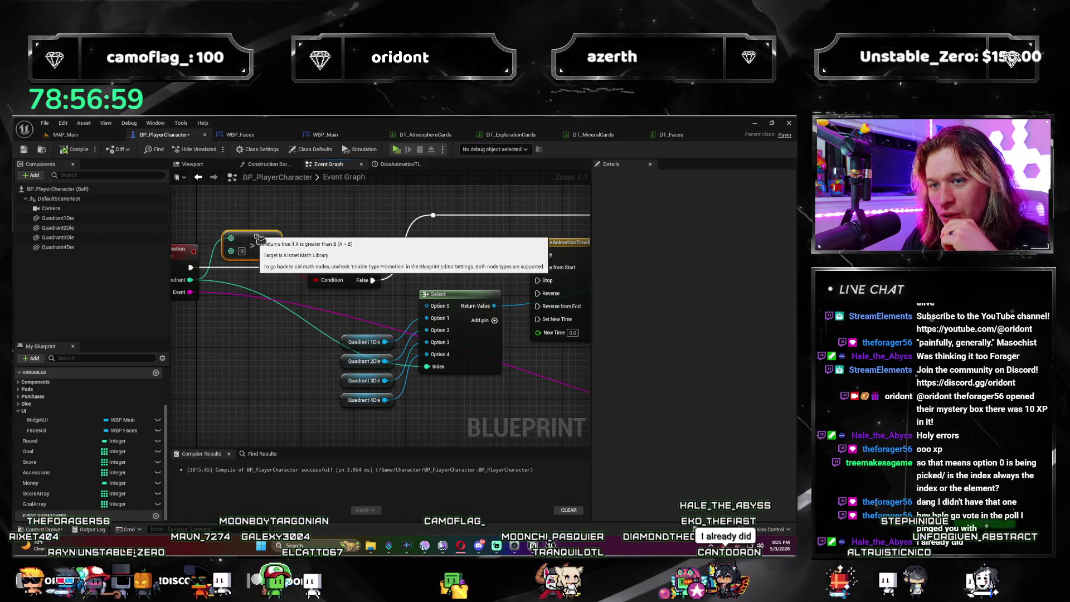
{"action": "left_click_drag", "start_coordinate": [519, 350], "coordinate": [422, 318]}
{"action": "scroll", "coordinate": [422, 318], "scroll_direction": "down", "scroll_amount": 4}
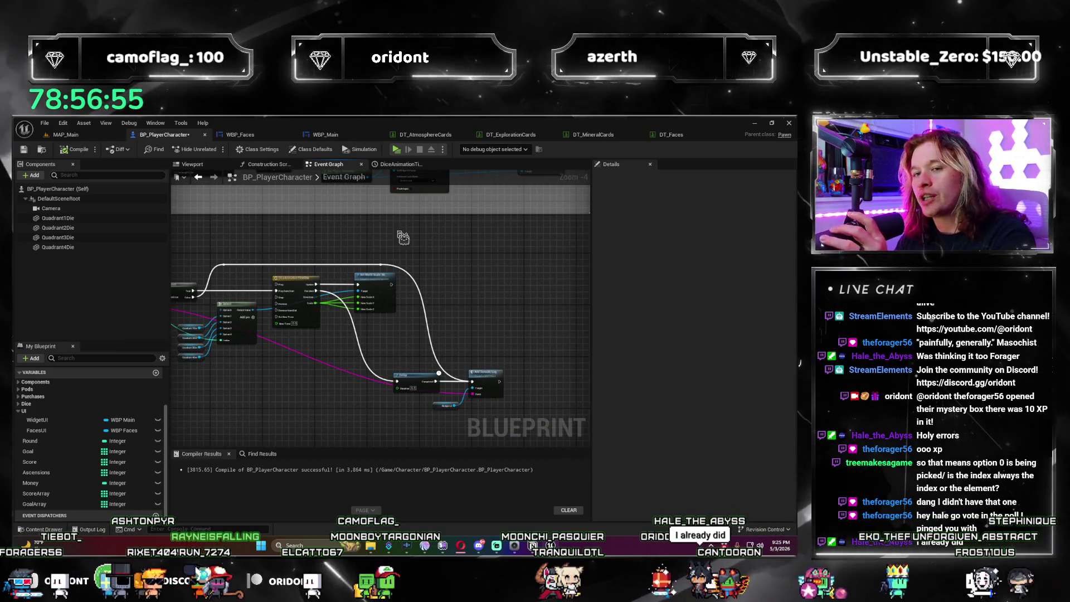
{"action": "left_click", "coordinate": [192, 164]}
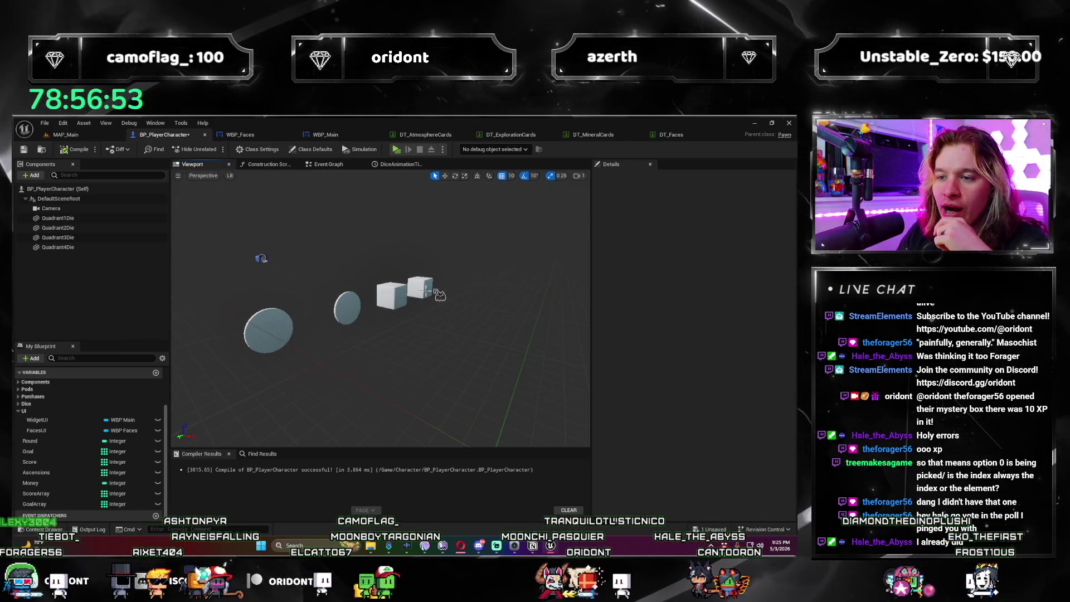
Step: Switch to MAP_Main and run a quick play-test, rolling once before stopping
{"action": "left_click", "coordinate": [328, 164]}
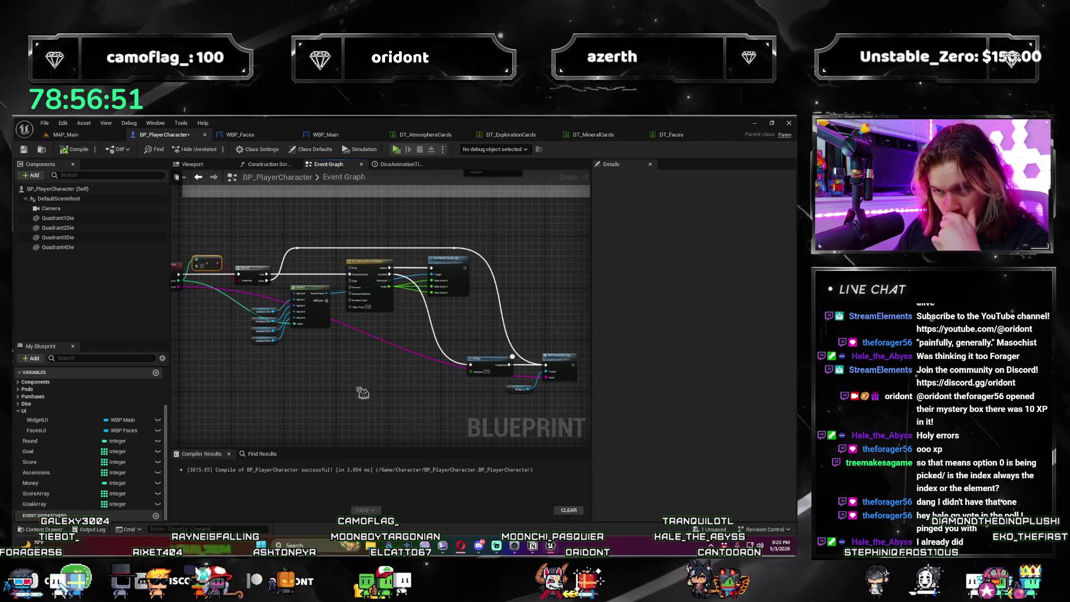
{"action": "left_click", "coordinate": [205, 165]}
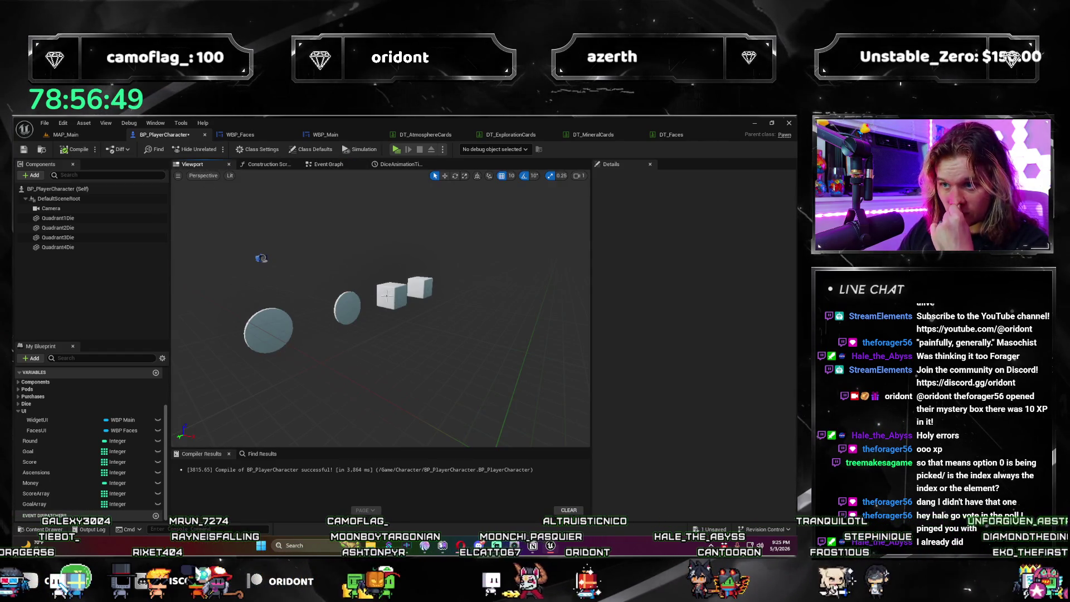
{"action": "left_click", "coordinate": [66, 134]}
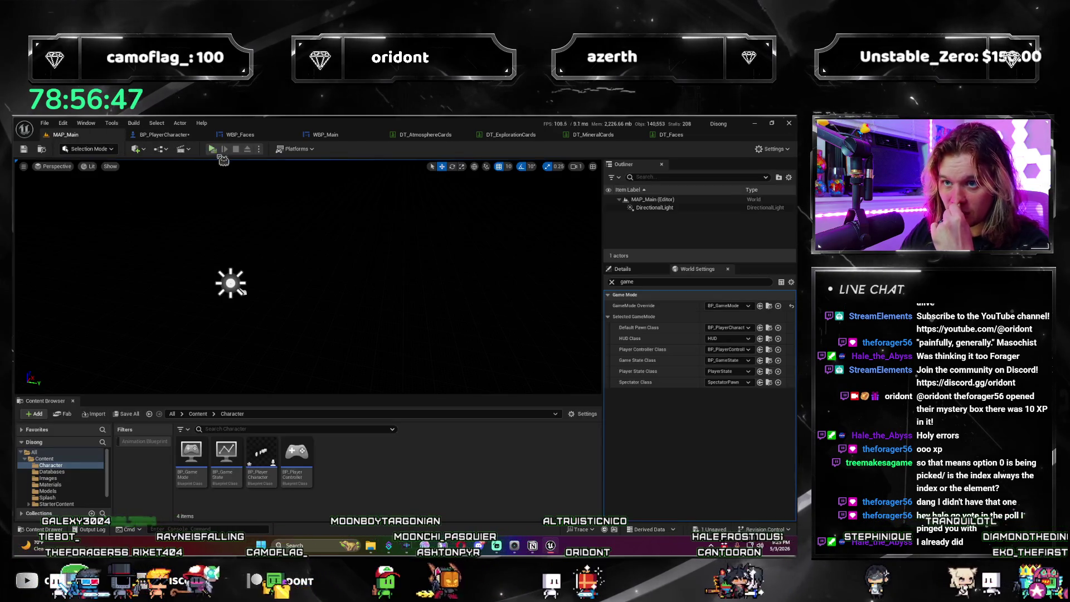
{"action": "left_click", "coordinate": [220, 160]}
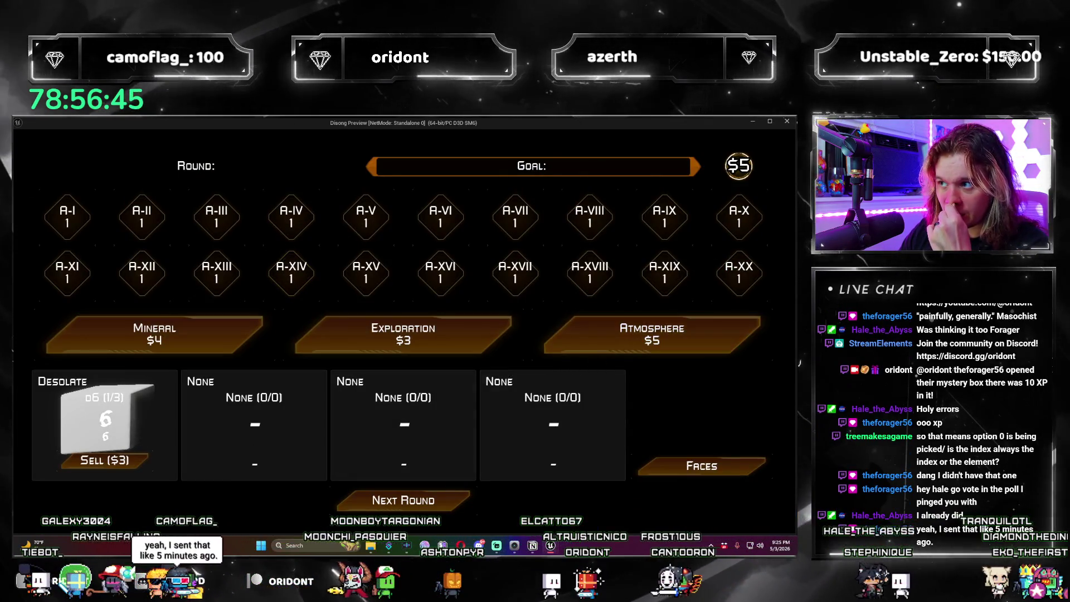
{"action": "left_click", "coordinate": [790, 127]}
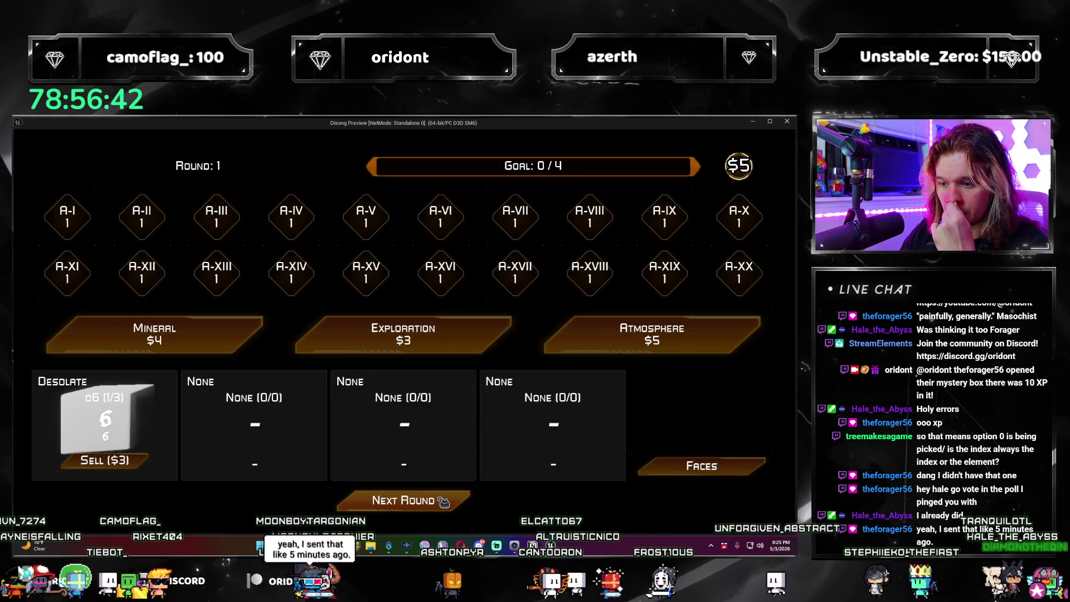
{"action": "left_click", "coordinate": [444, 502]}
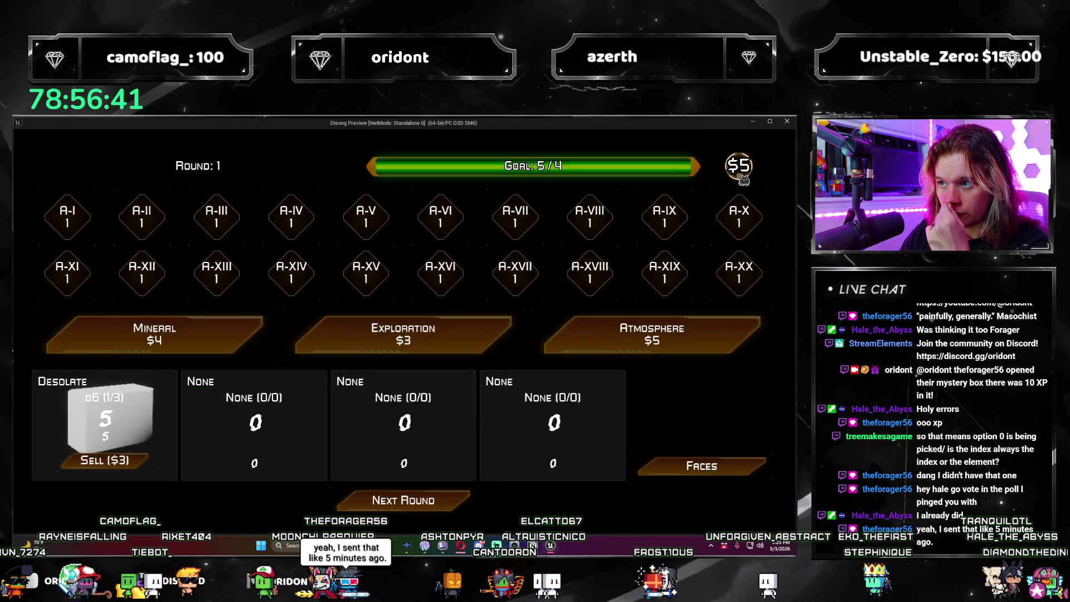
{"action": "left_click", "coordinate": [786, 121]}
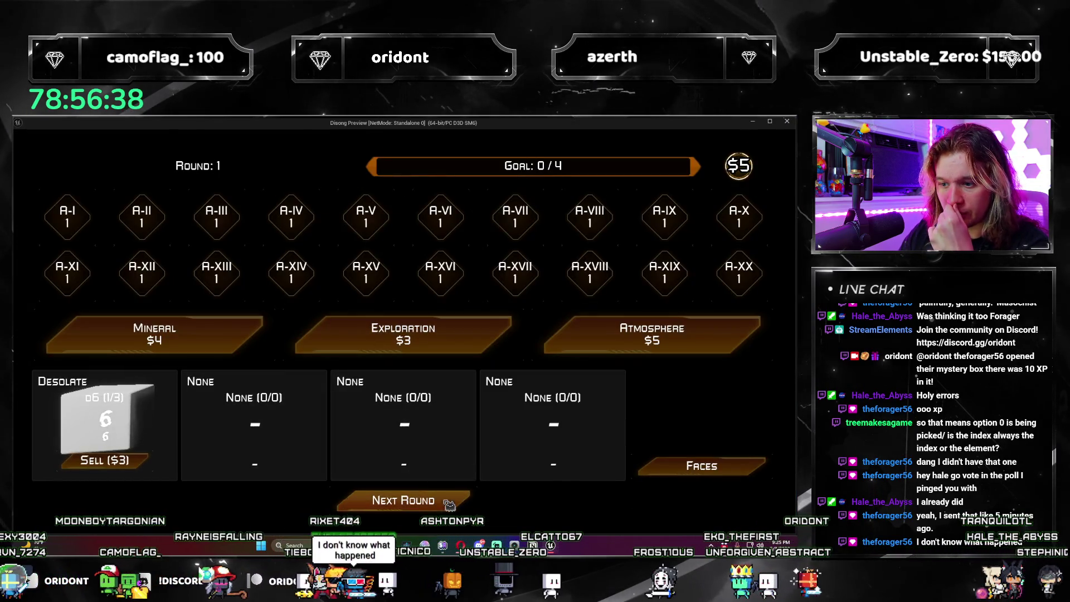
Step: Play another test into round 2, stop it, and jump to the erroring Set World Scale 3D node
{"action": "left_click", "coordinate": [448, 503]}
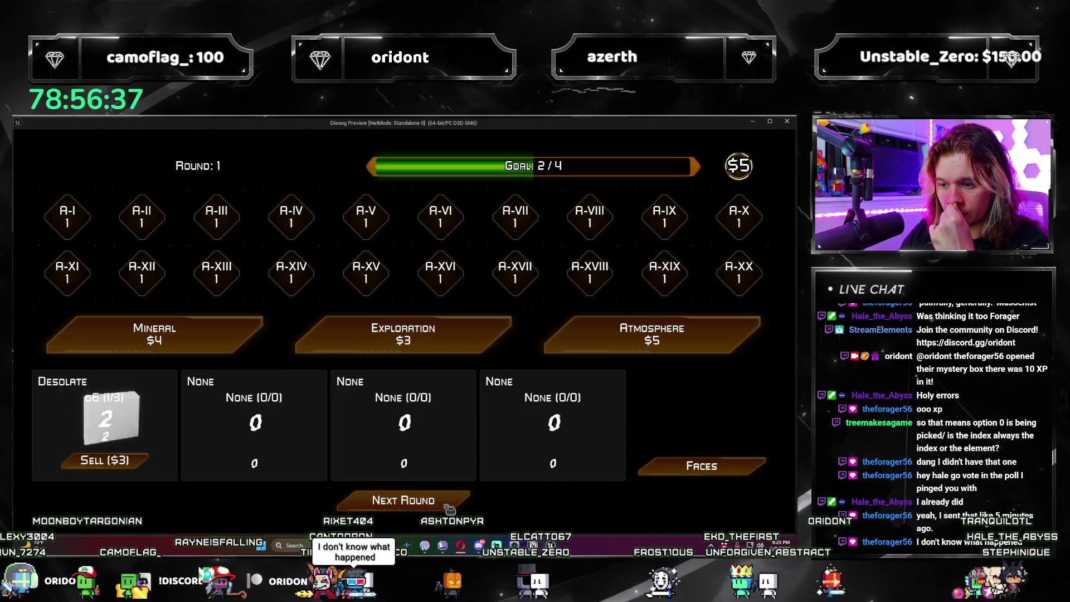
{"action": "left_click", "coordinate": [787, 121]}
{"action": "scroll", "coordinate": [433, 382], "scroll_direction": "down", "scroll_amount": 5}
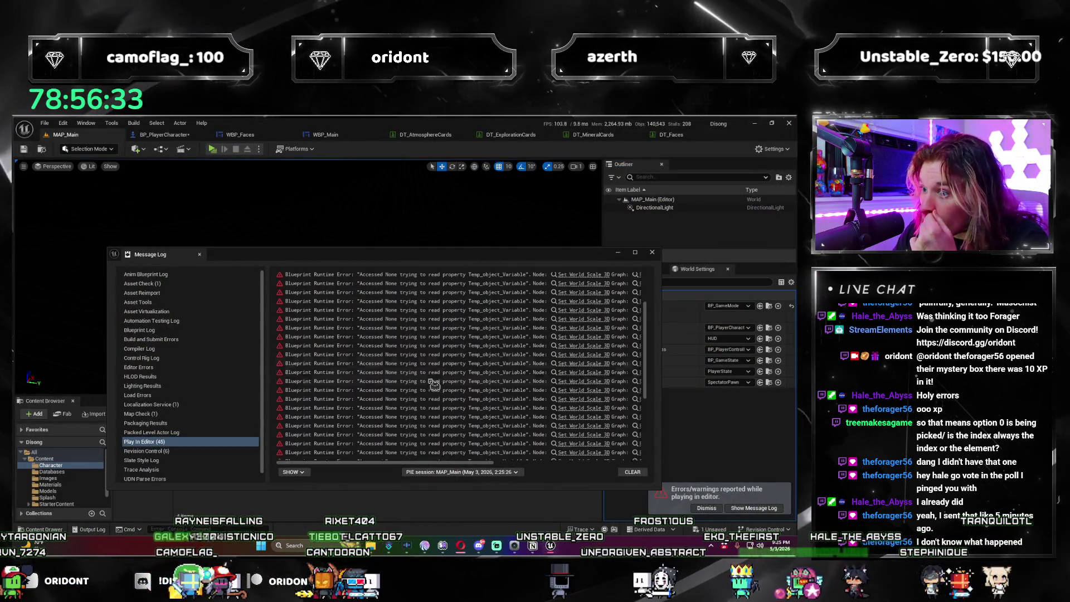
{"action": "scroll", "coordinate": [475, 437], "scroll_direction": "up", "scroll_amount": 8}
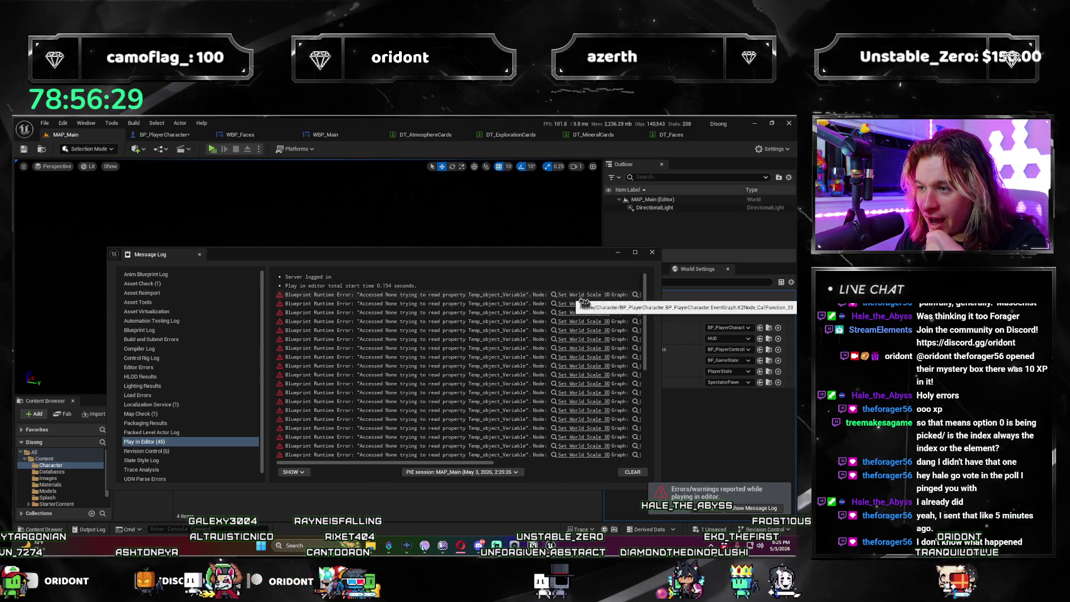
{"action": "left_click", "coordinate": [583, 302]}
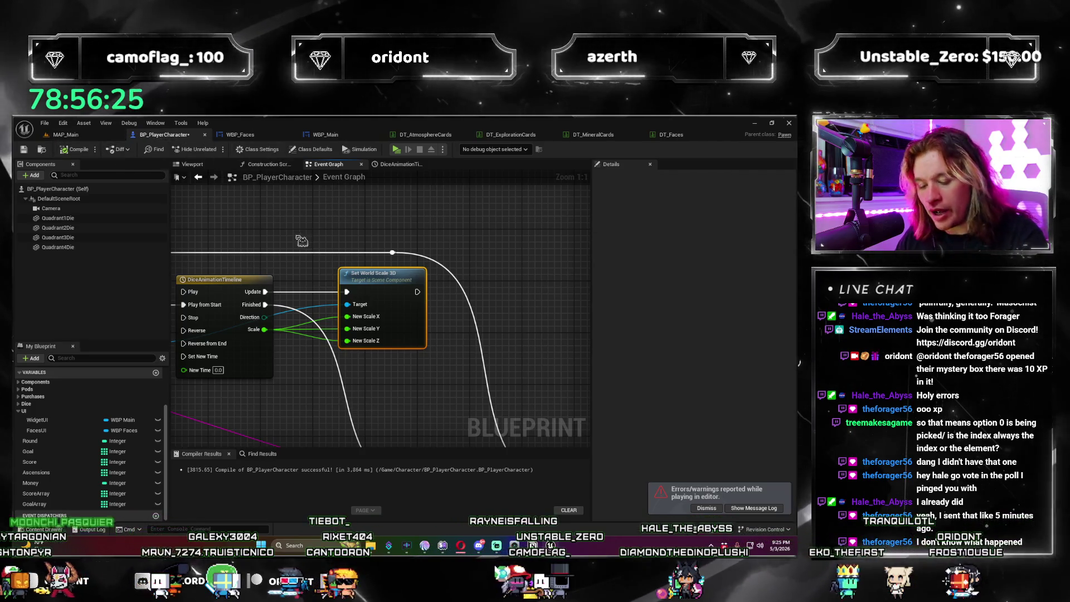
Step: Save BP_PlayerCharacter, start a play-test, and add the Gaseous d20 die in round 2
{"action": "key", "text": "ctrl+s"}
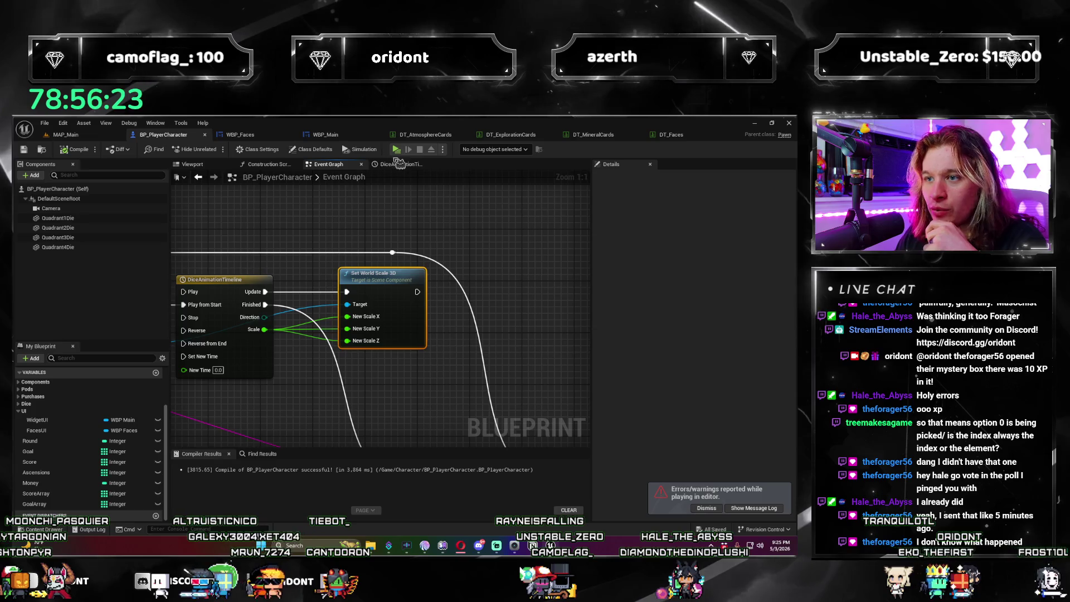
{"action": "left_click", "coordinate": [395, 149]}
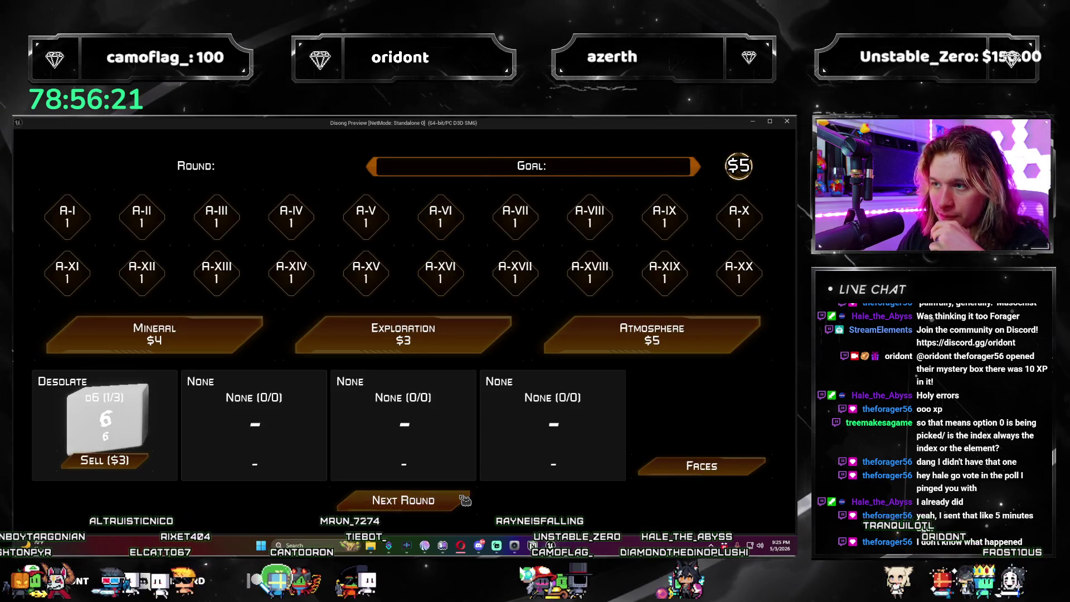
{"action": "left_click", "coordinate": [464, 500]}
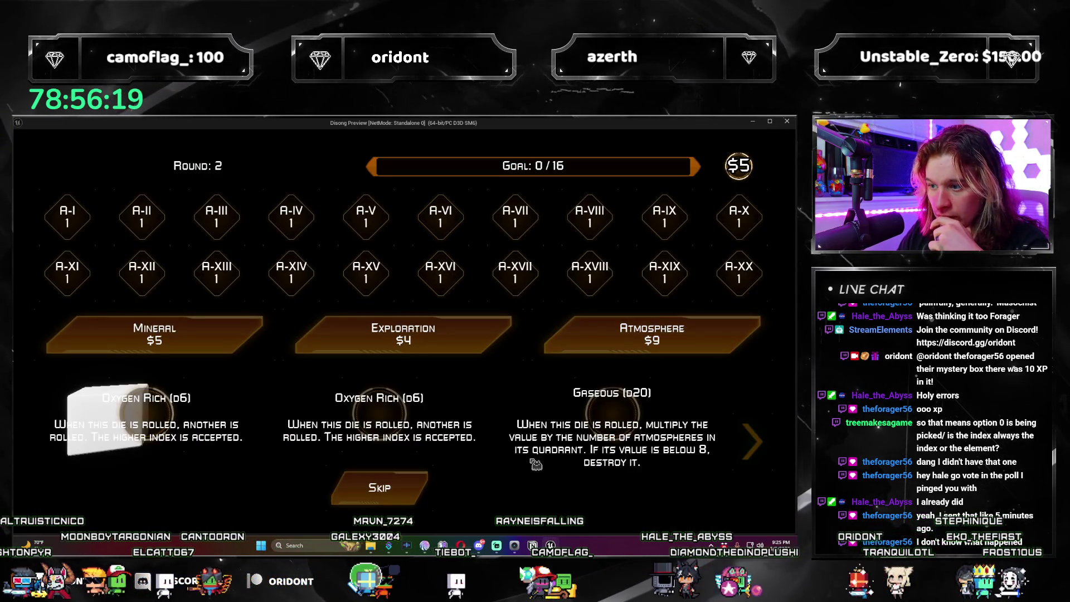
{"action": "left_click", "coordinate": [626, 411]}
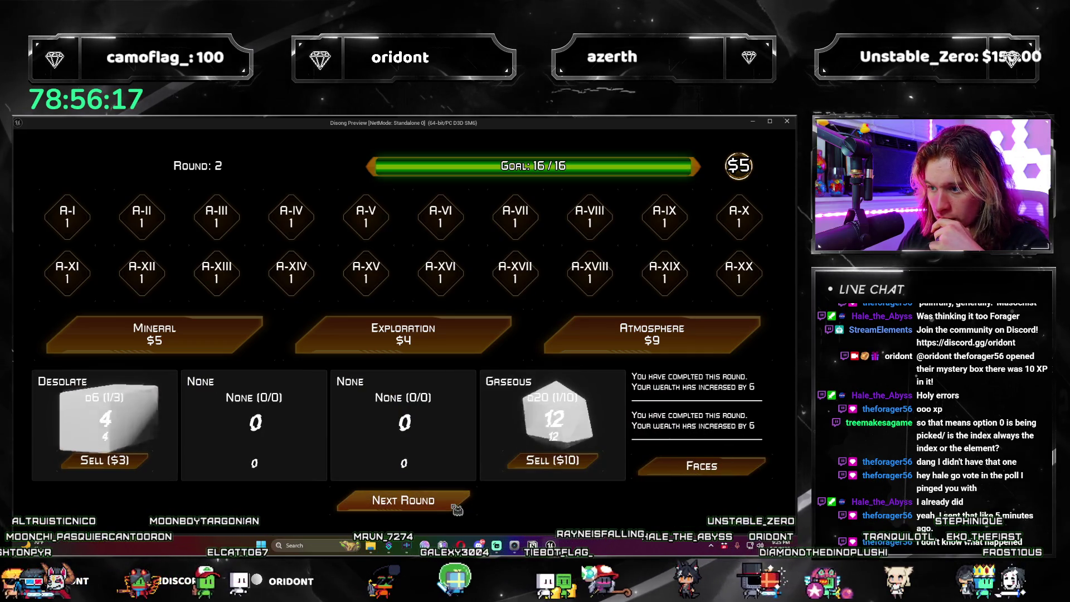
{"action": "left_click", "coordinate": [457, 510]}
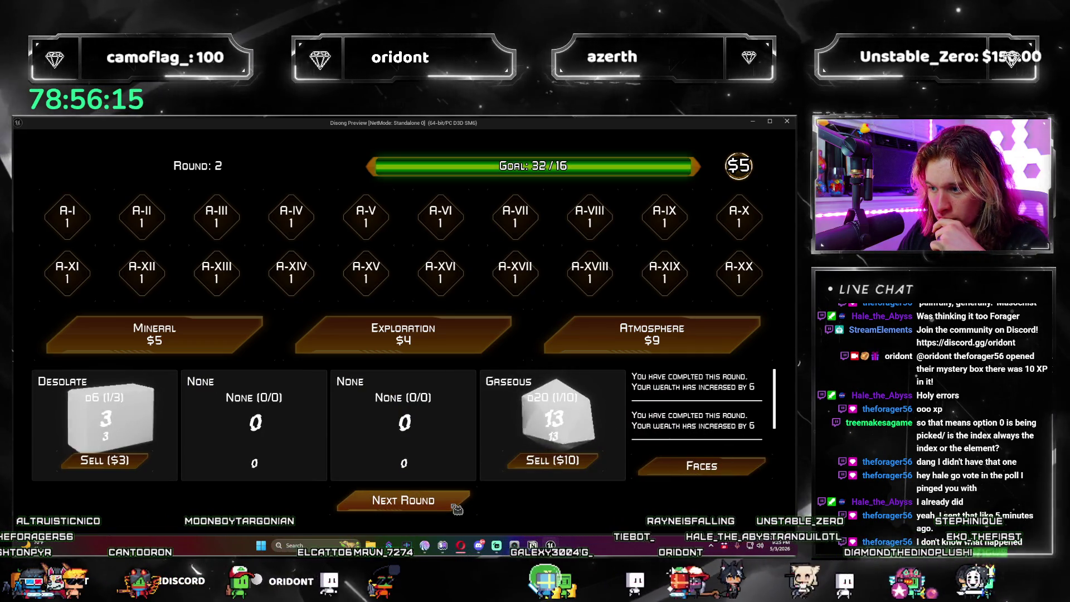
Step: Advance to round 3, add the Unstable d8 die, roll toward the 64 goal, and restart
{"action": "left_click", "coordinate": [456, 510]}
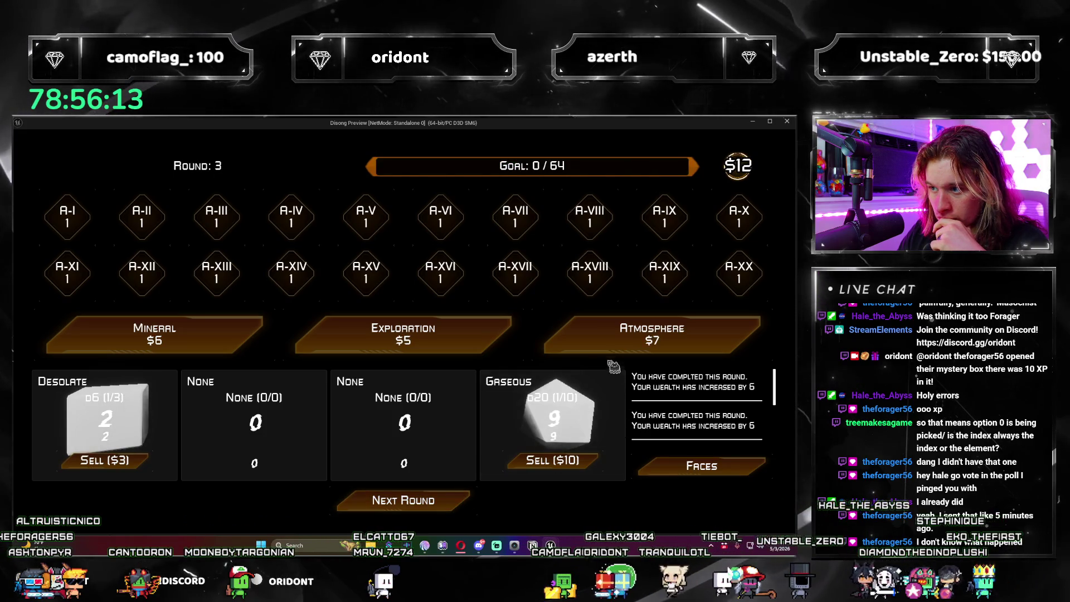
{"action": "left_click", "coordinate": [381, 417]}
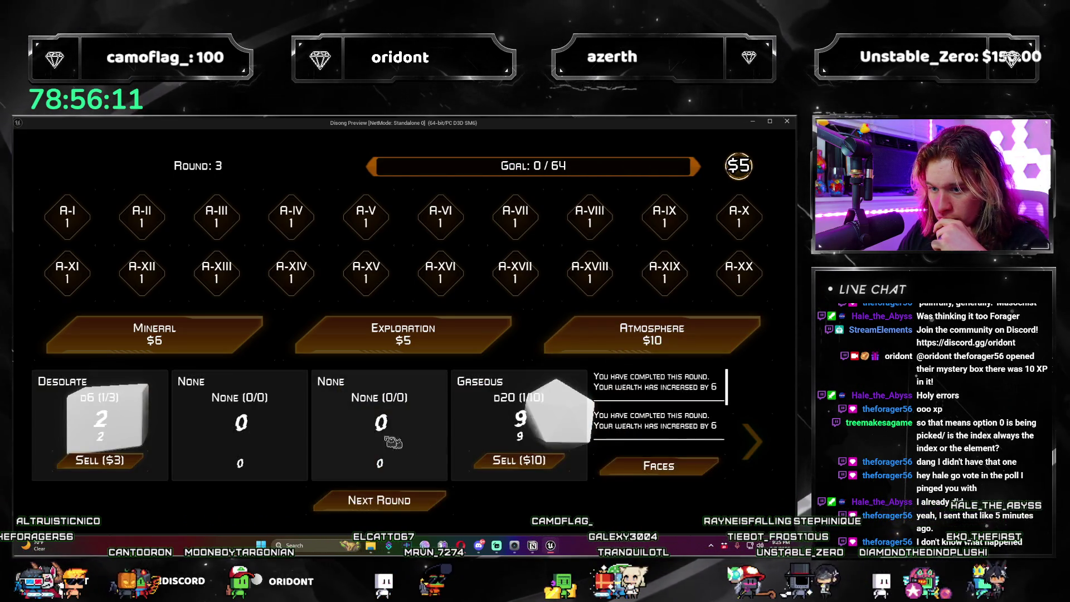
{"action": "left_click", "coordinate": [459, 504]}
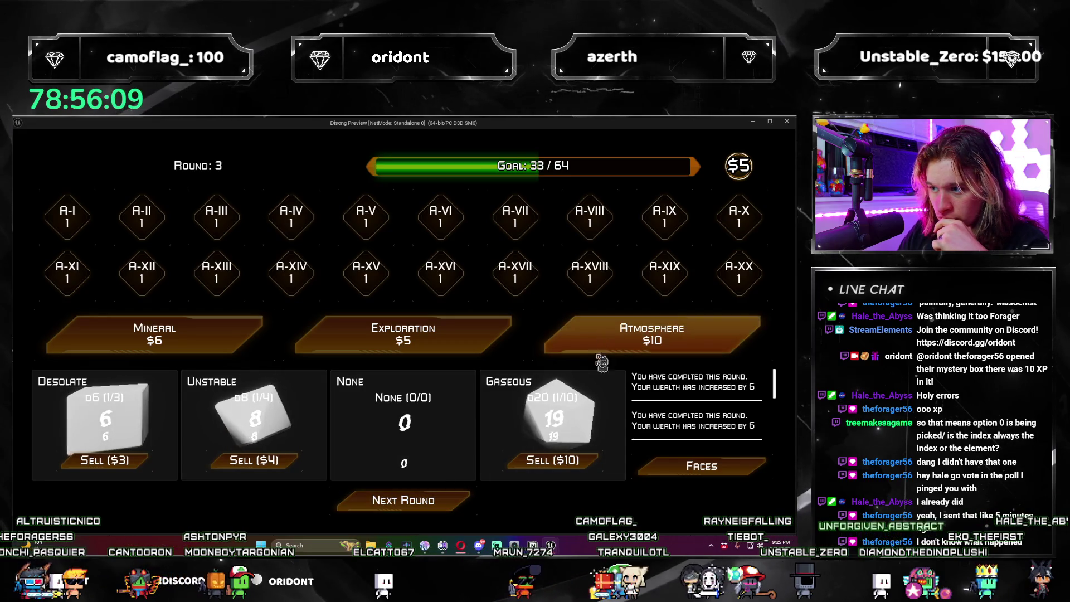
{"action": "left_click", "coordinate": [455, 509]}
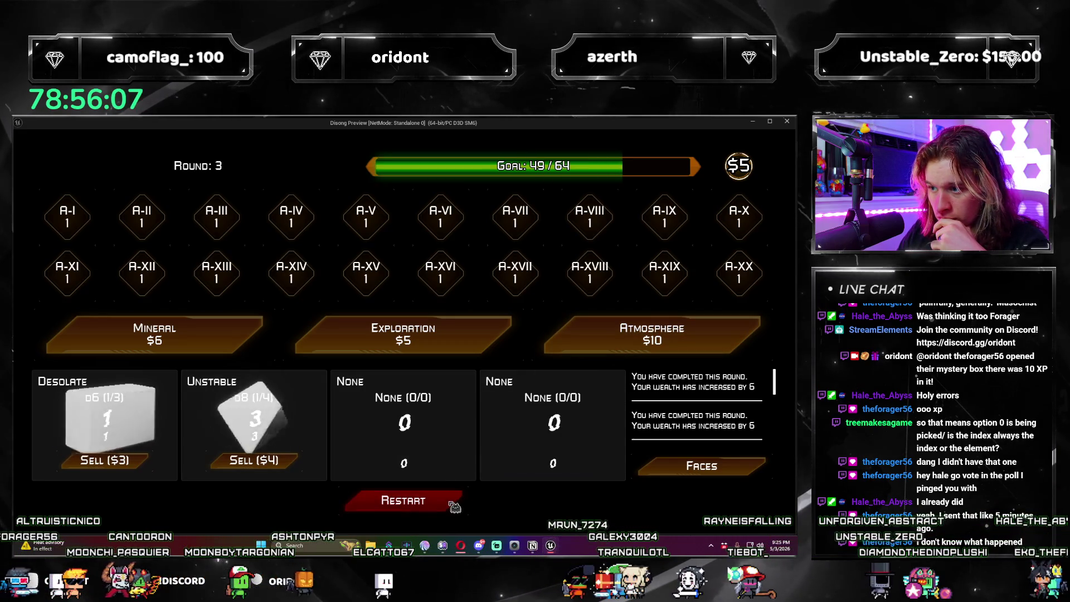
{"action": "left_click", "coordinate": [454, 505]}
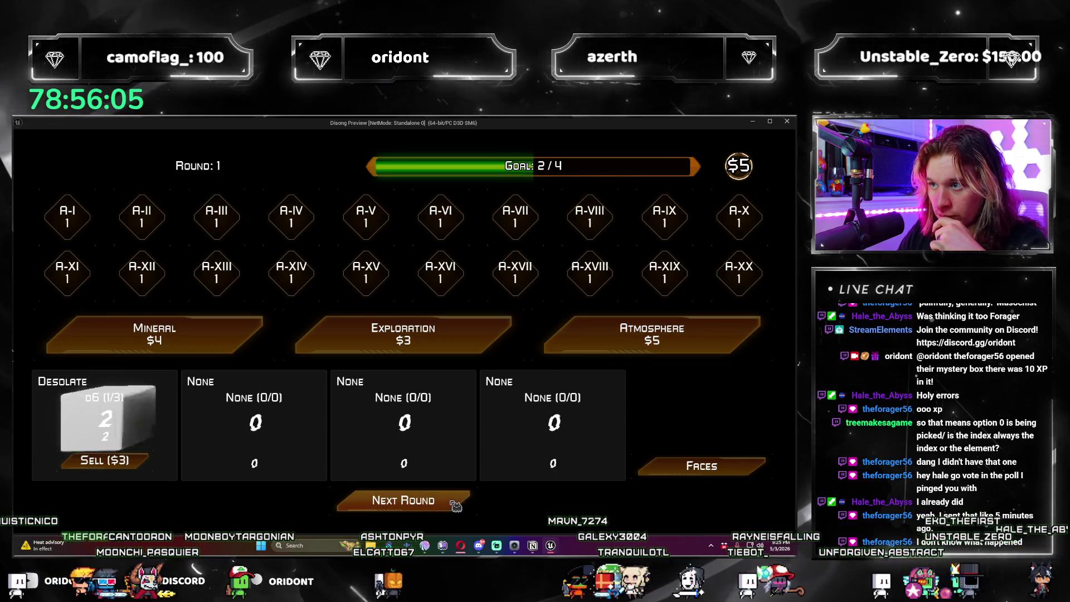
Step: End the play session with Esc, scroll through the Set World Scale 3D errors, then close the log
{"action": "left_click", "coordinate": [454, 504]}
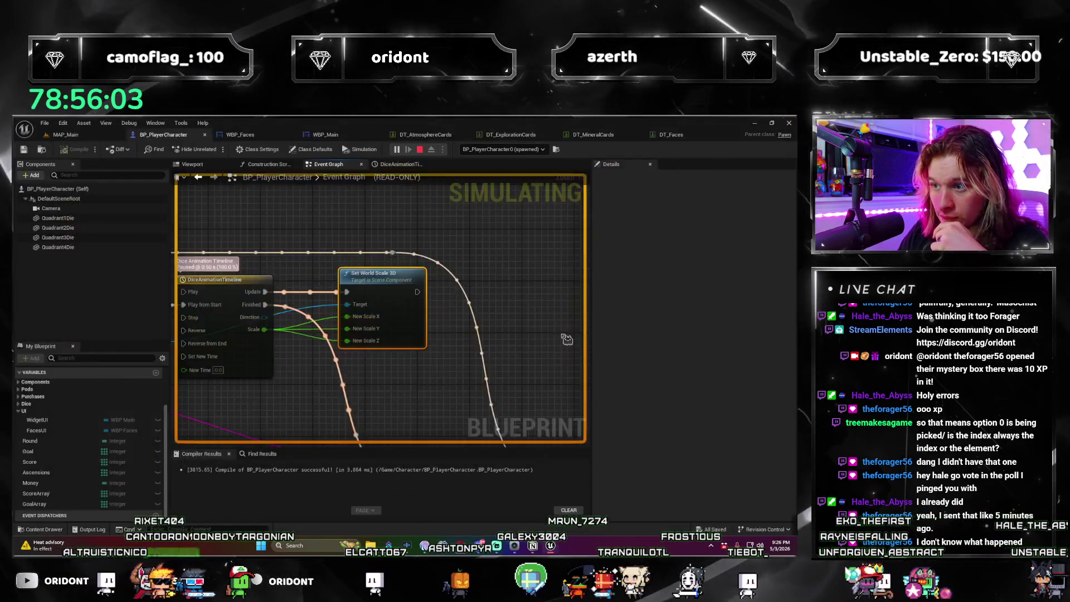
{"action": "key", "text": "Escape"}
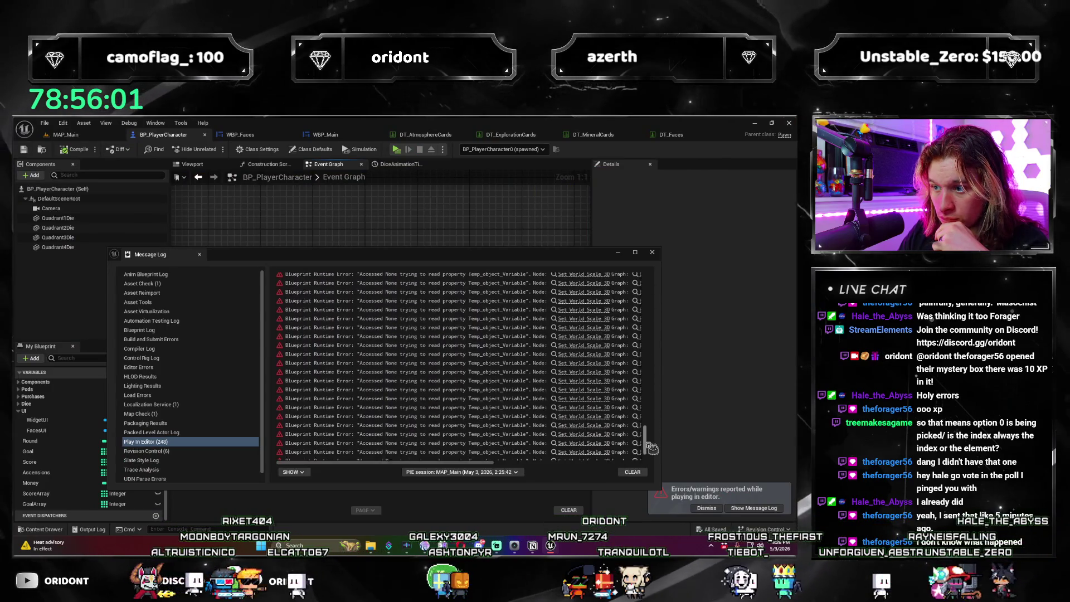
{"action": "left_click_drag", "start_coordinate": [651, 446], "coordinate": [653, 277]}
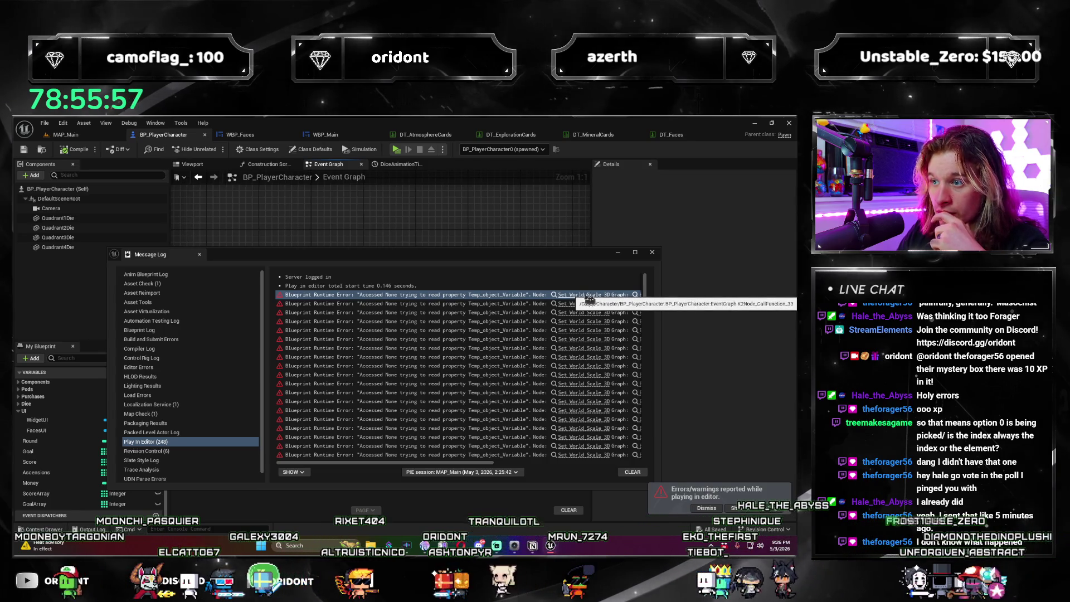
{"action": "scroll", "coordinate": [518, 309], "scroll_direction": "down", "scroll_amount": 1}
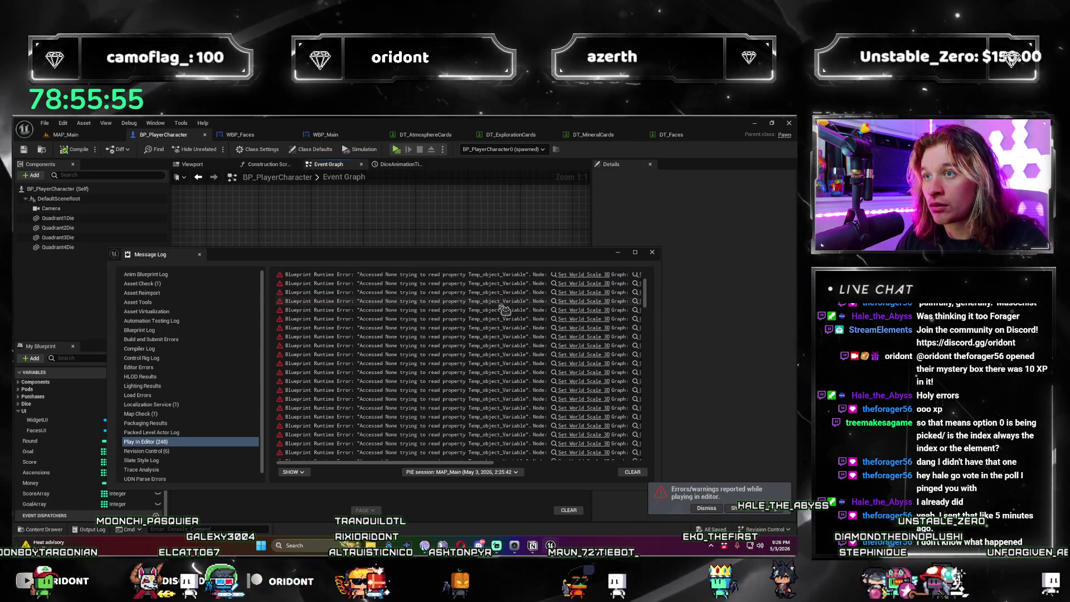
{"action": "scroll", "coordinate": [502, 311], "scroll_direction": "right", "scroll_amount": 5}
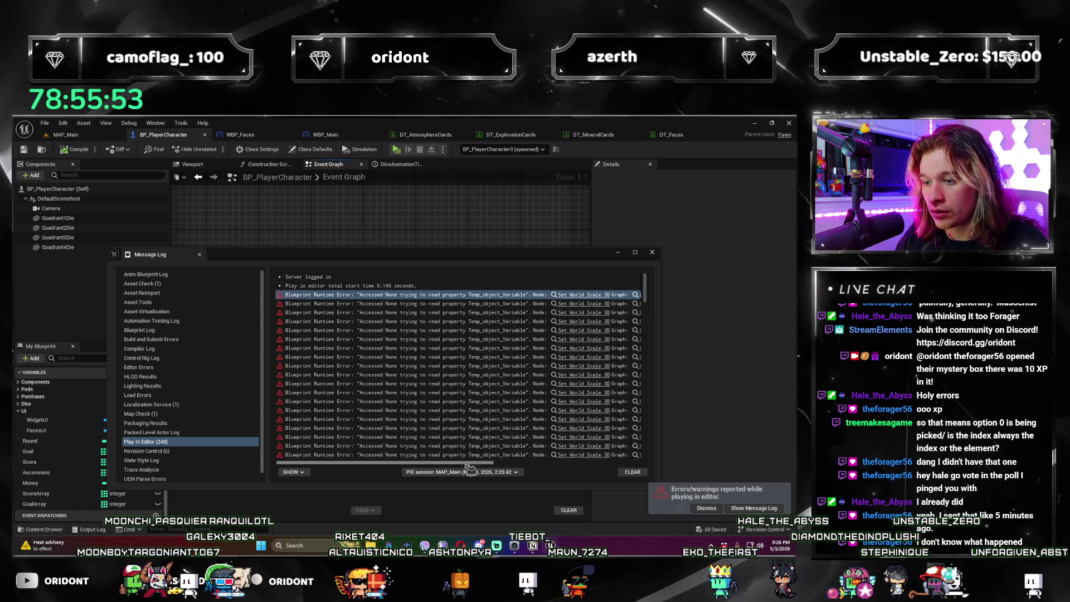
{"action": "scroll", "coordinate": [446, 341], "scroll_direction": "right", "scroll_amount": 3}
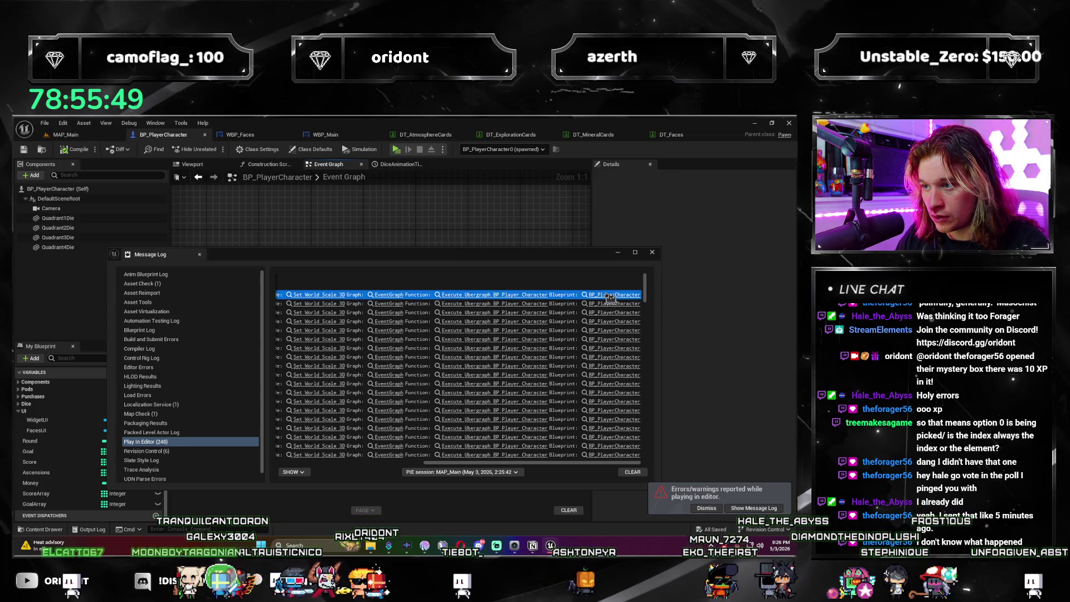
{"action": "left_click", "coordinate": [548, 263]}
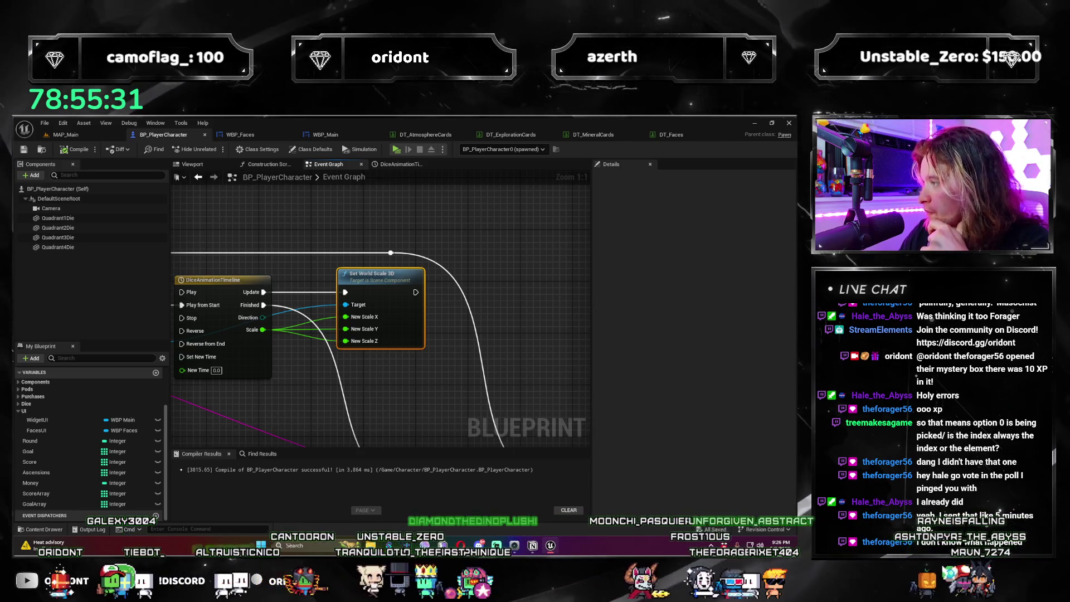
Step: Undo the Delay node edits and connect Set World Scale 3D's exec output to Add Console Log
{"action": "left_click_drag", "start_coordinate": [223, 334], "coordinate": [561, 296]}
{"action": "scroll", "coordinate": [489, 370], "scroll_direction": "down", "scroll_amount": 2}
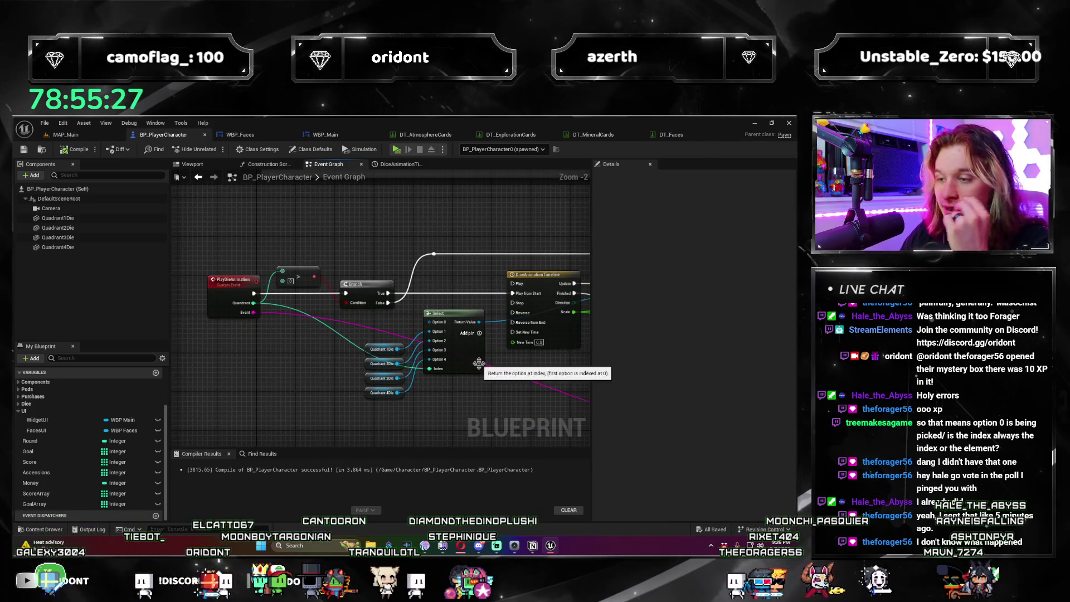
{"action": "mouse_move", "coordinate": [522, 406]}
{"action": "left_mouse_down"}
{"action": "mouse_move", "coordinate": [516, 358]}
{"action": "mouse_move", "coordinate": [460, 342]}
{"action": "mouse_move", "coordinate": [317, 342]}
{"action": "mouse_move", "coordinate": [291, 364]}
{"action": "left_mouse_up"}
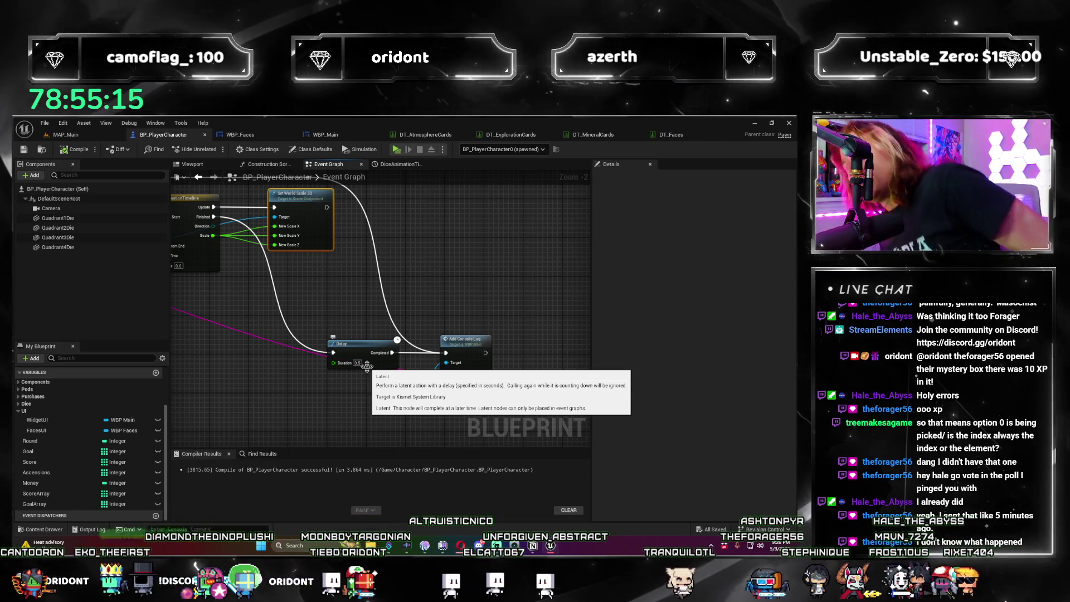
{"action": "key", "text": "ctrl+z"}
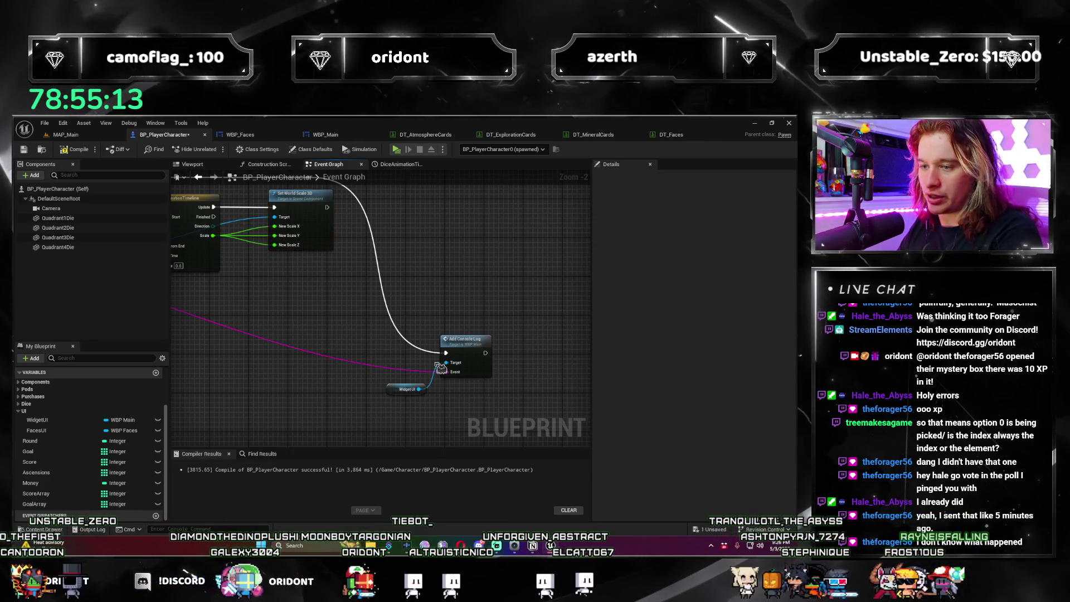
{"action": "key", "text": "ctrl+z"}
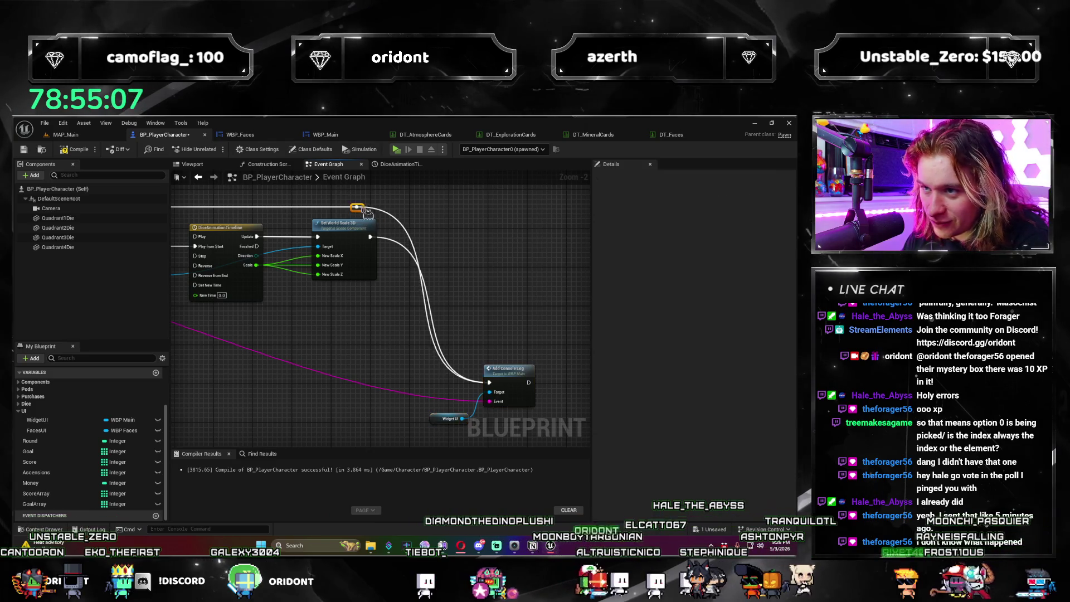
{"action": "left_click_drag", "start_coordinate": [408, 216], "coordinate": [417, 210]}
{"action": "mouse_move", "coordinate": [505, 432]}
{"action": "left_mouse_down"}
{"action": "mouse_move", "coordinate": [455, 384]}
{"action": "mouse_move", "coordinate": [518, 281]}
{"action": "left_mouse_up"}
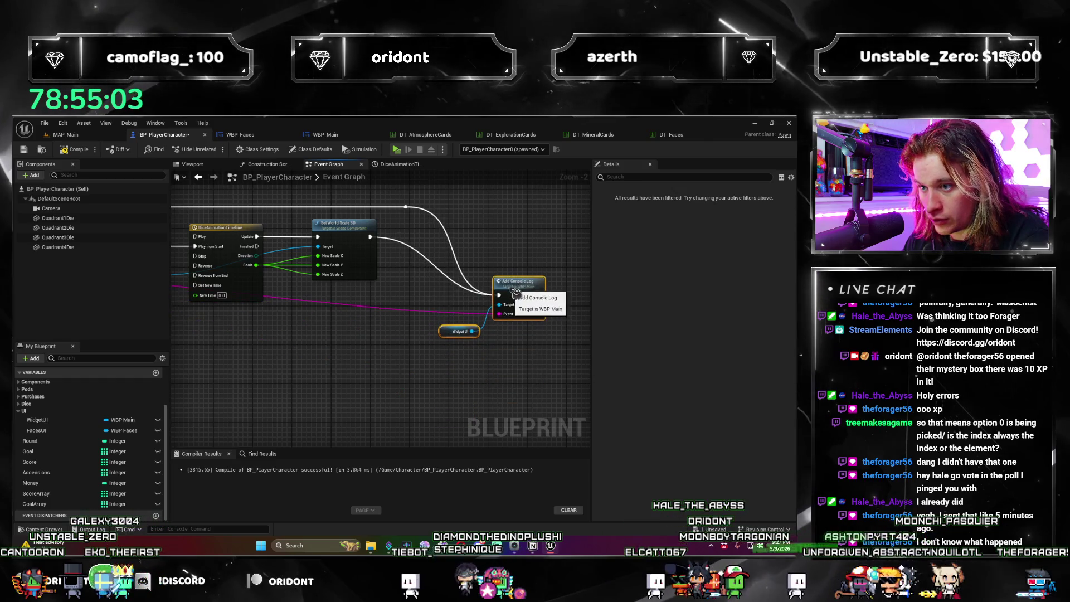
{"action": "left_click_drag", "start_coordinate": [370, 236], "coordinate": [412, 215]}
Step: Look over the Branch, Select, Timeline and scale nodes leading into Add Console Log
{"action": "scroll", "coordinate": [420, 358], "scroll_direction": "down", "scroll_amount": 3}
{"action": "scroll", "coordinate": [282, 353], "scroll_direction": "up", "scroll_amount": 3}
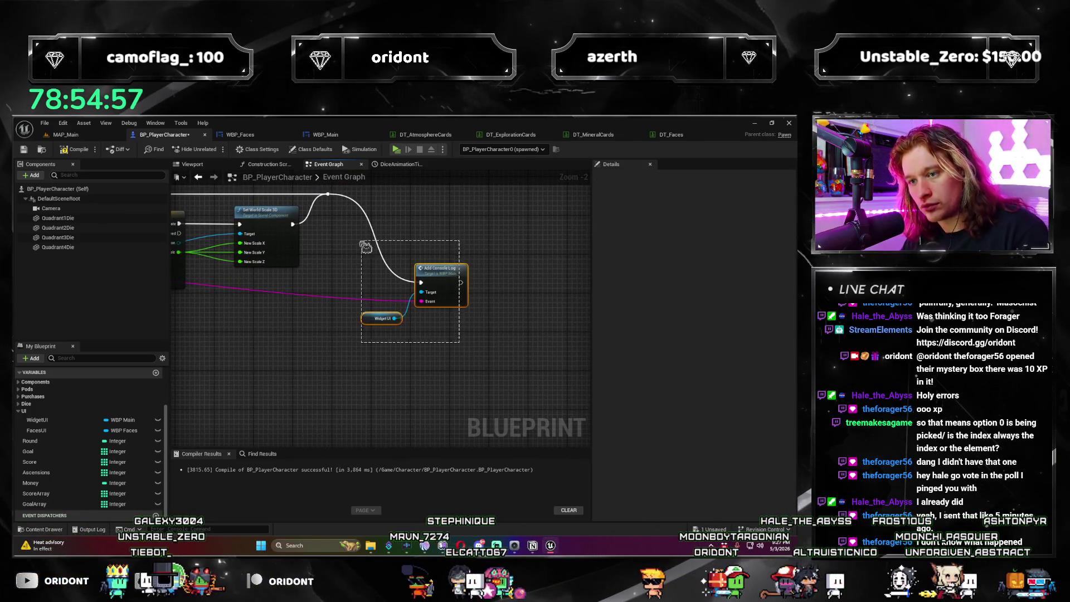
{"action": "mouse_move", "coordinate": [441, 283]}
{"action": "left_mouse_down"}
{"action": "mouse_move", "coordinate": [569, 393]}
{"action": "mouse_move", "coordinate": [517, 350]}
{"action": "left_mouse_up"}
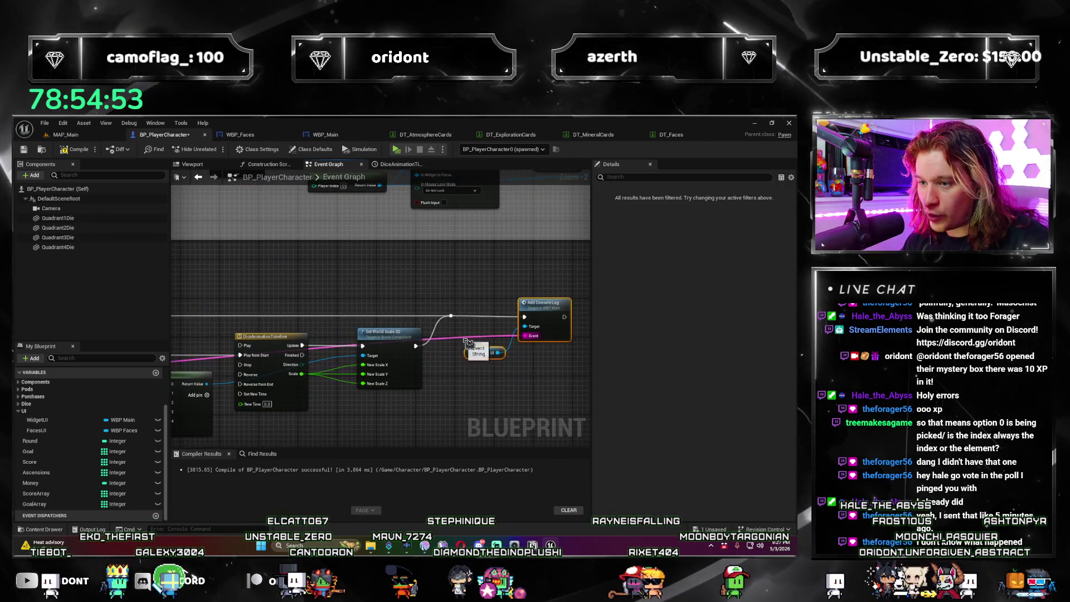
{"action": "left_click_drag", "start_coordinate": [458, 302], "coordinate": [530, 308]}
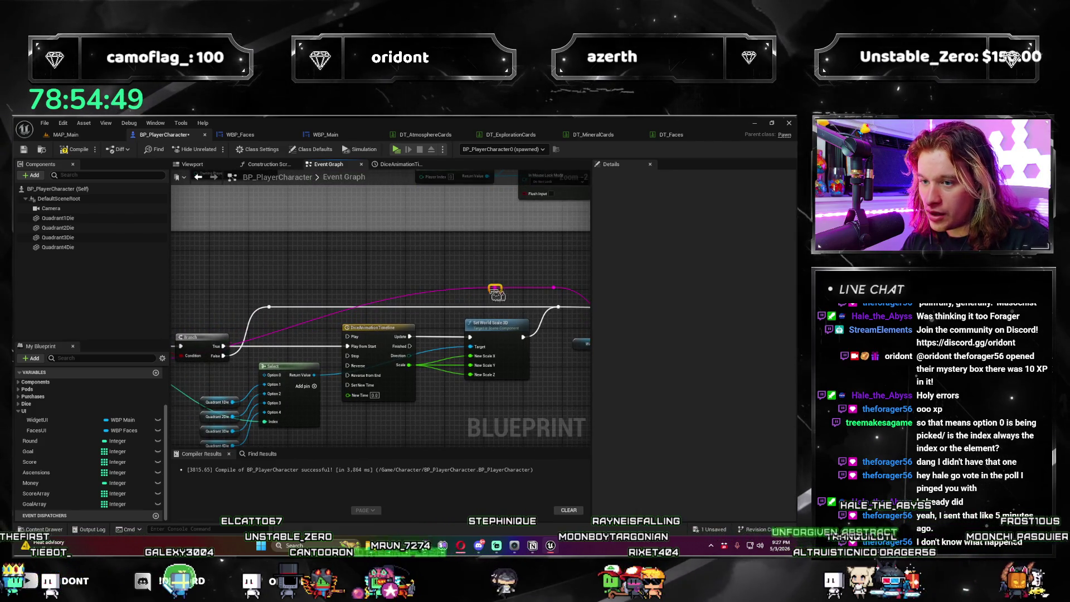
{"action": "mouse_move", "coordinate": [244, 301]}
{"action": "left_mouse_down"}
{"action": "mouse_move", "coordinate": [497, 269]}
{"action": "mouse_move", "coordinate": [263, 284]}
{"action": "mouse_move", "coordinate": [327, 233]}
{"action": "mouse_move", "coordinate": [254, 369]}
{"action": "left_mouse_up"}
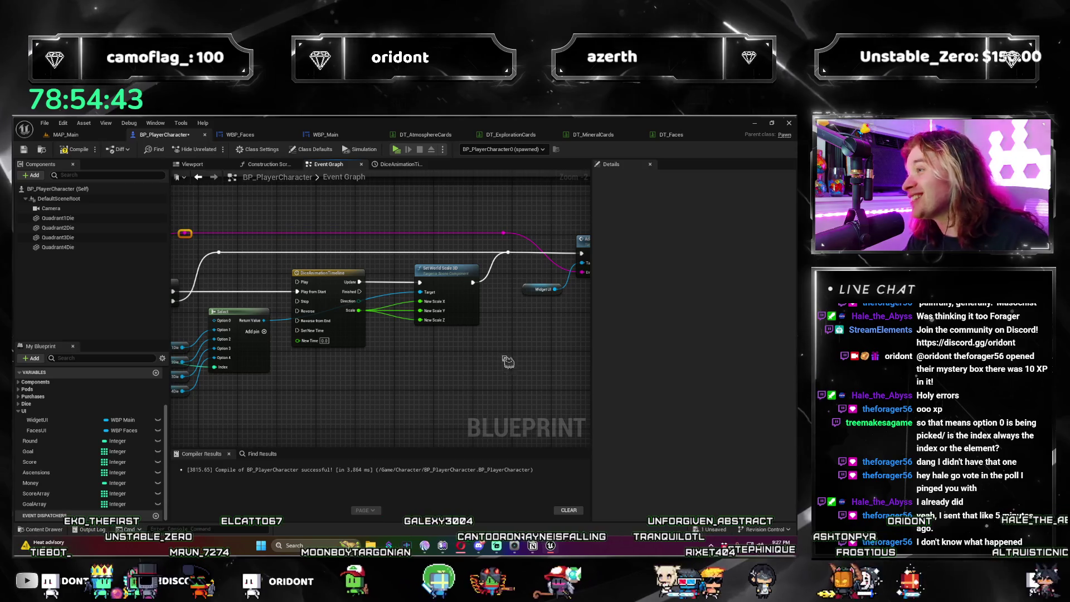
{"action": "scroll", "coordinate": [483, 381], "scroll_direction": "up", "scroll_amount": 1}
{"action": "mouse_move", "coordinate": [484, 380]}
{"action": "left_mouse_down"}
{"action": "mouse_move", "coordinate": [365, 351]}
{"action": "mouse_move", "coordinate": [291, 411]}
{"action": "mouse_move", "coordinate": [449, 390]}
{"action": "mouse_move", "coordinate": [256, 441]}
{"action": "left_mouse_up"}
{"action": "scroll", "coordinate": [256, 440], "scroll_direction": "down", "scroll_amount": 2}
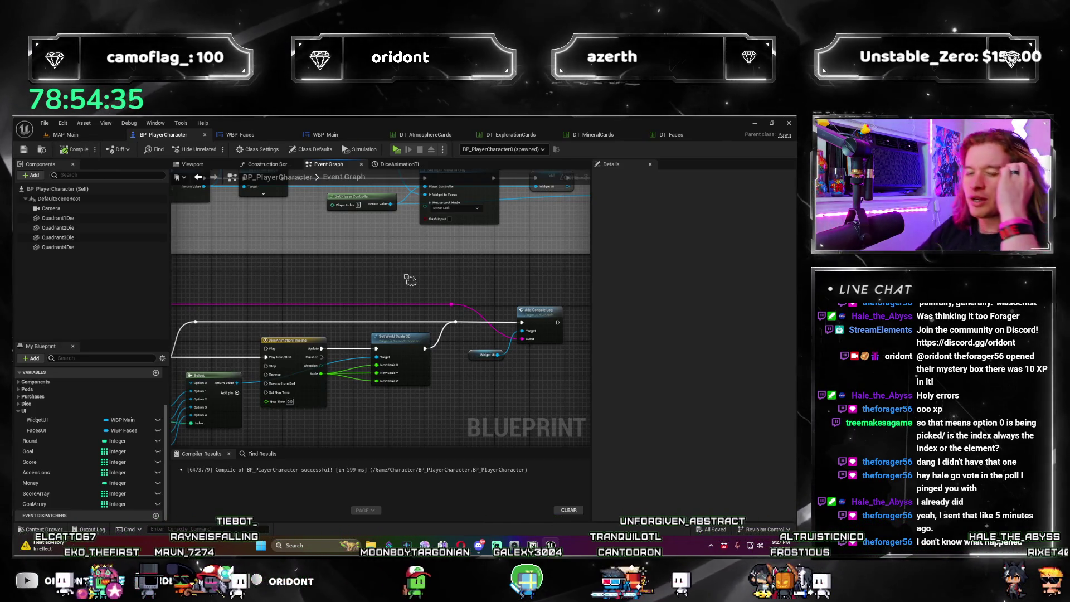
Step: Review the PlayDieAnimation event, Branch, and Set World Scale 3D beside the timeline
{"action": "mouse_move", "coordinate": [275, 315]}
{"action": "left_mouse_down"}
{"action": "mouse_move", "coordinate": [491, 313]}
{"action": "mouse_move", "coordinate": [433, 247]}
{"action": "left_mouse_up"}
{"action": "scroll", "coordinate": [317, 394], "scroll_direction": "up", "scroll_amount": 2}
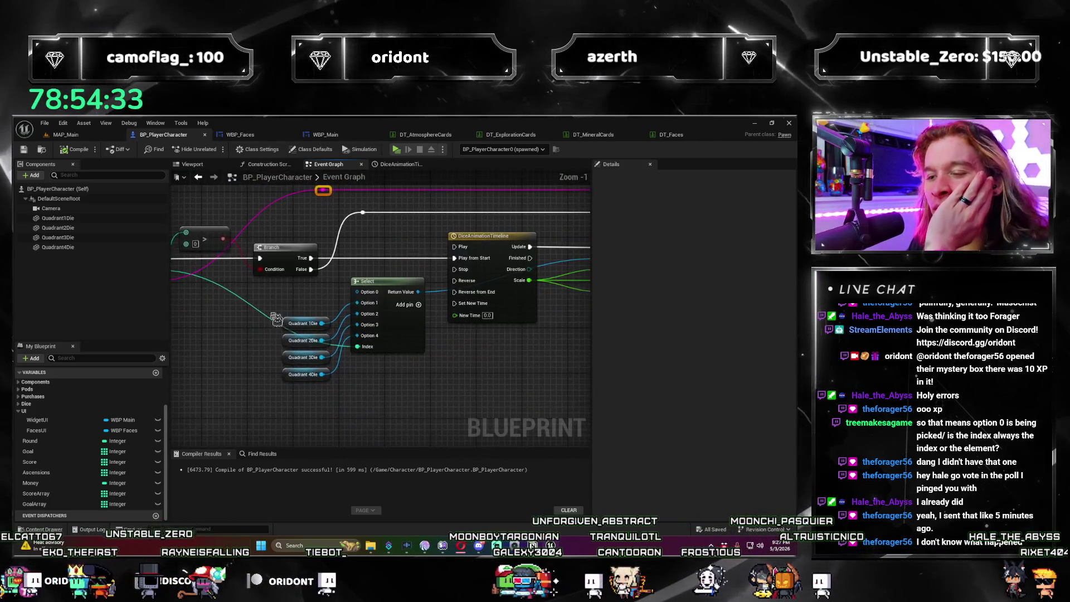
{"action": "mouse_move", "coordinate": [270, 402]}
{"action": "left_mouse_down"}
{"action": "mouse_move", "coordinate": [296, 408]}
{"action": "mouse_move", "coordinate": [234, 354]}
{"action": "mouse_move", "coordinate": [334, 312]}
{"action": "mouse_move", "coordinate": [355, 340]}
{"action": "left_mouse_up"}
{"action": "scroll", "coordinate": [442, 299], "scroll_direction": "down", "scroll_amount": 2}
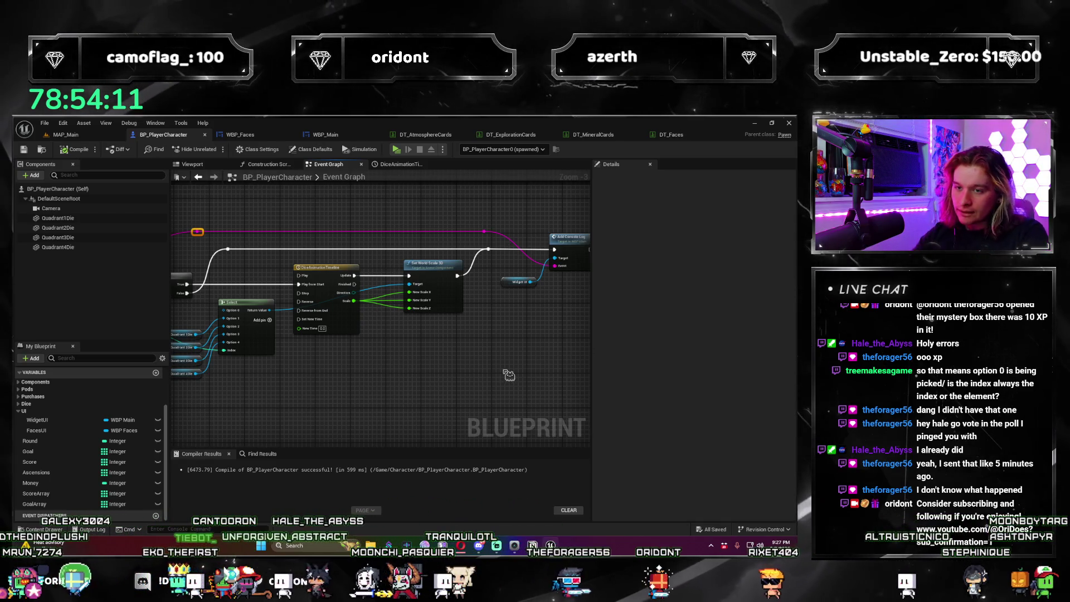
{"action": "left_click_drag", "start_coordinate": [380, 386], "coordinate": [550, 367]}
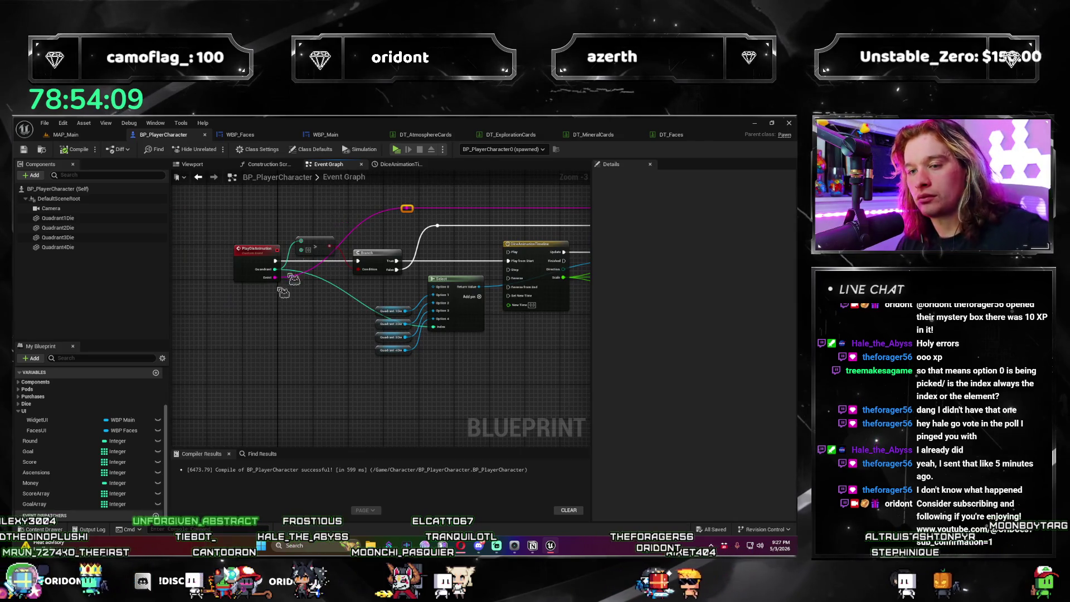
{"action": "scroll", "coordinate": [245, 262], "scroll_direction": "up", "scroll_amount": 3}
Step: Add a Dice Animation Timeline Finished Func node from PlayDieAnimation, then delete it
{"action": "left_click", "coordinate": [244, 258]}
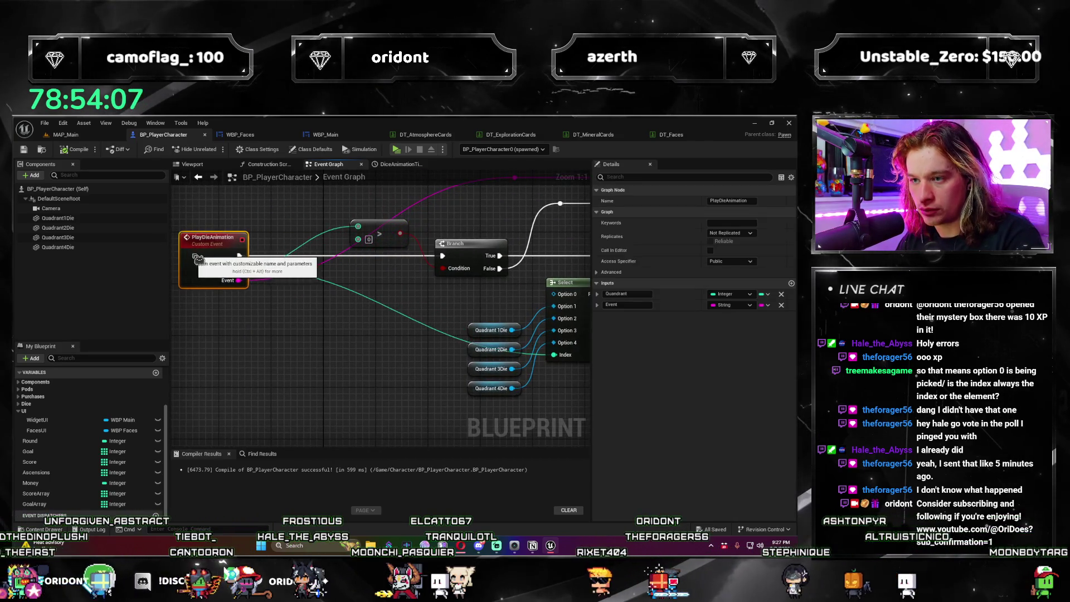
{"action": "left_click_drag", "start_coordinate": [239, 257], "coordinate": [277, 275]}
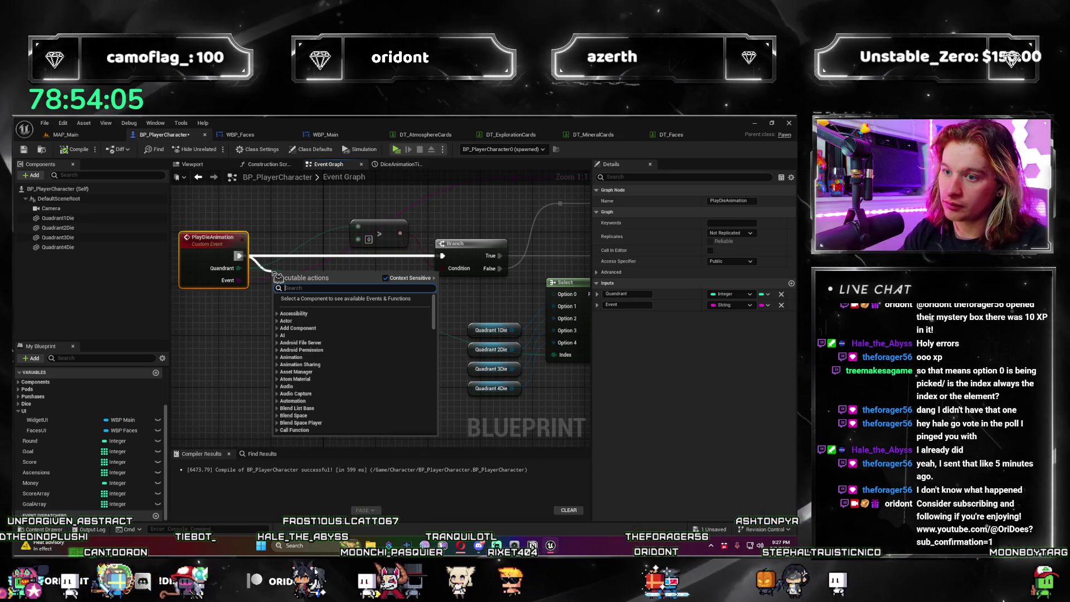
{"action": "type", "text": "finished"}
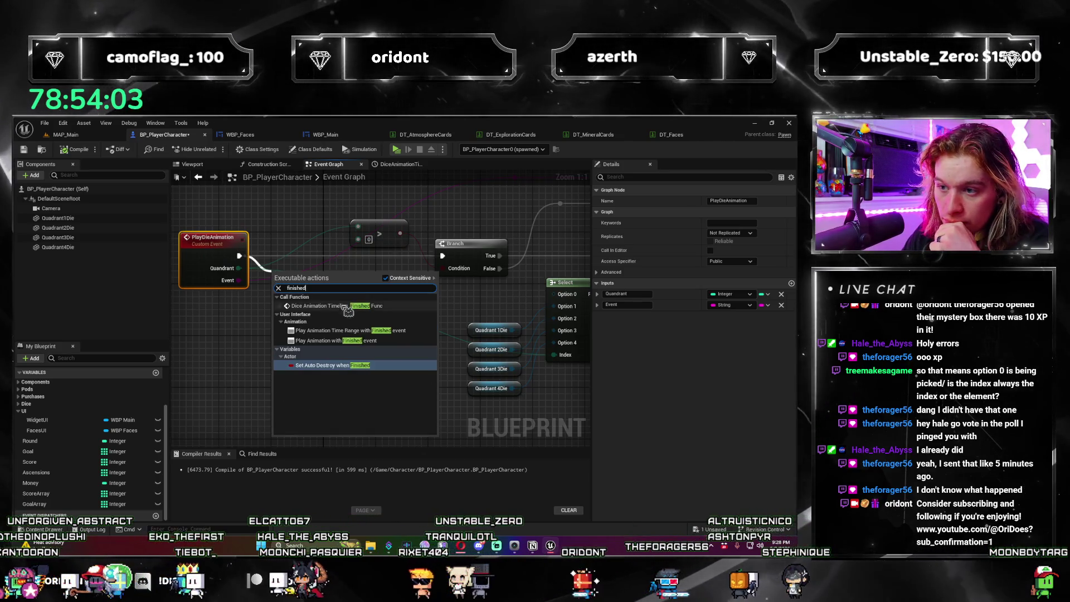
{"action": "left_click", "coordinate": [337, 347]}
{"action": "mouse_move", "coordinate": [342, 307]}
{"action": "left_mouse_down"}
{"action": "mouse_move", "coordinate": [342, 248]}
{"action": "mouse_move", "coordinate": [333, 303]}
{"action": "left_mouse_up"}
{"action": "key", "text": "Delete"}
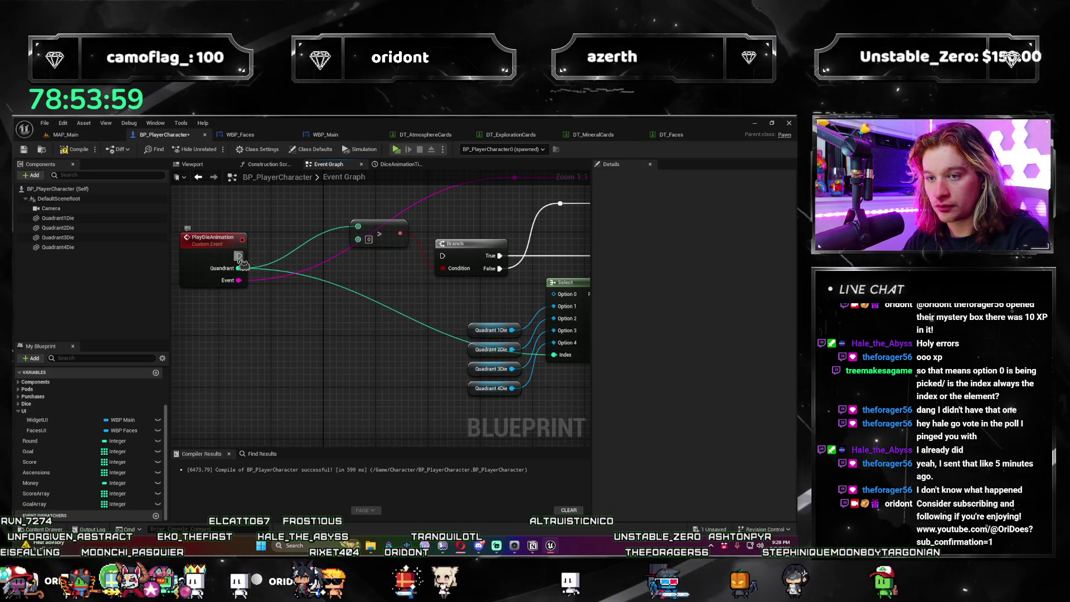
Step: Move the PlayDieAnimation event right beside the Branch and recompile the blueprint
{"action": "left_click_drag", "start_coordinate": [231, 253], "coordinate": [276, 253]}
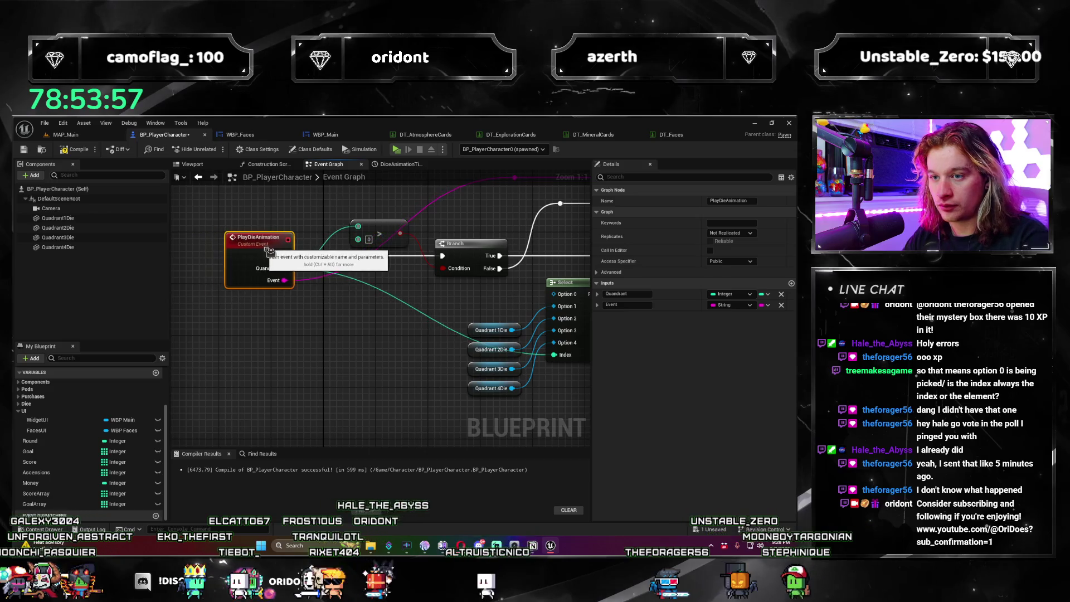
{"action": "left_click", "coordinate": [80, 149]}
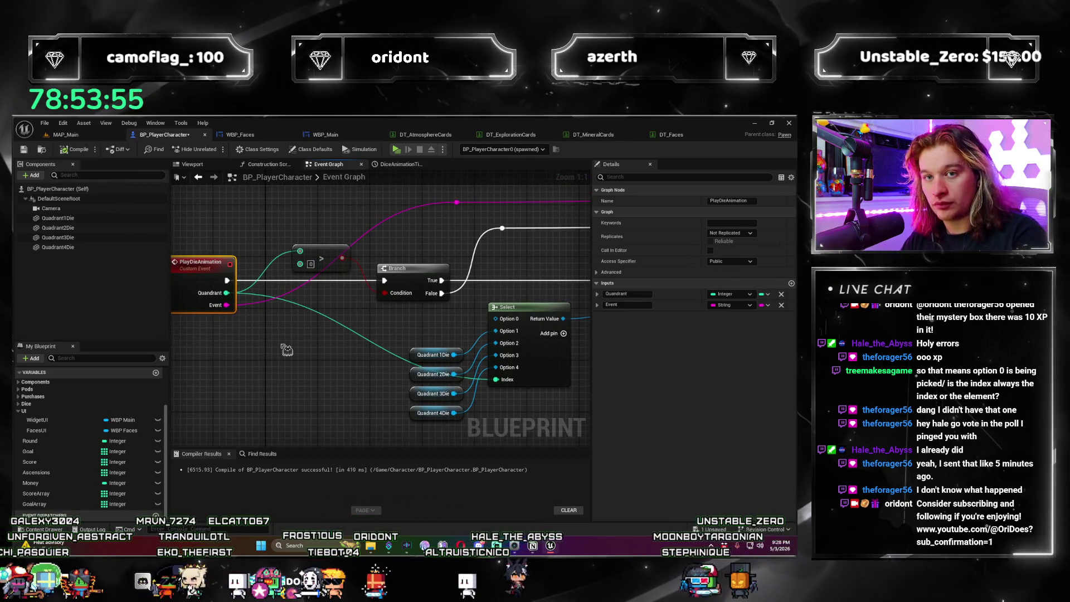
{"action": "scroll", "coordinate": [322, 322], "scroll_direction": "down", "scroll_amount": 4}
{"action": "scroll", "coordinate": [322, 322], "scroll_direction": "up", "scroll_amount": 3}
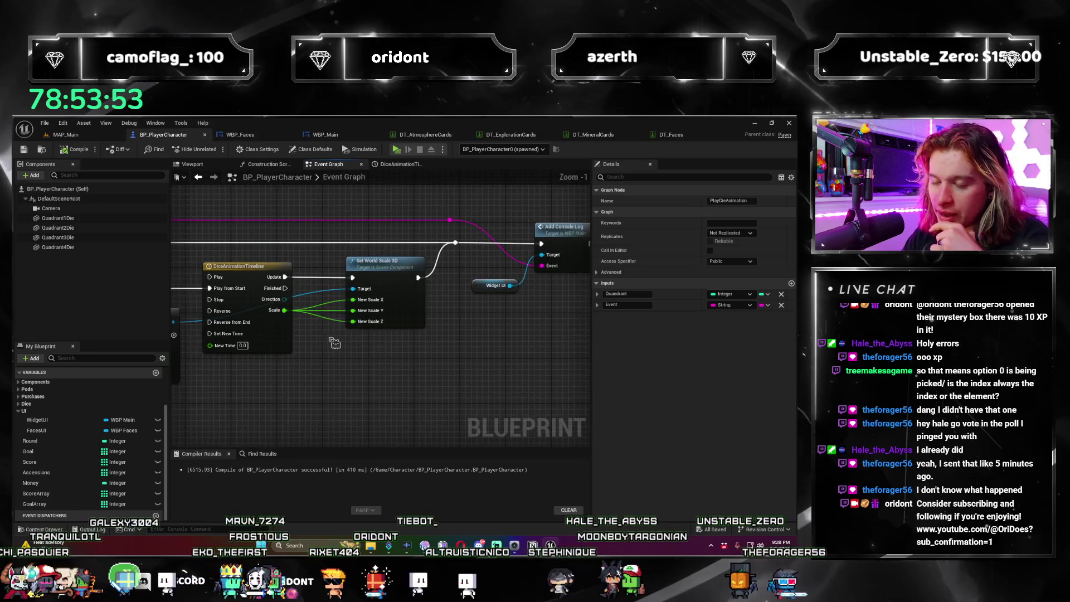
{"action": "scroll", "coordinate": [410, 296], "scroll_direction": "down", "scroll_amount": 3}
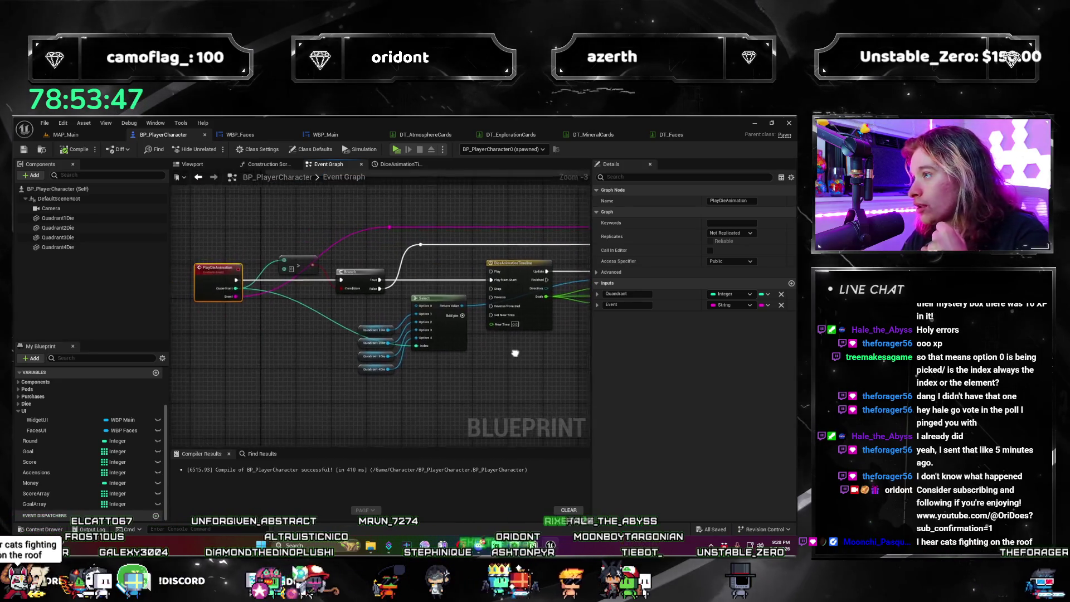
{"action": "scroll", "coordinate": [504, 361], "scroll_direction": "up", "scroll_amount": 2}
{"action": "scroll", "coordinate": [504, 361], "scroll_direction": "up", "scroll_amount": 1}
Step: Pan and zoom the Event Graph over the timeline and Set World Scale 3D nodes
{"action": "left_click_drag", "start_coordinate": [503, 360], "coordinate": [332, 348]}
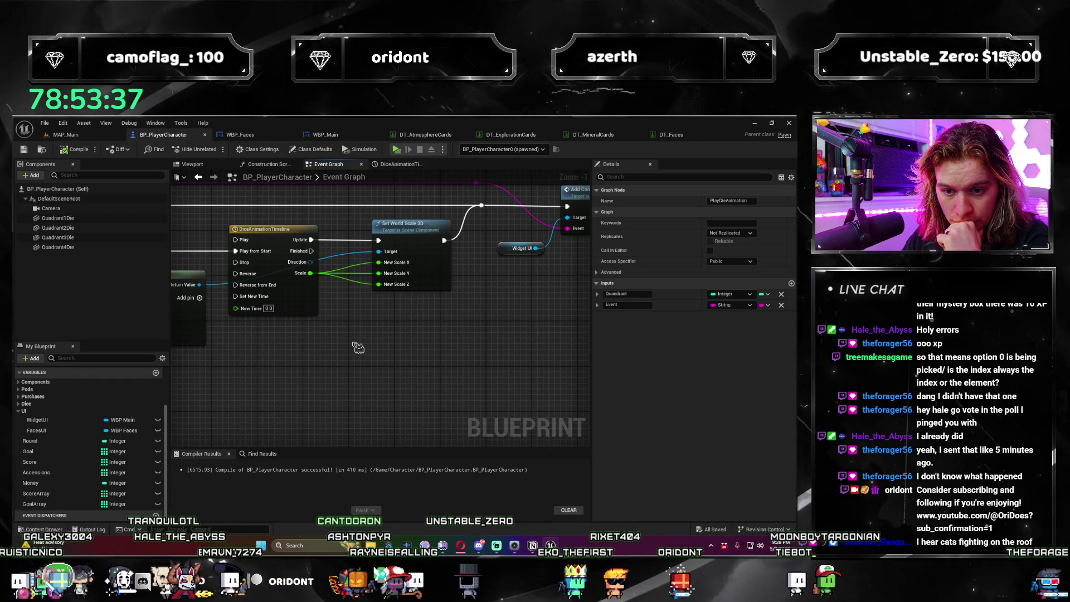
{"action": "scroll", "coordinate": [358, 347], "scroll_direction": "up", "scroll_amount": 1}
{"action": "scroll", "coordinate": [358, 348], "scroll_direction": "down", "scroll_amount": 1}
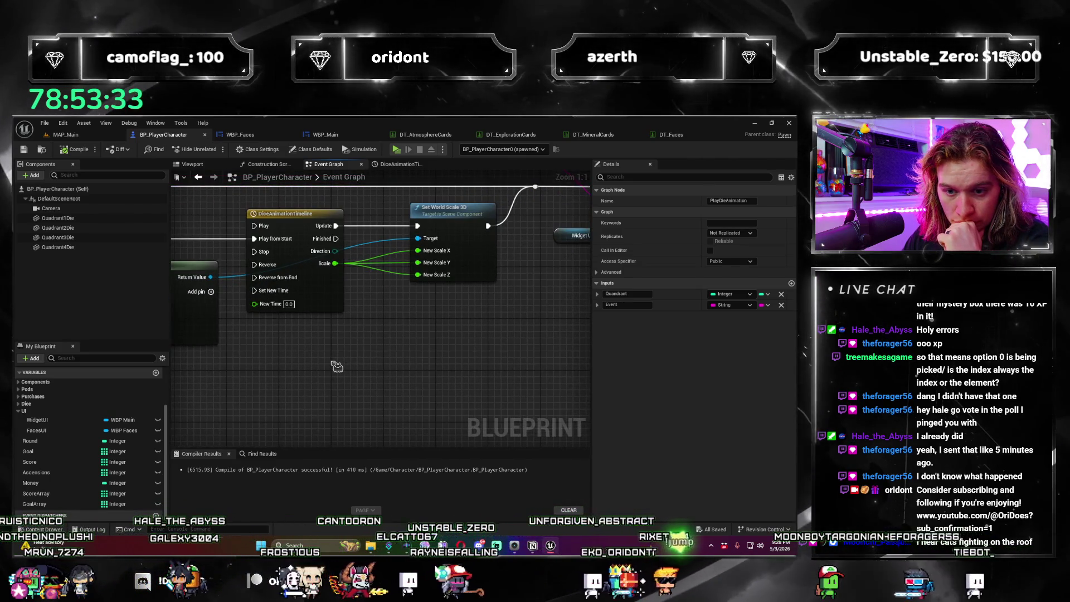
{"action": "scroll", "coordinate": [418, 353], "scroll_direction": "up", "scroll_amount": 1}
{"action": "scroll", "coordinate": [417, 353], "scroll_direction": "down", "scroll_amount": 1}
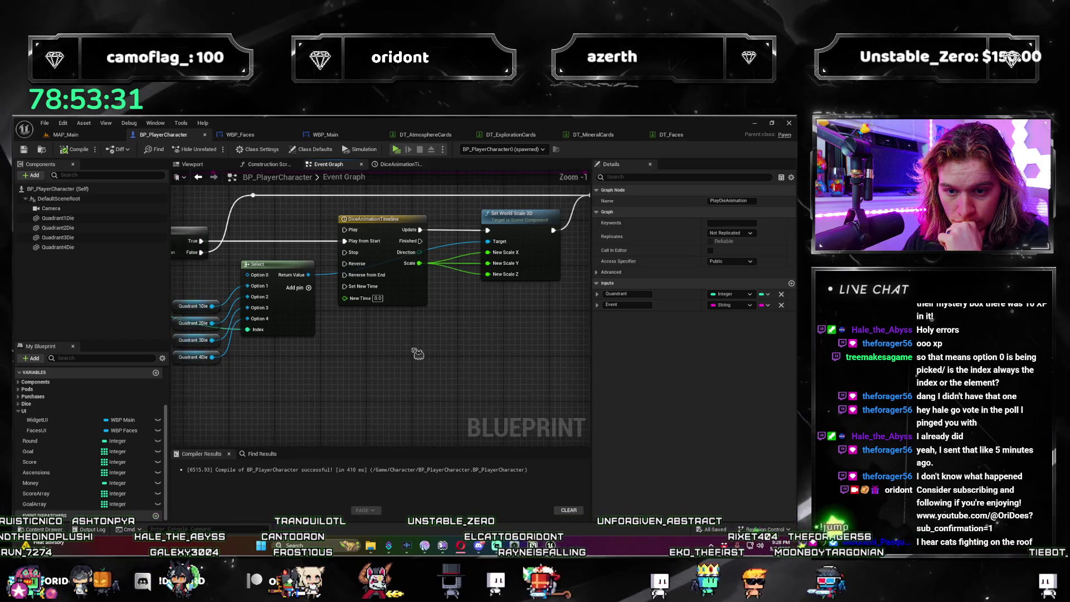
{"action": "scroll", "coordinate": [418, 353], "scroll_direction": "up", "scroll_amount": 1}
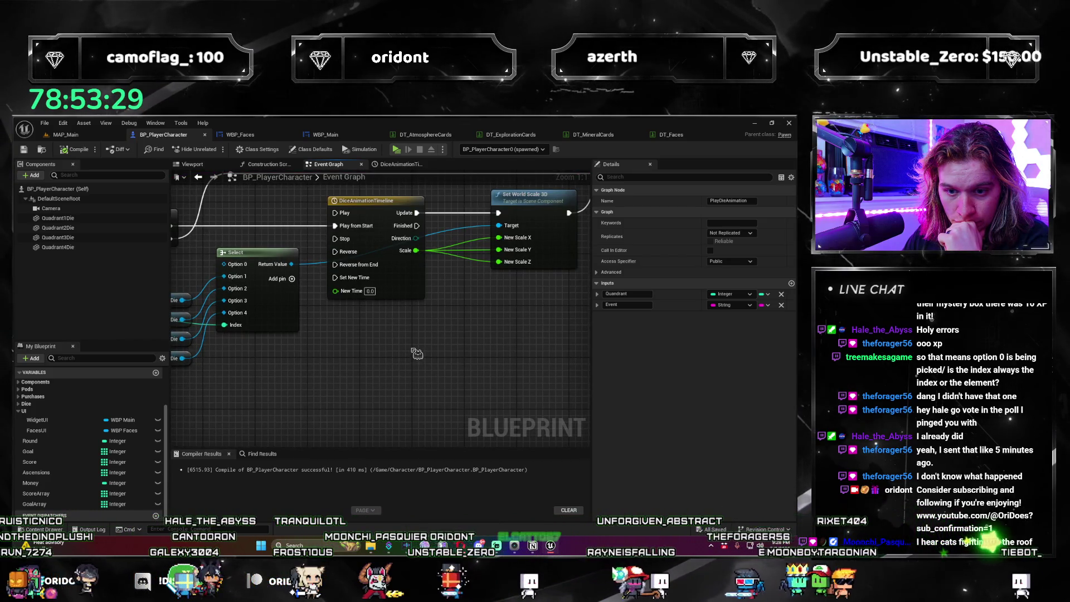
{"action": "left_click_drag", "start_coordinate": [418, 353], "coordinate": [336, 405]}
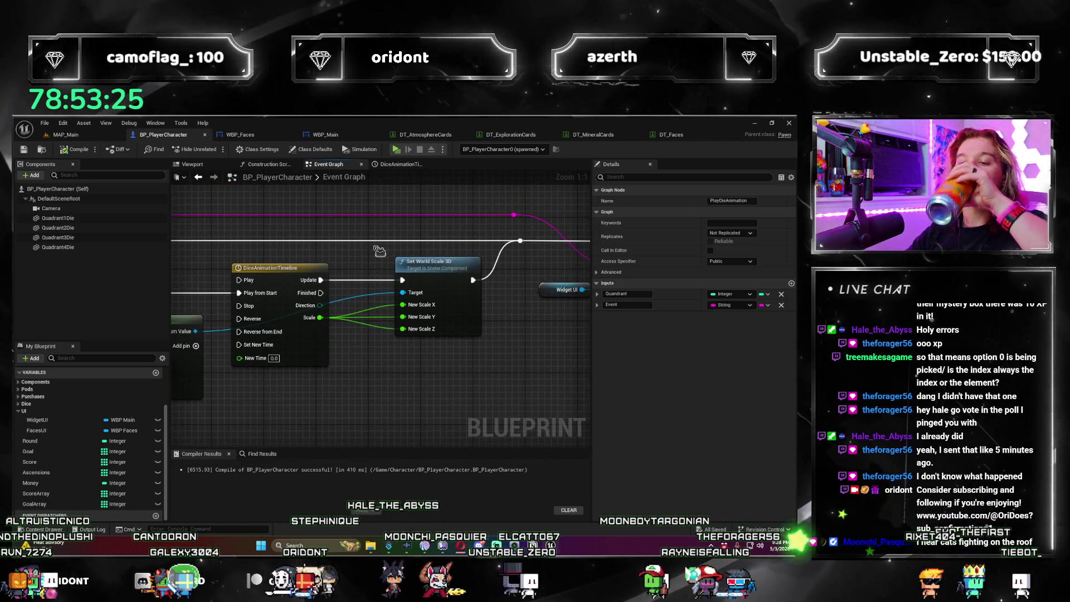
{"action": "scroll", "coordinate": [184, 399], "scroll_direction": "down", "scroll_amount": 2}
{"action": "type", "text": "Pod1Animati"}
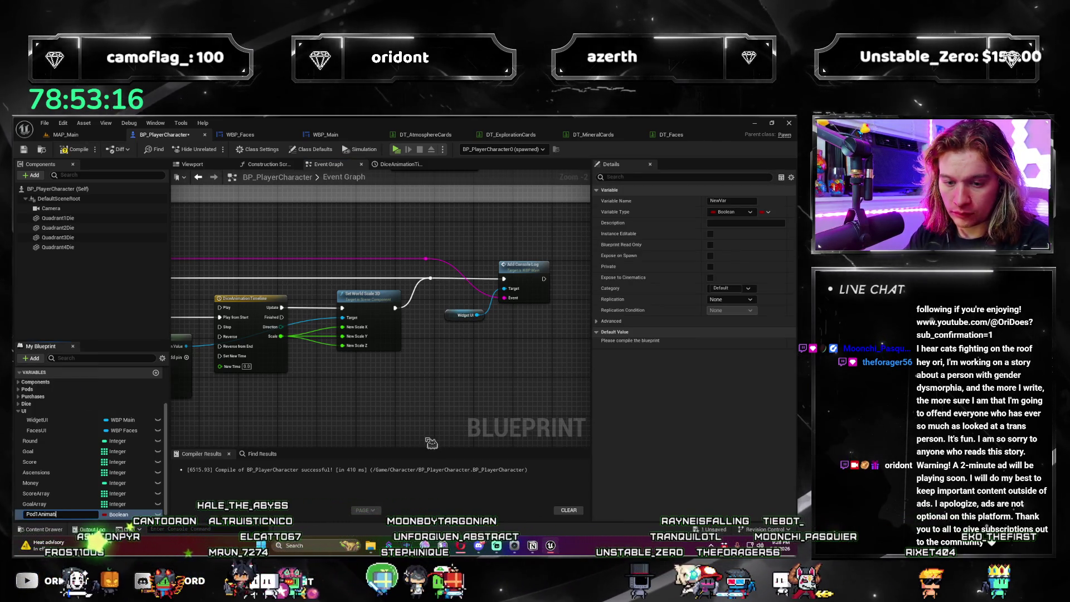
Step: Finish naming the Boolean variable Pod1Animating
{"action": "type", "text": "ng"}
{"action": "key", "text": "Return"}
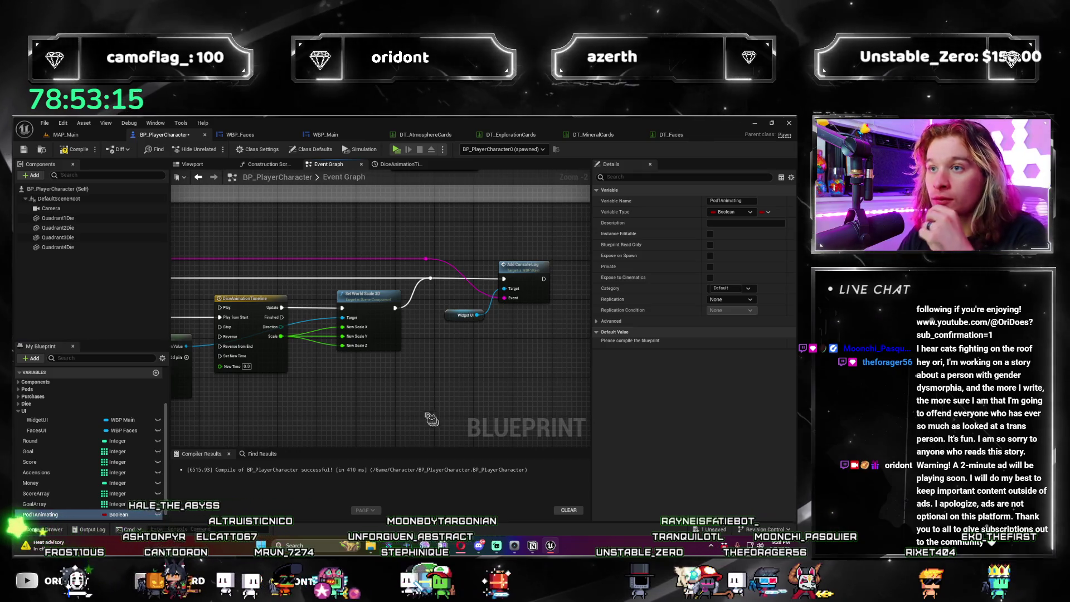
{"action": "mouse_move", "coordinate": [236, 424]}
{"action": "left_mouse_down"}
{"action": "mouse_move", "coordinate": [377, 380]}
{"action": "mouse_move", "coordinate": [418, 349]}
{"action": "mouse_move", "coordinate": [452, 385]}
{"action": "mouse_move", "coordinate": [349, 366]}
{"action": "mouse_move", "coordinate": [245, 391]}
{"action": "left_mouse_up"}
{"action": "scroll", "coordinate": [348, 366], "scroll_direction": "down", "scroll_amount": 1}
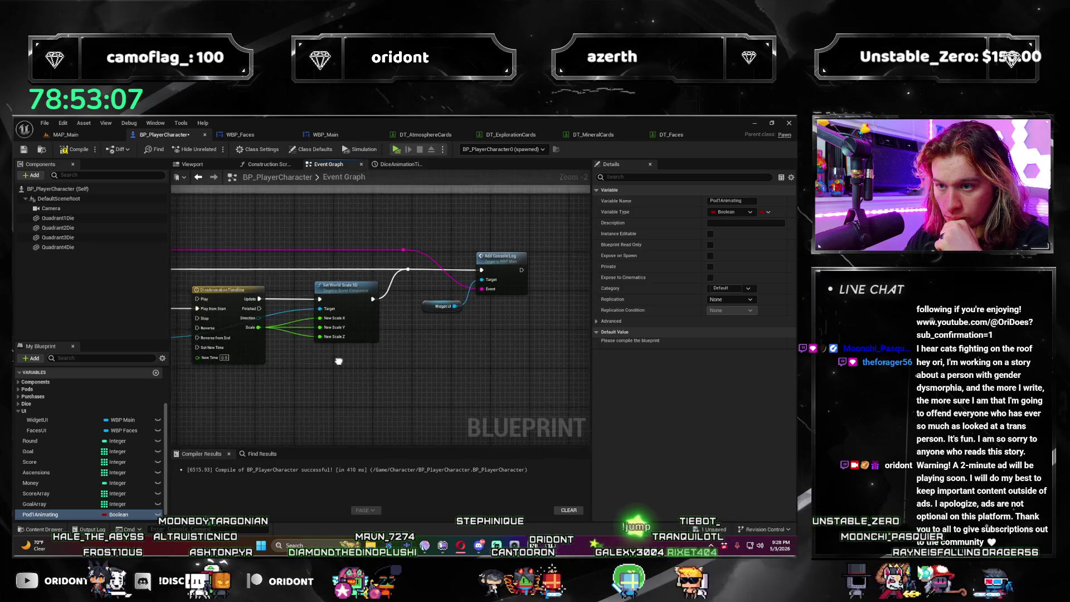
Step: Place a Select node on the dropped connection near the PlayDieAnimation event and Branch
{"action": "left_click_drag", "start_coordinate": [408, 391], "coordinate": [268, 394]}
{"action": "mouse_move", "coordinate": [415, 463]}
{"action": "left_mouse_down"}
{"action": "mouse_move", "coordinate": [303, 363]}
{"action": "mouse_move", "coordinate": [303, 422]}
{"action": "mouse_move", "coordinate": [503, 411]}
{"action": "mouse_move", "coordinate": [452, 350]}
{"action": "mouse_move", "coordinate": [390, 363]}
{"action": "mouse_move", "coordinate": [425, 349]}
{"action": "left_mouse_up"}
{"action": "type", "text": "select"}
{"action": "key", "text": "Return"}
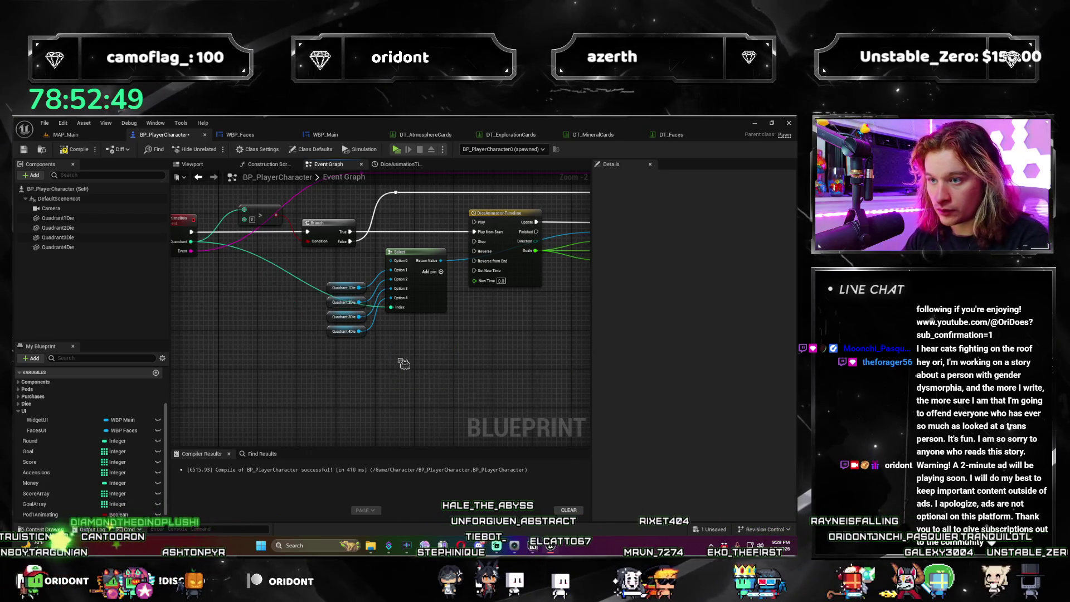
Step: Add a new Select node and feed Quadrant into its Index
{"action": "right_click", "coordinate": [404, 363]}
{"action": "type", "text": "select"}
{"action": "key", "text": "Return"}
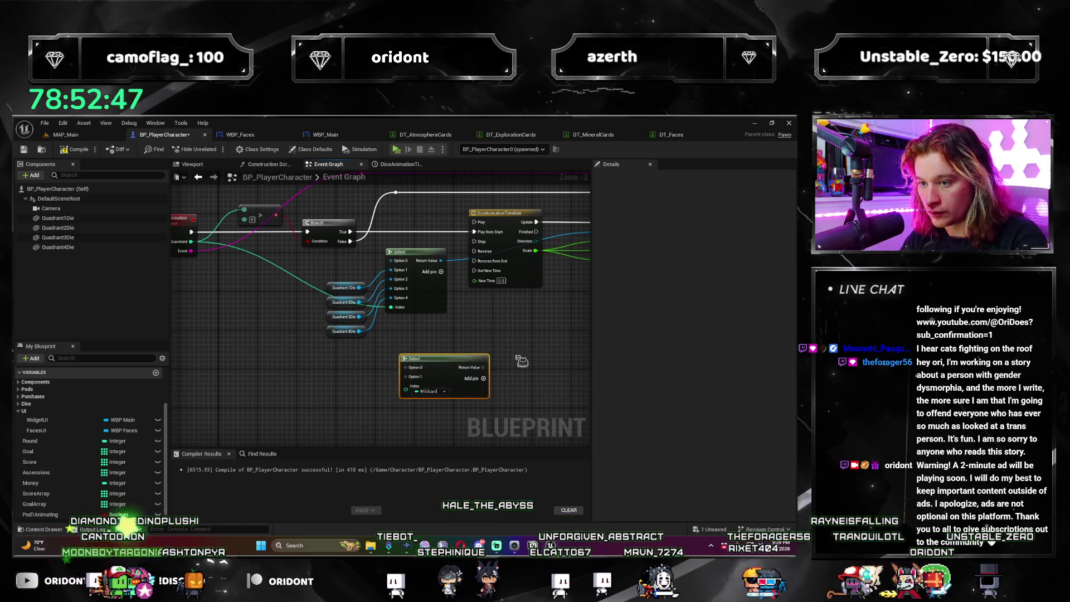
{"action": "left_click_drag", "start_coordinate": [453, 366], "coordinate": [437, 352]}
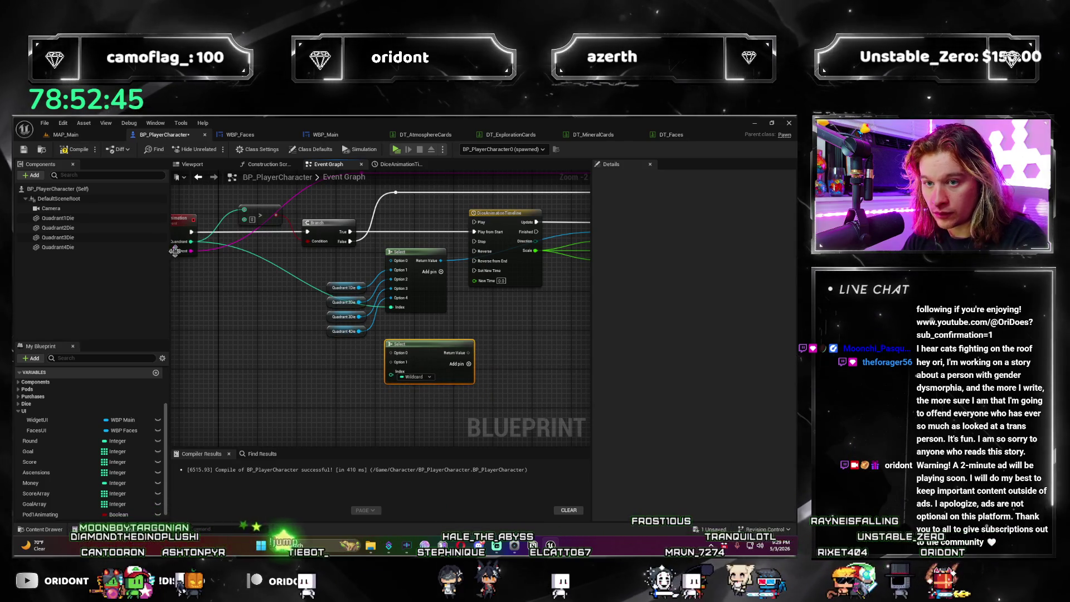
{"action": "mouse_move", "coordinate": [191, 241]}
{"action": "left_mouse_down"}
{"action": "mouse_move", "coordinate": [312, 340]}
{"action": "mouse_move", "coordinate": [416, 391]}
{"action": "left_mouse_up"}
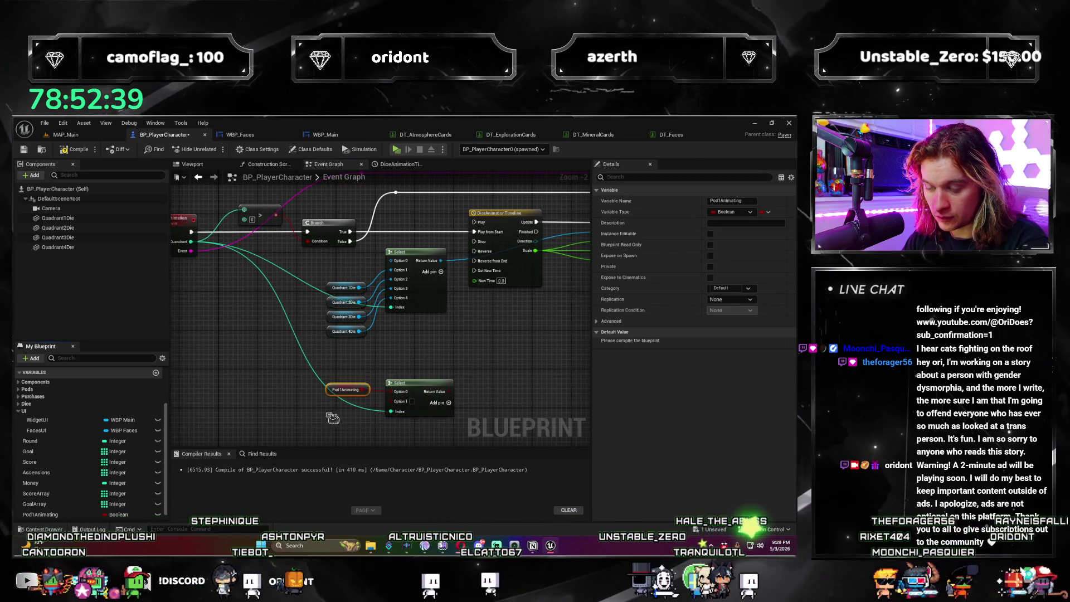
Step: Delete the Pod1Animating node and nudge the second Select node into place
{"action": "scroll", "coordinate": [370, 419], "scroll_direction": "up", "scroll_amount": 2}
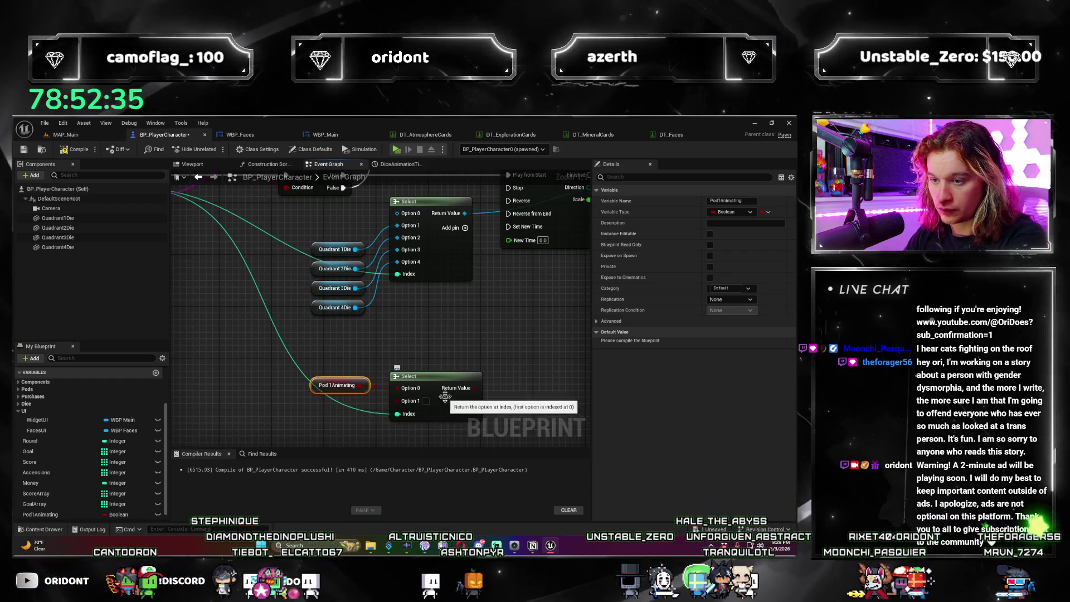
{"action": "key", "text": "Delete"}
{"action": "left_click_drag", "start_coordinate": [429, 394], "coordinate": [434, 381]}
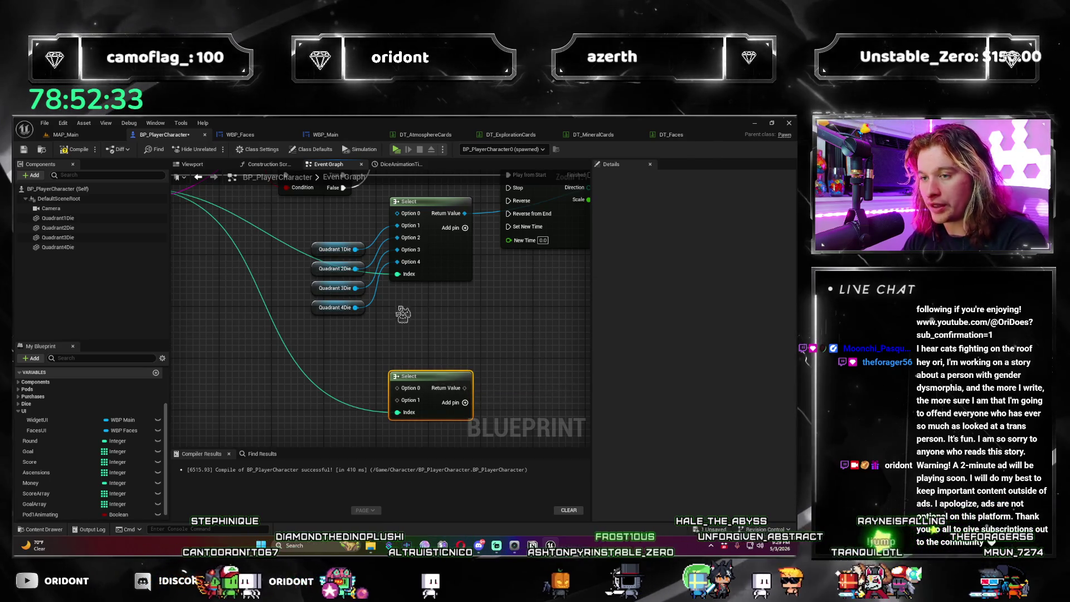
Step: Survey the dice-animation chain, then select the Pod1Animating variable in My Blueprint
{"action": "scroll", "coordinate": [443, 372], "scroll_direction": "down", "scroll_amount": 6}
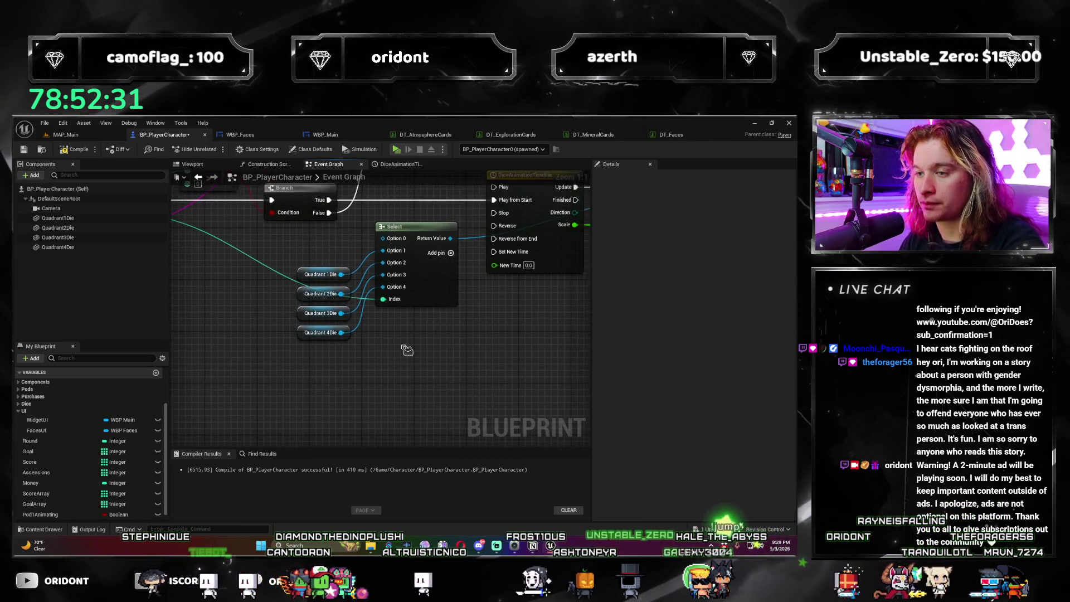
{"action": "scroll", "coordinate": [378, 402], "scroll_direction": "up", "scroll_amount": 1}
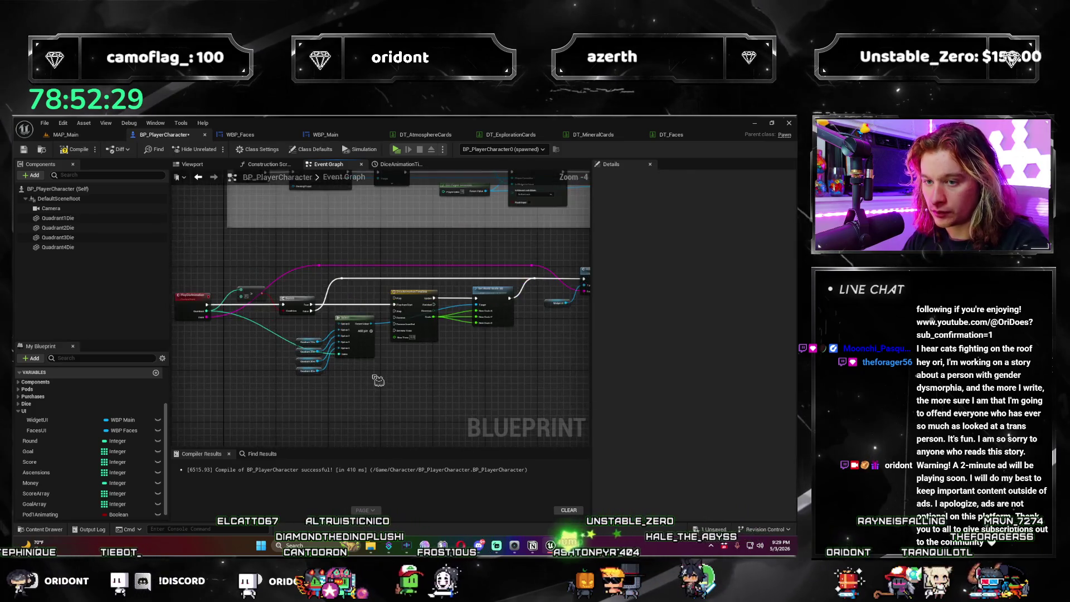
{"action": "left_click_drag", "start_coordinate": [382, 369], "coordinate": [285, 362]}
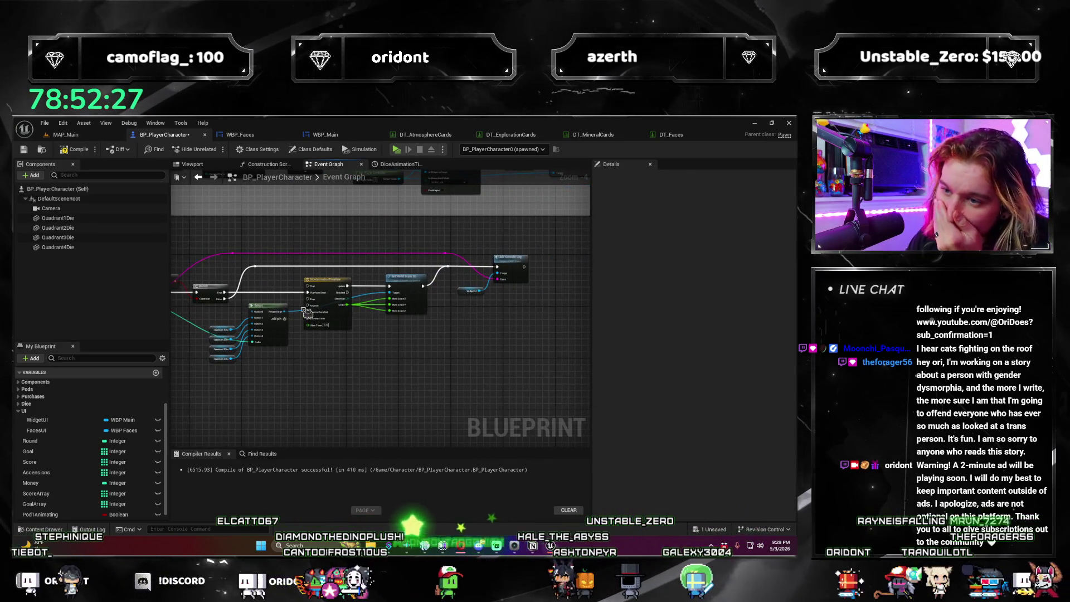
{"action": "mouse_move", "coordinate": [265, 359]}
{"action": "left_mouse_down"}
{"action": "mouse_move", "coordinate": [390, 348]}
{"action": "mouse_move", "coordinate": [341, 347]}
{"action": "left_mouse_up"}
{"action": "scroll", "coordinate": [405, 370], "scroll_direction": "up", "scroll_amount": 2}
{"action": "left_click_drag", "start_coordinate": [405, 371], "coordinate": [270, 368]}
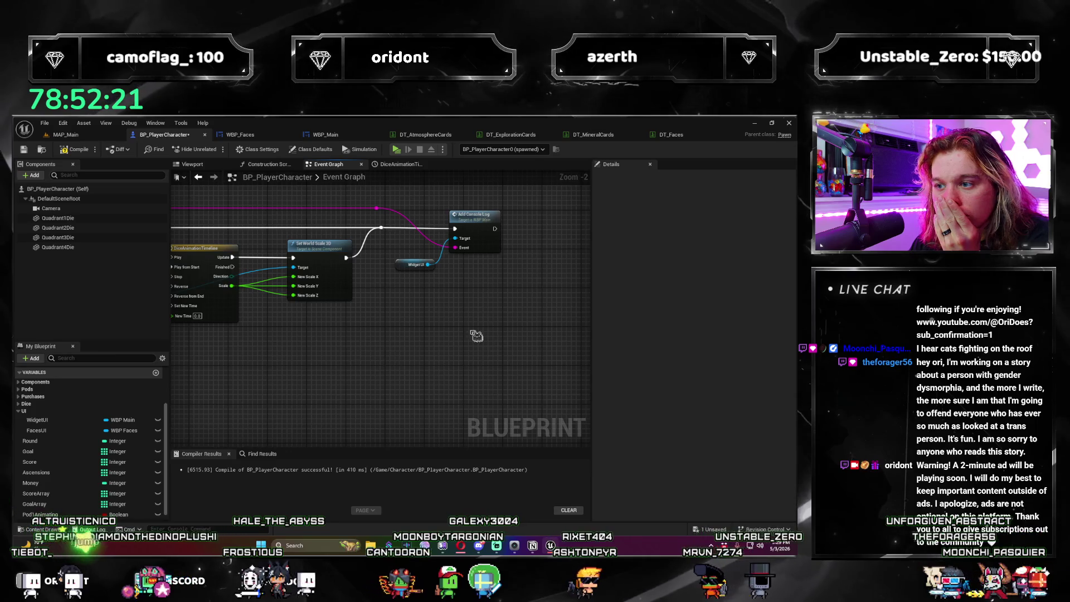
{"action": "mouse_move", "coordinate": [418, 306]}
{"action": "left_mouse_down"}
{"action": "mouse_move", "coordinate": [535, 279]}
{"action": "mouse_move", "coordinate": [476, 347]}
{"action": "left_mouse_up"}
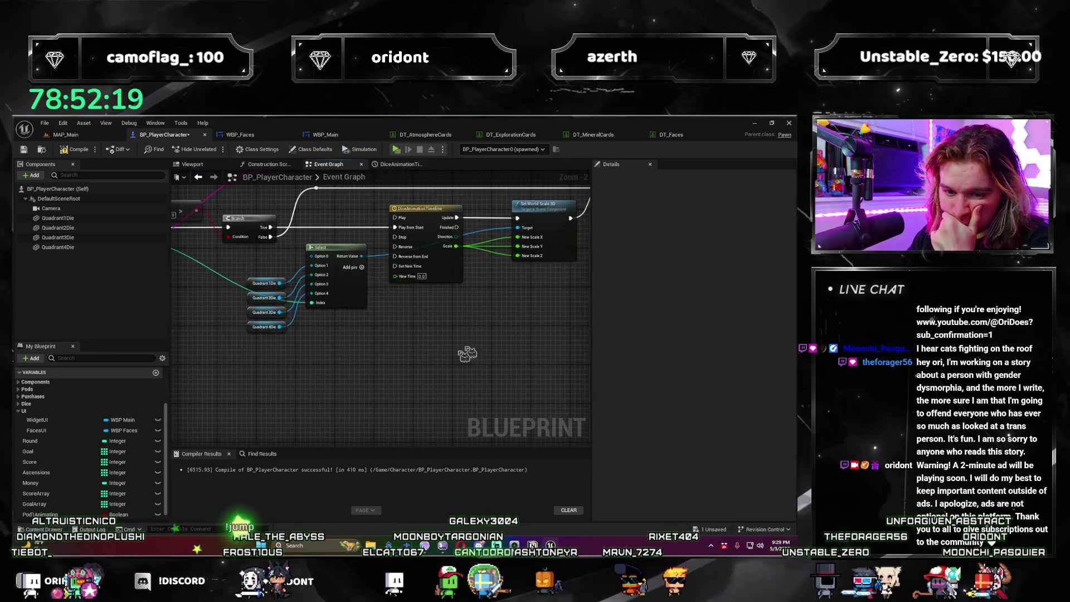
{"action": "left_click", "coordinate": [59, 513]}
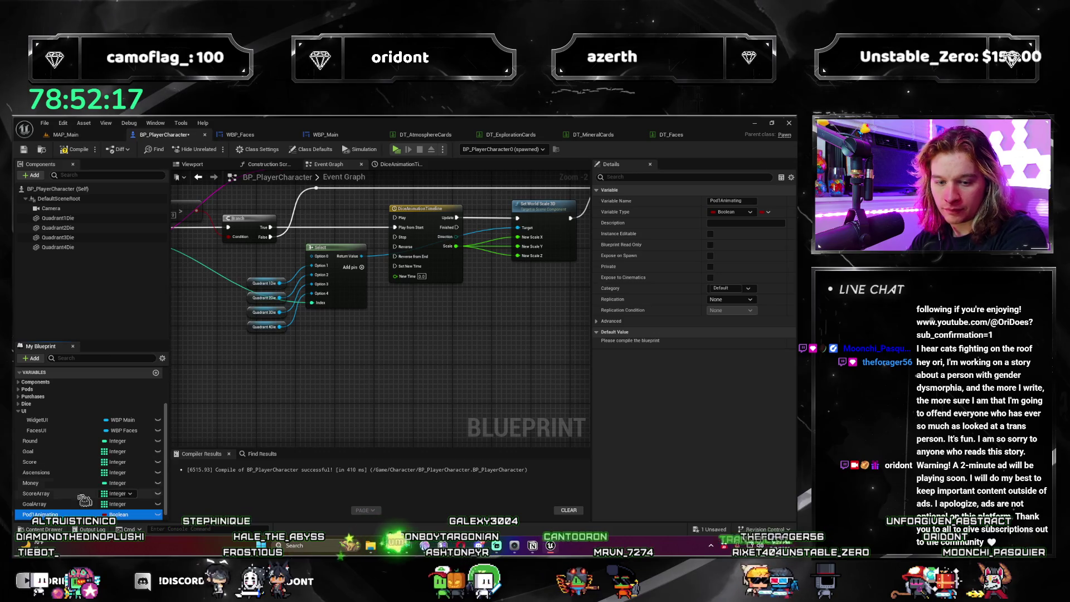
Step: Rename the Pod1Animating variable to DiceAnimating
{"action": "type", "text": "DiceAnimating"}
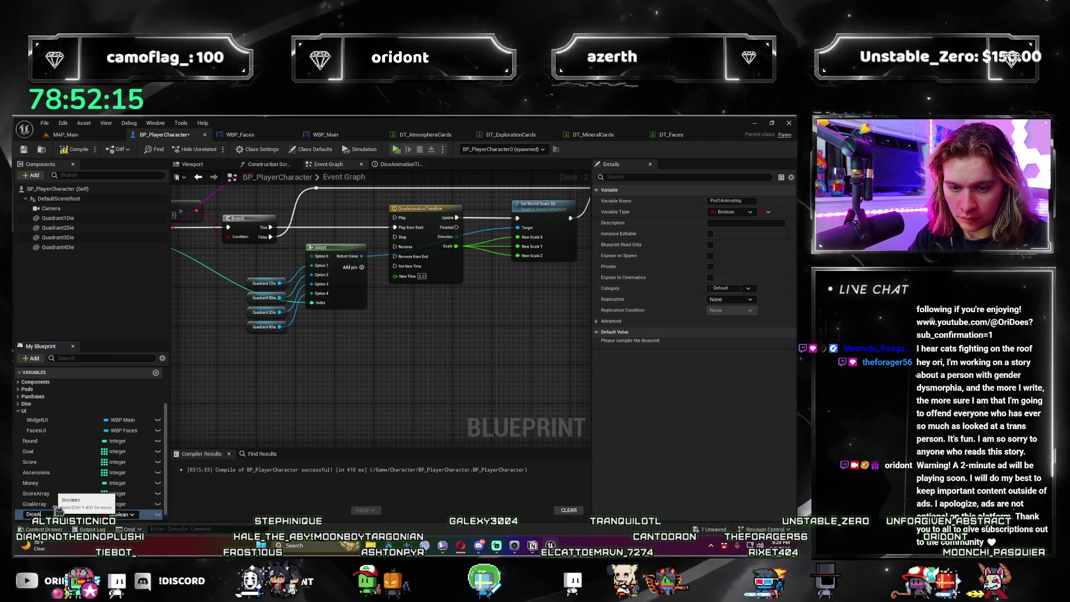
{"action": "key", "text": "Return"}
{"action": "left_click_drag", "start_coordinate": [323, 359], "coordinate": [299, 367]}
{"action": "scroll", "coordinate": [299, 367], "scroll_direction": "down", "scroll_amount": 3}
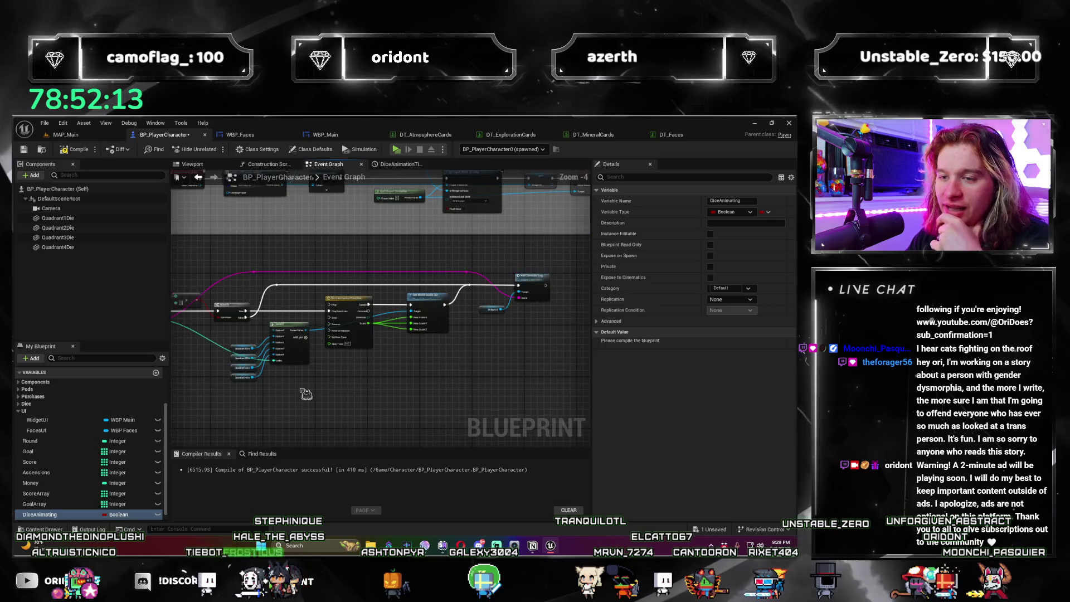
{"action": "mouse_move", "coordinate": [446, 301]}
{"action": "left_mouse_down"}
{"action": "mouse_move", "coordinate": [480, 348]}
{"action": "mouse_move", "coordinate": [473, 290]}
{"action": "mouse_move", "coordinate": [426, 320]}
{"action": "left_mouse_up"}
{"action": "scroll", "coordinate": [533, 353], "scroll_direction": "down", "scroll_amount": 2}
Step: Shift the animation node group right and add a SET DiceAnimating node after the Branch
{"action": "left_click_drag", "start_coordinate": [552, 345], "coordinate": [335, 253]}
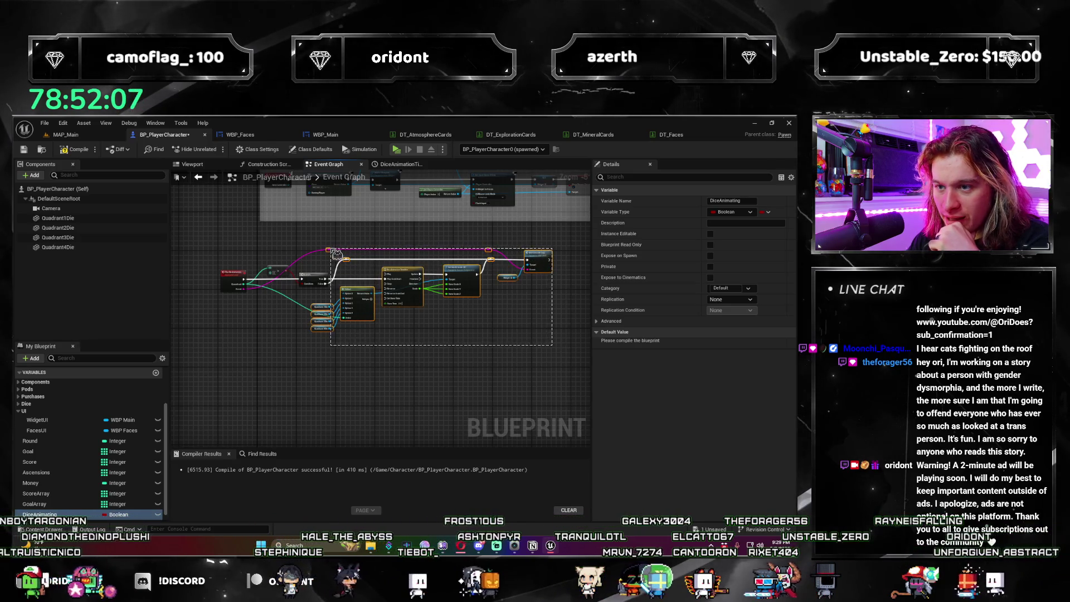
{"action": "left_click_drag", "start_coordinate": [346, 273], "coordinate": [395, 273]}
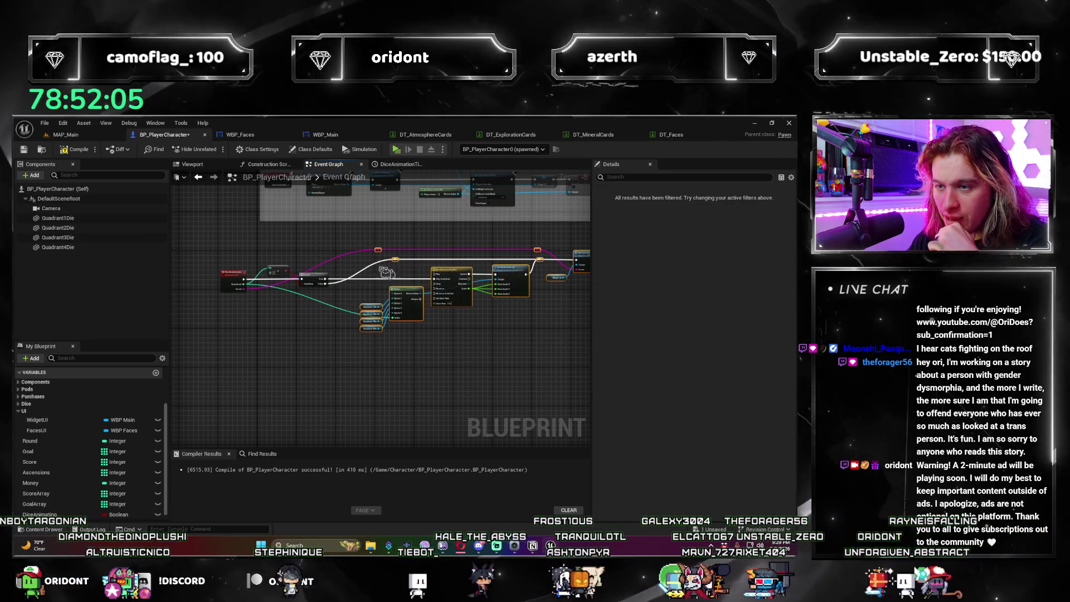
{"action": "left_click", "coordinate": [394, 273]}
{"action": "scroll", "coordinate": [394, 273], "scroll_direction": "up", "scroll_amount": 3}
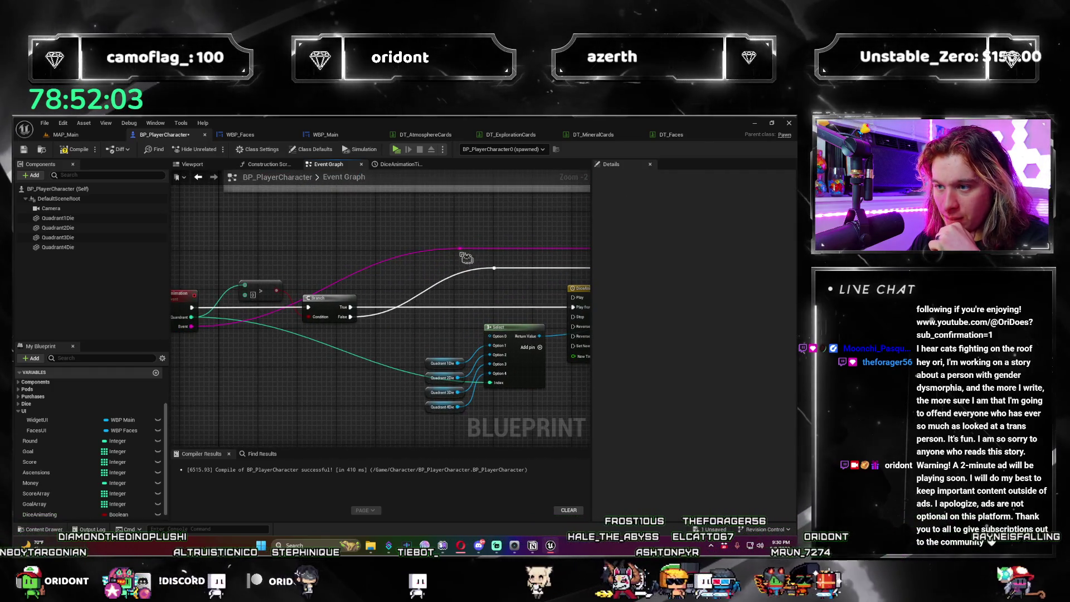
{"action": "left_click_drag", "start_coordinate": [468, 258], "coordinate": [290, 261]}
{"action": "scroll", "coordinate": [393, 293], "scroll_direction": "up", "scroll_amount": 2}
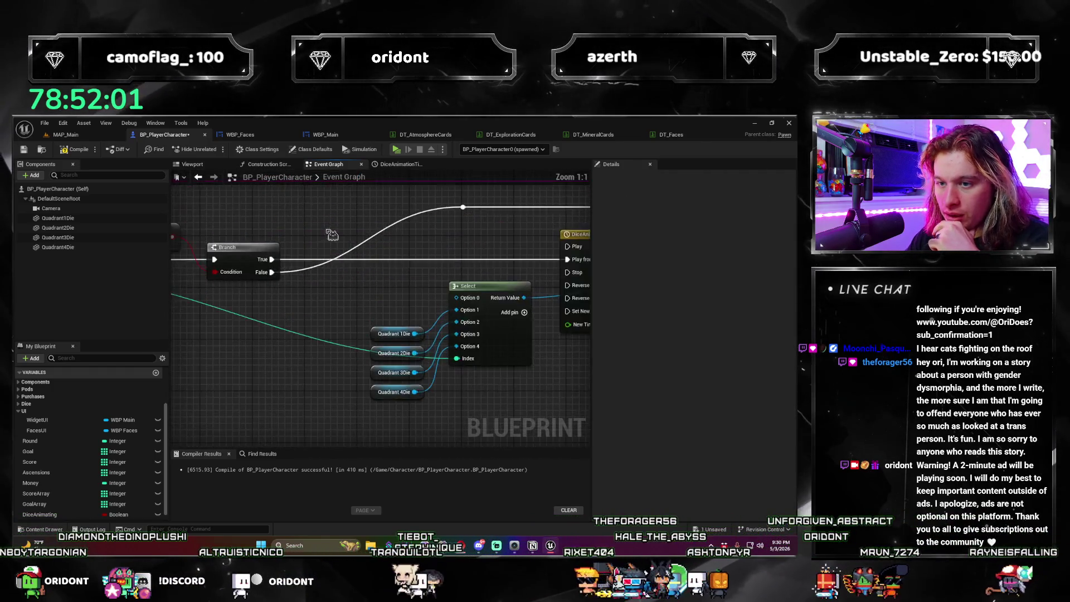
{"action": "left_click_drag", "start_coordinate": [119, 514], "coordinate": [337, 297]}
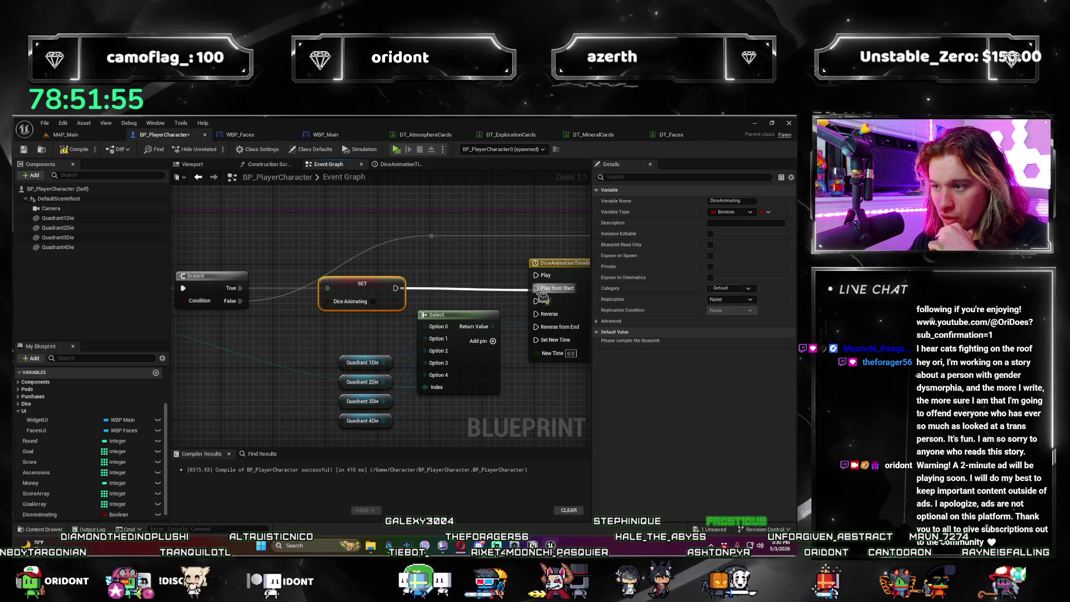
Step: Move the setter toward the timeline, add a reroute on the blue wire, and shift Select/Quadrant Die nodes left
{"action": "left_click_drag", "start_coordinate": [376, 289], "coordinate": [415, 288]}
{"action": "mouse_move", "coordinate": [262, 253]}
{"action": "left_mouse_down"}
{"action": "mouse_move", "coordinate": [345, 357]}
{"action": "mouse_move", "coordinate": [439, 398]}
{"action": "left_mouse_up"}
{"action": "scroll", "coordinate": [440, 399], "scroll_direction": "down", "scroll_amount": 3}
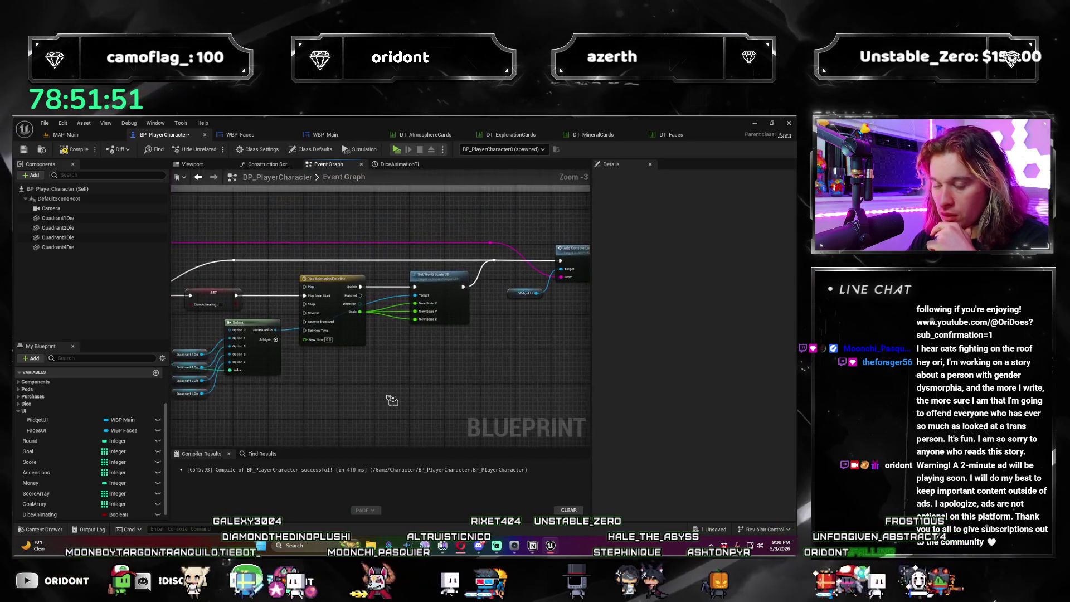
{"action": "left_click_drag", "start_coordinate": [374, 390], "coordinate": [467, 376]}
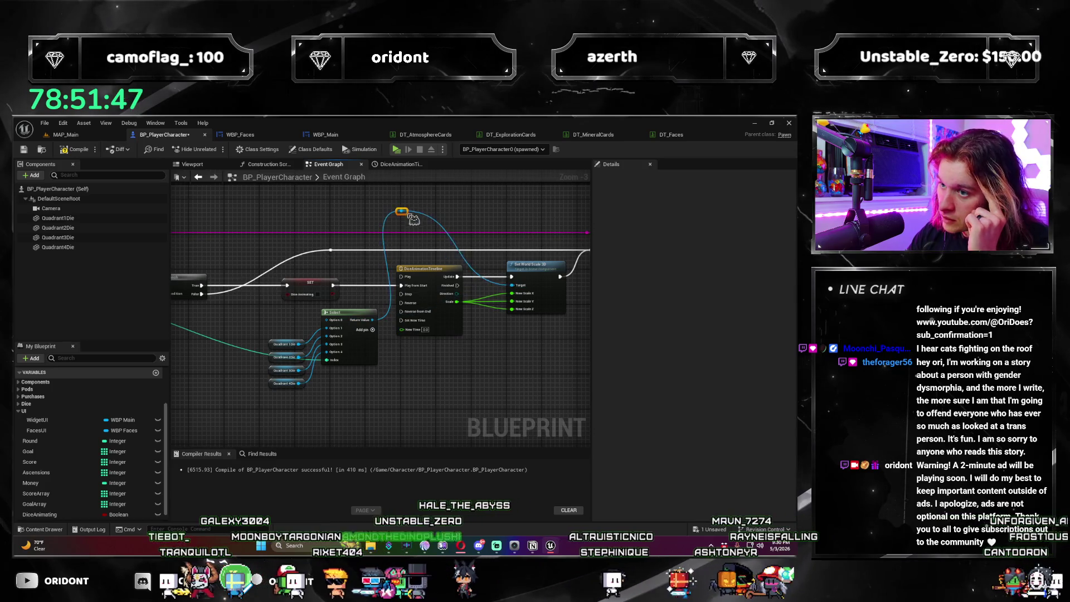
{"action": "double_click", "coordinate": [440, 230]}
{"action": "mouse_move", "coordinate": [439, 230]}
{"action": "left_mouse_down"}
{"action": "mouse_move", "coordinate": [500, 226]}
{"action": "mouse_move", "coordinate": [492, 231]}
{"action": "left_mouse_up"}
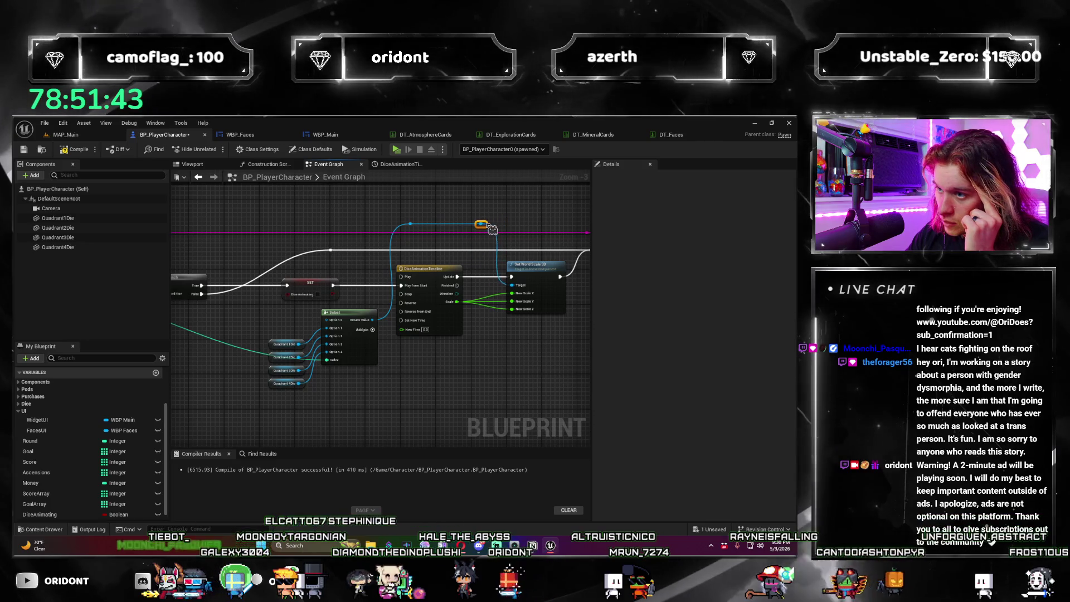
{"action": "mouse_move", "coordinate": [350, 324]}
{"action": "left_mouse_down"}
{"action": "mouse_move", "coordinate": [319, 325]}
{"action": "mouse_move", "coordinate": [329, 359]}
{"action": "mouse_move", "coordinate": [420, 394]}
{"action": "mouse_move", "coordinate": [457, 308]}
{"action": "mouse_move", "coordinate": [390, 312]}
{"action": "mouse_move", "coordinate": [411, 372]}
{"action": "mouse_move", "coordinate": [315, 330]}
{"action": "mouse_move", "coordinate": [496, 370]}
{"action": "mouse_move", "coordinate": [401, 293]}
{"action": "mouse_move", "coordinate": [357, 334]}
{"action": "mouse_move", "coordinate": [370, 353]}
{"action": "mouse_move", "coordinate": [216, 427]}
{"action": "left_mouse_up"}
Step: Add a second SET DiceAnimating near the timeline and move the PlayDieAnimation event left
{"action": "scroll", "coordinate": [420, 394], "scroll_direction": "up", "scroll_amount": 1}
{"action": "scroll", "coordinate": [370, 353], "scroll_direction": "up", "scroll_amount": 1}
{"action": "mouse_move", "coordinate": [39, 514]}
{"action": "left_mouse_down"}
{"action": "mouse_move", "coordinate": [318, 375]}
{"action": "mouse_move", "coordinate": [313, 352]}
{"action": "left_mouse_up"}
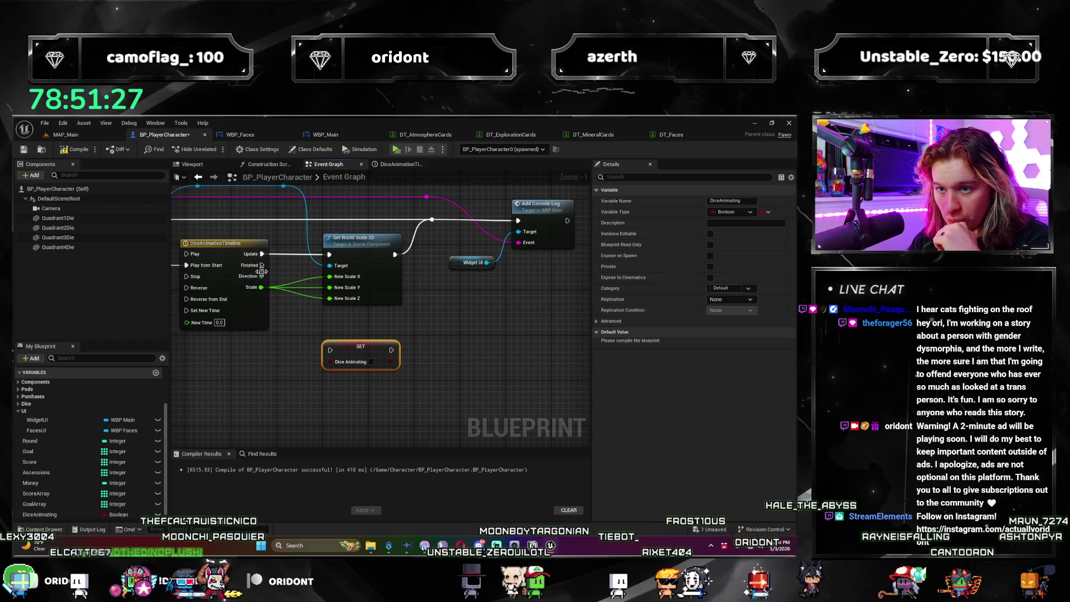
{"action": "left_click_drag", "start_coordinate": [336, 356], "coordinate": [438, 322]}
{"action": "left_click_drag", "start_coordinate": [390, 279], "coordinate": [320, 279]}
{"action": "left_click_drag", "start_coordinate": [376, 301], "coordinate": [390, 294]}
Step: Add a While Loop after PlayDieAnimation and run the Branch from its Completed output
{"action": "type", "text": "while"}
{"action": "key", "text": "Return"}
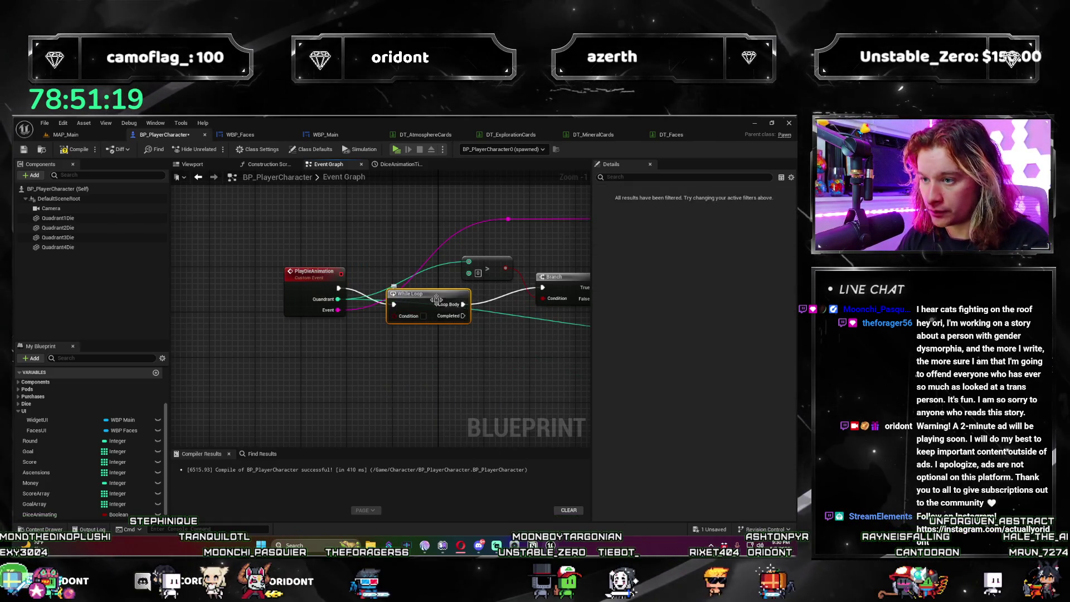
{"action": "left_click_drag", "start_coordinate": [451, 368], "coordinate": [312, 426]}
{"action": "scroll", "coordinate": [312, 426], "scroll_direction": "up", "scroll_amount": 1}
{"action": "left_click", "coordinate": [353, 326]}
{"action": "left_click_drag", "start_coordinate": [285, 350], "coordinate": [285, 363]}
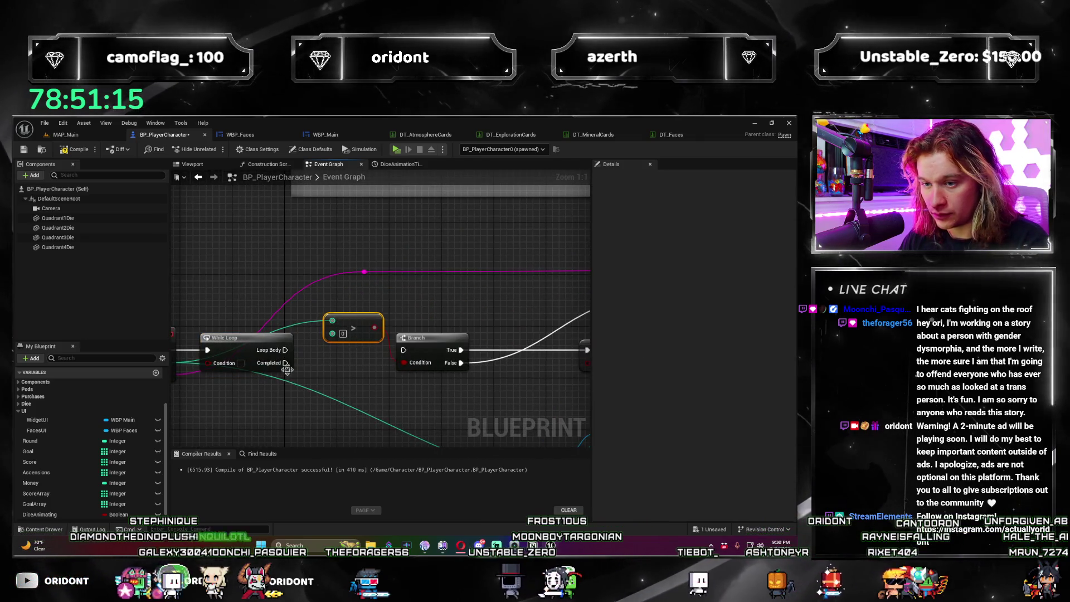
{"action": "left_click", "coordinate": [240, 346]}
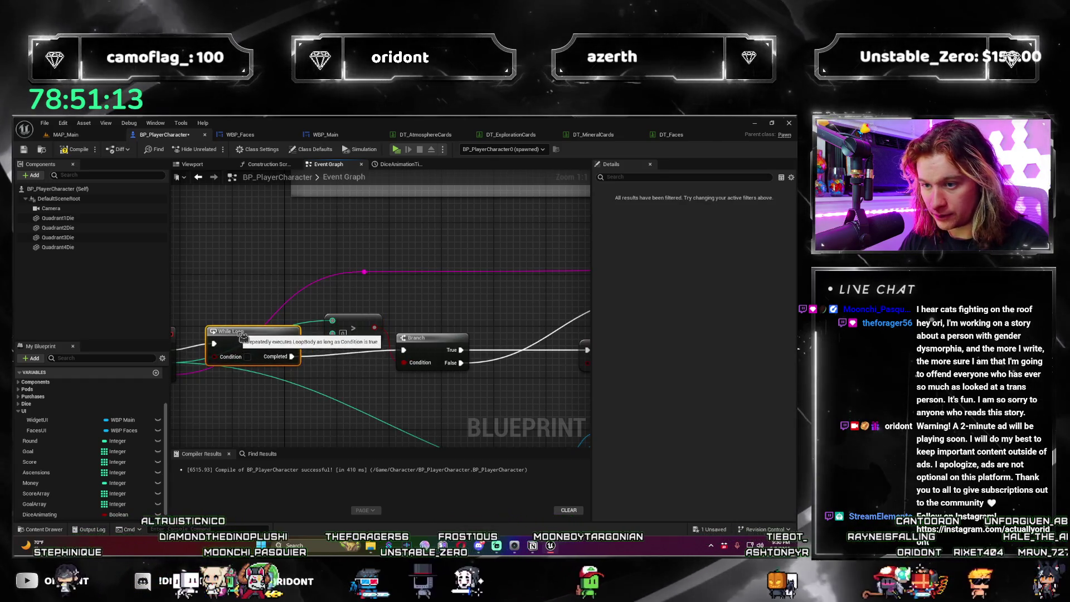
{"action": "left_click_drag", "start_coordinate": [352, 371], "coordinate": [324, 353]}
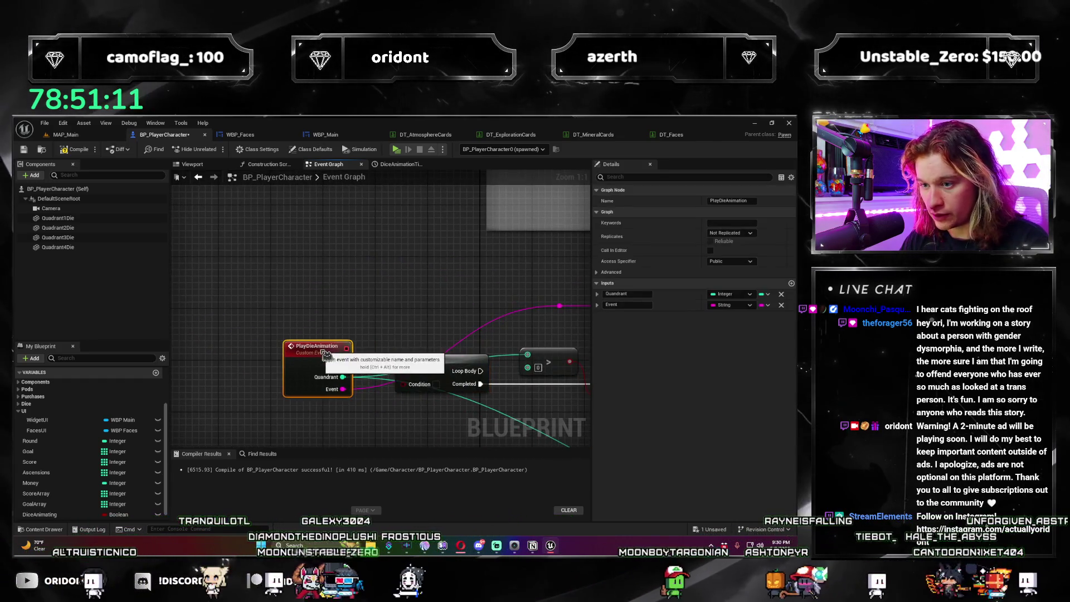
Step: Feed a DiceAnimating getter into the While Loop's Condition
{"action": "scroll", "coordinate": [384, 366], "scroll_direction": "down", "scroll_amount": 1}
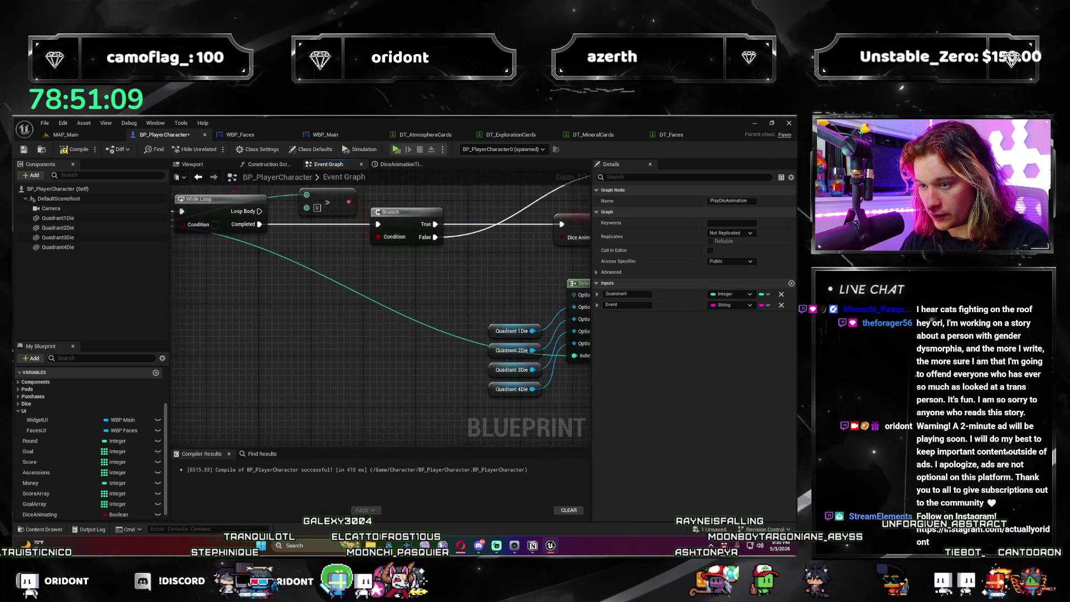
{"action": "scroll", "coordinate": [318, 422], "scroll_direction": "up", "scroll_amount": 1}
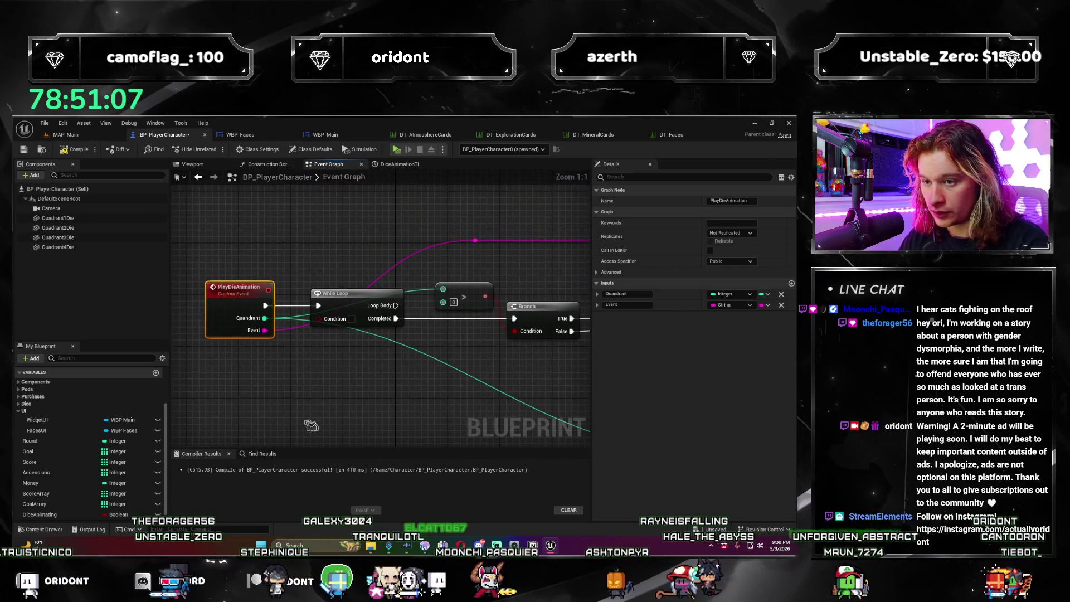
{"action": "left_click_drag", "start_coordinate": [109, 514], "coordinate": [347, 368]}
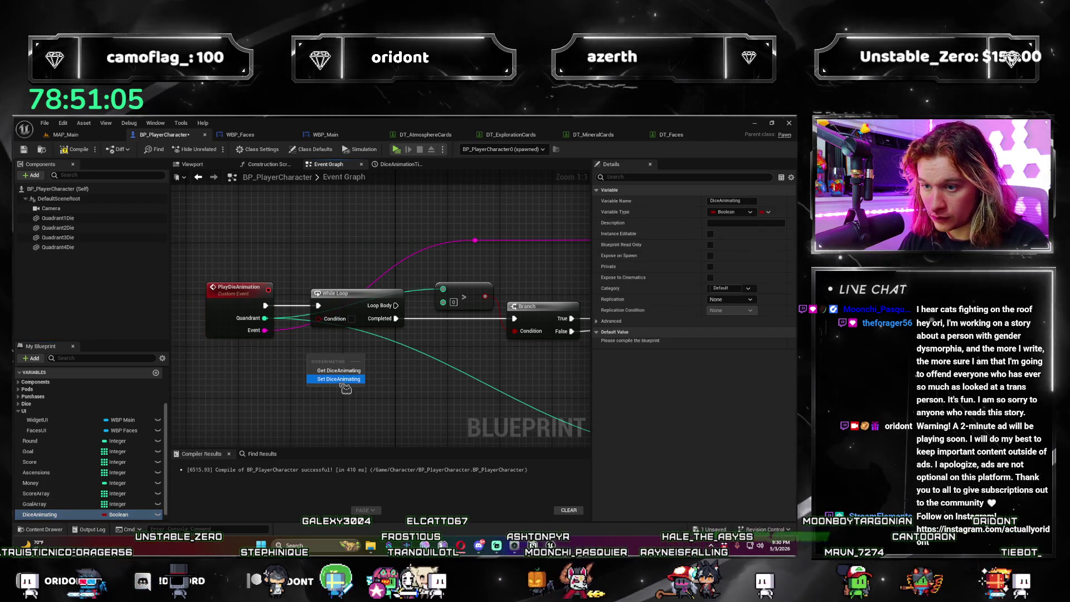
{"action": "key", "text": "ctrl+z"}
{"action": "left_click_drag", "start_coordinate": [40, 514], "coordinate": [322, 324]}
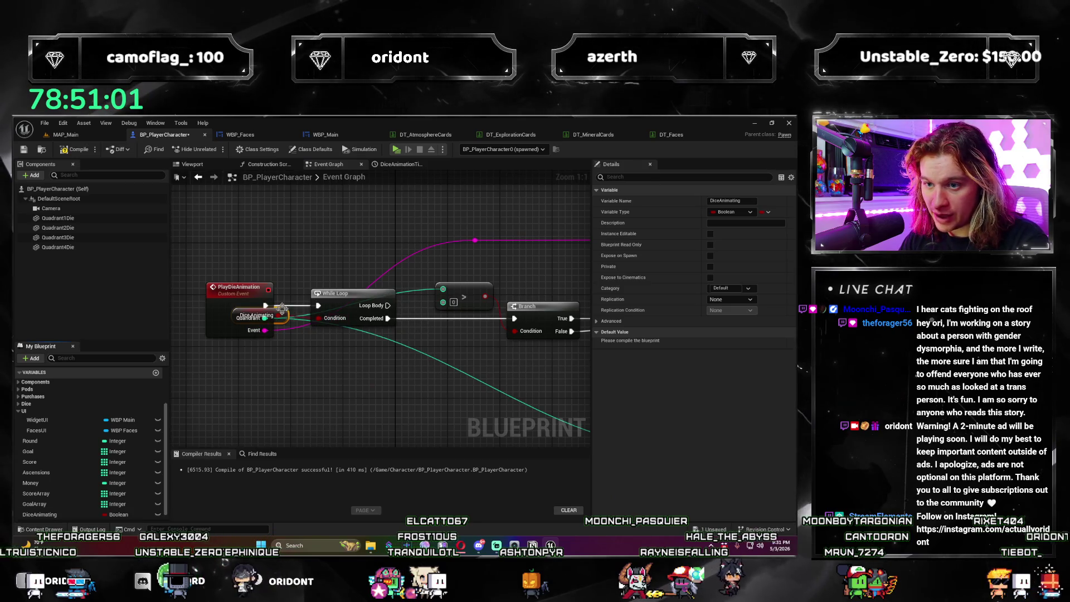
Step: Compile and save BP_PlayerCharacter, then launch a play-test in a new window
{"action": "scroll", "coordinate": [363, 343], "scroll_direction": "down", "scroll_amount": 7}
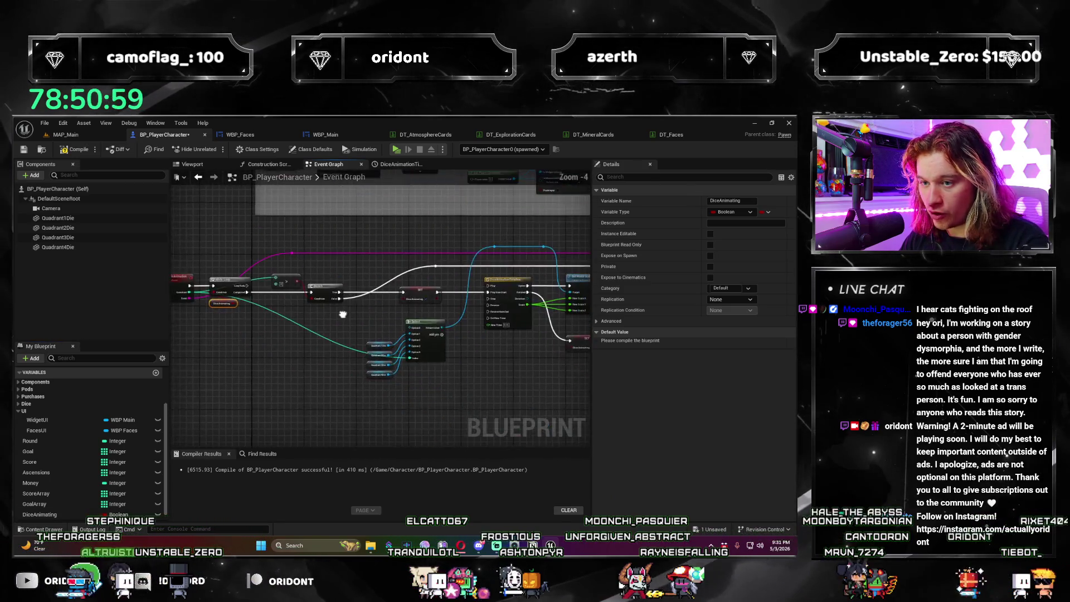
{"action": "scroll", "coordinate": [369, 353], "scroll_direction": "up", "scroll_amount": 3}
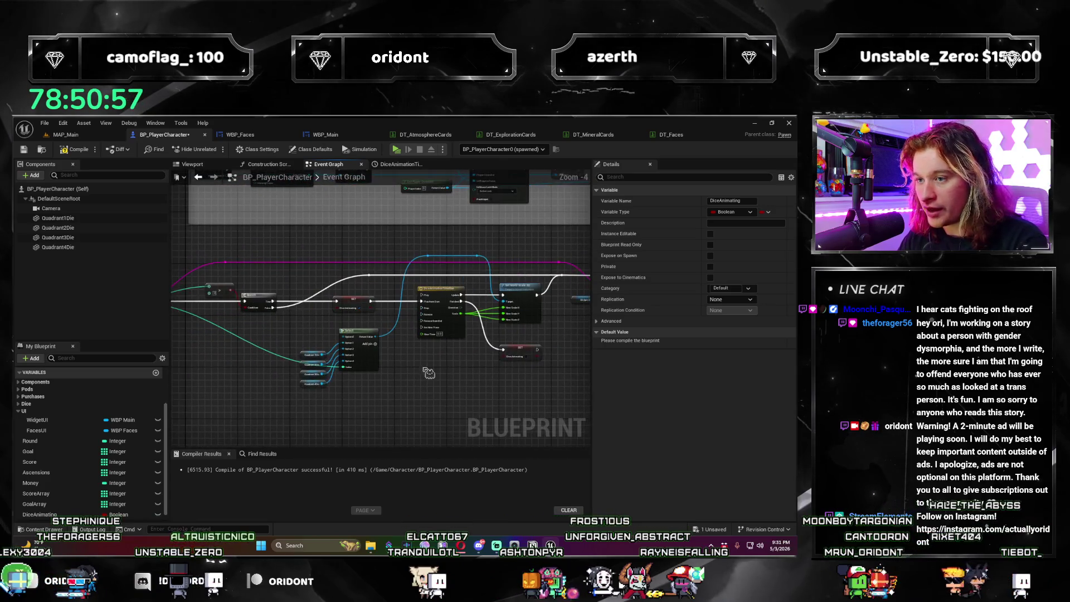
{"action": "key", "text": "ctrl+s"}
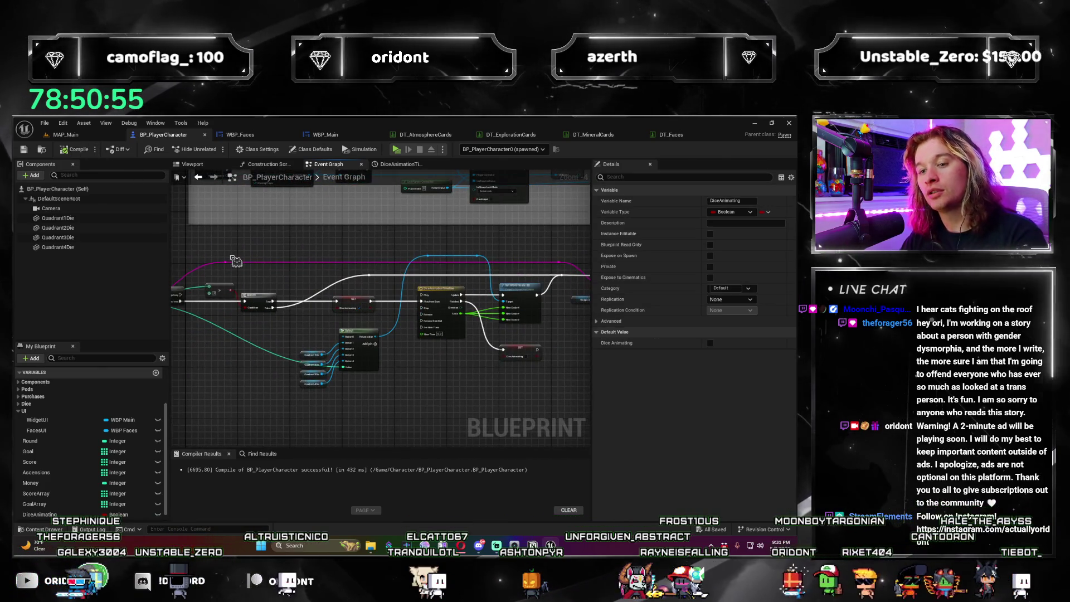
{"action": "left_click", "coordinate": [395, 150]}
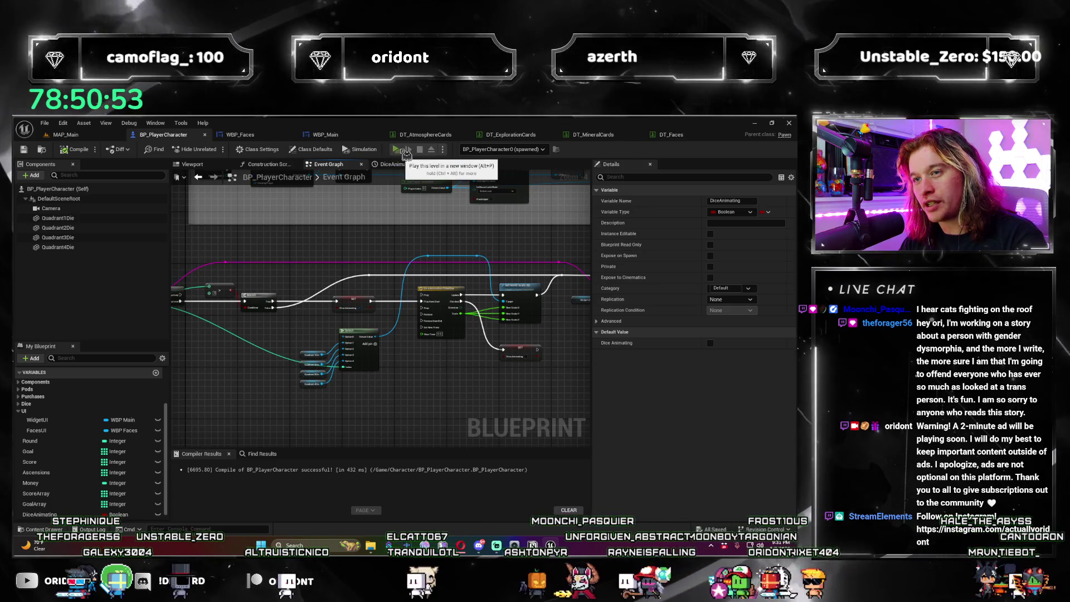
Step: Start the first game round, then stop the play-test with Esc
{"action": "left_click", "coordinate": [440, 501]}
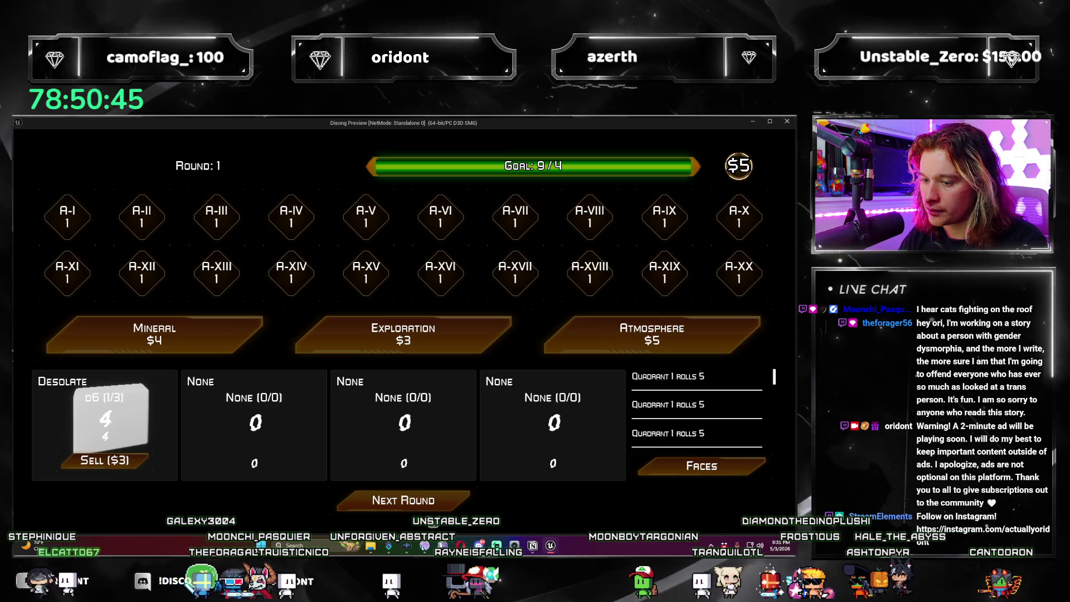
{"action": "key", "text": "Escape"}
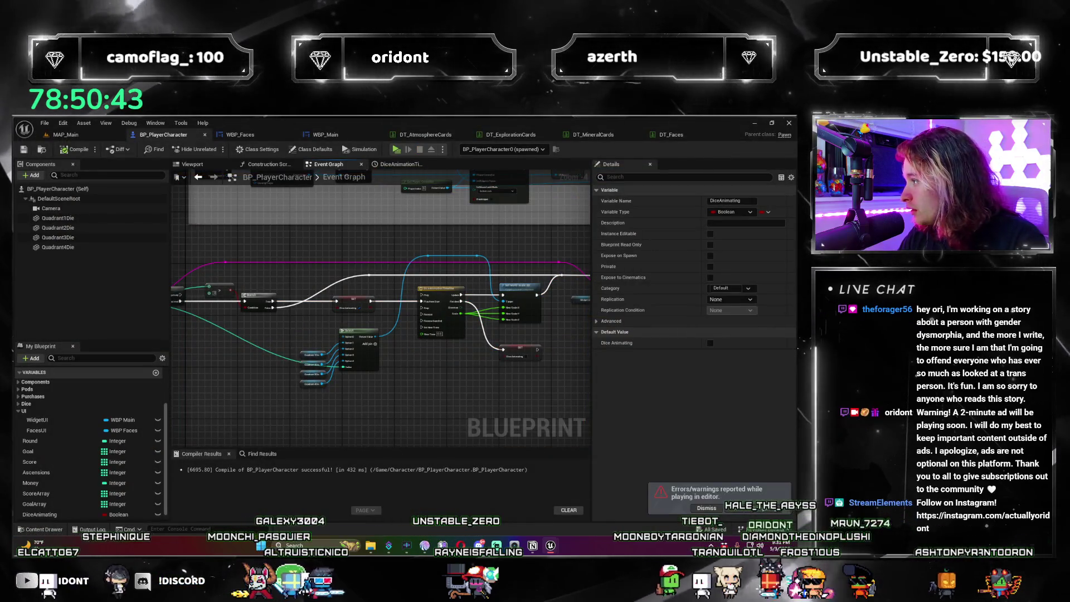
{"action": "left_click_drag", "start_coordinate": [674, 215], "coordinate": [388, 219]}
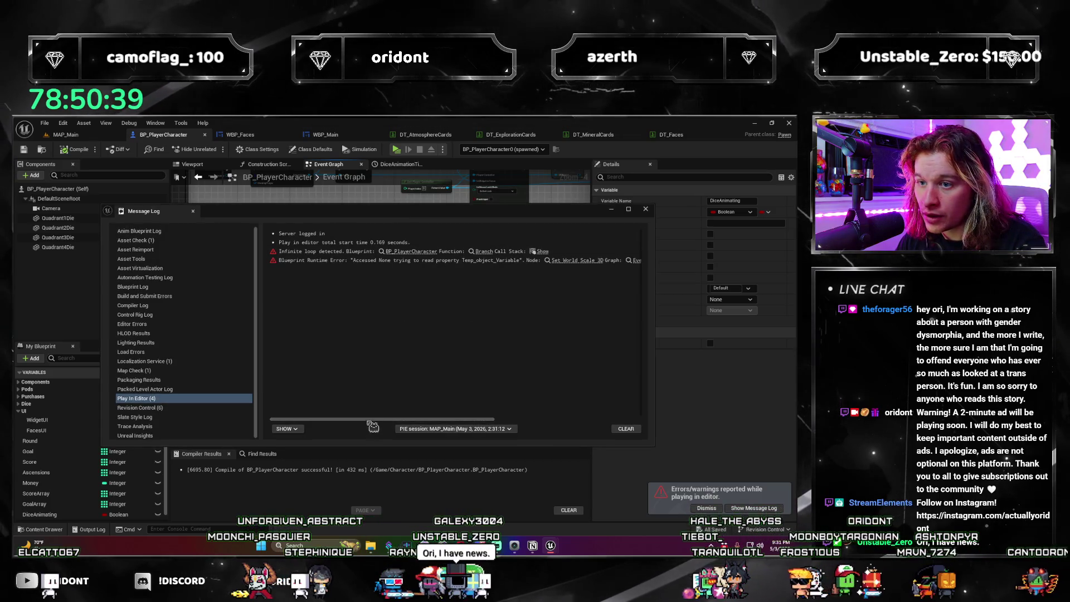
{"action": "left_click", "coordinate": [645, 209]}
{"action": "scroll", "coordinate": [406, 391], "scroll_direction": "up", "scroll_amount": 3}
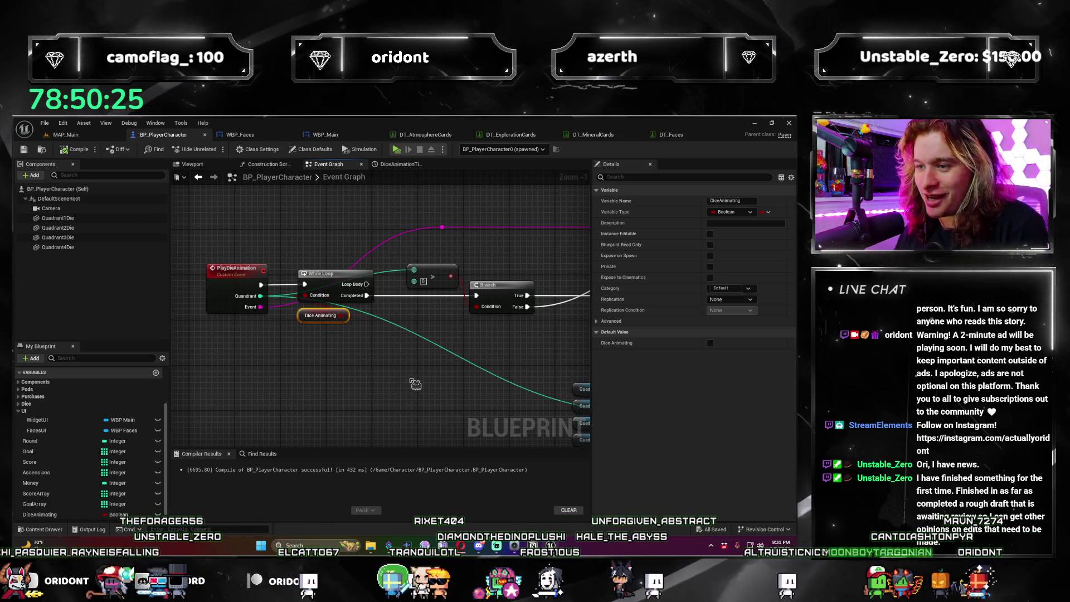
{"action": "scroll", "coordinate": [415, 386], "scroll_direction": "down", "scroll_amount": 2}
{"action": "mouse_move", "coordinate": [415, 386]}
{"action": "left_mouse_down"}
{"action": "mouse_move", "coordinate": [309, 312]}
{"action": "mouse_move", "coordinate": [368, 296]}
{"action": "mouse_move", "coordinate": [383, 414]}
{"action": "mouse_move", "coordinate": [331, 300]}
{"action": "left_mouse_up"}
{"action": "scroll", "coordinate": [309, 312], "scroll_direction": "up", "scroll_amount": 1}
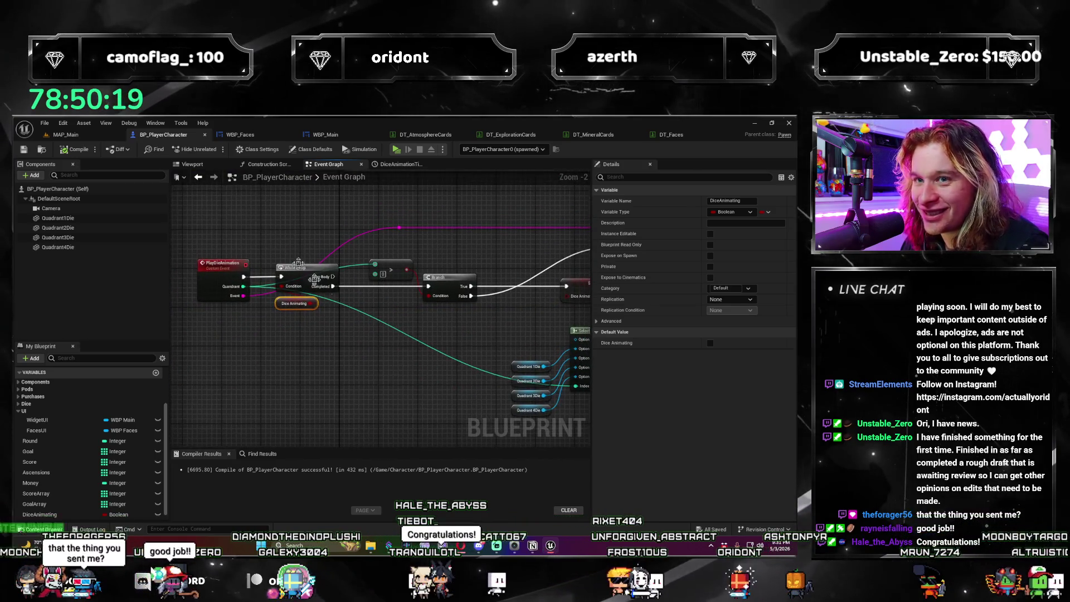
{"action": "left_click", "coordinate": [56, 137]}
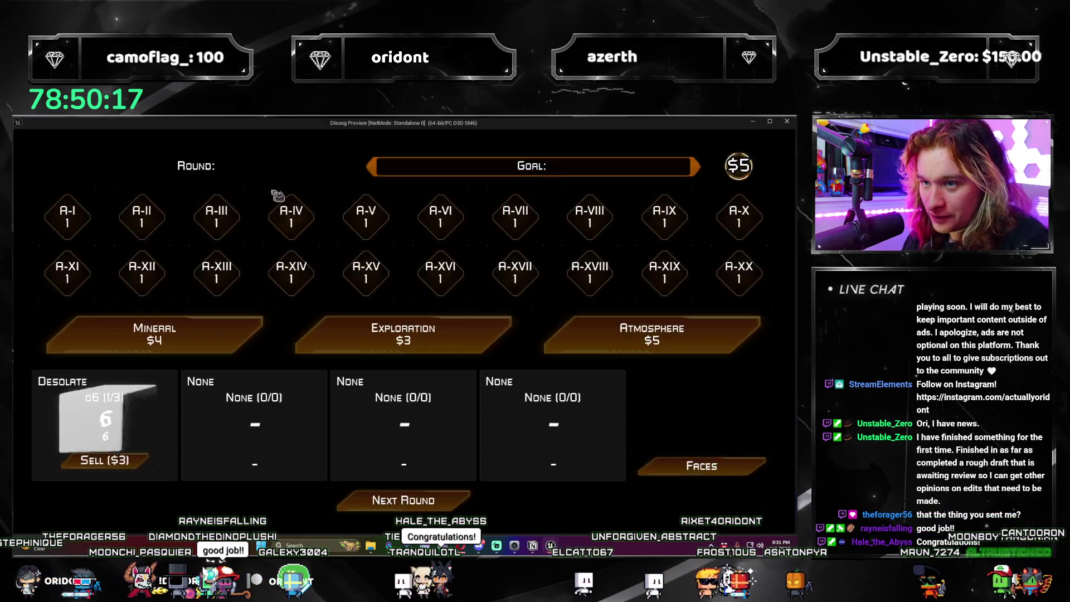
Step: Buy an Atmosphere die, choose Oxygen Rich, sell the Desolate die for $3, then stop the preview
{"action": "left_click", "coordinate": [619, 331]}
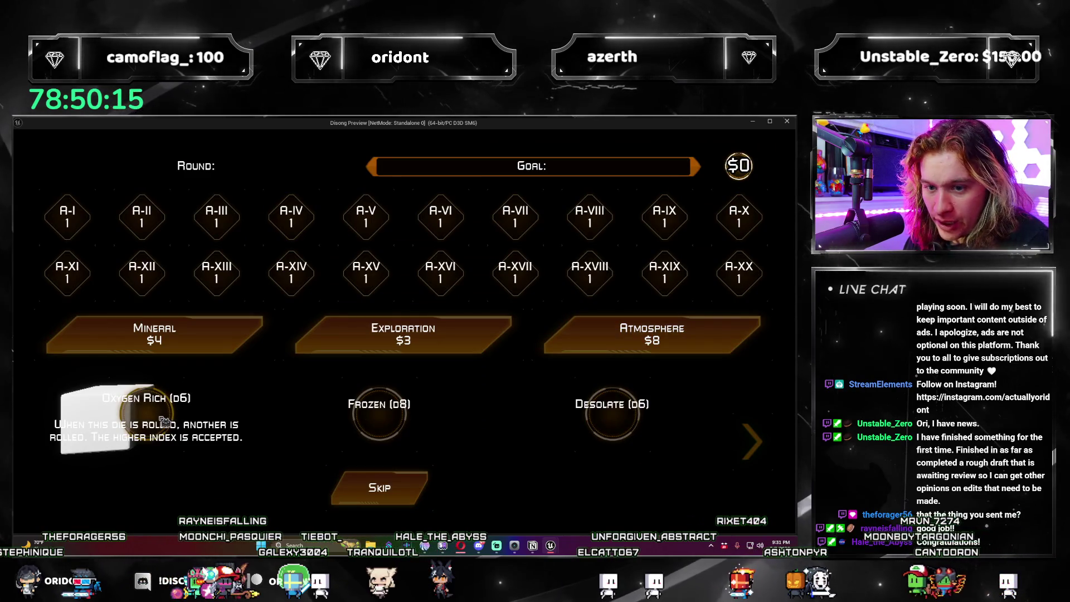
{"action": "left_click", "coordinate": [198, 410]}
{"action": "left_click", "coordinate": [147, 460]}
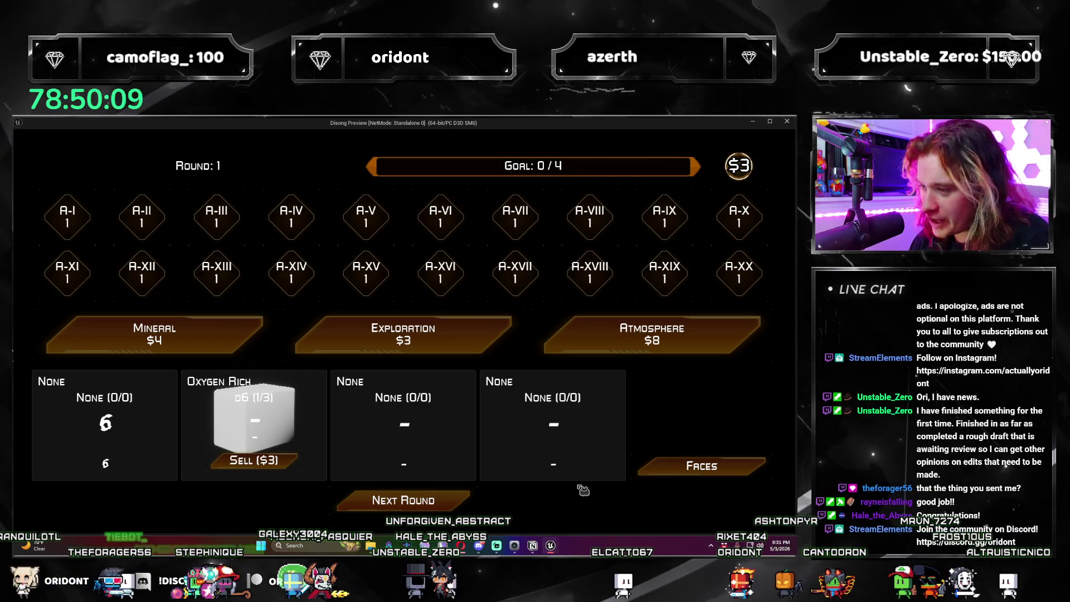
{"action": "key", "text": "Escape"}
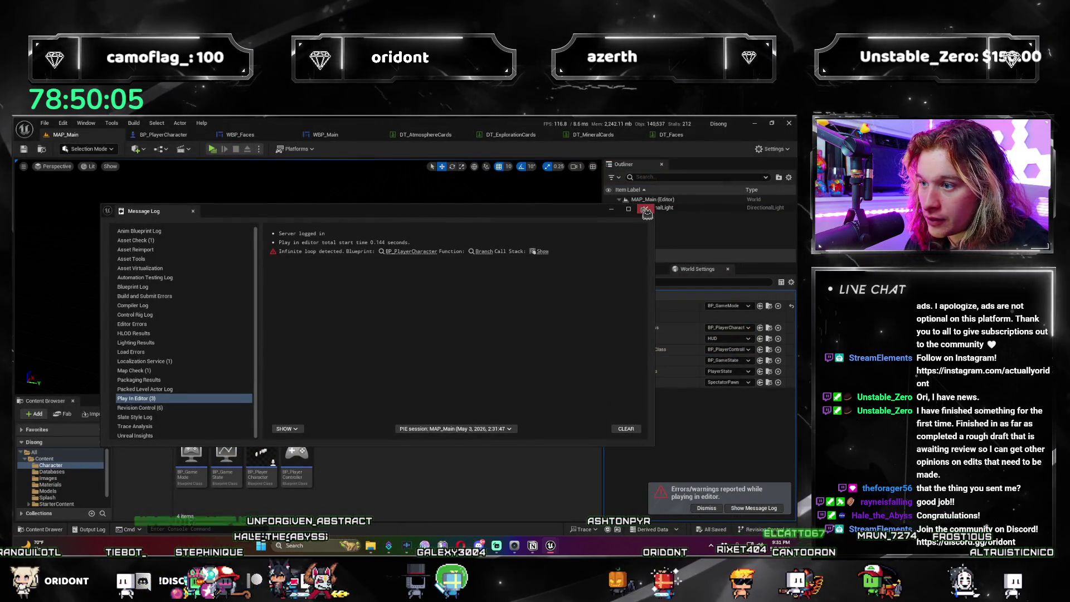
Step: Close the error log and delete the While Loop with its DiceAnimating getter
{"action": "left_click", "coordinate": [644, 209]}
{"action": "left_click", "coordinate": [162, 134]}
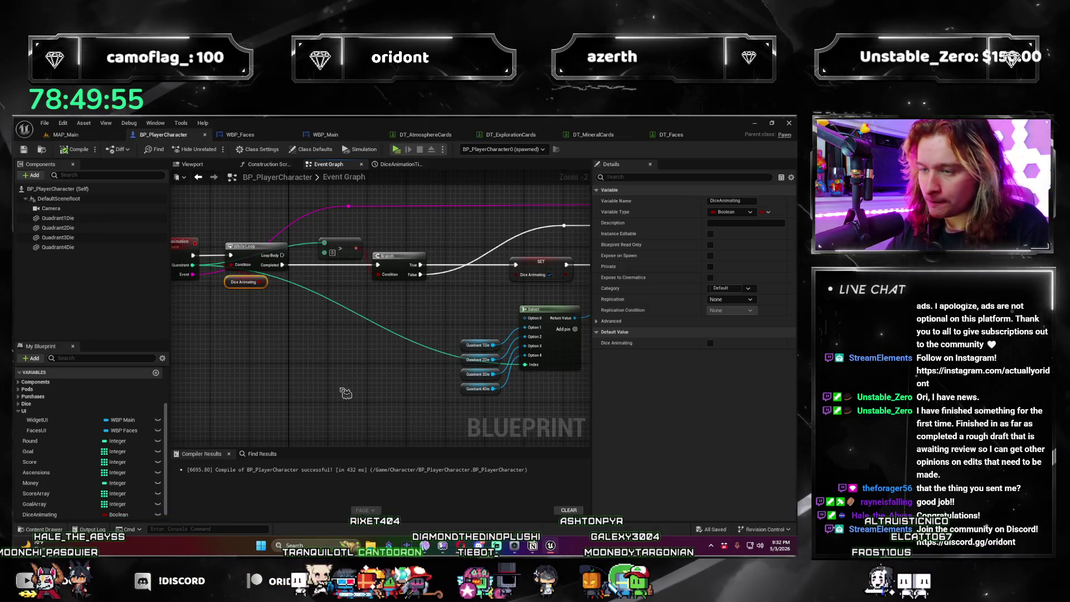
{"action": "mouse_move", "coordinate": [385, 420]}
{"action": "left_mouse_down"}
{"action": "mouse_move", "coordinate": [184, 446]}
{"action": "mouse_move", "coordinate": [268, 418]}
{"action": "mouse_move", "coordinate": [551, 384]}
{"action": "mouse_move", "coordinate": [231, 386]}
{"action": "left_mouse_up"}
{"action": "scroll", "coordinate": [231, 386], "scroll_direction": "up", "scroll_amount": 1}
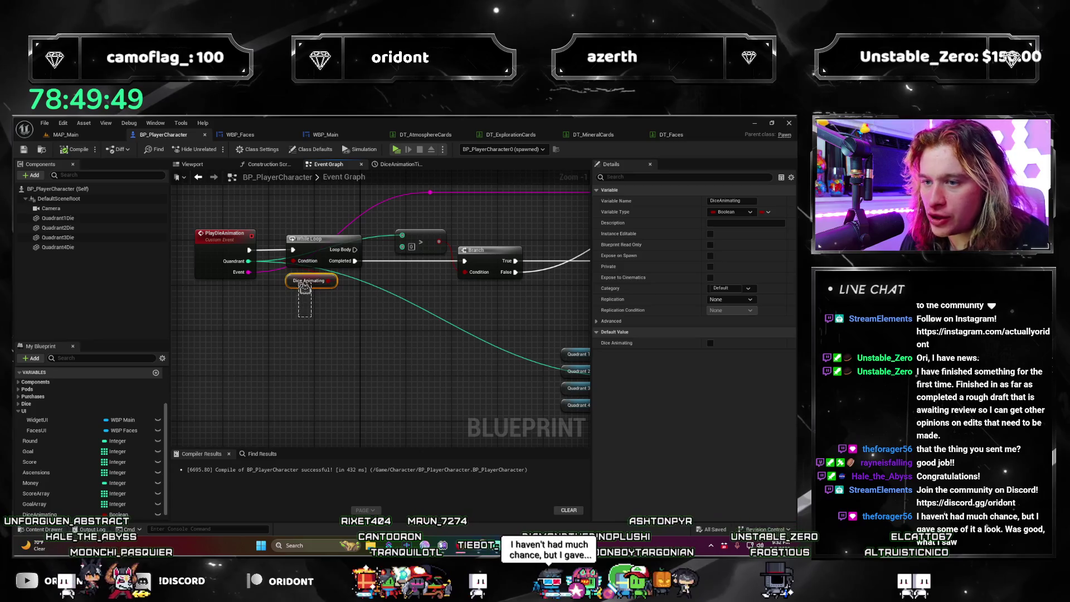
{"action": "key", "text": "Delete"}
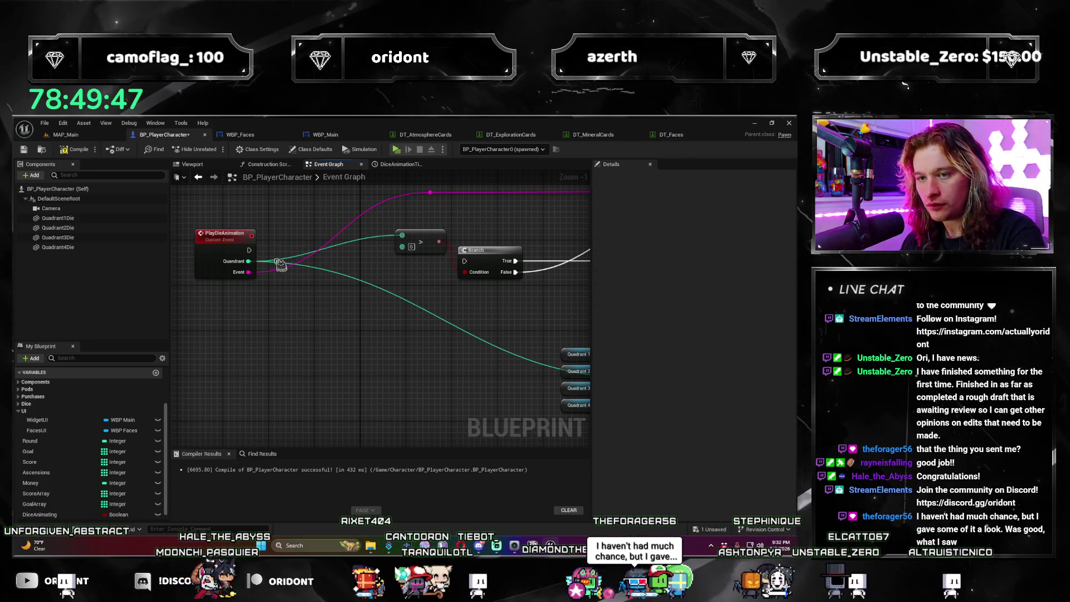
Step: Place a DiceAnimating getter near PlayDieAnimation and add a Branch driven by it
{"action": "left_click", "coordinate": [215, 241]}
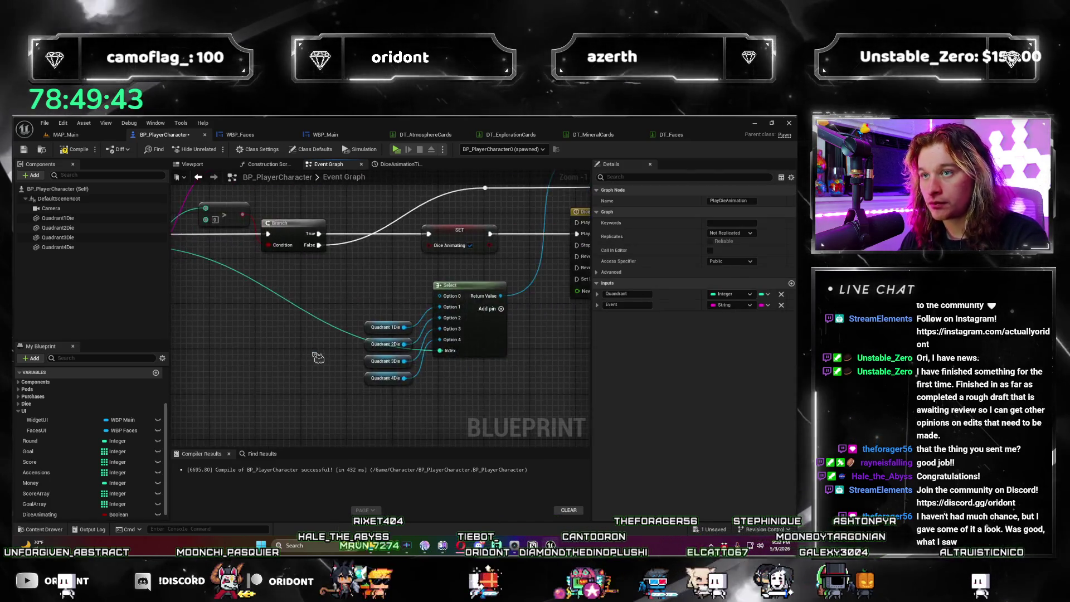
{"action": "scroll", "coordinate": [318, 357], "scroll_direction": "down", "scroll_amount": 2}
{"action": "left_click_drag", "start_coordinate": [447, 367], "coordinate": [343, 355]}
{"action": "mouse_move", "coordinate": [409, 405]}
{"action": "left_mouse_down"}
{"action": "mouse_move", "coordinate": [341, 364]}
{"action": "mouse_move", "coordinate": [306, 373]}
{"action": "mouse_move", "coordinate": [381, 393]}
{"action": "mouse_move", "coordinate": [443, 382]}
{"action": "mouse_move", "coordinate": [519, 403]}
{"action": "left_mouse_up"}
{"action": "scroll", "coordinate": [341, 363], "scroll_direction": "up", "scroll_amount": 3}
{"action": "scroll", "coordinate": [381, 393], "scroll_direction": "down", "scroll_amount": 2}
{"action": "mouse_move", "coordinate": [294, 261]}
{"action": "left_mouse_down"}
{"action": "mouse_move", "coordinate": [270, 309]}
{"action": "mouse_move", "coordinate": [210, 315]}
{"action": "left_mouse_up"}
{"action": "left_click_drag", "start_coordinate": [70, 516], "coordinate": [276, 359]}
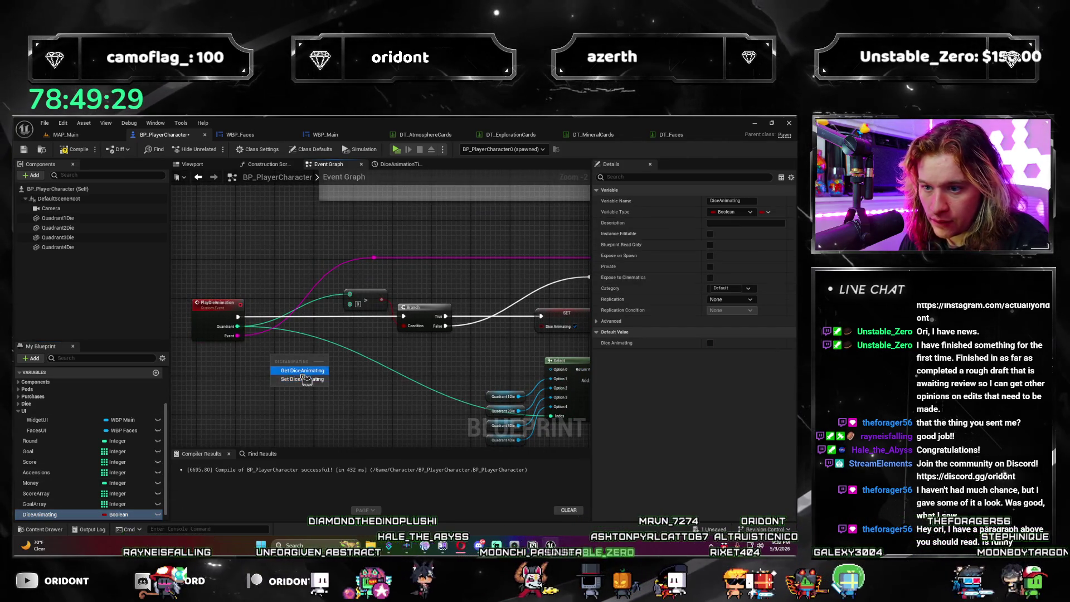
{"action": "left_click_drag", "start_coordinate": [327, 338], "coordinate": [295, 306]}
{"action": "type", "text": "branch"}
{"action": "key", "text": "Return"}
Step: Move PlayDieAnimation left and wire its execution into the new Branch
{"action": "left_click_drag", "start_coordinate": [337, 401], "coordinate": [424, 418]}
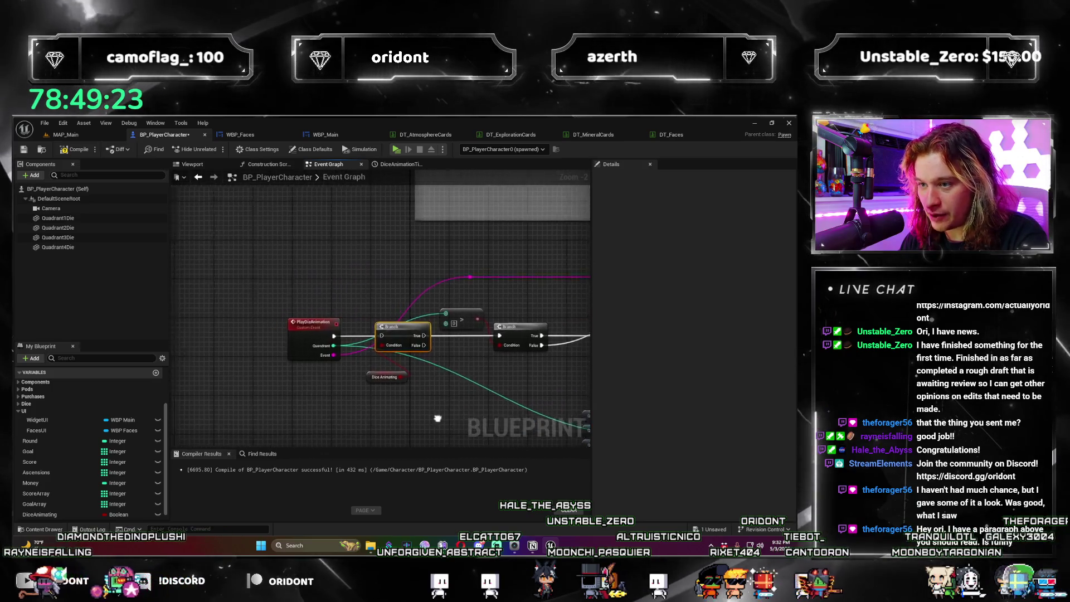
{"action": "left_click_drag", "start_coordinate": [304, 320], "coordinate": [279, 320]}
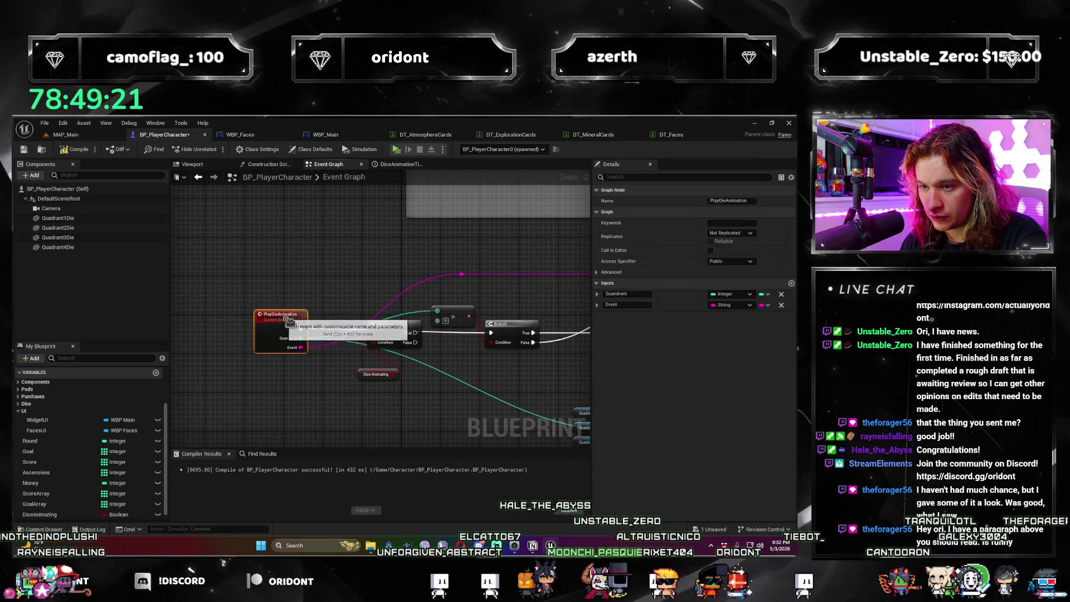
{"action": "left_click_drag", "start_coordinate": [371, 391], "coordinate": [329, 361]}
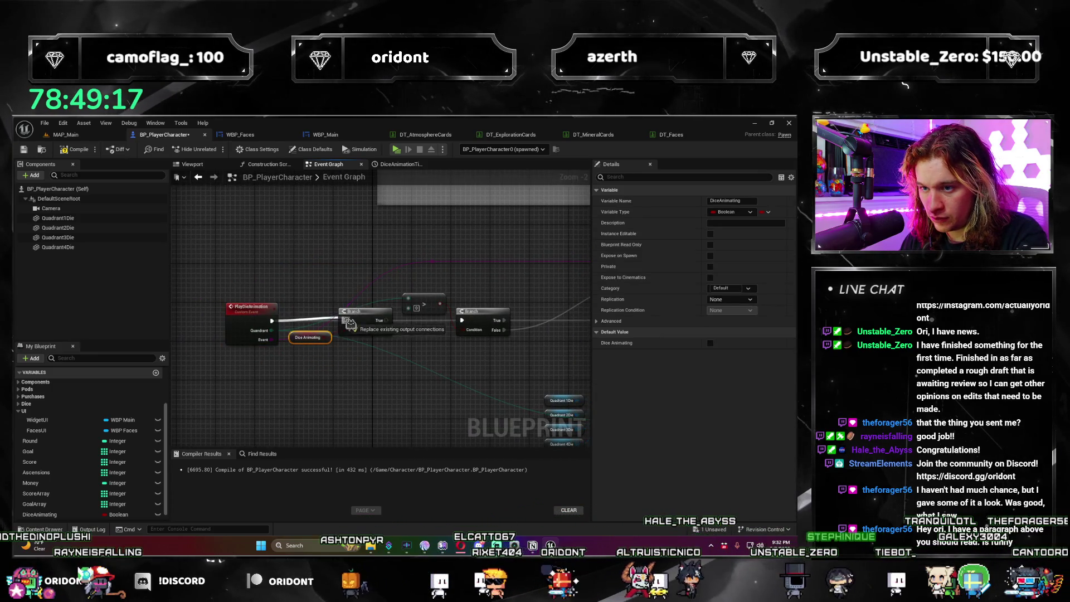
{"action": "left_click_drag", "start_coordinate": [349, 324], "coordinate": [347, 321]}
{"action": "scroll", "coordinate": [362, 334], "scroll_direction": "up", "scroll_amount": 1}
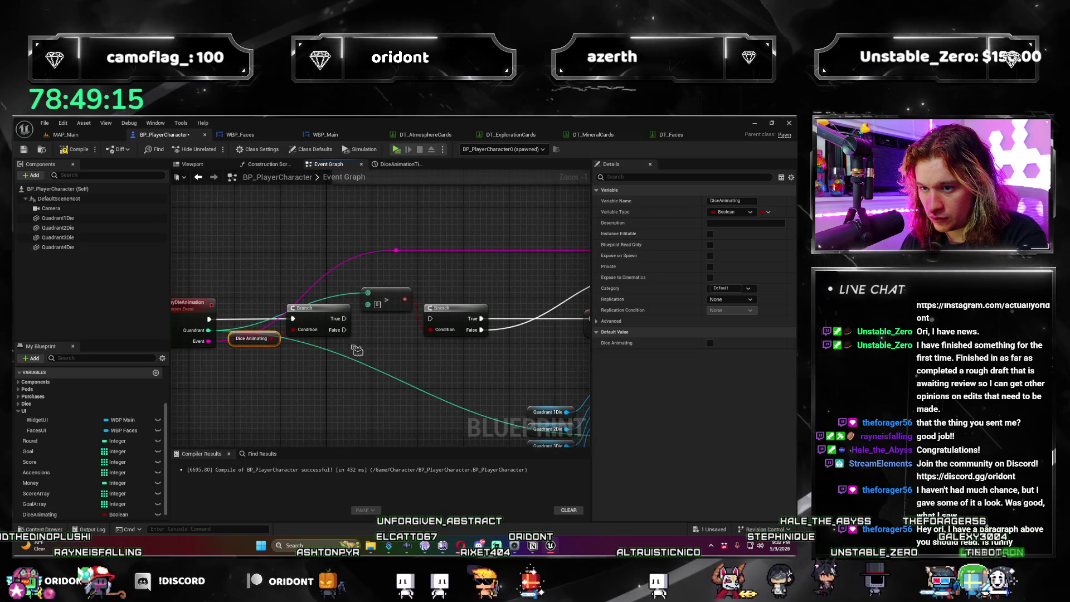
{"action": "mouse_move", "coordinate": [323, 362]}
{"action": "left_mouse_down"}
{"action": "mouse_move", "coordinate": [177, 286]}
{"action": "mouse_move", "coordinate": [202, 302]}
{"action": "left_mouse_up"}
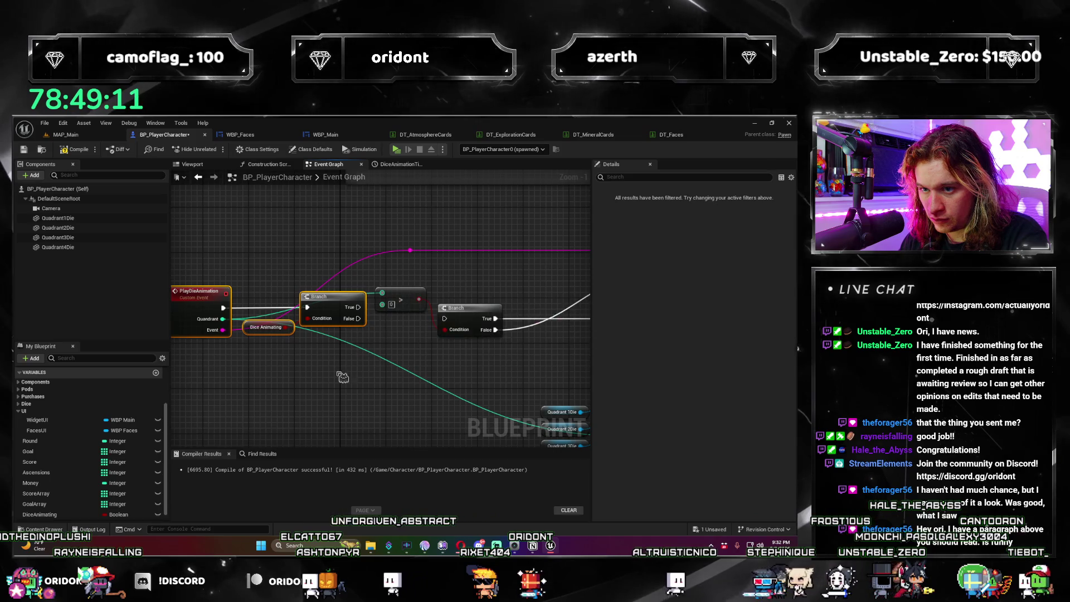
{"action": "key", "text": "ctrl+z"}
{"action": "mouse_move", "coordinate": [418, 326]}
{"action": "left_mouse_down"}
{"action": "mouse_move", "coordinate": [440, 340]}
{"action": "mouse_move", "coordinate": [451, 312]}
{"action": "mouse_move", "coordinate": [495, 304]}
{"action": "mouse_move", "coordinate": [509, 215]}
{"action": "mouse_move", "coordinate": [473, 238]}
{"action": "mouse_move", "coordinate": [367, 231]}
{"action": "left_mouse_up"}
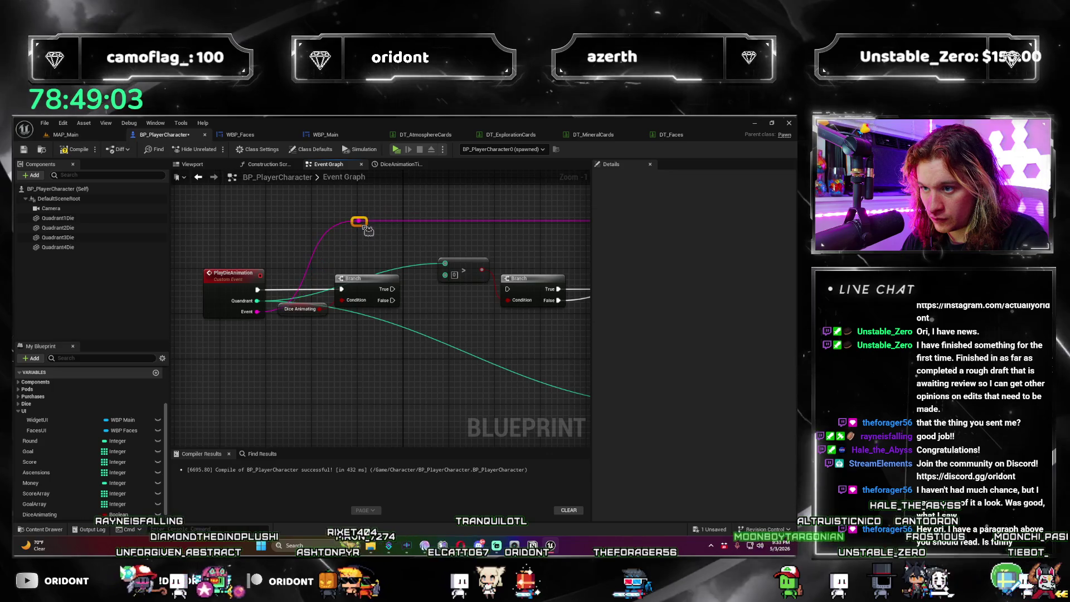
Step: Add a Delay of 0.5 seconds off the Branch's True output
{"action": "left_click_drag", "start_coordinate": [392, 289], "coordinate": [432, 296]}
{"action": "type", "text": "delay"}
{"action": "key", "text": "Return"}
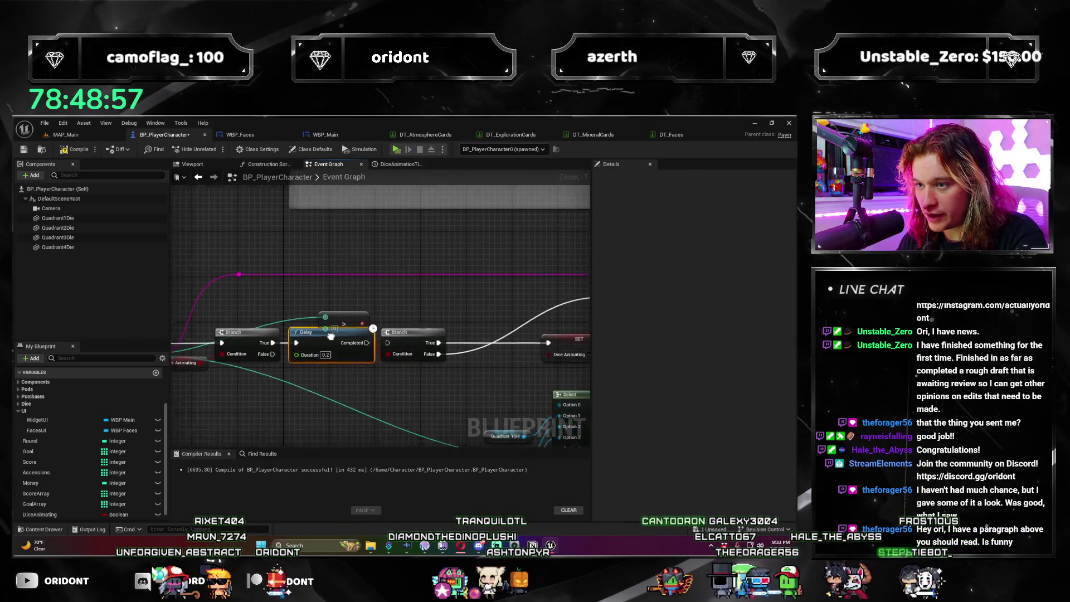
{"action": "mouse_move", "coordinate": [334, 324]}
{"action": "left_mouse_down"}
{"action": "mouse_move", "coordinate": [340, 408]}
{"action": "mouse_move", "coordinate": [351, 390]}
{"action": "left_mouse_up"}
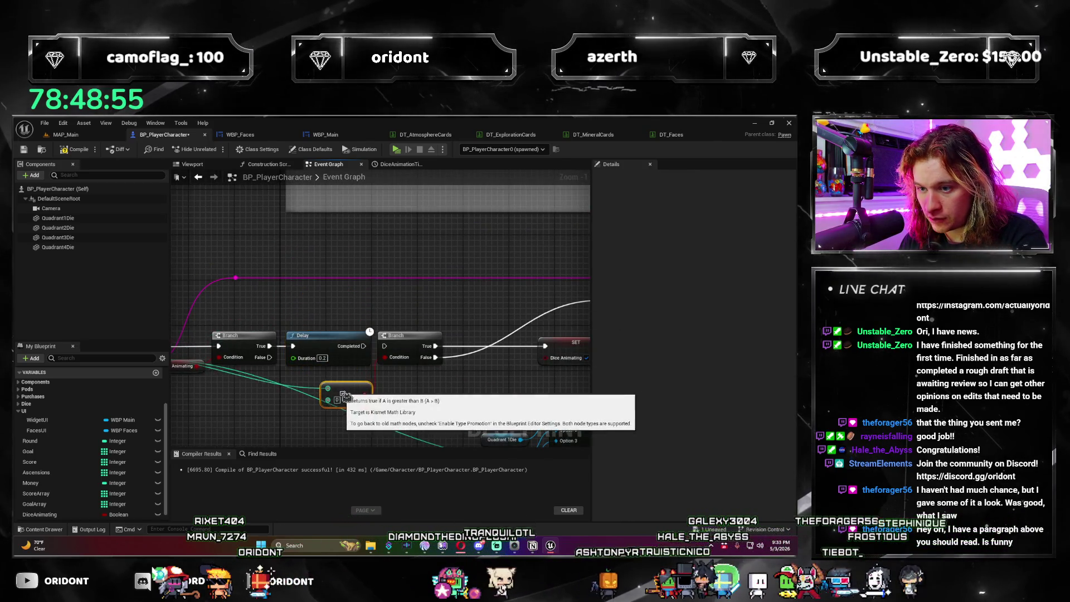
{"action": "left_click", "coordinate": [322, 357]}
{"action": "type", "text": "0.5"}
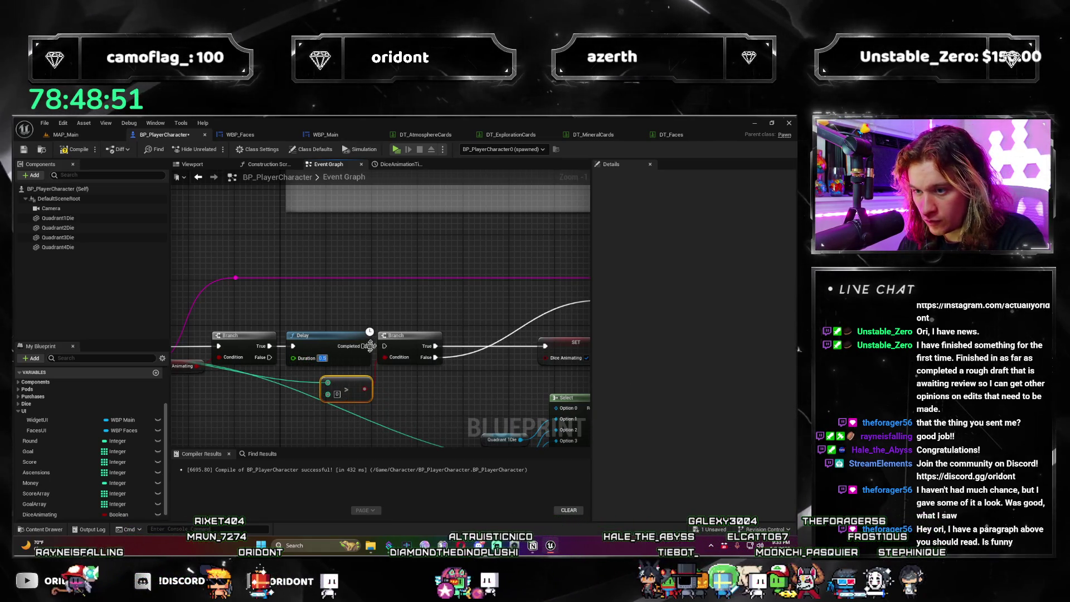
Step: Shift the event, getter, Branch and Delay left and add a reroute on the True-to-Delay wire
{"action": "left_click_drag", "start_coordinate": [384, 346], "coordinate": [440, 334]}
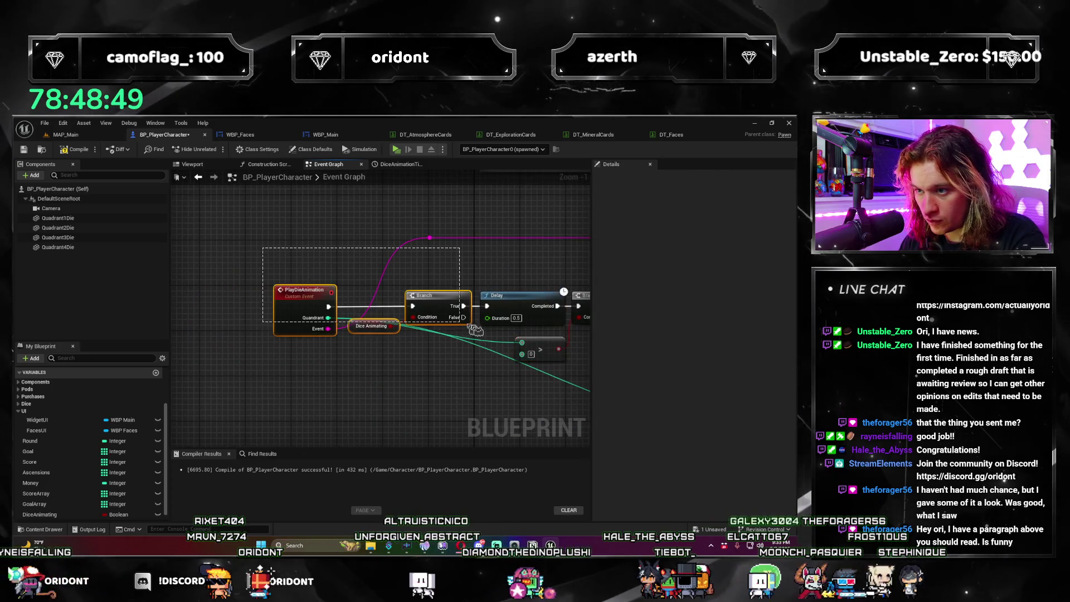
{"action": "left_click_drag", "start_coordinate": [515, 309], "coordinate": [499, 309]}
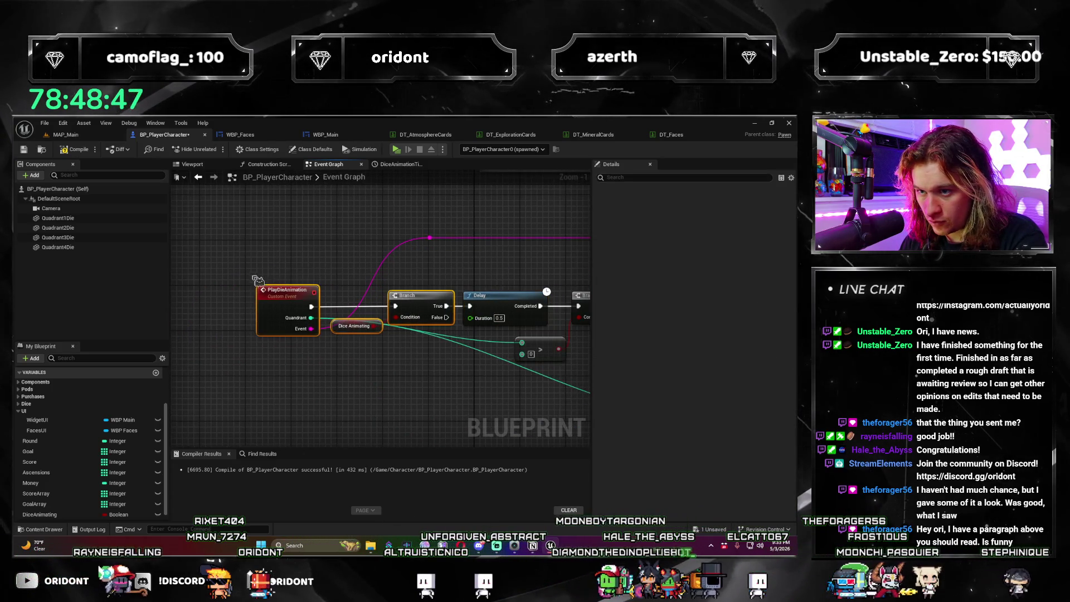
{"action": "scroll", "coordinate": [327, 412], "scroll_direction": "down", "scroll_amount": 2}
{"action": "mouse_move", "coordinate": [327, 412]}
{"action": "left_mouse_down"}
{"action": "mouse_move", "coordinate": [294, 359]}
{"action": "mouse_move", "coordinate": [329, 355]}
{"action": "mouse_move", "coordinate": [247, 322]}
{"action": "left_mouse_up"}
{"action": "scroll", "coordinate": [294, 358], "scroll_direction": "up", "scroll_amount": 1}
{"action": "scroll", "coordinate": [329, 356], "scroll_direction": "down", "scroll_amount": 1}
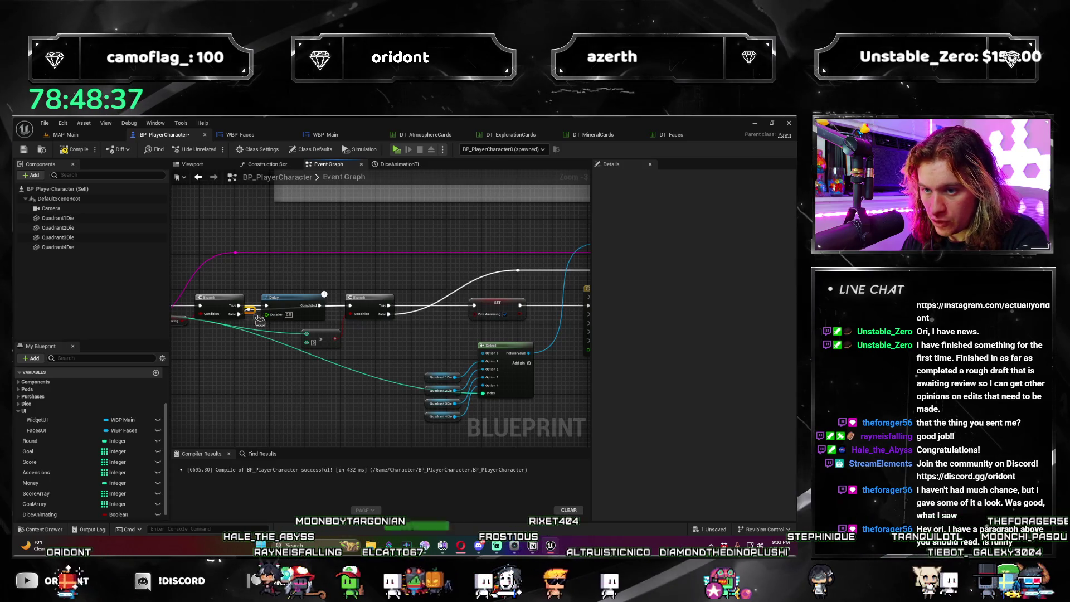
{"action": "double_click", "coordinate": [251, 313]}
{"action": "left_click_drag", "start_coordinate": [251, 312], "coordinate": [280, 283]}
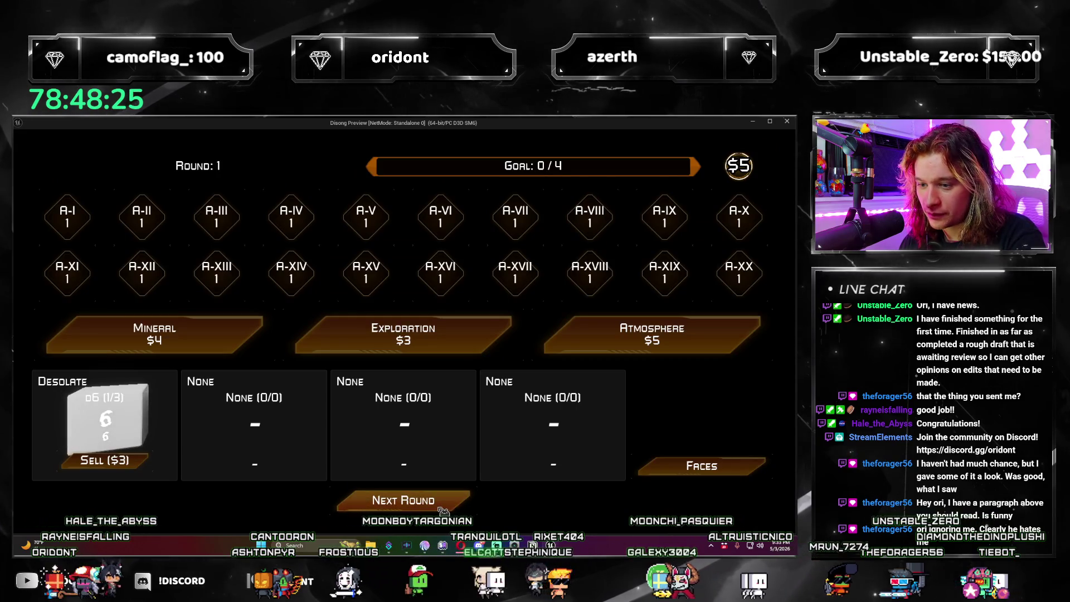
Step: In the play test, buy an Atmosphere die, pick Tropical, and advance to round 3
{"action": "left_click", "coordinate": [652, 334]}
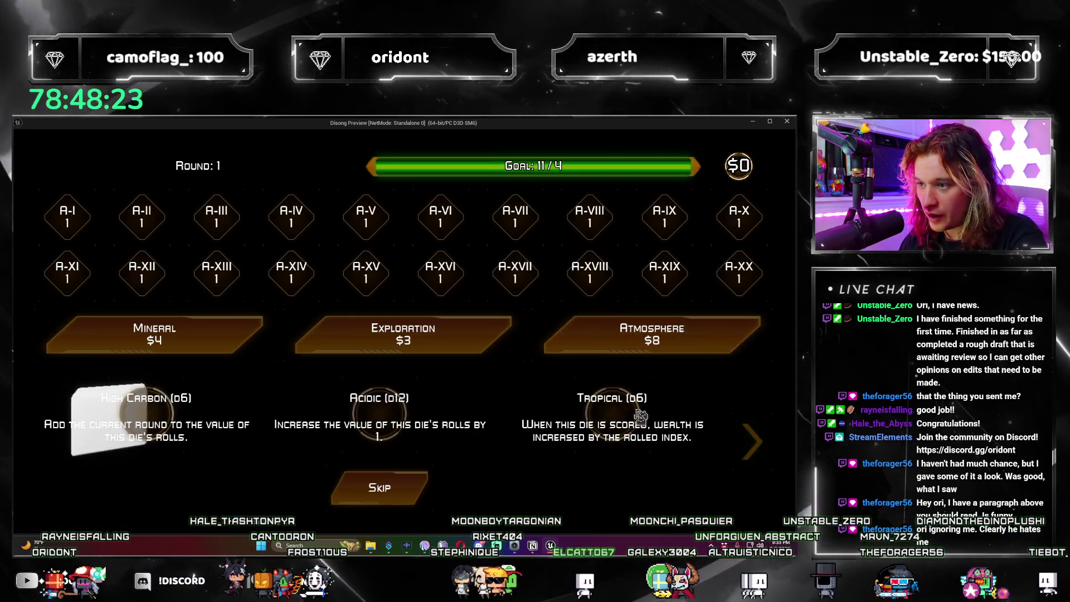
{"action": "left_click", "coordinate": [583, 428]}
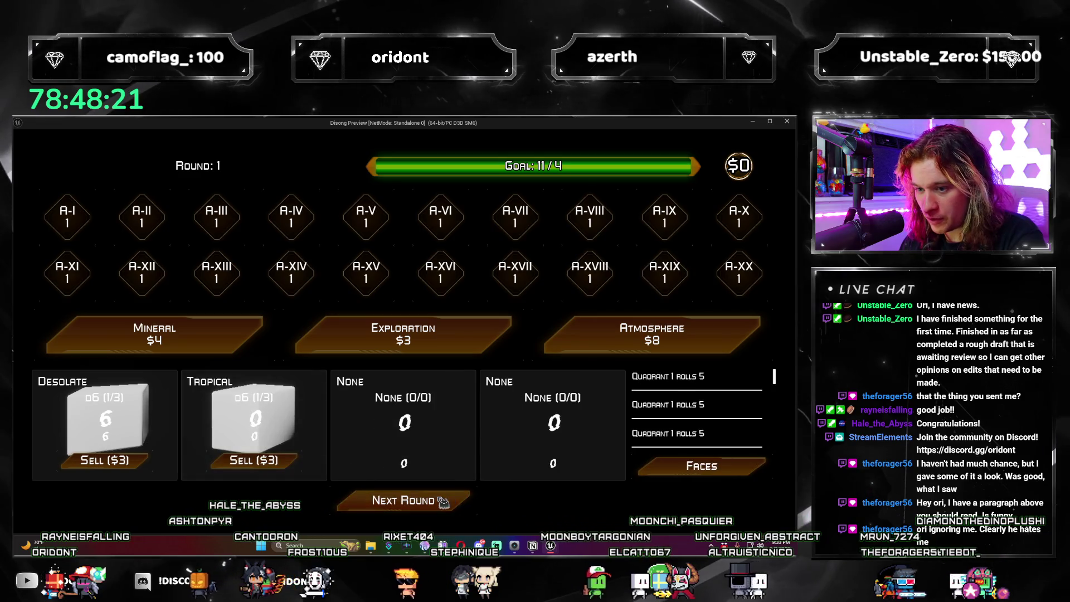
{"action": "left_click", "coordinate": [451, 504]}
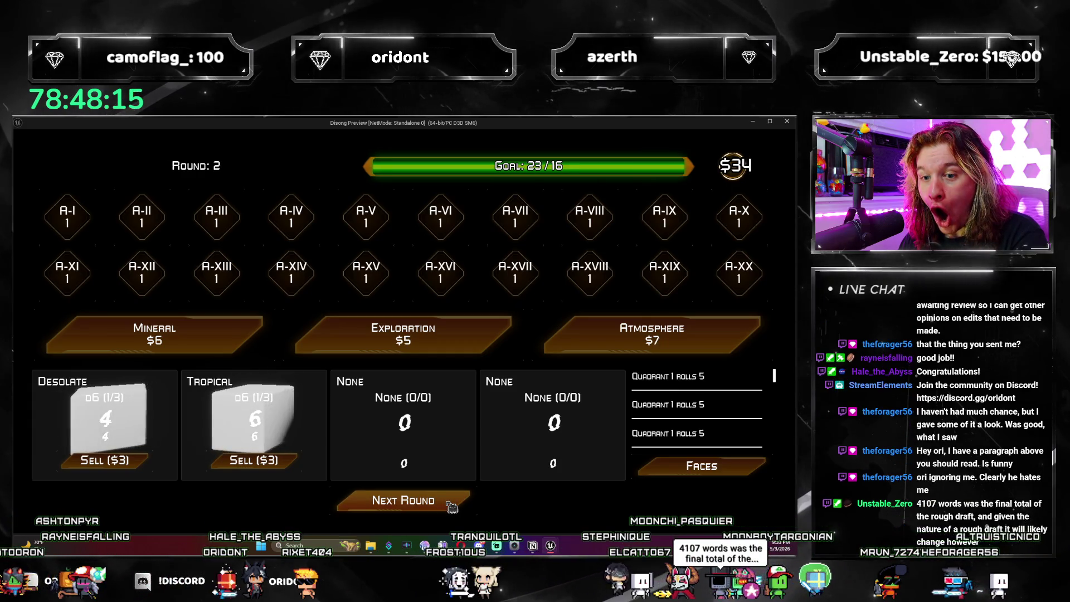
{"action": "left_click", "coordinate": [451, 505]}
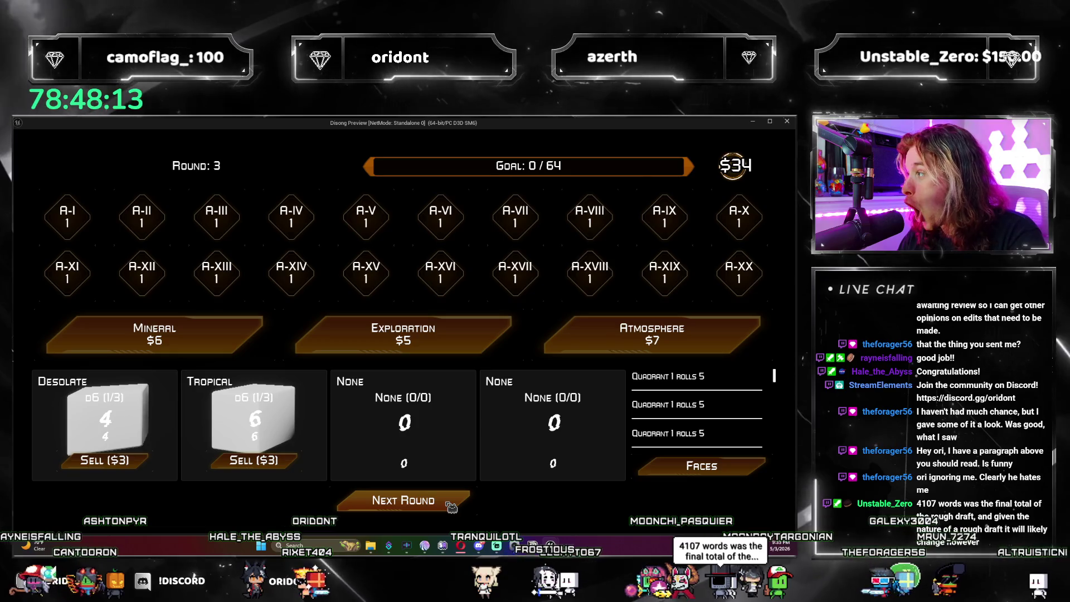
Step: Buy the Atmosphere pack, choose Oxygen Poor, restart, add Oxygen Poor again, then stop Play In Editor
{"action": "left_click", "coordinate": [595, 346]}
{"action": "left_click", "coordinate": [606, 424]}
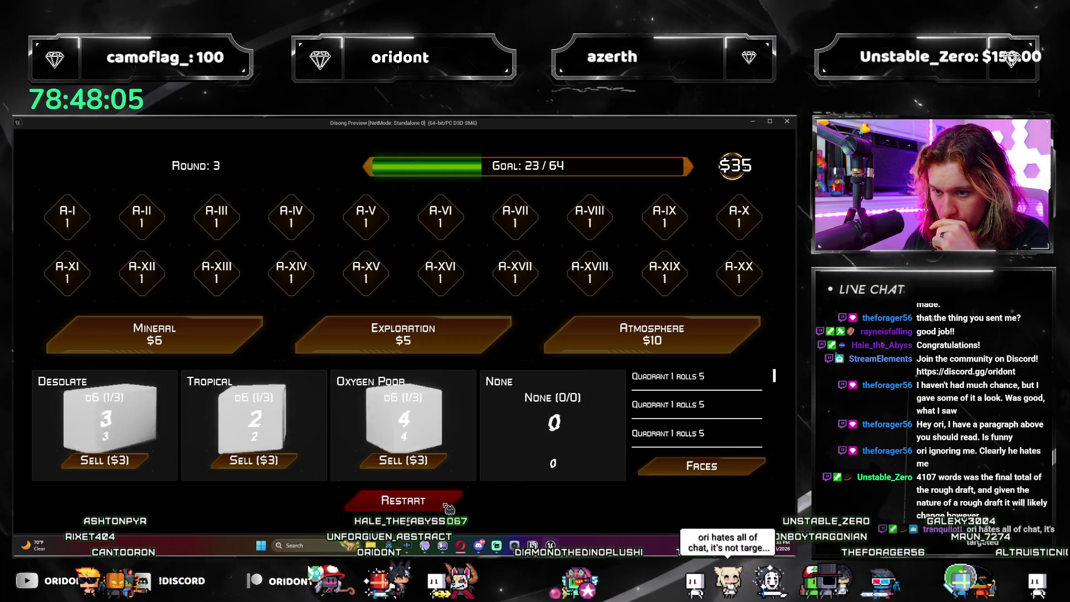
{"action": "left_click", "coordinate": [452, 507]}
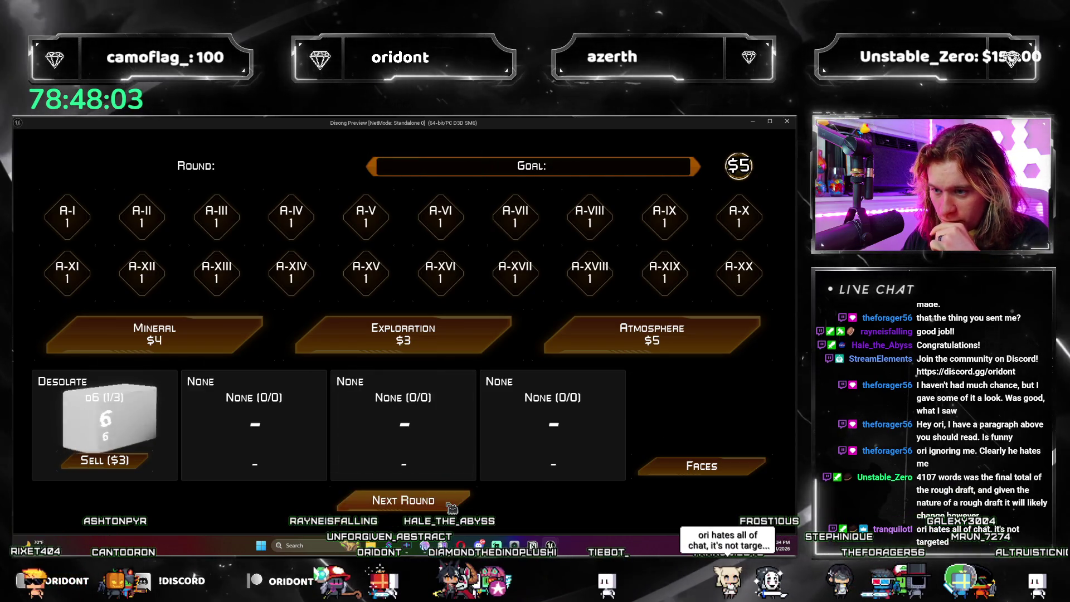
{"action": "left_click", "coordinate": [393, 419]}
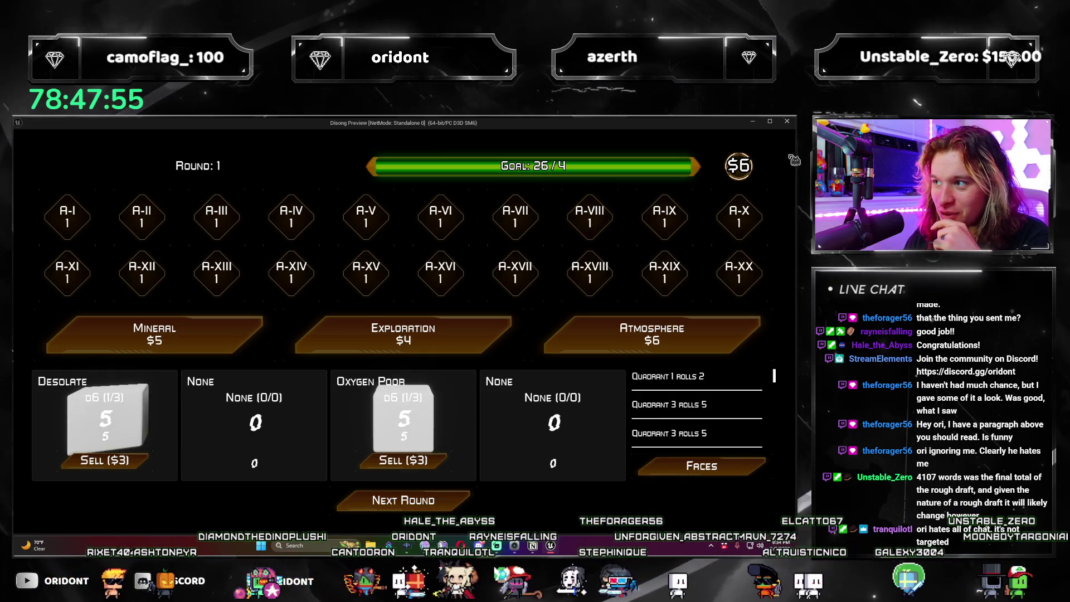
{"action": "key", "text": "Escape"}
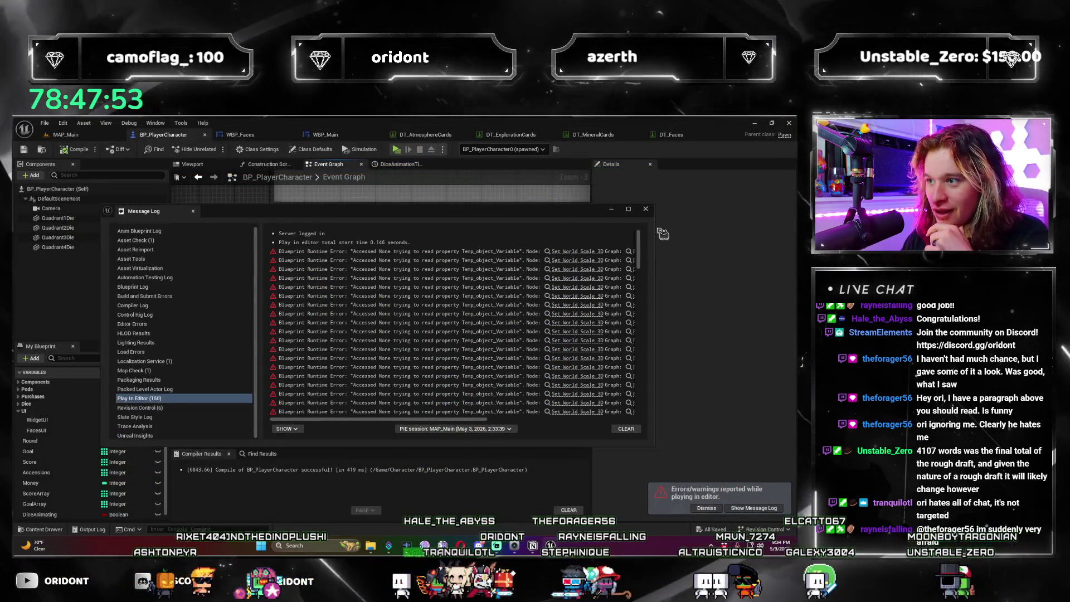
Step: Close the Message Log and bring the Select and Timeline nodes into view in the Event Graph
{"action": "left_click", "coordinate": [645, 209]}
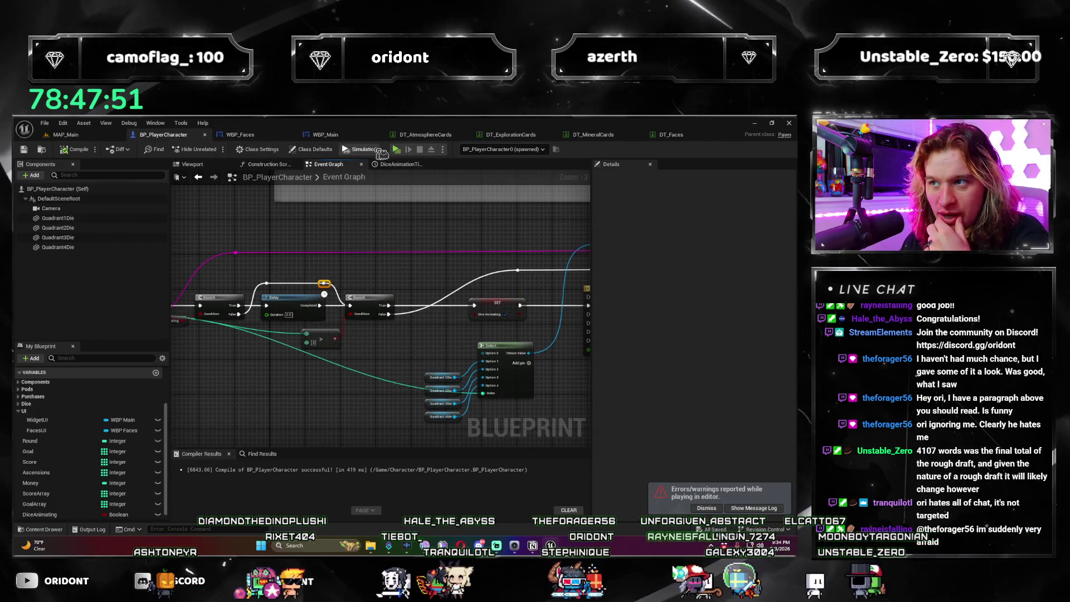
{"action": "scroll", "coordinate": [287, 394], "scroll_direction": "up", "scroll_amount": 1}
{"action": "mouse_move", "coordinate": [287, 383]}
{"action": "left_mouse_down"}
{"action": "mouse_move", "coordinate": [301, 315]}
{"action": "mouse_move", "coordinate": [449, 427]}
{"action": "left_mouse_up"}
{"action": "scroll", "coordinate": [301, 315], "scroll_direction": "down", "scroll_amount": 2}
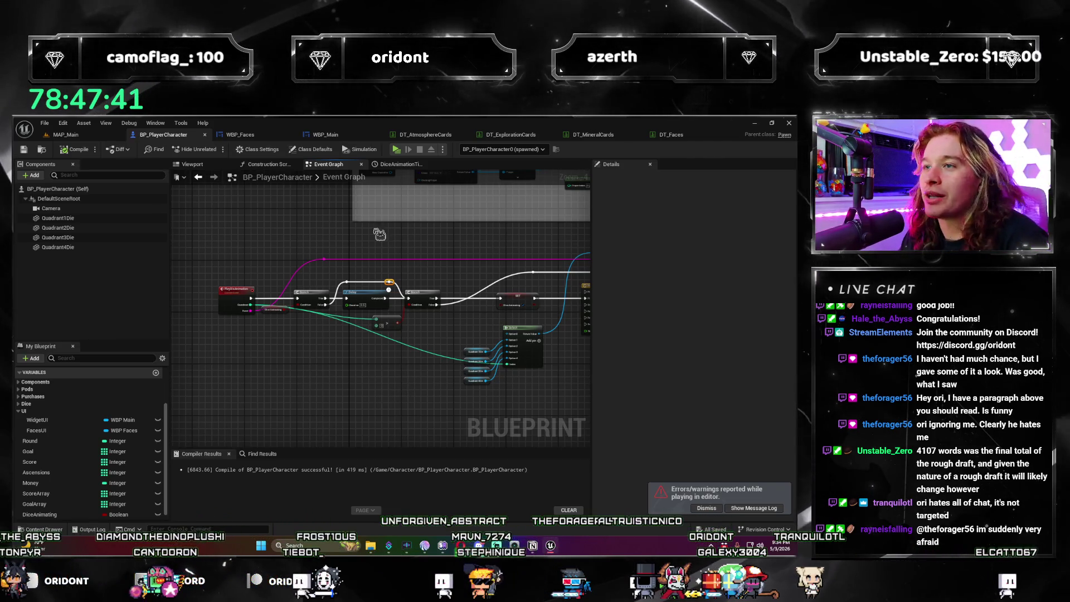
{"action": "scroll", "coordinate": [382, 230], "scroll_direction": "up", "scroll_amount": 2}
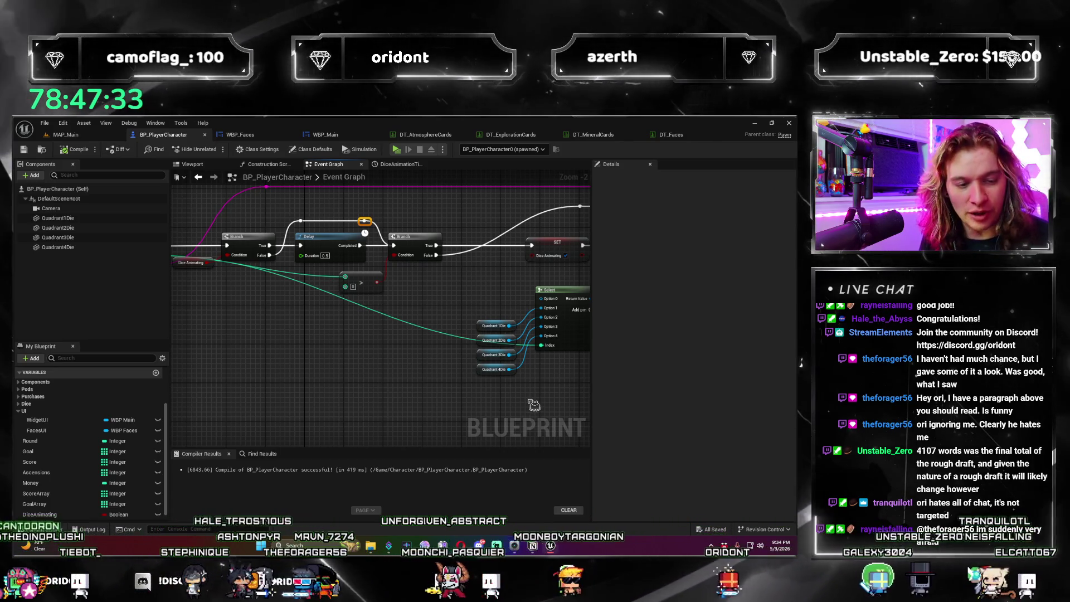
{"action": "scroll", "coordinate": [299, 358], "scroll_direction": "down", "scroll_amount": 3}
{"action": "mouse_move", "coordinate": [298, 358]}
{"action": "left_mouse_down"}
{"action": "mouse_move", "coordinate": [494, 406]}
{"action": "mouse_move", "coordinate": [389, 402]}
{"action": "left_mouse_up"}
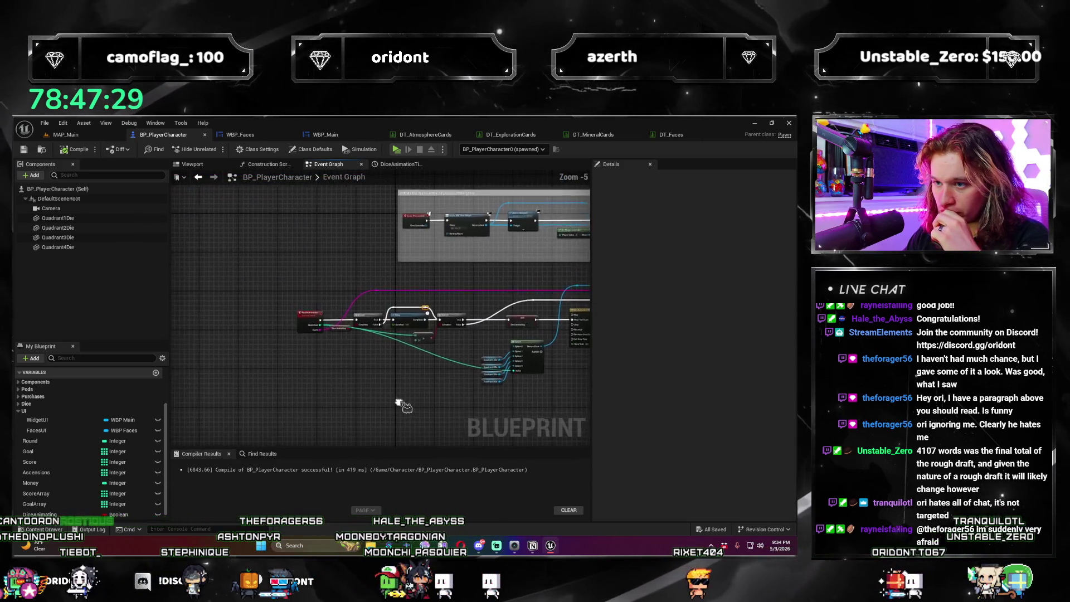
{"action": "scroll", "coordinate": [389, 403], "scroll_direction": "up", "scroll_amount": 3}
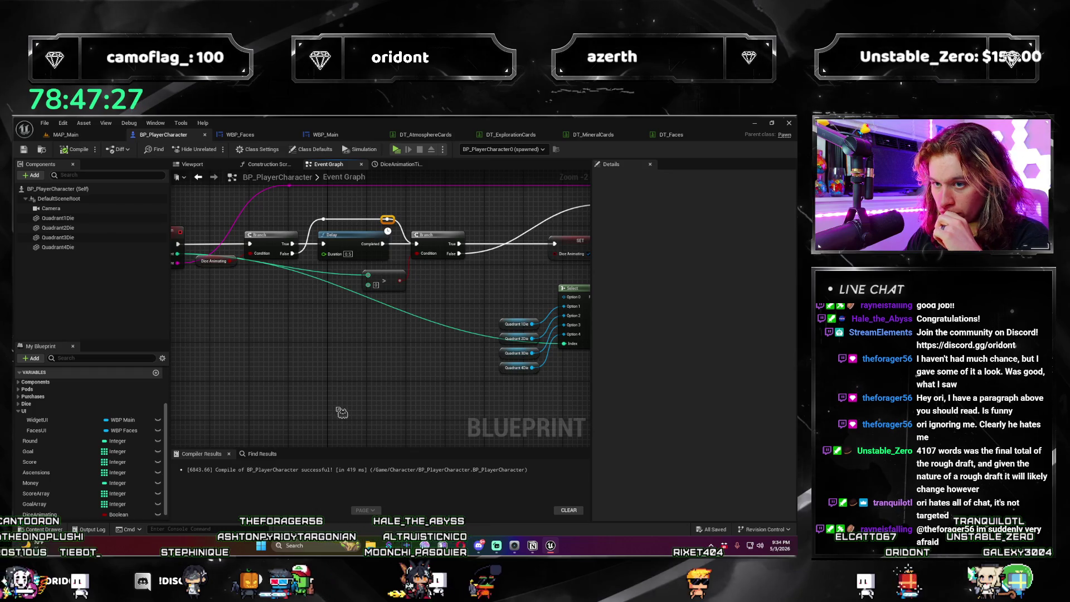
{"action": "scroll", "coordinate": [342, 412], "scroll_direction": "down", "scroll_amount": 2}
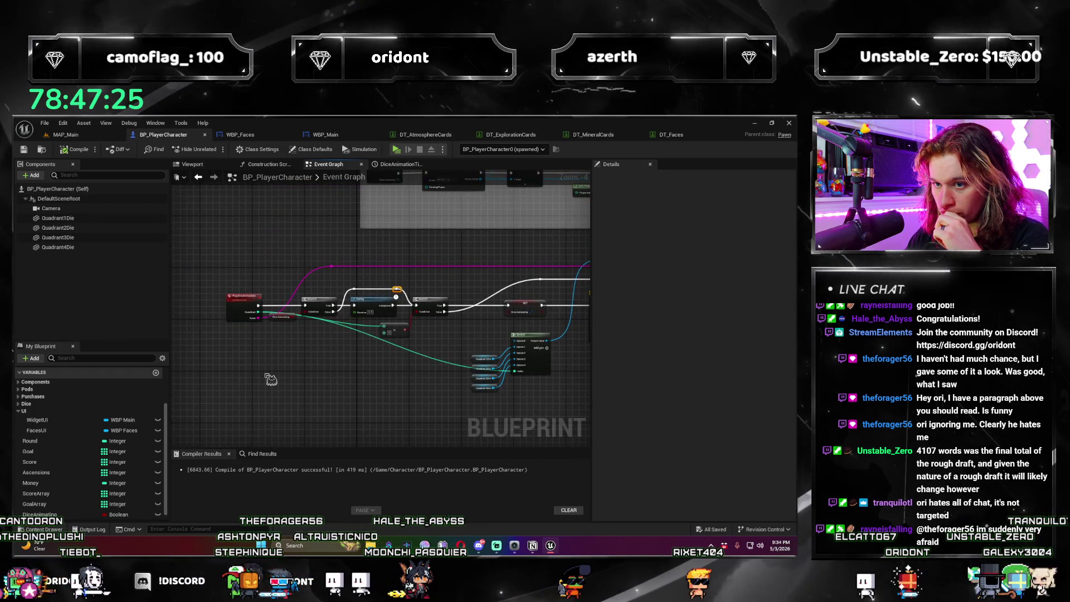
{"action": "scroll", "coordinate": [300, 372], "scroll_direction": "up", "scroll_amount": 2}
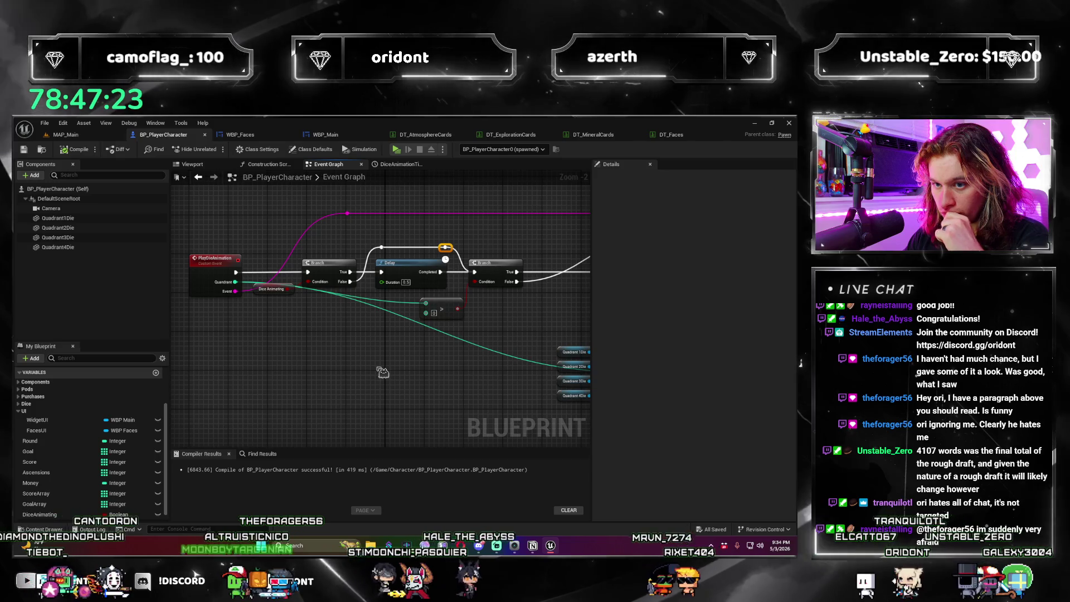
Step: Deselect the reroute knot, then marquee-select and delete the first Branch and Delay nodes
{"action": "left_click", "coordinate": [290, 335]}
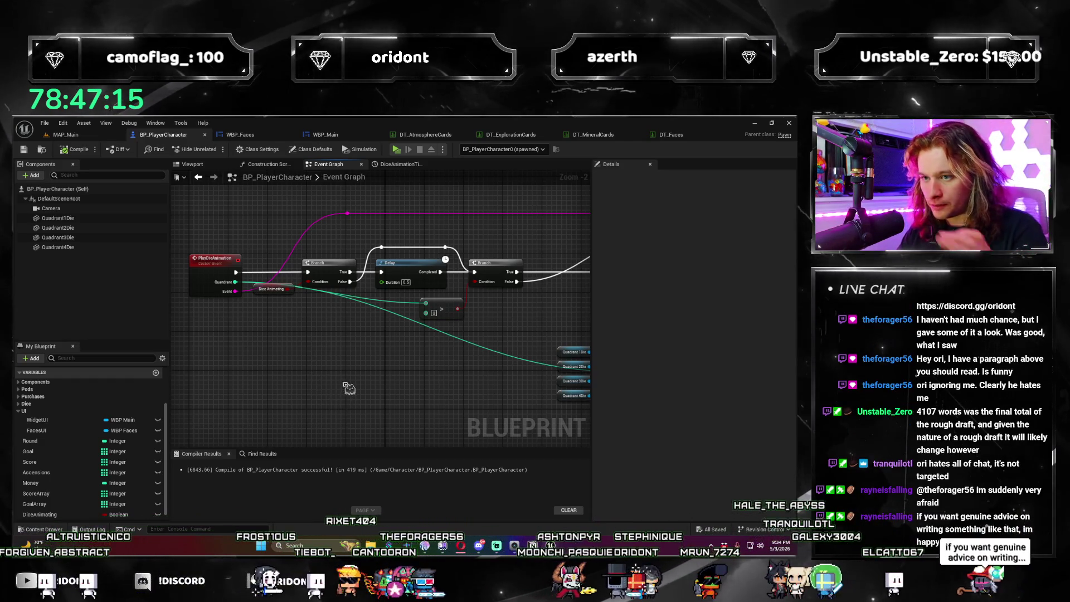
{"action": "mouse_move", "coordinate": [398, 357]}
{"action": "left_mouse_down"}
{"action": "mouse_move", "coordinate": [407, 390]}
{"action": "mouse_move", "coordinate": [407, 374]}
{"action": "left_mouse_up"}
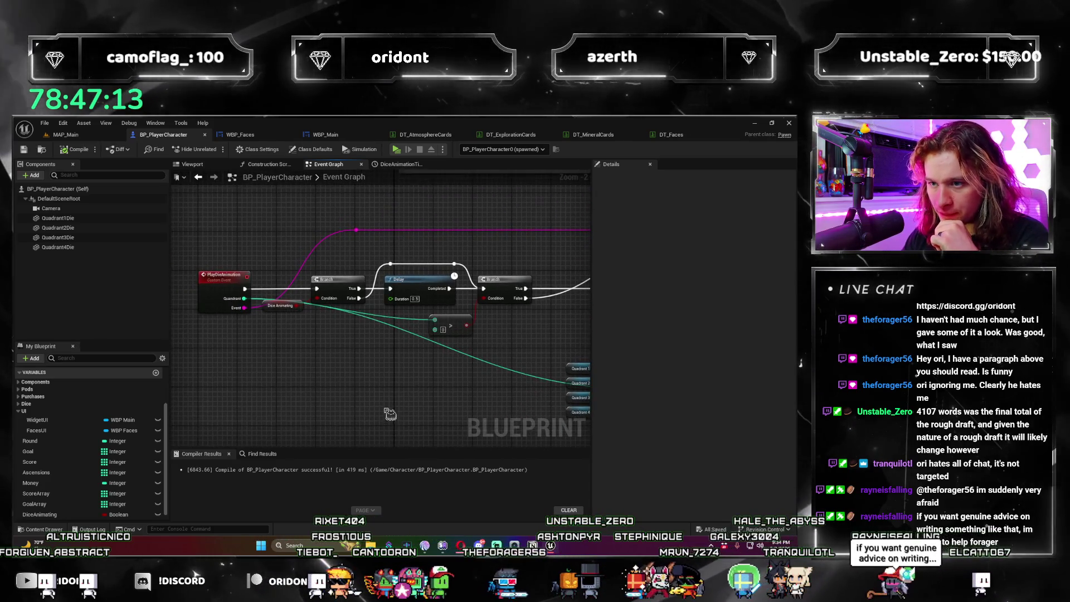
{"action": "left_click_drag", "start_coordinate": [340, 261], "coordinate": [434, 305]}
{"action": "key", "text": "Delete"}
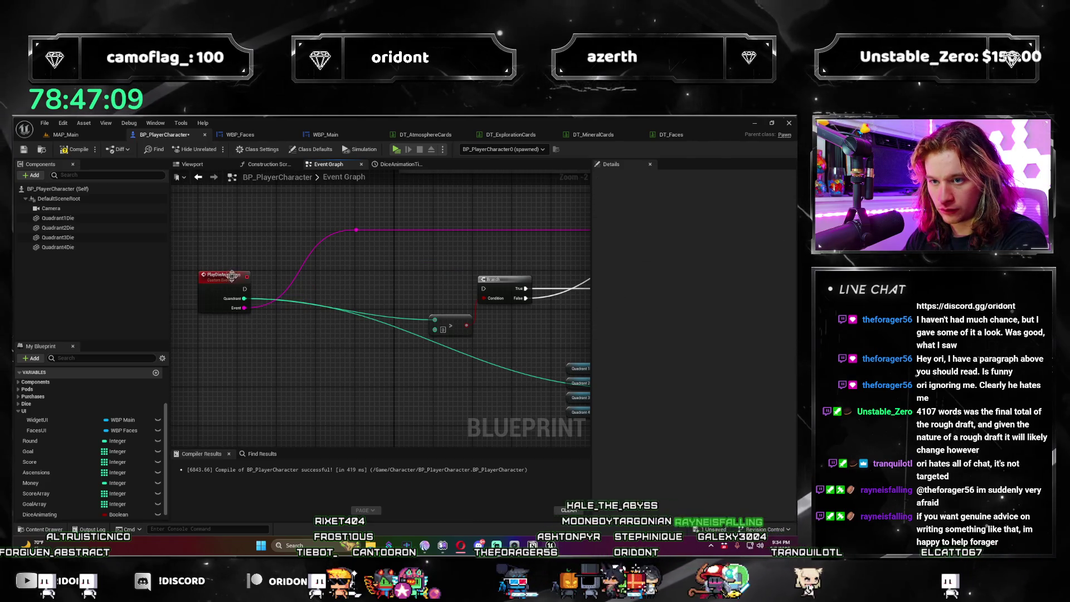
Step: Drag the PlayDieAnimation event next to the Branch and select it
{"action": "left_click_drag", "start_coordinate": [308, 342], "coordinate": [220, 218]}
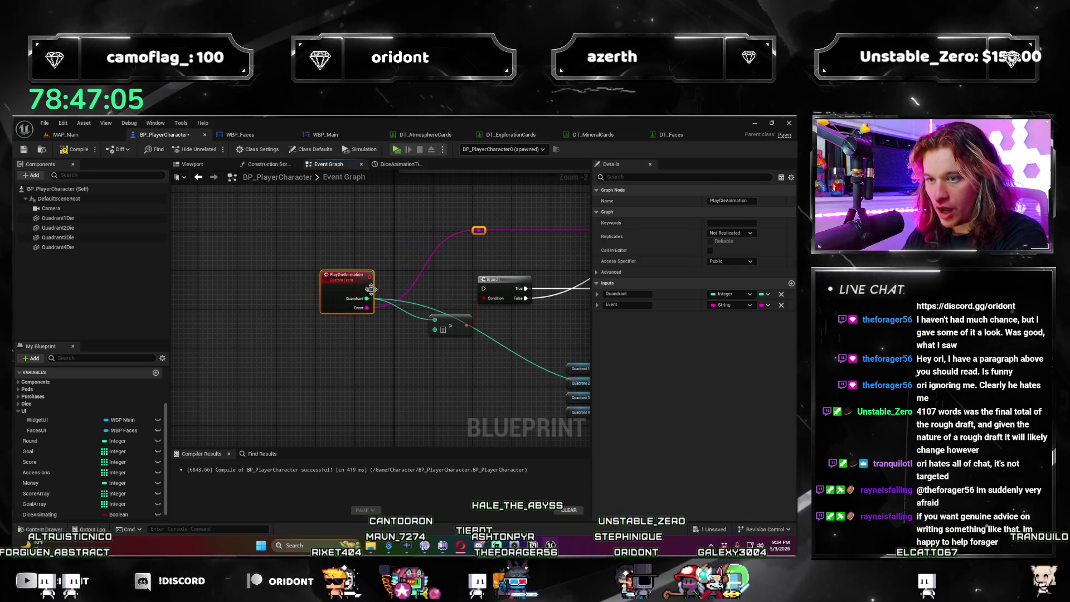
{"action": "scroll", "coordinate": [372, 289], "scroll_direction": "down", "scroll_amount": 2}
{"action": "mouse_move", "coordinate": [492, 332]}
{"action": "left_mouse_down"}
{"action": "mouse_move", "coordinate": [345, 353]}
{"action": "mouse_move", "coordinate": [333, 377]}
{"action": "mouse_move", "coordinate": [357, 290]}
{"action": "left_mouse_up"}
{"action": "scroll", "coordinate": [345, 352], "scroll_direction": "up", "scroll_amount": 2}
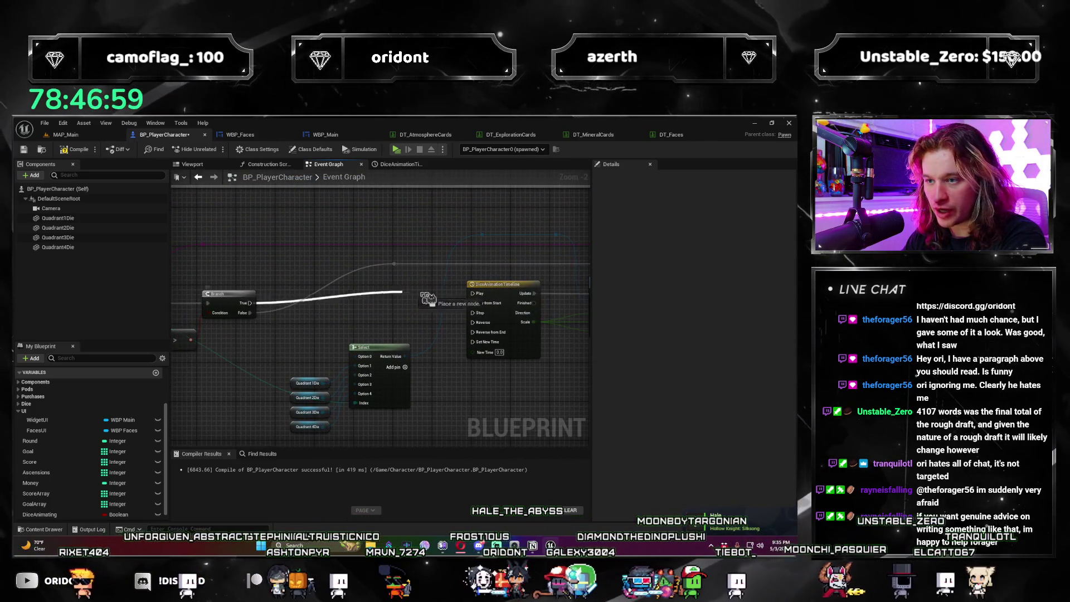
{"action": "scroll", "coordinate": [483, 308], "scroll_direction": "down", "scroll_amount": 3}
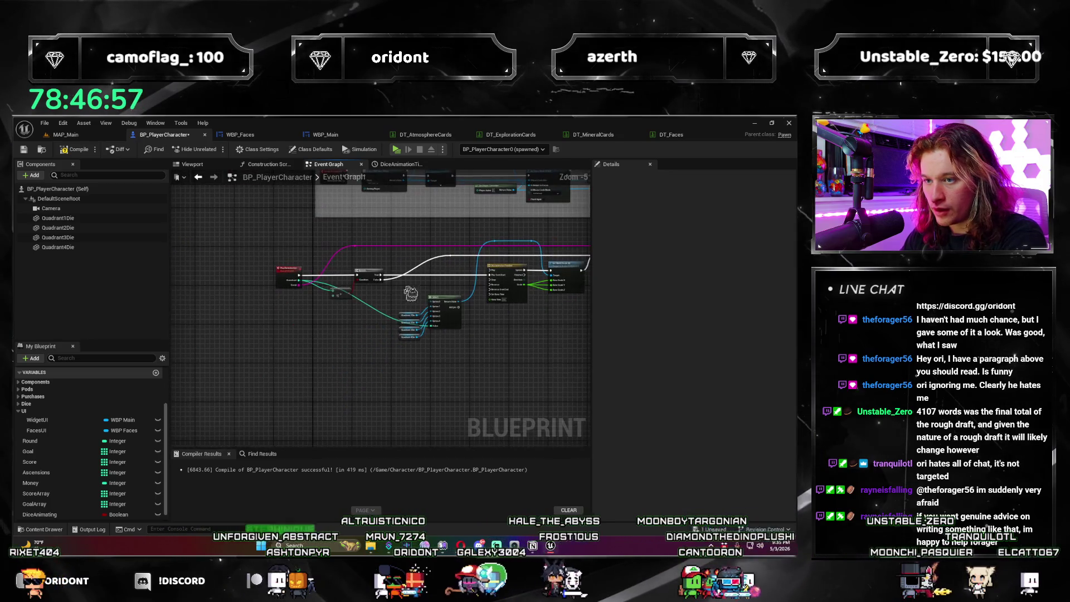
{"action": "left_click", "coordinate": [288, 274]}
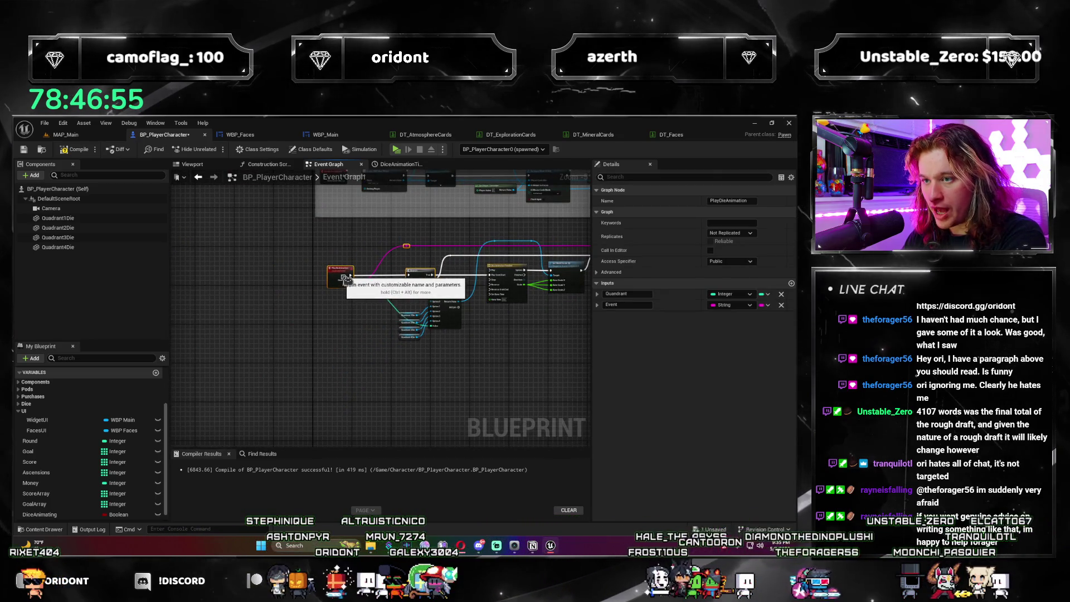
Step: Frame the PlayDieAnimation, Branch, Quadrant, Select, timeline and scale nodes together in the graph
{"action": "left_click_drag", "start_coordinate": [523, 347], "coordinate": [382, 375]}
{"action": "scroll", "coordinate": [387, 399], "scroll_direction": "up", "scroll_amount": 1}
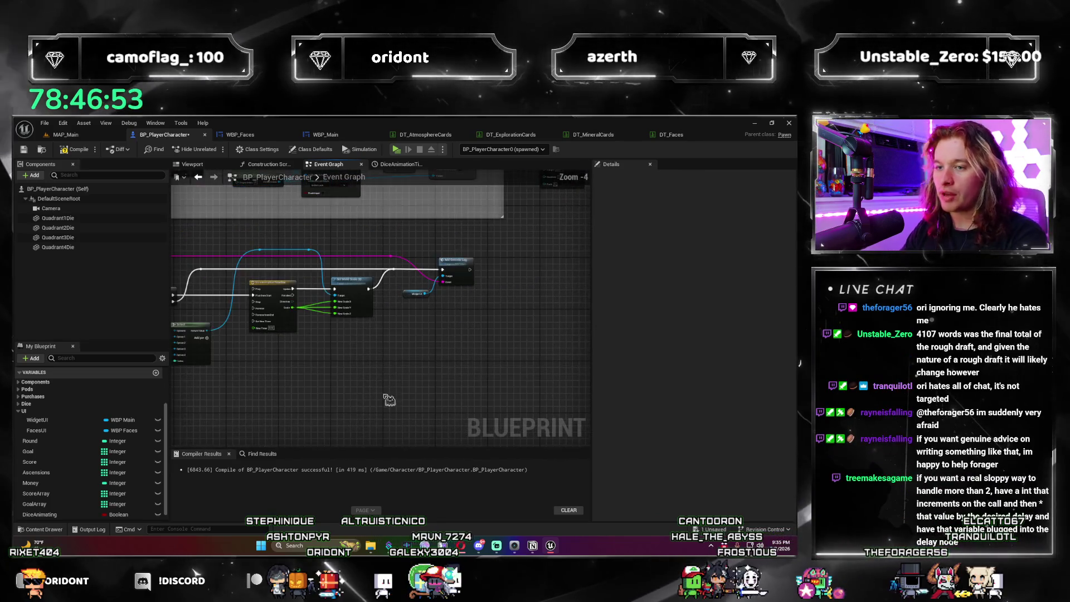
{"action": "scroll", "coordinate": [530, 370], "scroll_direction": "up", "scroll_amount": 1}
{"action": "mouse_move", "coordinate": [545, 387]}
{"action": "left_mouse_down"}
{"action": "mouse_move", "coordinate": [496, 334]}
{"action": "mouse_move", "coordinate": [524, 412]}
{"action": "left_mouse_up"}
{"action": "scroll", "coordinate": [422, 389], "scroll_direction": "up", "scroll_amount": 1}
{"action": "left_click_drag", "start_coordinate": [421, 389], "coordinate": [495, 400]}
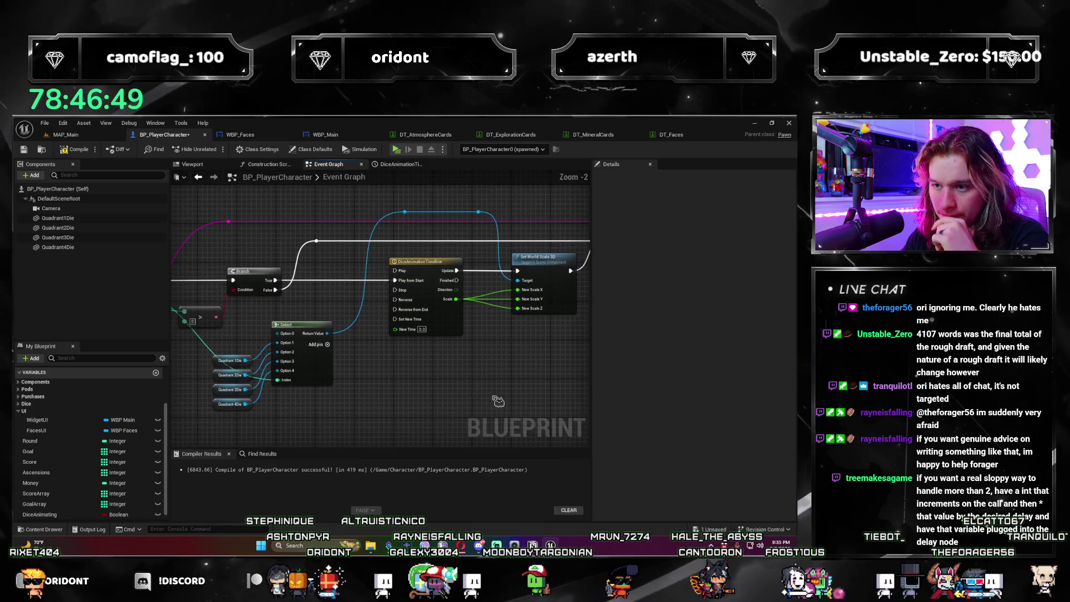
{"action": "scroll", "coordinate": [381, 425], "scroll_direction": "down", "scroll_amount": 1}
{"action": "left_click_drag", "start_coordinate": [381, 425], "coordinate": [408, 403]}
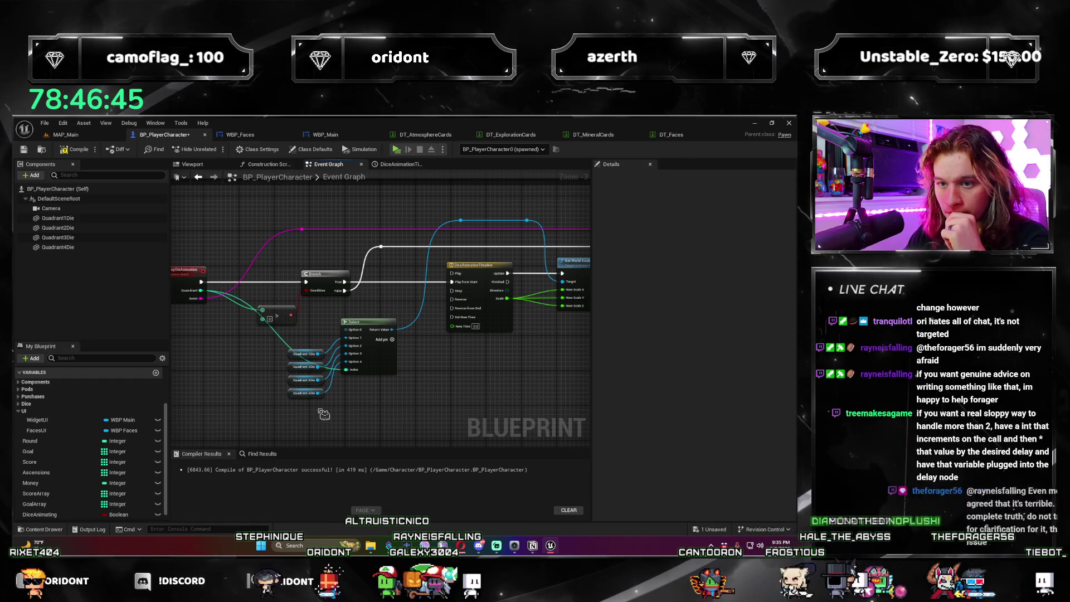
{"action": "scroll", "coordinate": [321, 429], "scroll_direction": "up", "scroll_amount": 1}
{"action": "mouse_move", "coordinate": [321, 429]}
{"action": "left_mouse_down"}
{"action": "mouse_move", "coordinate": [354, 377]}
{"action": "mouse_move", "coordinate": [377, 390]}
{"action": "left_mouse_up"}
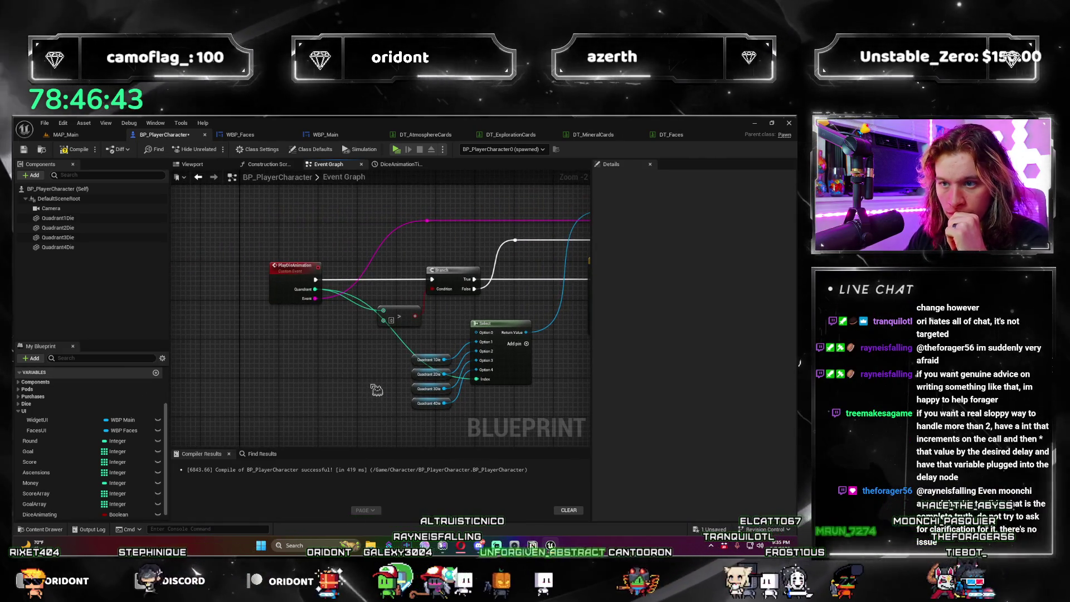
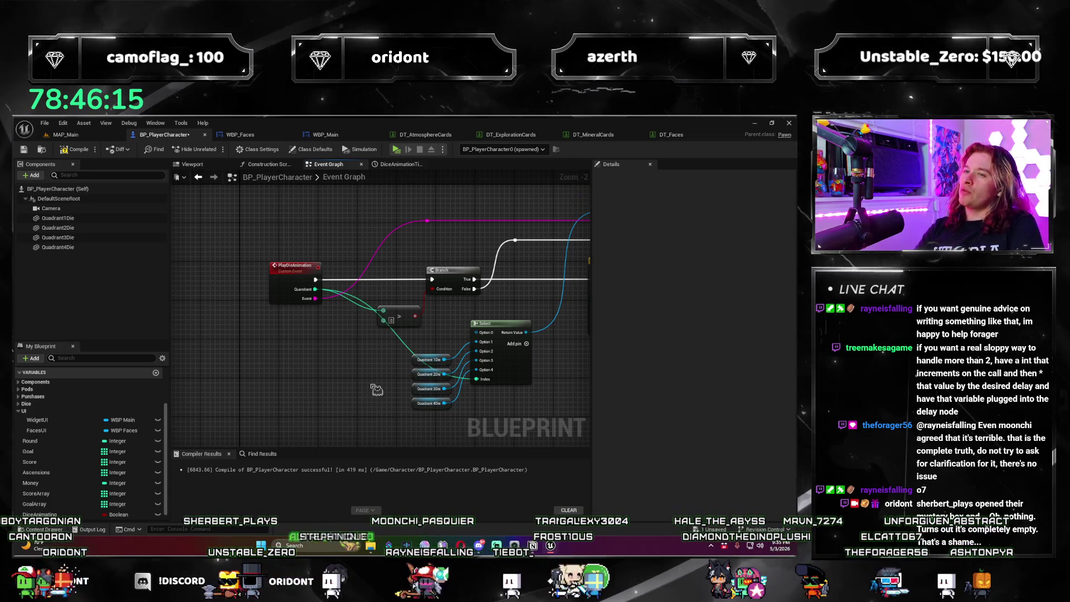
Step: Inspect the PlayDieAnimation event and its surrounding nodes in the graph
{"action": "left_click_drag", "start_coordinate": [377, 245], "coordinate": [376, 448]}
{"action": "mouse_move", "coordinate": [314, 483]}
{"action": "left_mouse_down"}
{"action": "mouse_move", "coordinate": [338, 287]}
{"action": "mouse_move", "coordinate": [394, 355]}
{"action": "left_mouse_up"}
{"action": "scroll", "coordinate": [303, 300], "scroll_direction": "down", "scroll_amount": 3}
{"action": "scroll", "coordinate": [303, 306], "scroll_direction": "up", "scroll_amount": 4}
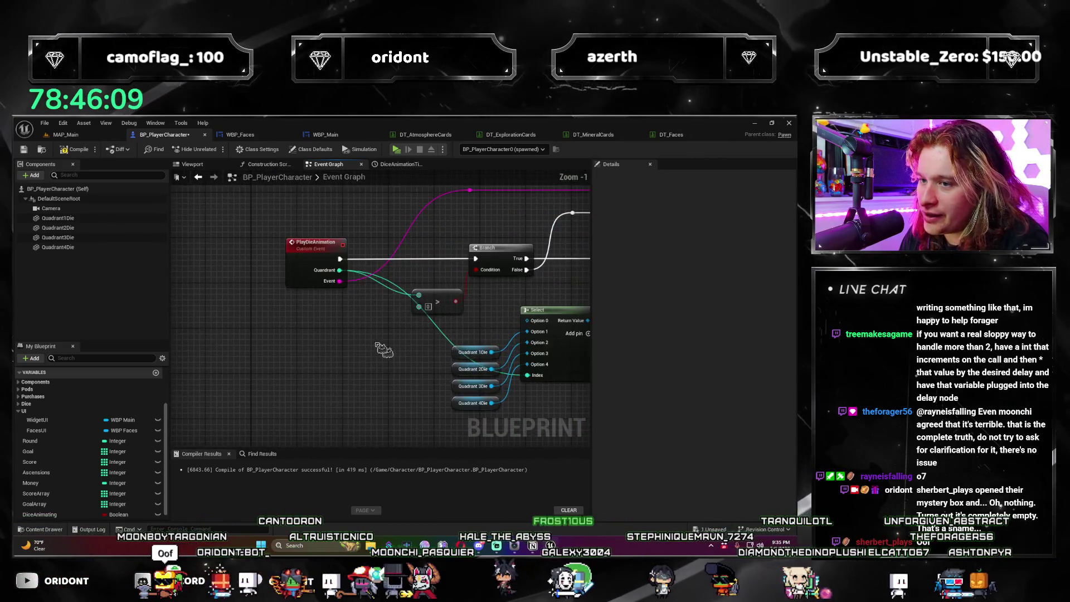
{"action": "left_click", "coordinate": [322, 251]}
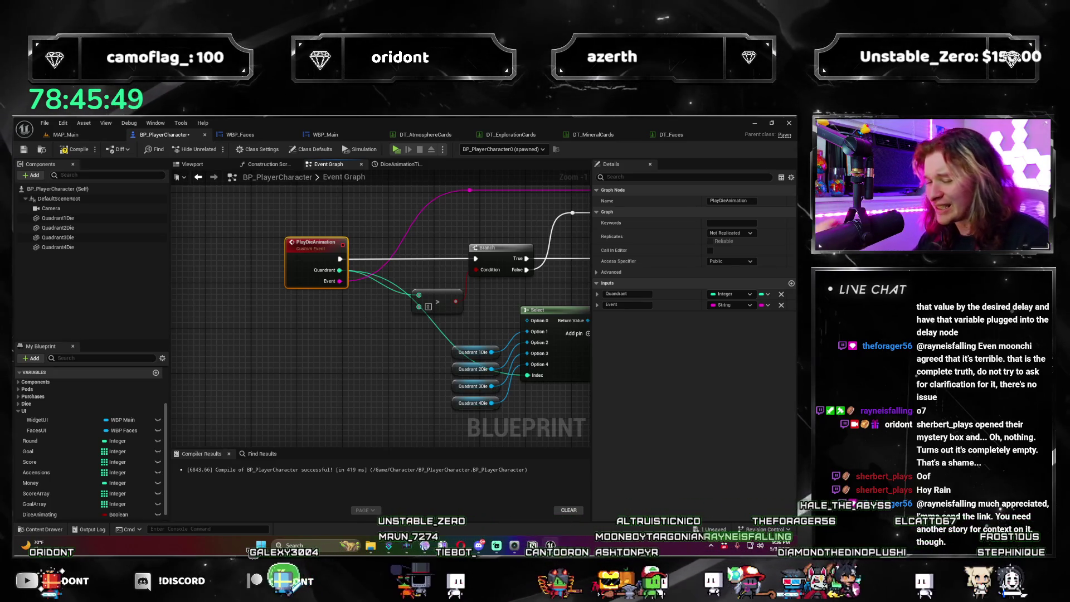
{"action": "left_click", "coordinate": [393, 376]}
{"action": "scroll", "coordinate": [335, 368], "scroll_direction": "down", "scroll_amount": 1}
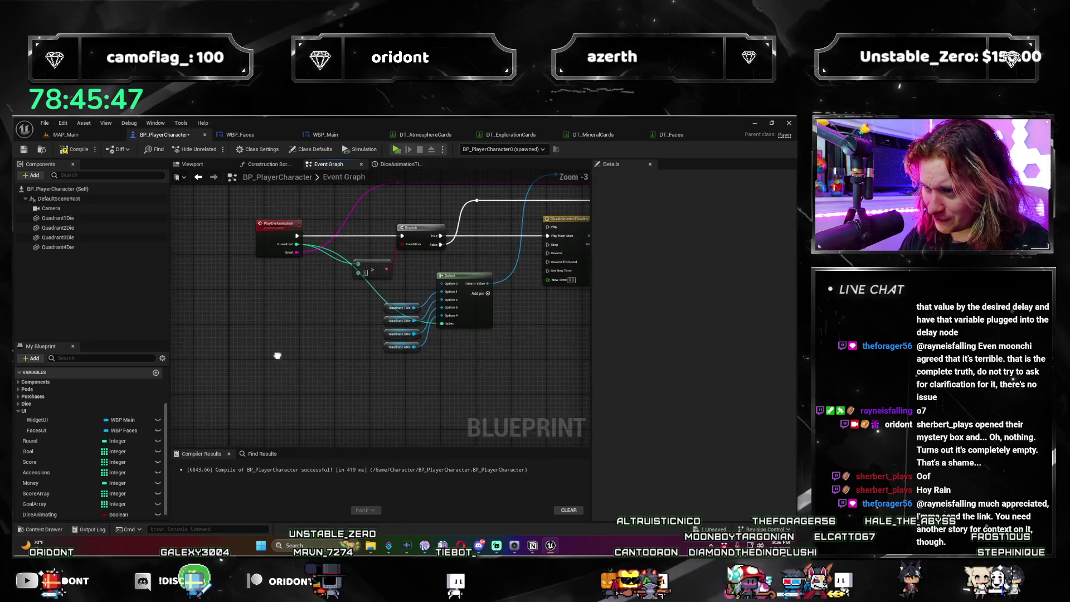
{"action": "left_click_drag", "start_coordinate": [291, 393], "coordinate": [271, 392]}
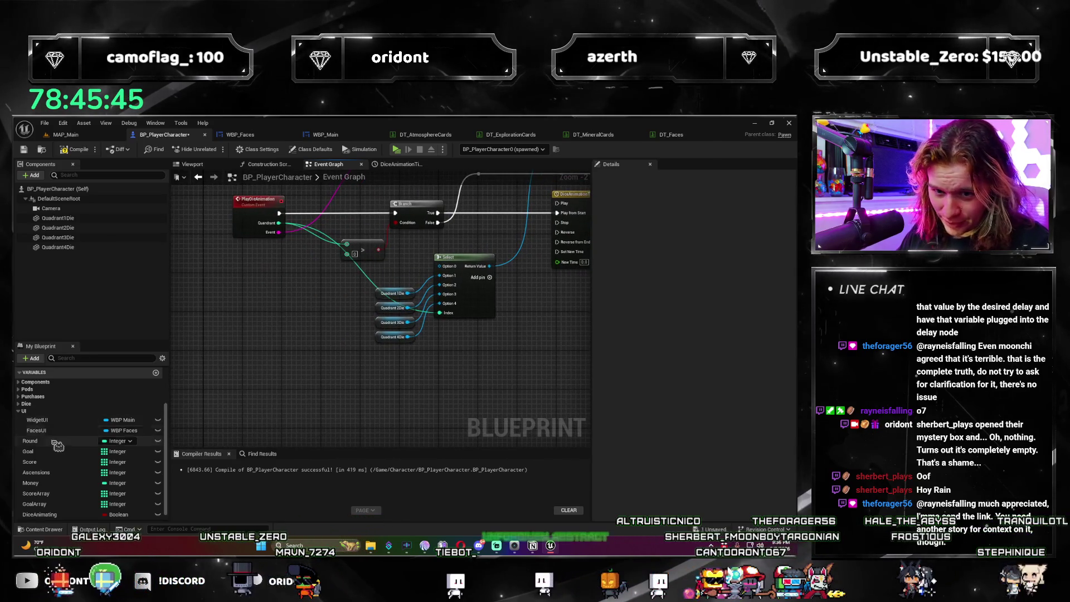
{"action": "scroll", "coordinate": [52, 441], "scroll_direction": "up", "scroll_amount": 1}
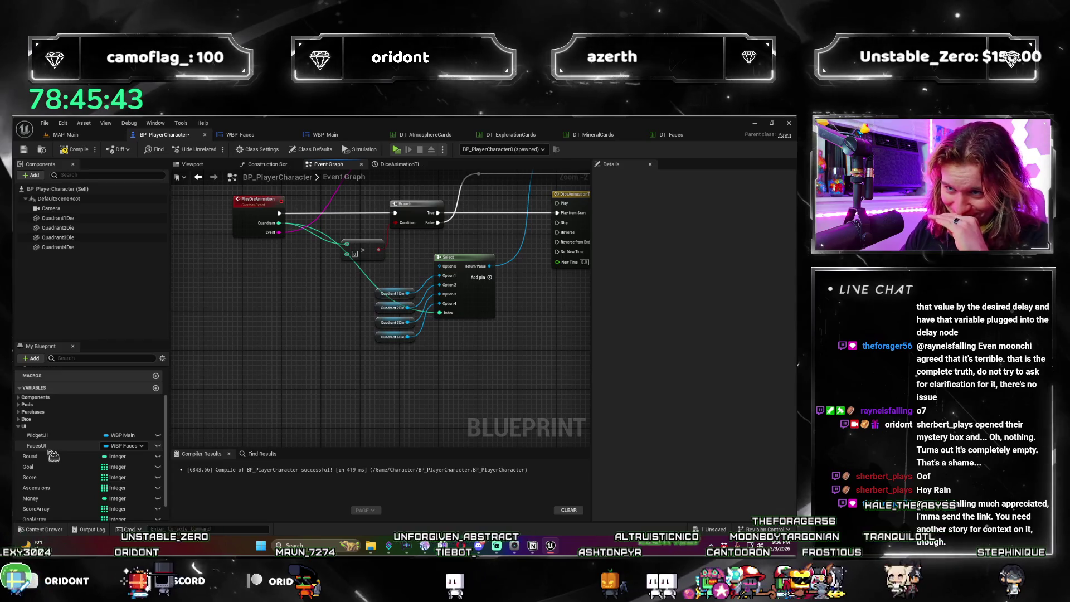
{"action": "mouse_move", "coordinate": [336, 310]}
{"action": "left_mouse_down"}
{"action": "mouse_move", "coordinate": [325, 371]}
{"action": "mouse_move", "coordinate": [418, 312]}
{"action": "left_mouse_up"}
{"action": "scroll", "coordinate": [55, 458], "scroll_direction": "down", "scroll_amount": 1}
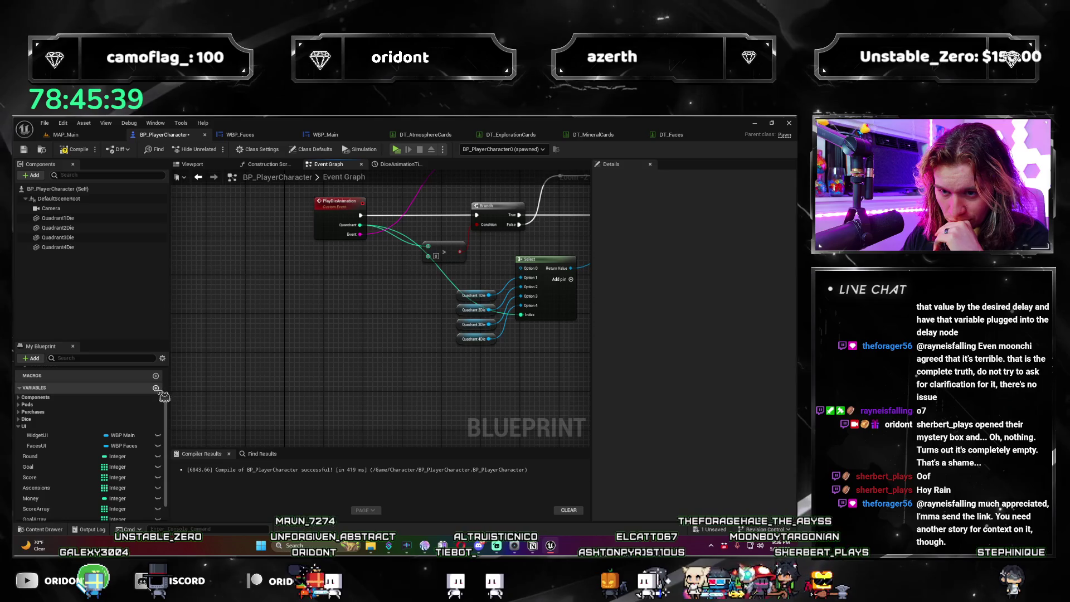
Step: Add a new variable named AnimSequenceQueue, typed as an Integer array
{"action": "left_click", "coordinate": [156, 389]}
{"action": "type", "text": "Anim"}
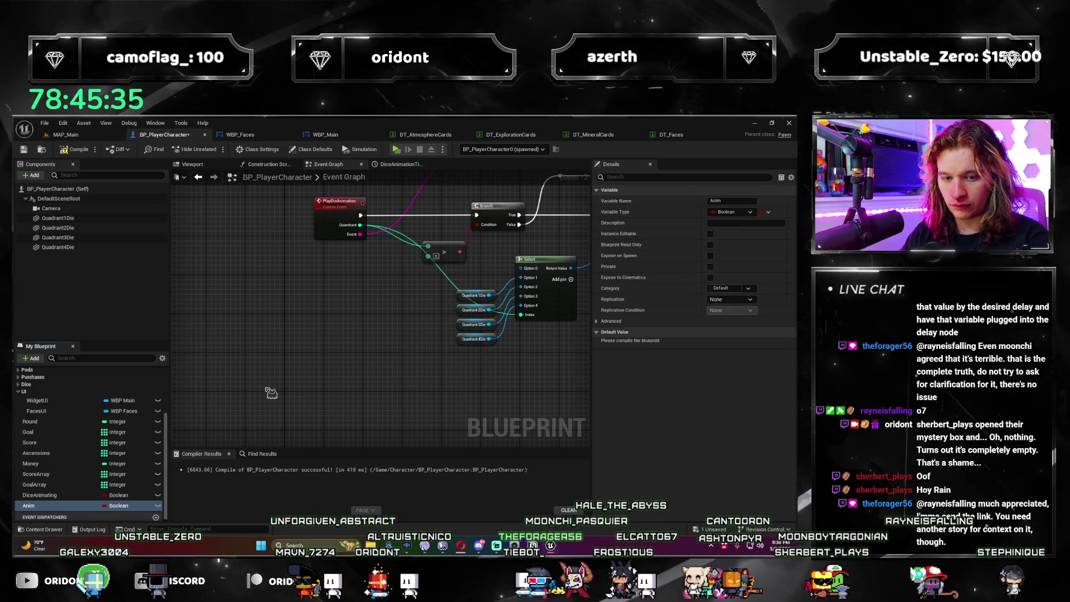
{"action": "double_click", "coordinate": [56, 505]}
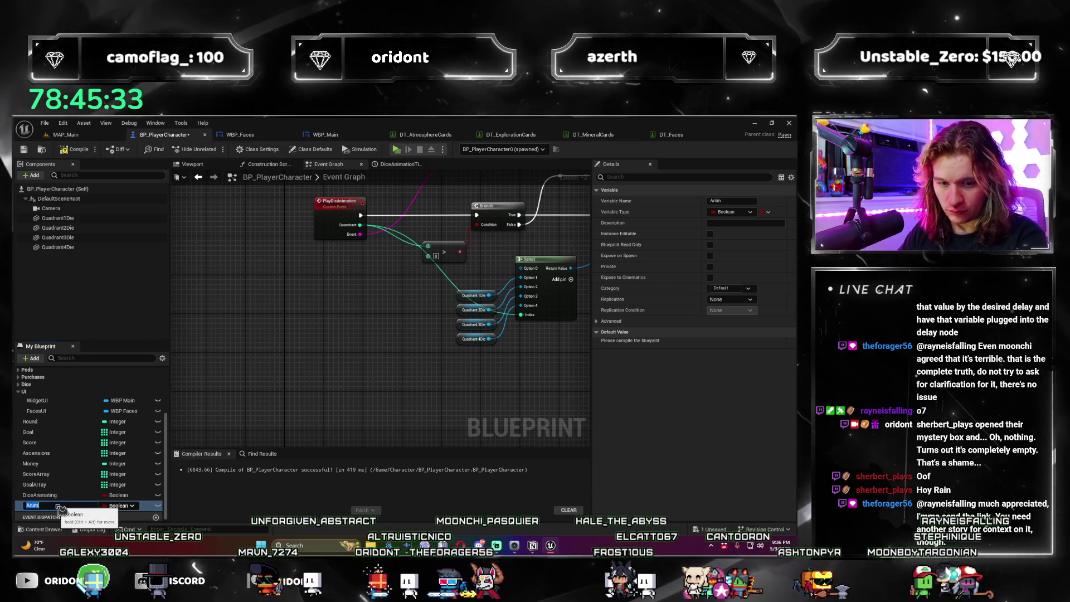
{"action": "type", "text": "SequenceQueue"}
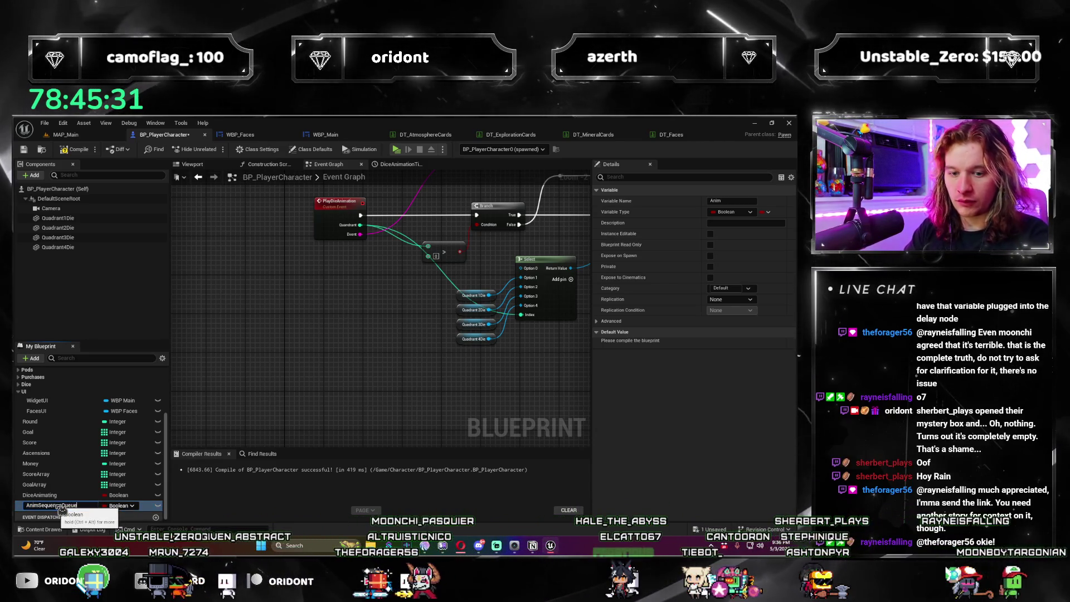
{"action": "key", "text": "Return"}
{"action": "left_click", "coordinate": [125, 507]}
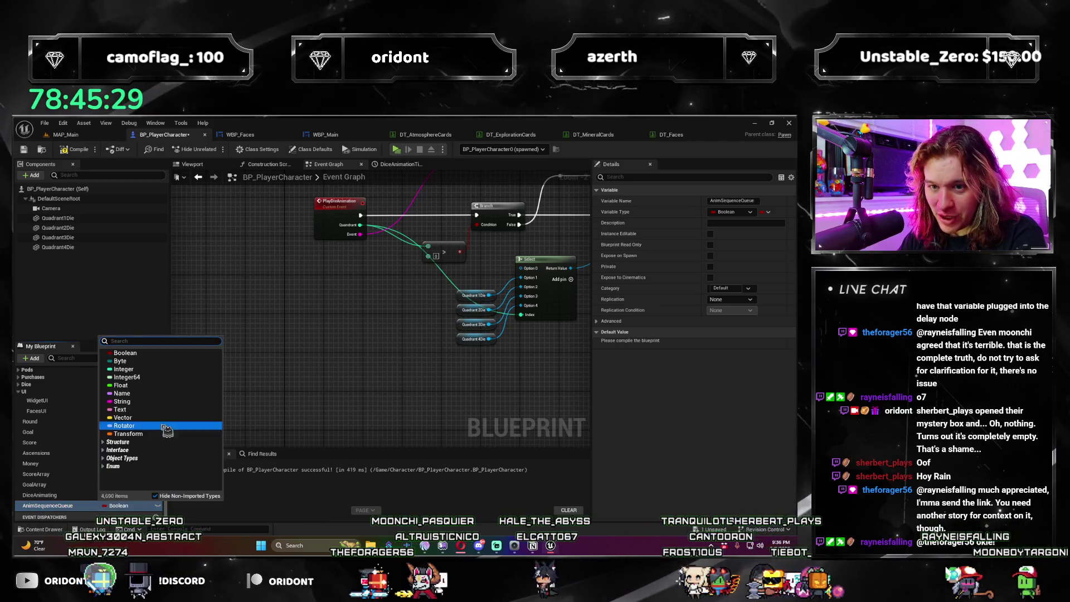
{"action": "left_click", "coordinate": [142, 370]}
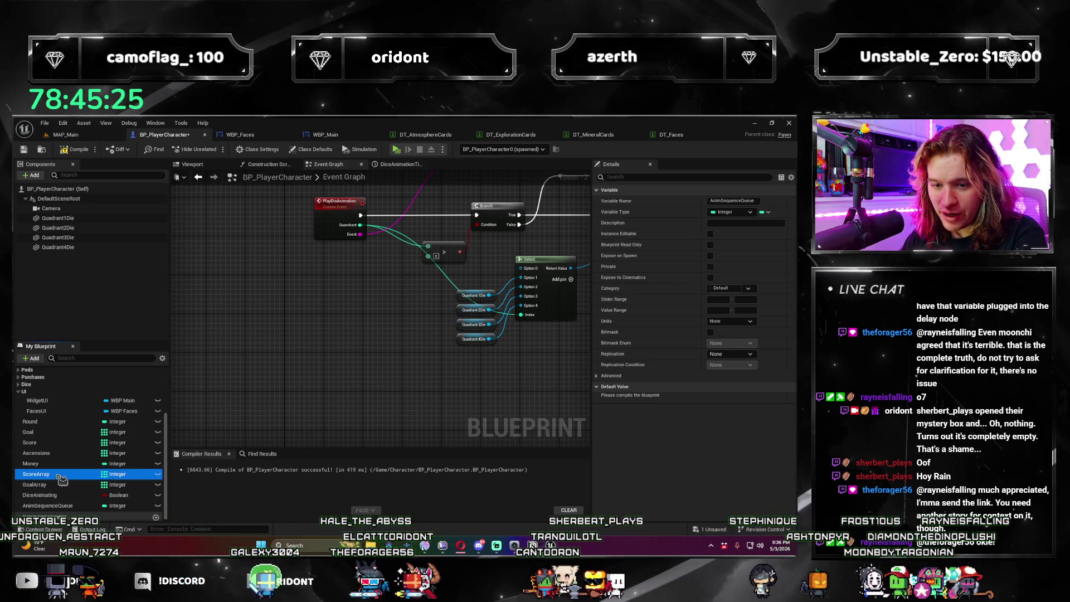
{"action": "left_click", "coordinate": [767, 212]}
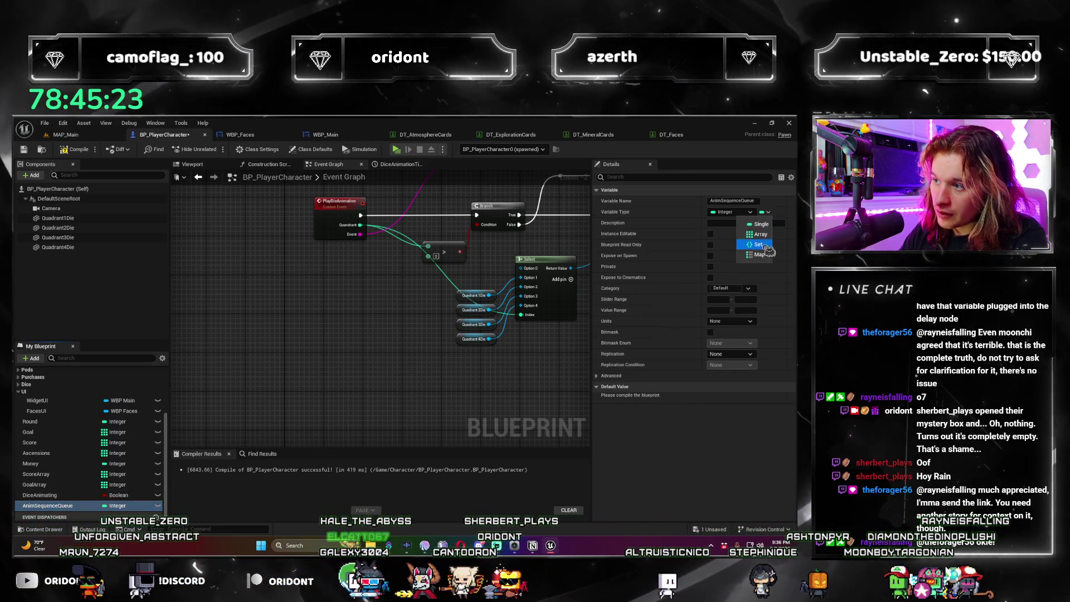
{"action": "left_click", "coordinate": [760, 234]}
Step: Switch to the WBP_Main widget blueprint's Initial Roll graph
{"action": "scroll", "coordinate": [300, 387], "scroll_direction": "down", "scroll_amount": 5}
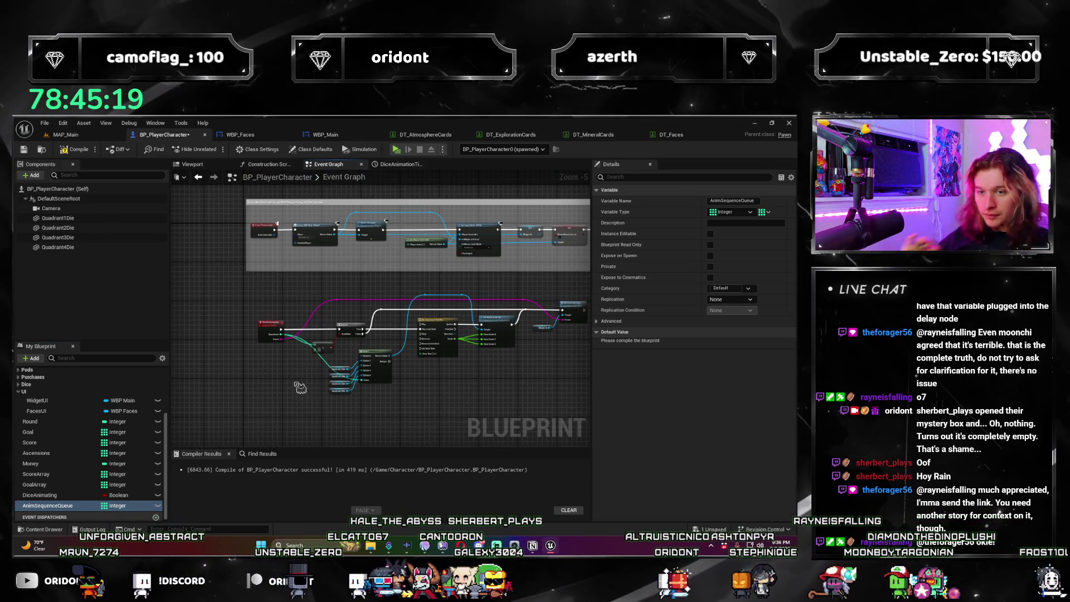
{"action": "scroll", "coordinate": [299, 387], "scroll_direction": "up", "scroll_amount": 3}
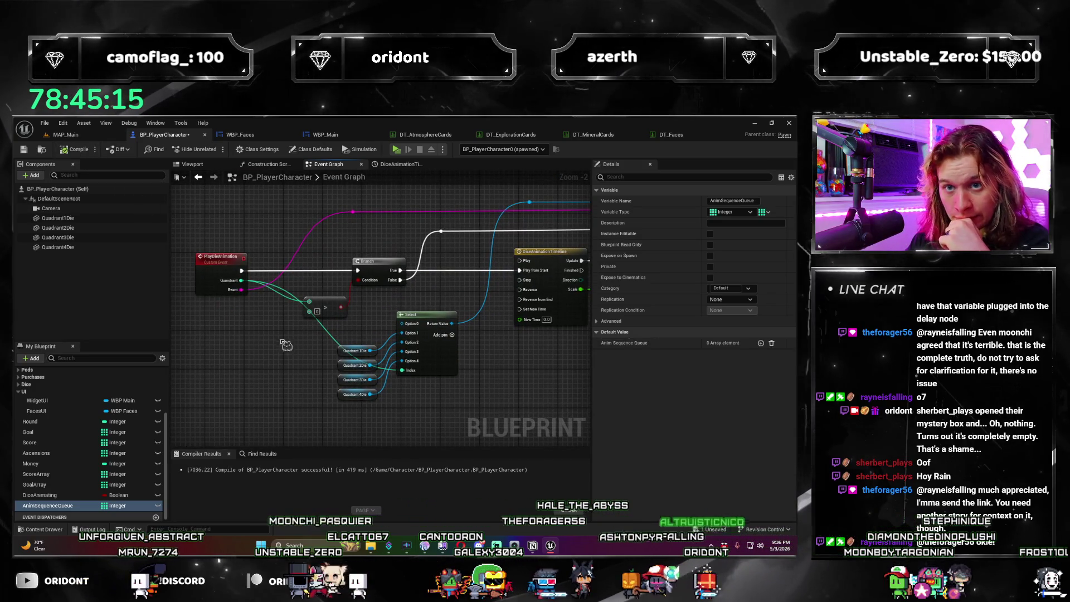
{"action": "scroll", "coordinate": [285, 344], "scroll_direction": "down", "scroll_amount": 4}
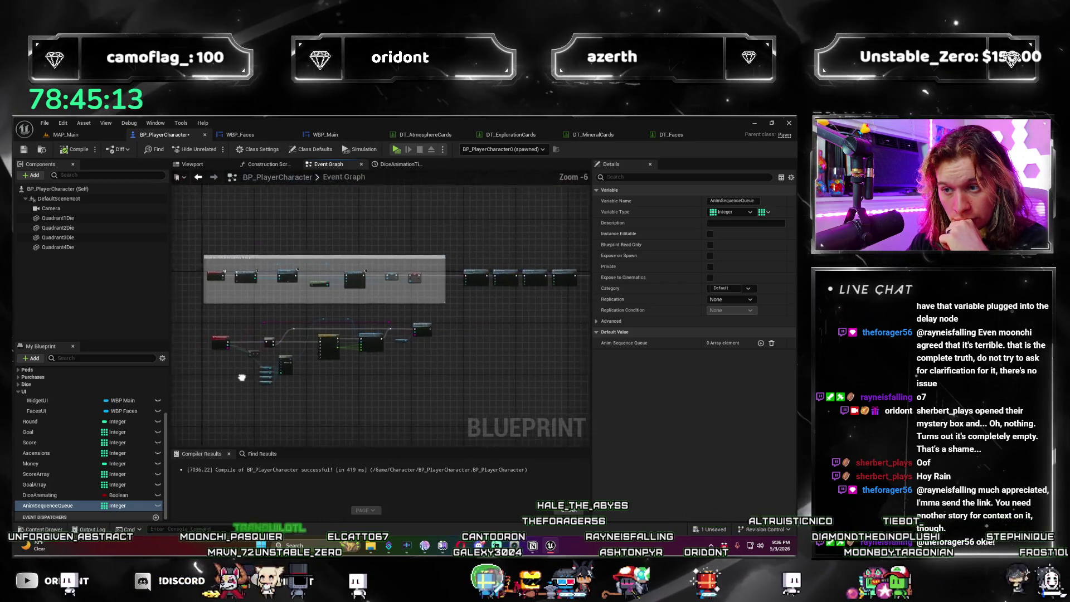
{"action": "scroll", "coordinate": [240, 378], "scroll_direction": "up", "scroll_amount": 4}
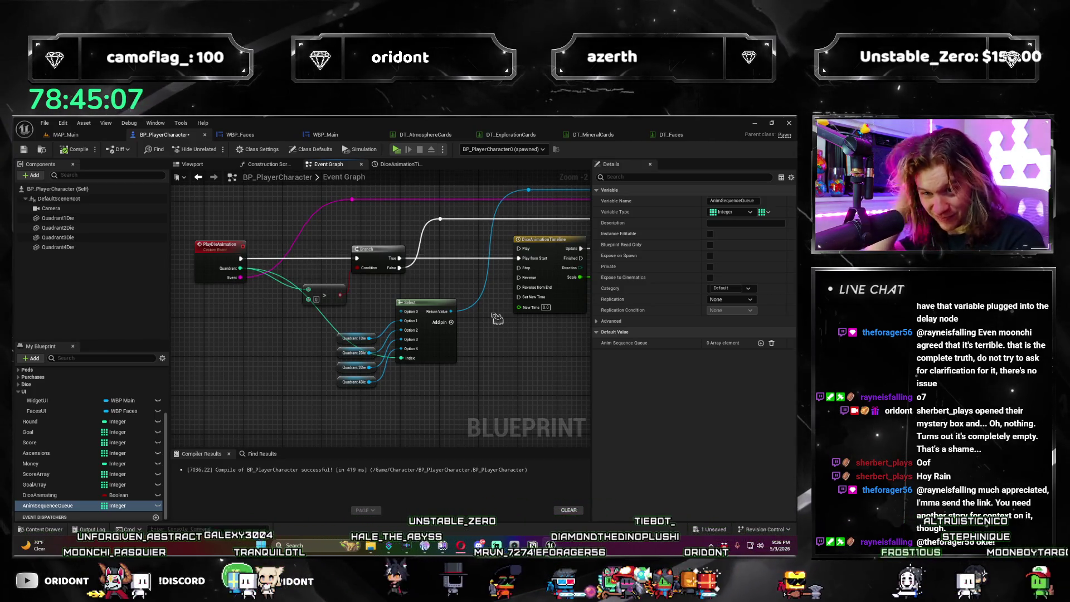
{"action": "scroll", "coordinate": [246, 370], "scroll_direction": "down", "scroll_amount": 1}
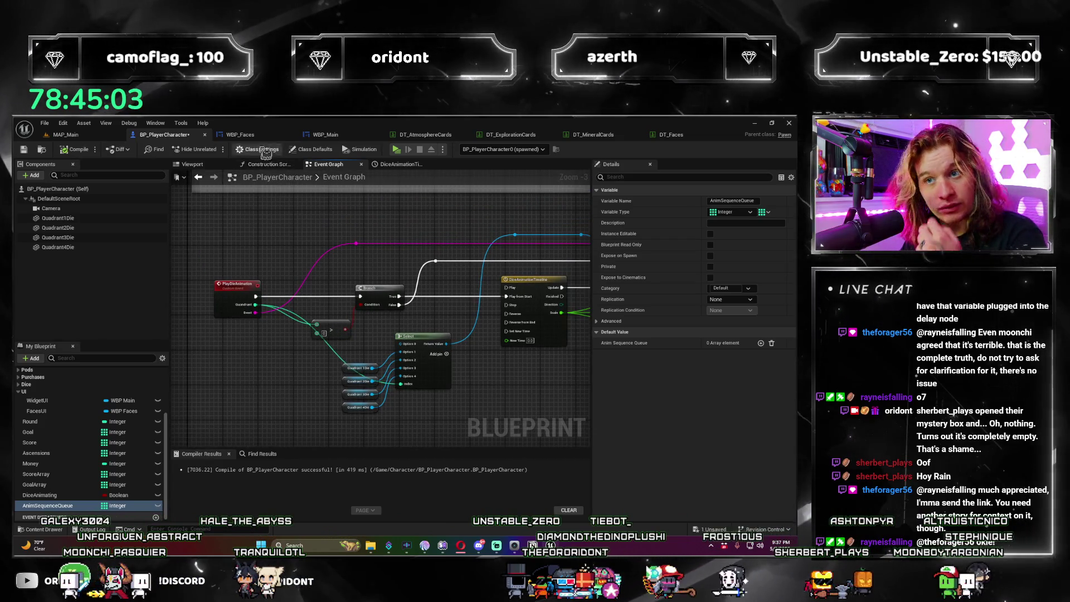
{"action": "left_click", "coordinate": [325, 135]}
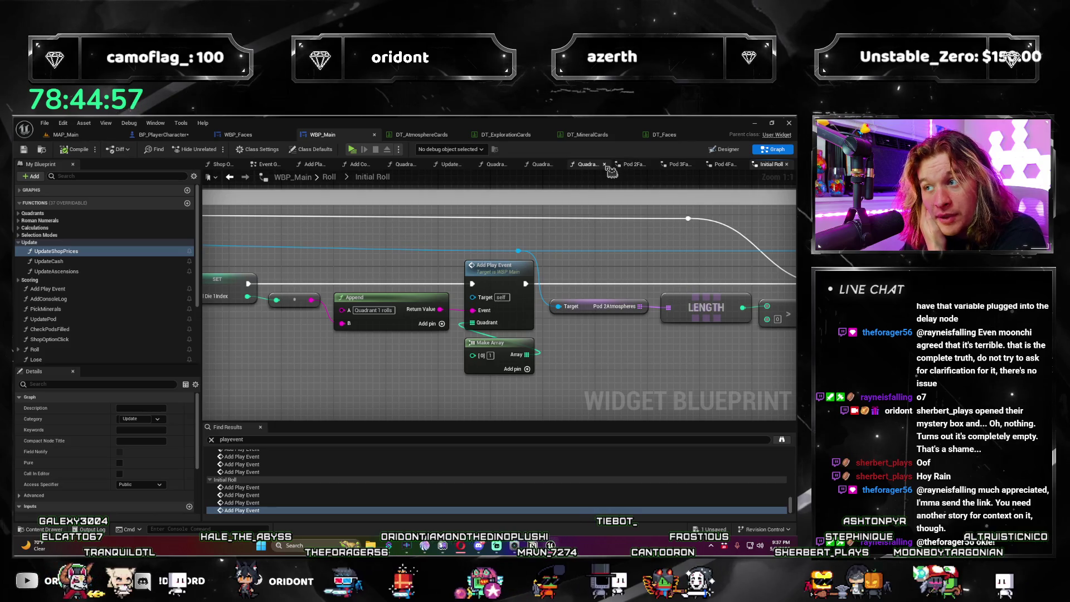
Step: Close the Quadrant 2Click, Update Pod, Pod 3Faces and Quadrant 1Click graph tabs
{"action": "left_click", "coordinate": [594, 166]}
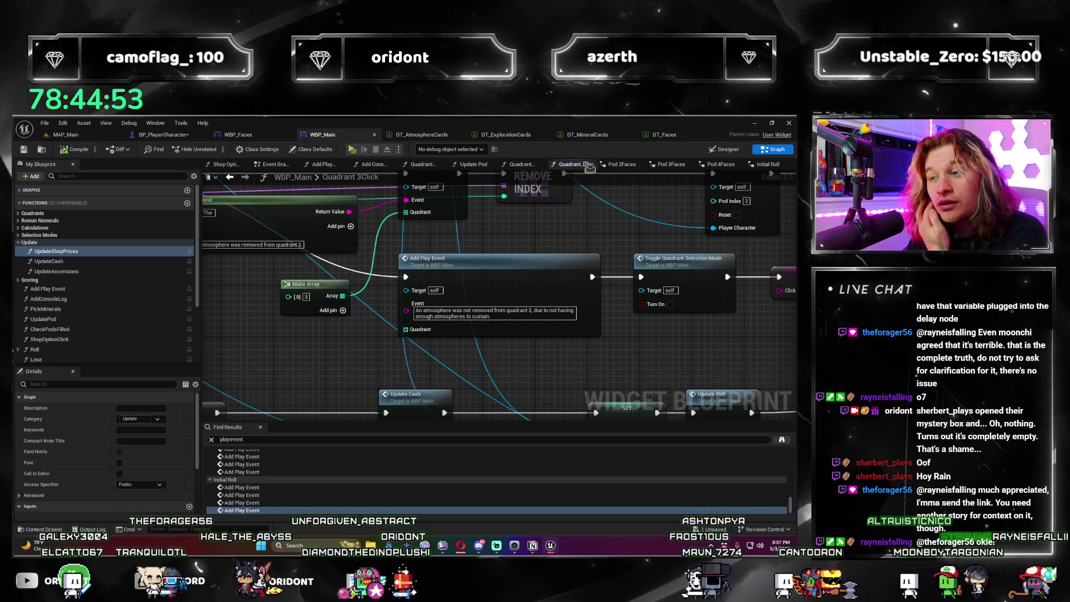
{"action": "left_click", "coordinate": [540, 167]}
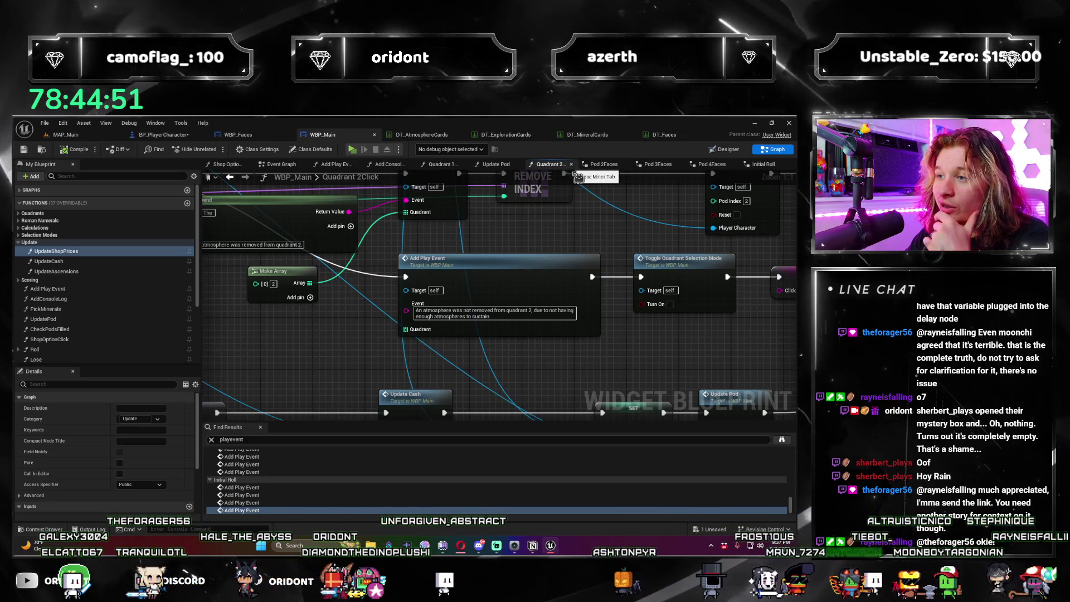
{"action": "left_click", "coordinate": [571, 165]}
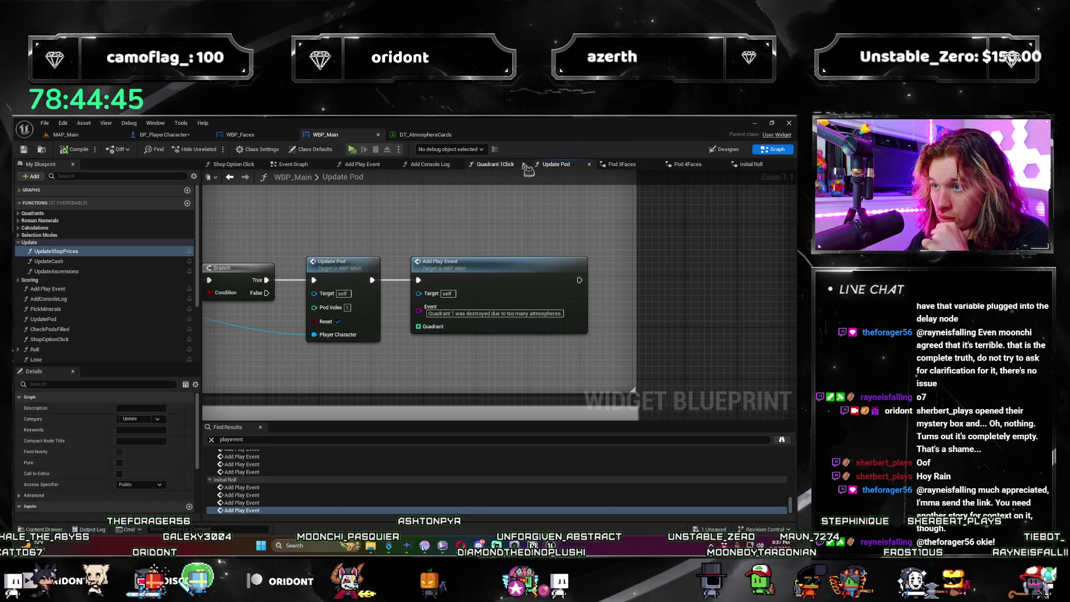
{"action": "left_click", "coordinate": [590, 165]}
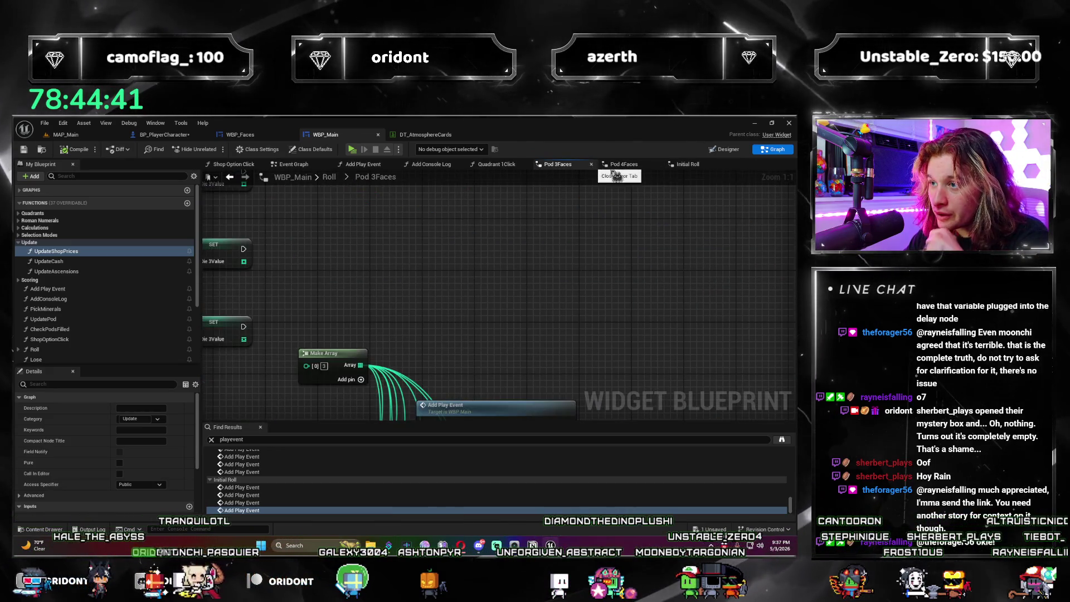
{"action": "left_click", "coordinate": [591, 164]}
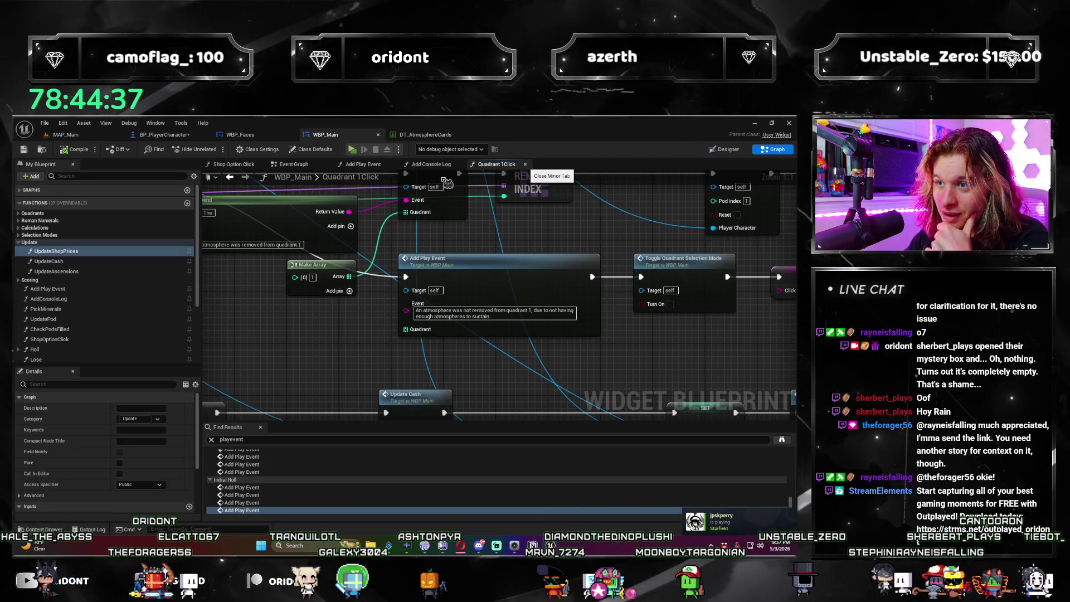
{"action": "left_click", "coordinate": [525, 164]}
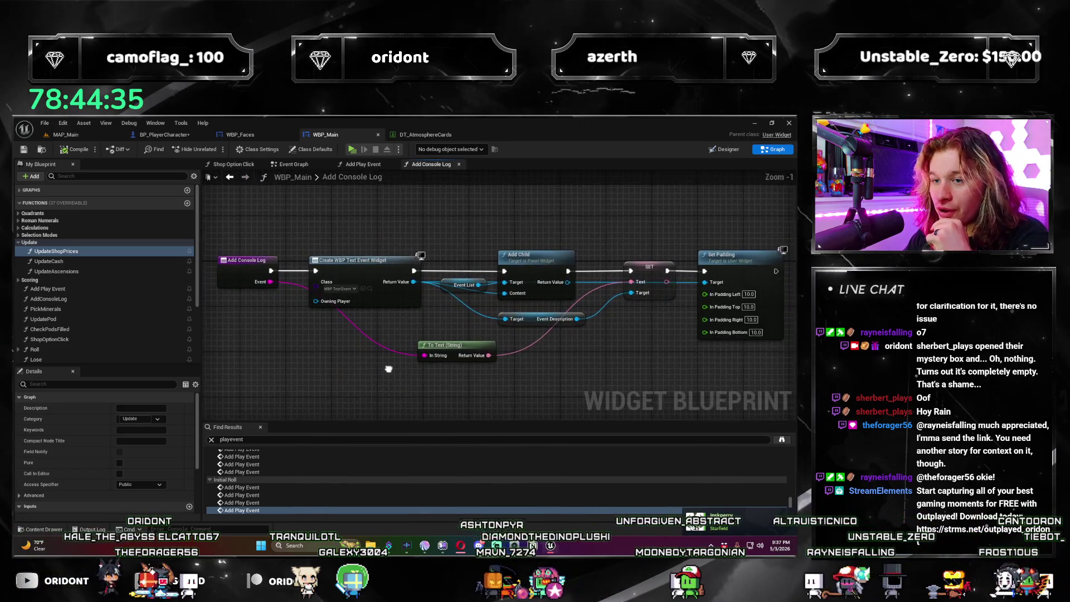
Step: Show the Add Play Event graph with its entry node in view
{"action": "left_click", "coordinate": [363, 165]}
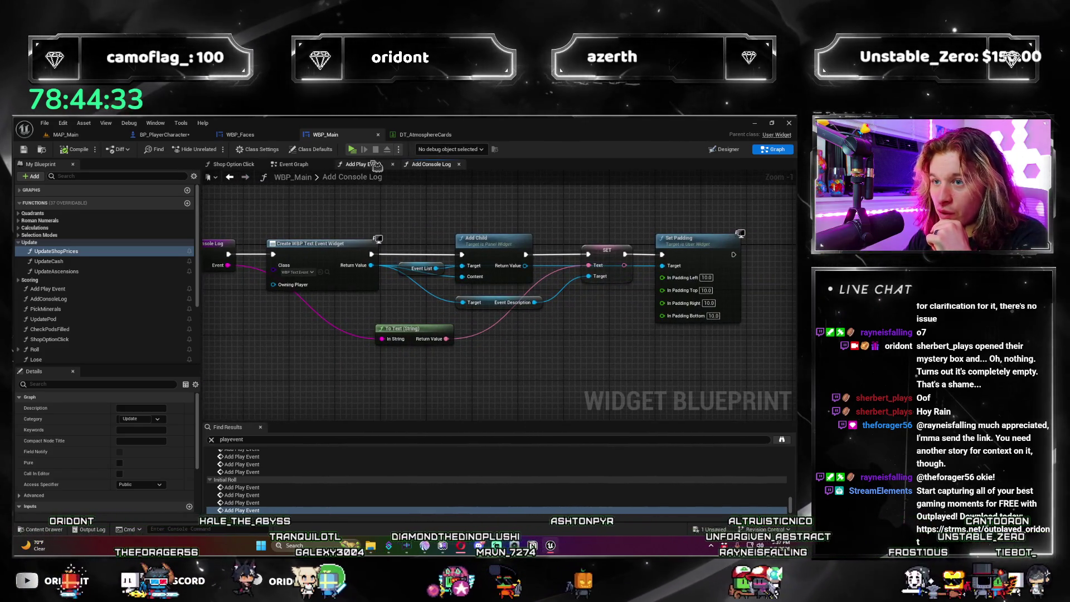
{"action": "scroll", "coordinate": [327, 301], "scroll_direction": "down", "scroll_amount": 2}
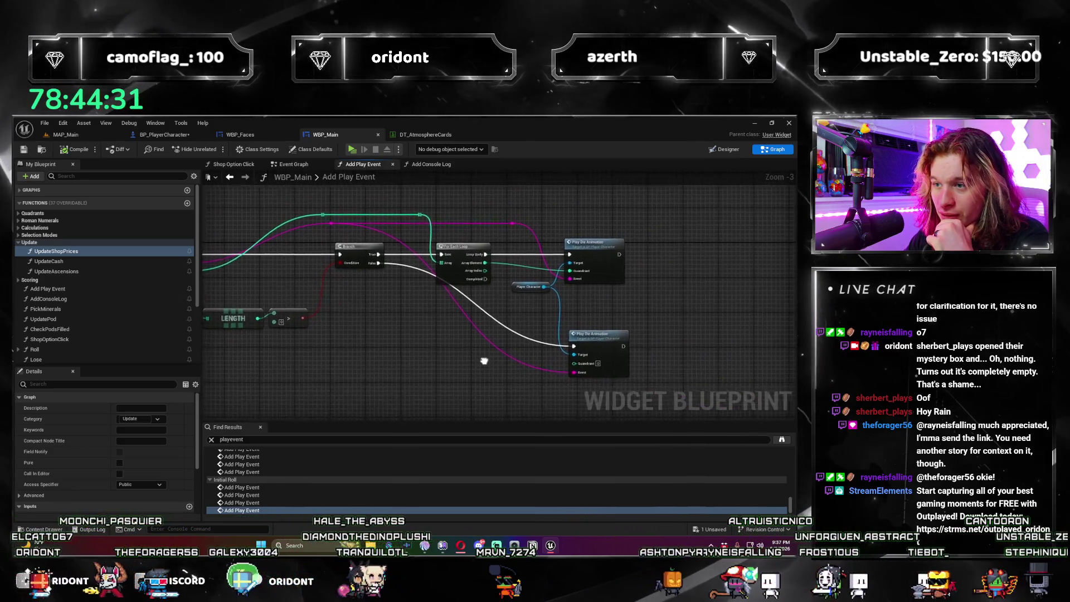
{"action": "mouse_move", "coordinate": [468, 354]}
{"action": "left_mouse_down"}
{"action": "mouse_move", "coordinate": [551, 368]}
{"action": "mouse_move", "coordinate": [517, 363]}
{"action": "left_mouse_up"}
Step: Jump to the PlayDieAnimation event and frame its Branch and Select nodes
{"action": "double_click", "coordinate": [624, 337]}
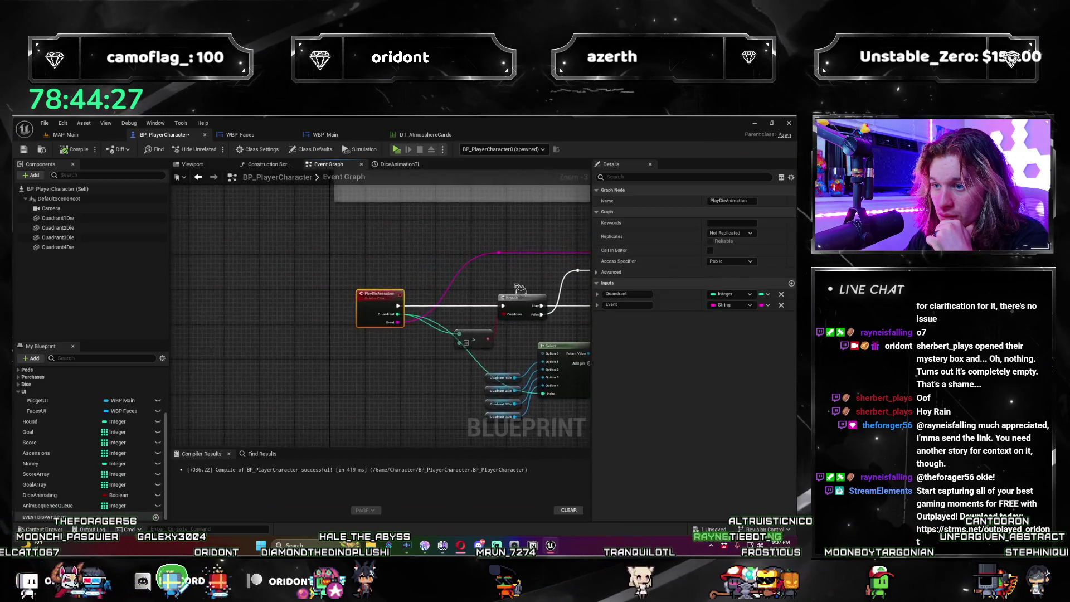
{"action": "scroll", "coordinate": [417, 341], "scroll_direction": "down", "scroll_amount": 5}
{"action": "scroll", "coordinate": [341, 387], "scroll_direction": "up", "scroll_amount": 2}
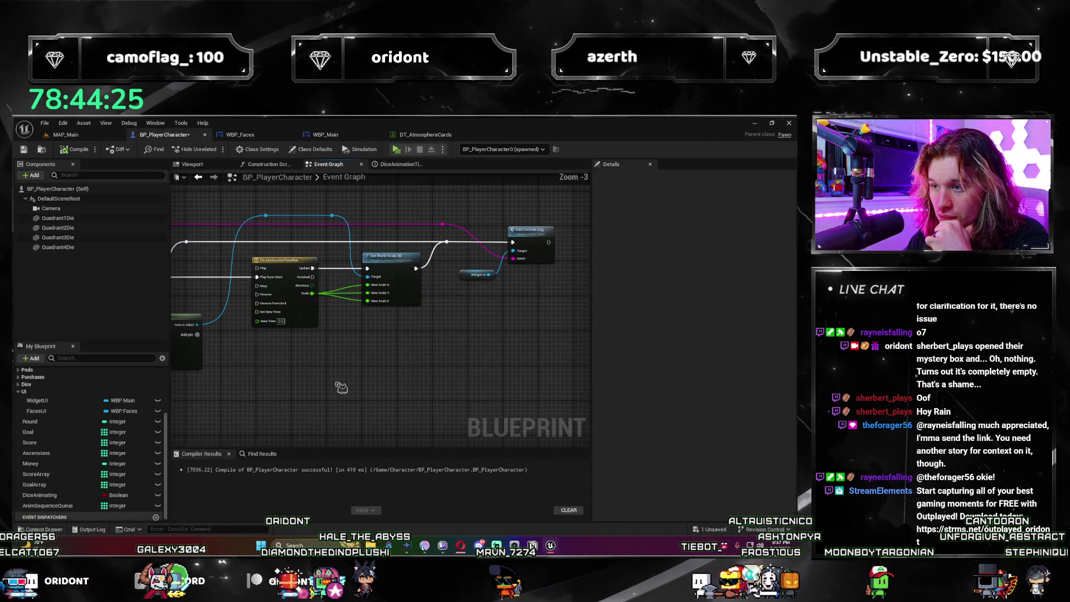
{"action": "left_click_drag", "start_coordinate": [218, 312], "coordinate": [346, 346]}
{"action": "left_click_drag", "start_coordinate": [201, 246], "coordinate": [370, 232]}
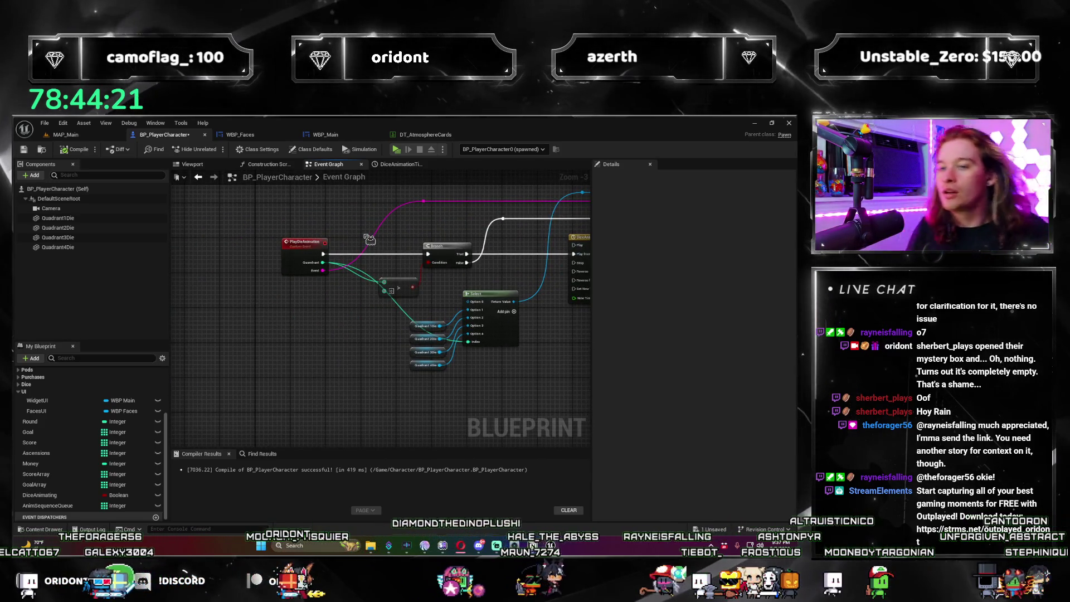
{"action": "scroll", "coordinate": [334, 323], "scroll_direction": "down", "scroll_amount": 2}
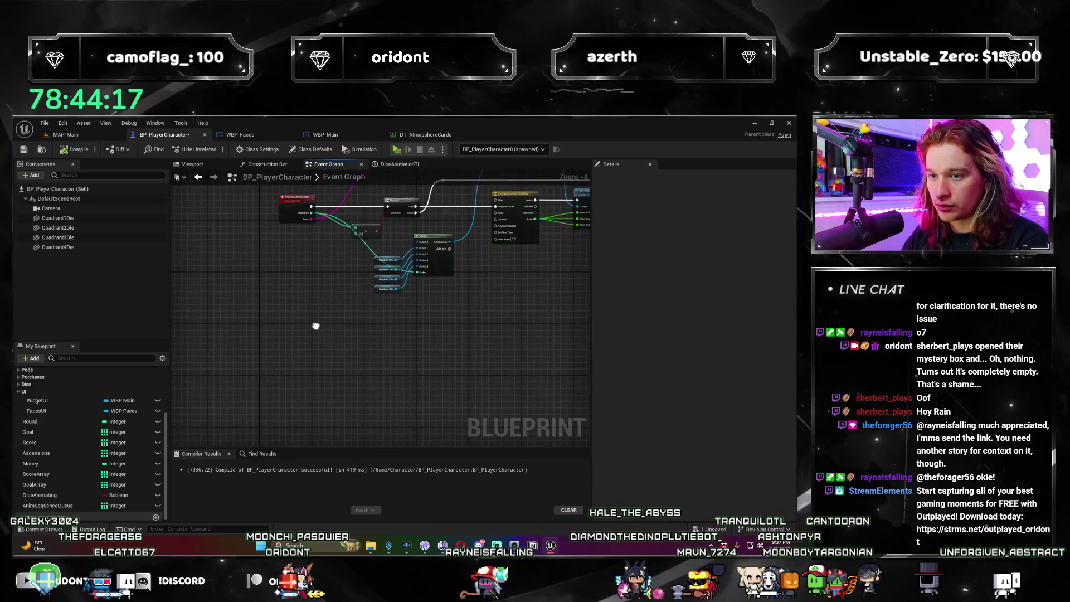
Step: Add a custom event named AddAnimationQueue
{"action": "right_click", "coordinate": [284, 351]}
{"action": "type", "text": "custom even"}
{"action": "key", "text": "Return"}
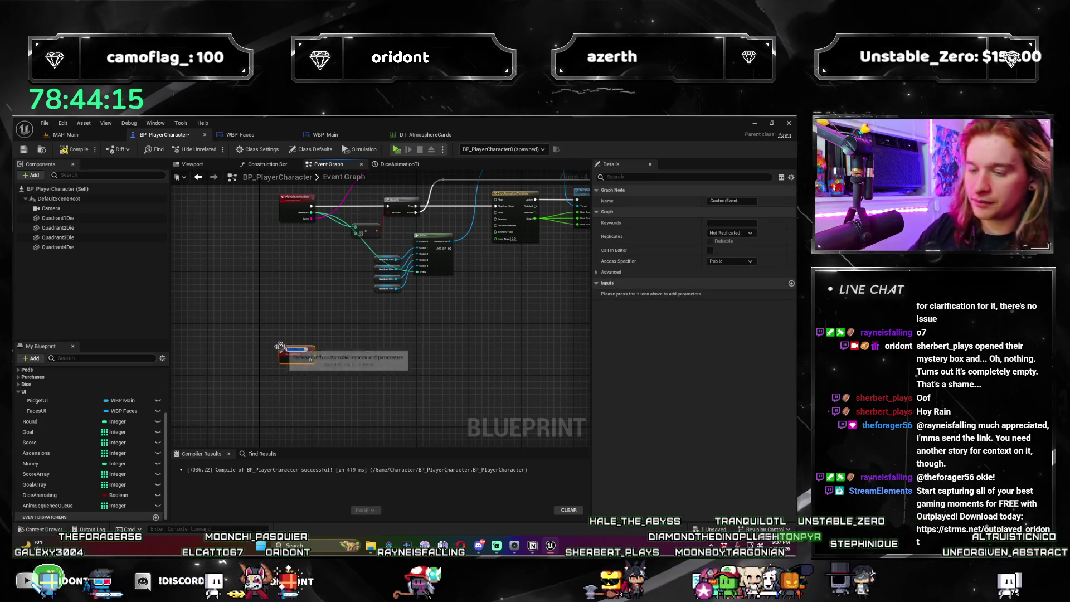
{"action": "type", "text": "Add"}
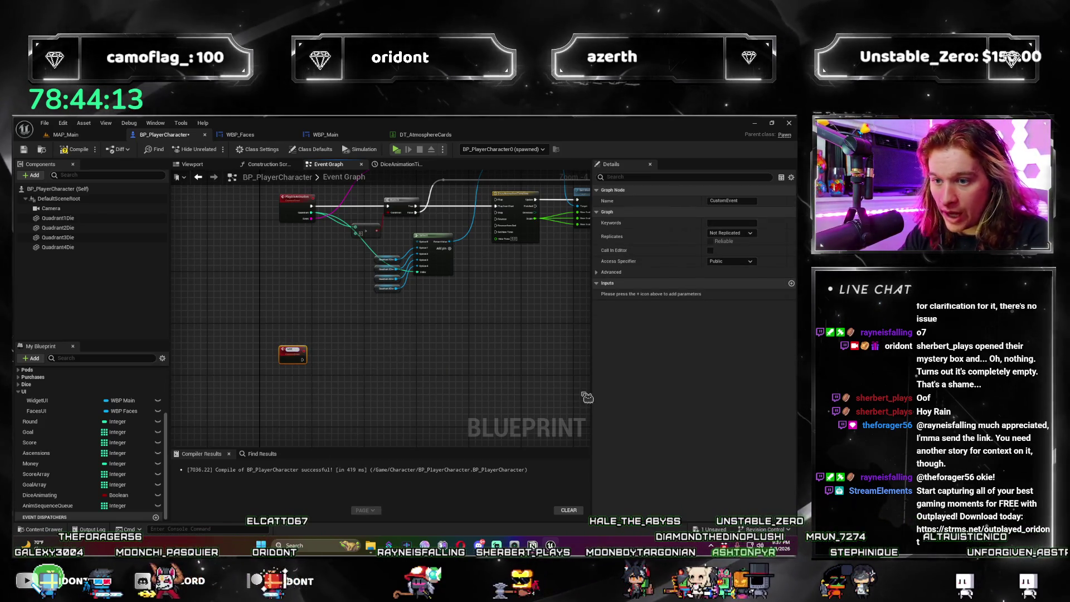
{"action": "type", "text": "AnimationQueue"}
{"action": "key", "text": "Return"}
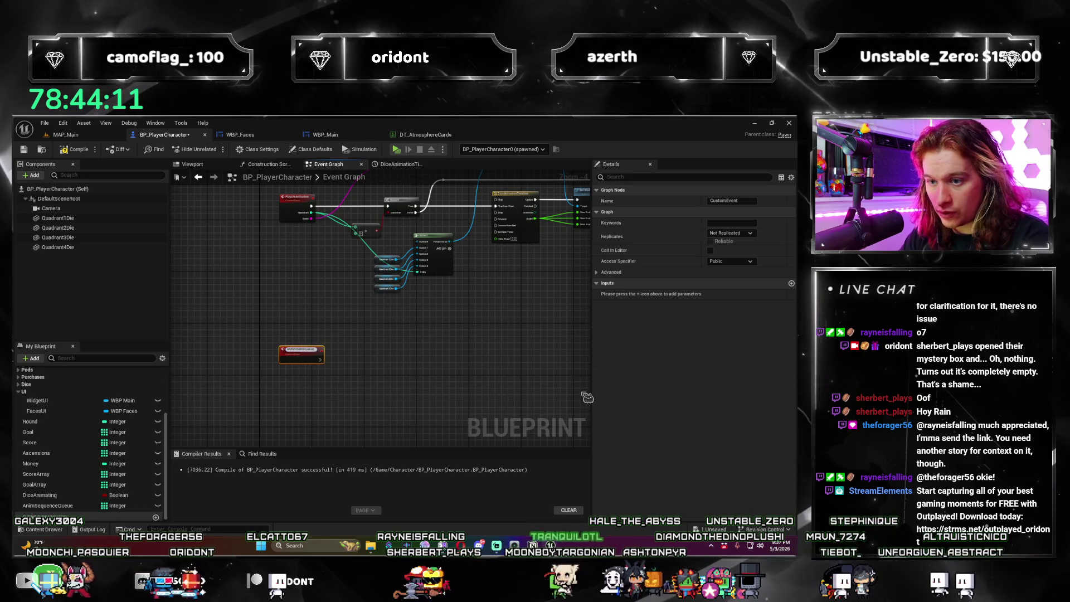
{"action": "scroll", "coordinate": [341, 347], "scroll_direction": "up", "scroll_amount": 1}
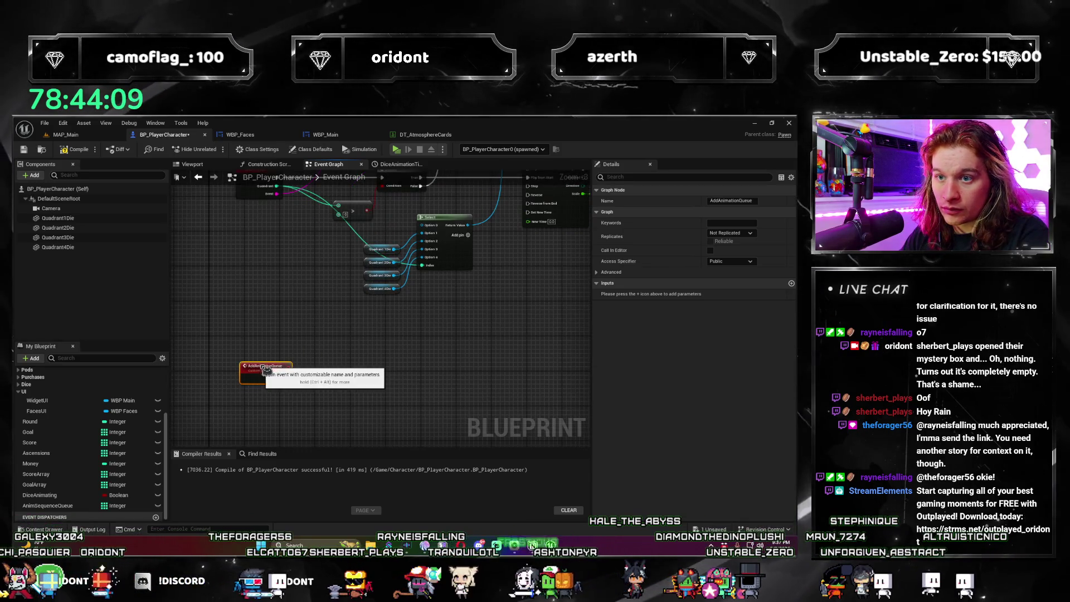
{"action": "left_click", "coordinate": [329, 341]}
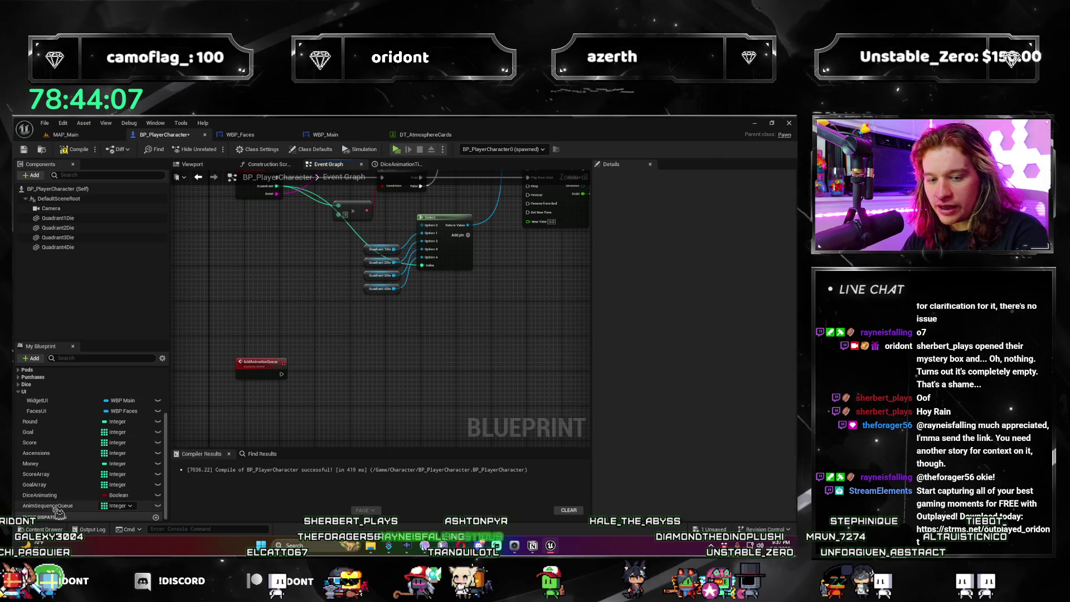
Step: Place an AnimSequenceQueue getter with an Add item-to-array node
{"action": "left_click_drag", "start_coordinate": [56, 507], "coordinate": [337, 405]}
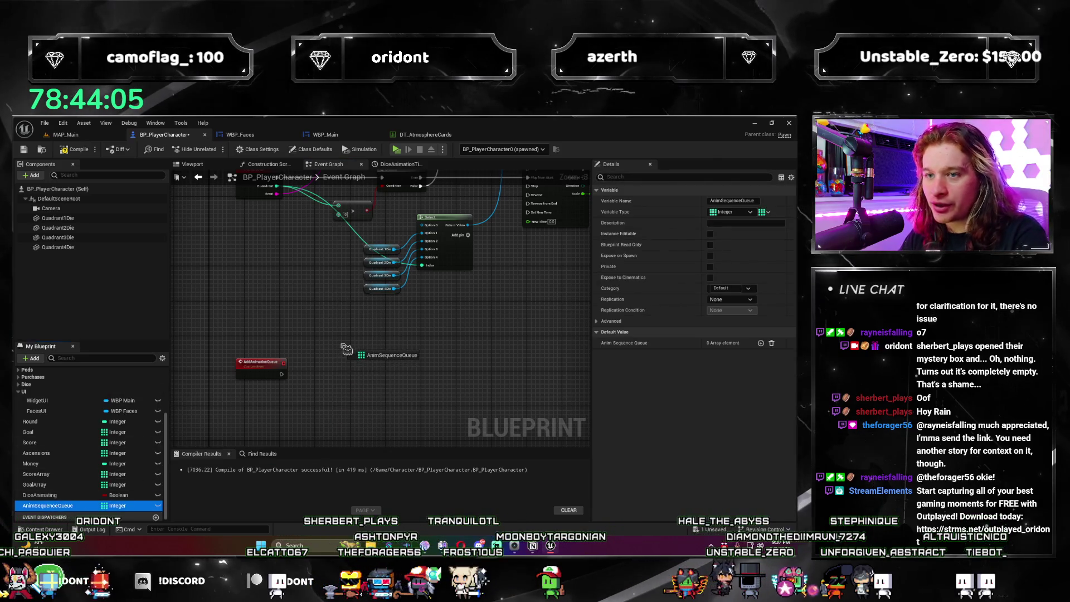
{"action": "left_click", "coordinate": [363, 368]}
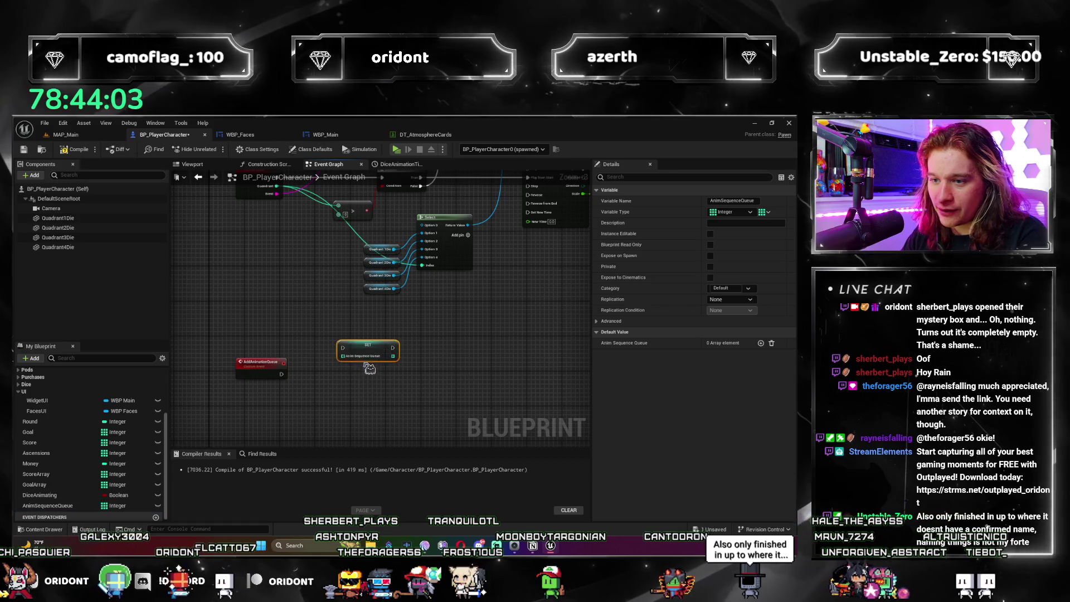
{"action": "key", "text": "Delete"}
{"action": "mouse_move", "coordinate": [48, 505]}
{"action": "left_mouse_down"}
{"action": "mouse_move", "coordinate": [346, 410]}
{"action": "mouse_move", "coordinate": [421, 369]}
{"action": "left_mouse_up"}
{"action": "type", "text": "add"}
{"action": "key", "text": "Return"}
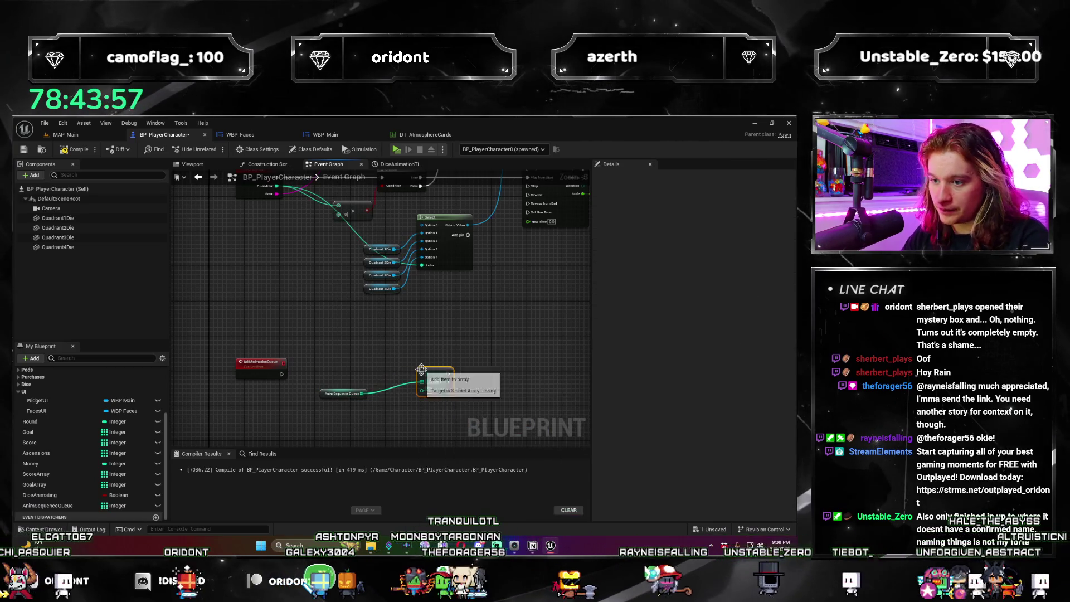
Step: Give AddAnimationQueue an Integer input Quadrant and wire it into the ADD node's item
{"action": "left_click", "coordinate": [255, 364]}
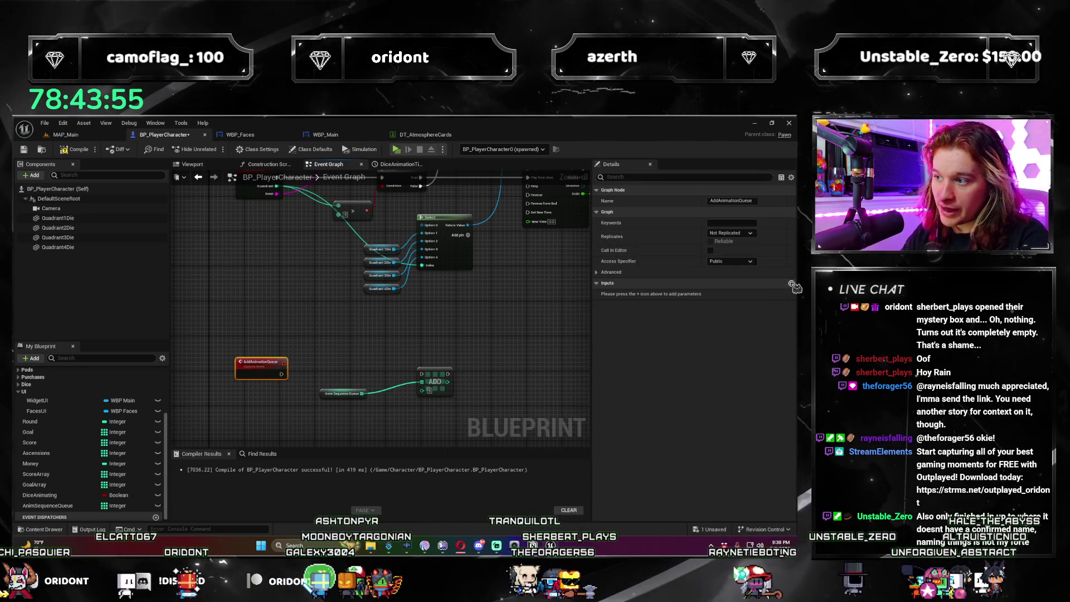
{"action": "left_click", "coordinate": [728, 294]}
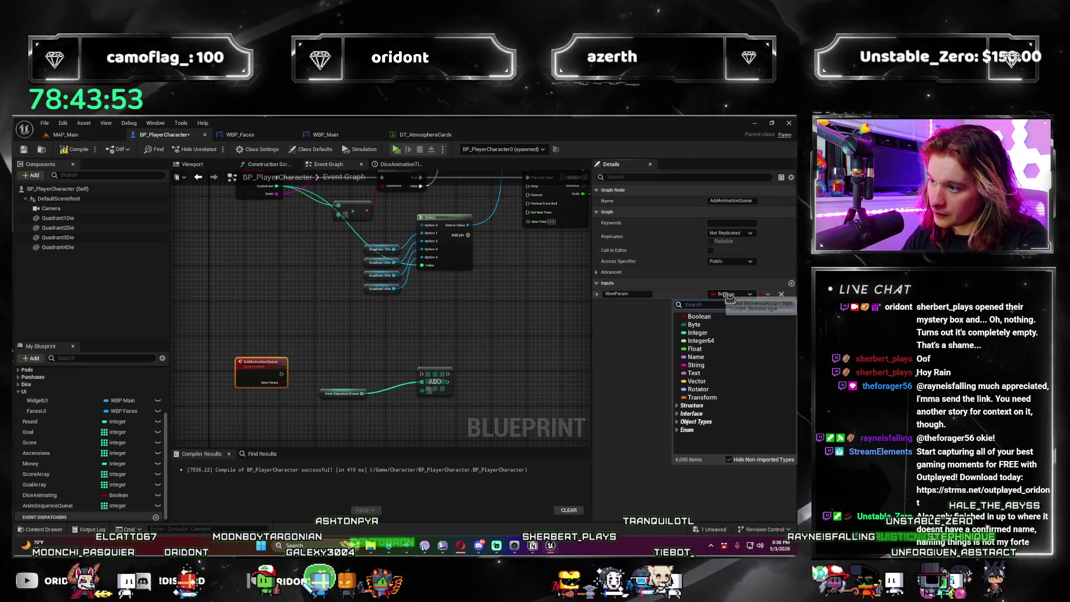
{"action": "left_click", "coordinate": [693, 332]}
{"action": "double_click", "coordinate": [624, 293]}
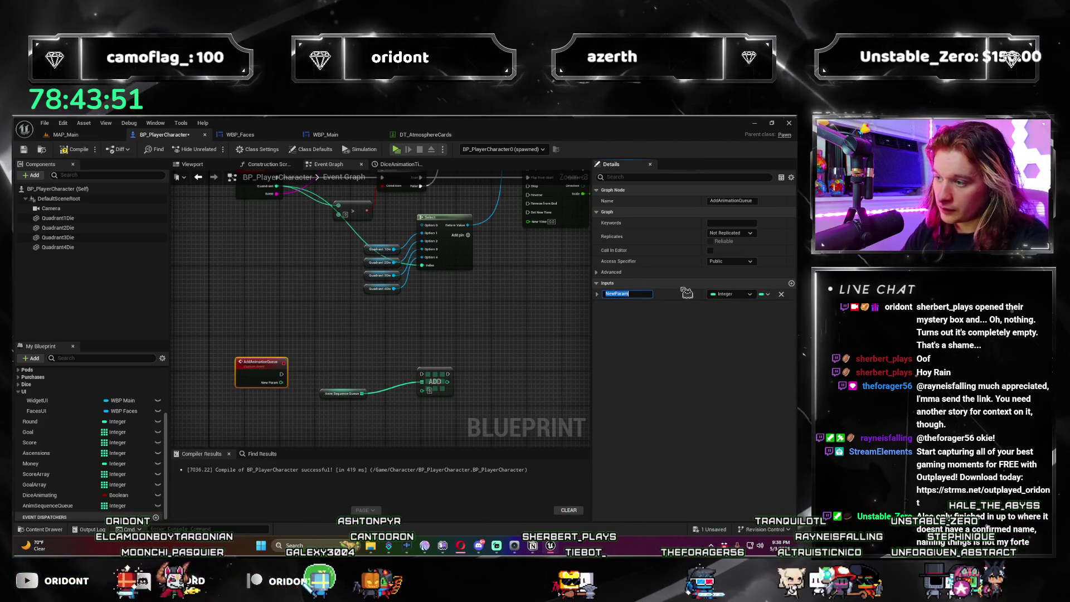
{"action": "key", "text": "BackSpace"}
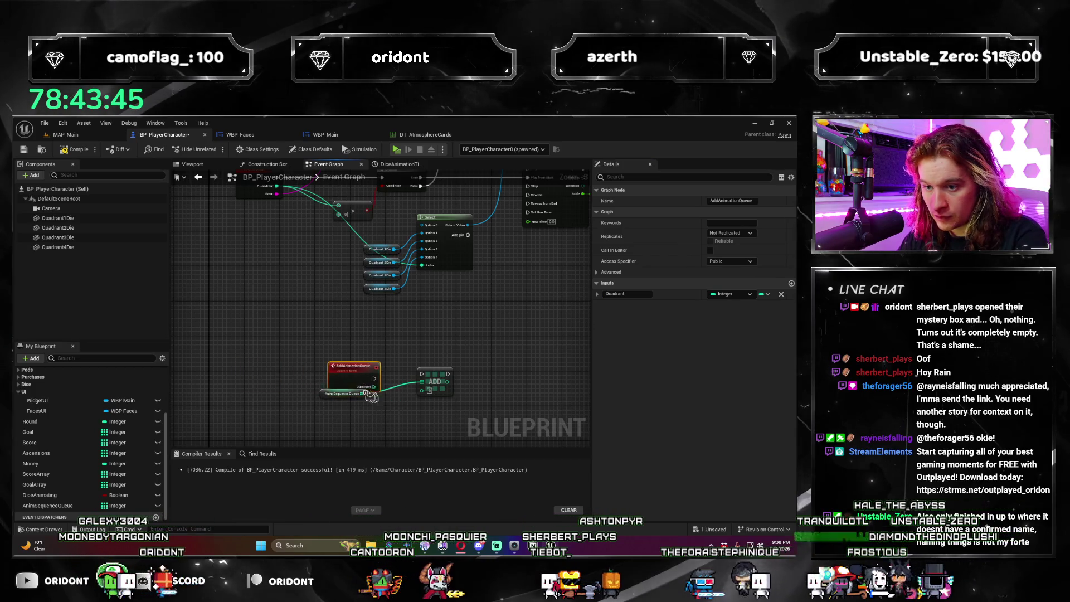
{"action": "mouse_move", "coordinate": [301, 383]}
{"action": "left_mouse_down"}
{"action": "mouse_move", "coordinate": [293, 362]}
{"action": "mouse_move", "coordinate": [420, 392]}
{"action": "mouse_move", "coordinate": [395, 358]}
{"action": "left_mouse_up"}
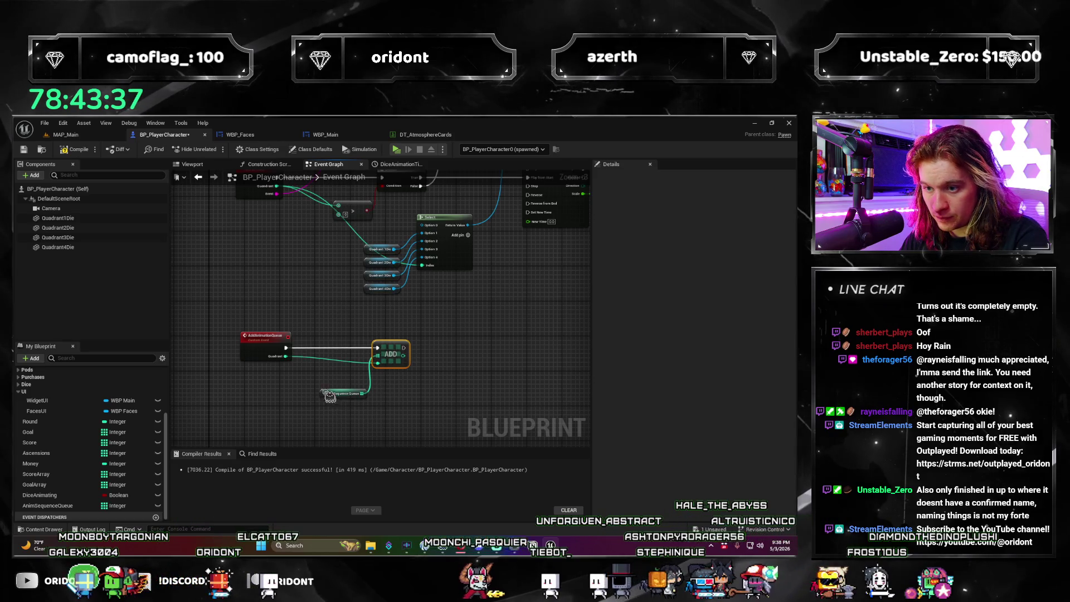
{"action": "left_click_drag", "start_coordinate": [330, 397], "coordinate": [327, 379]}
{"action": "left_click_drag", "start_coordinate": [236, 323], "coordinate": [235, 323]}
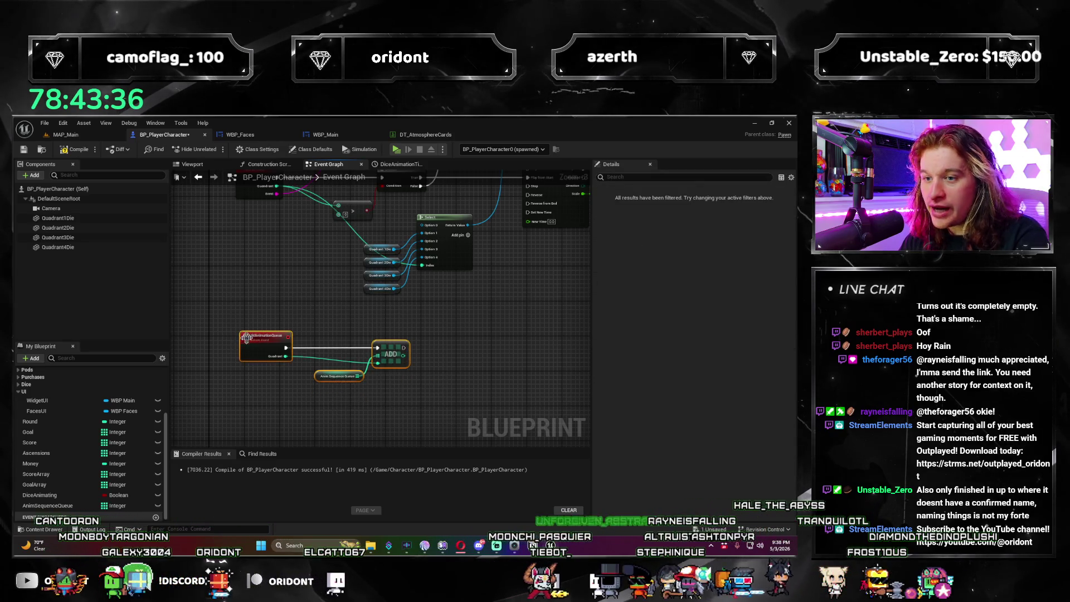
{"action": "left_click", "coordinate": [470, 310]}
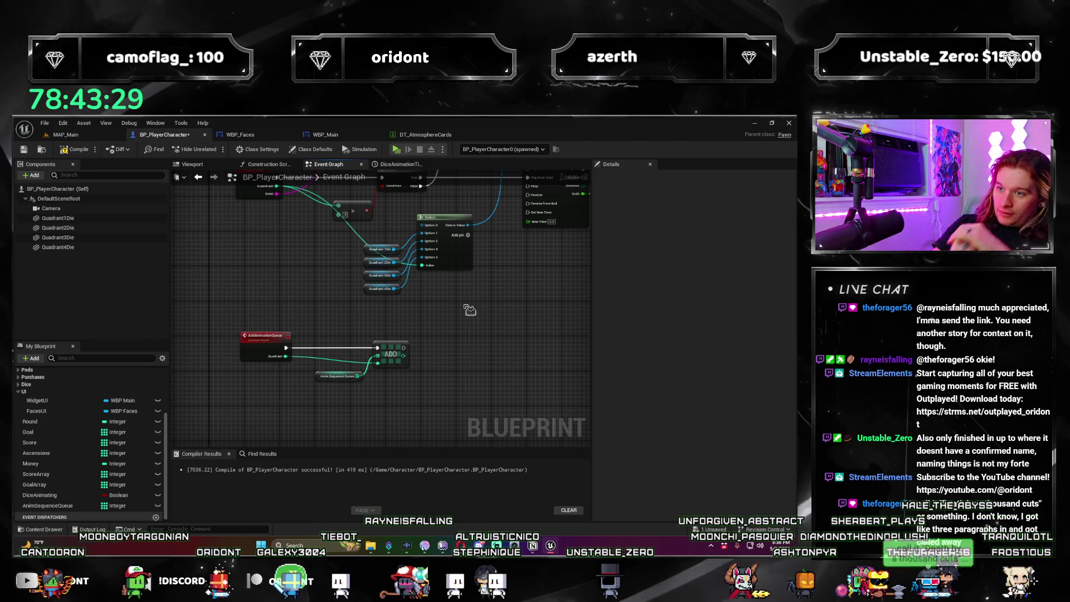
{"action": "mouse_move", "coordinate": [470, 310]}
{"action": "left_mouse_down"}
{"action": "mouse_move", "coordinate": [431, 405]}
{"action": "mouse_move", "coordinate": [330, 363]}
{"action": "mouse_move", "coordinate": [372, 375]}
{"action": "mouse_move", "coordinate": [401, 357]}
{"action": "mouse_move", "coordinate": [428, 373]}
{"action": "mouse_move", "coordinate": [438, 354]}
{"action": "left_mouse_up"}
{"action": "scroll", "coordinate": [432, 405], "scroll_direction": "down", "scroll_amount": 1}
{"action": "scroll", "coordinate": [330, 363], "scroll_direction": "up", "scroll_amount": 2}
{"action": "scroll", "coordinate": [368, 370], "scroll_direction": "down", "scroll_amount": 1}
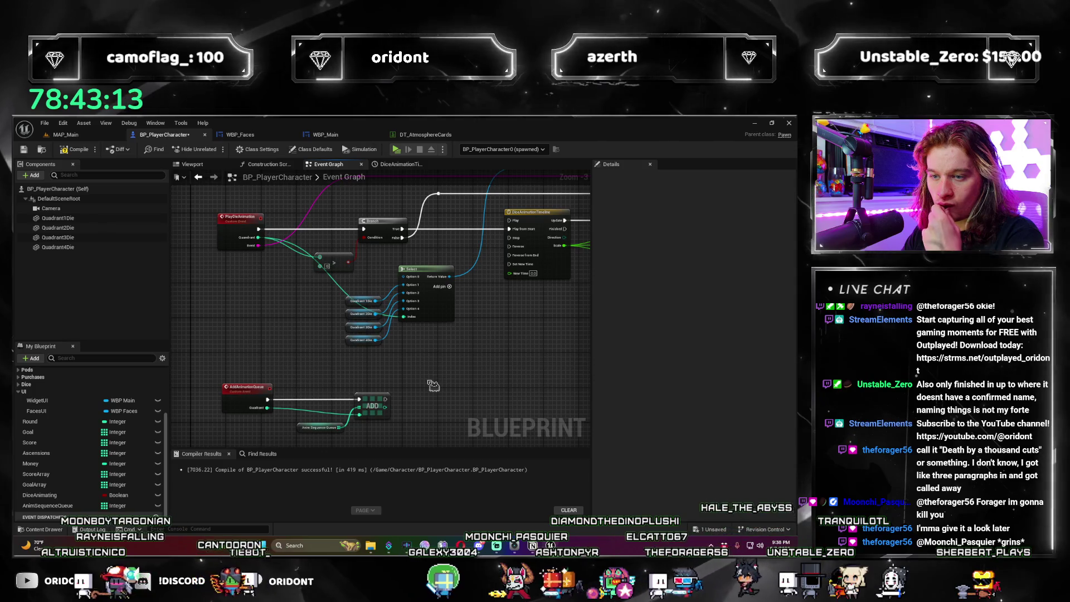
{"action": "mouse_move", "coordinate": [428, 397]}
{"action": "left_mouse_down"}
{"action": "mouse_move", "coordinate": [384, 382]}
{"action": "mouse_move", "coordinate": [484, 372]}
{"action": "left_mouse_up"}
{"action": "scroll", "coordinate": [484, 372], "scroll_direction": "up", "scroll_amount": 2}
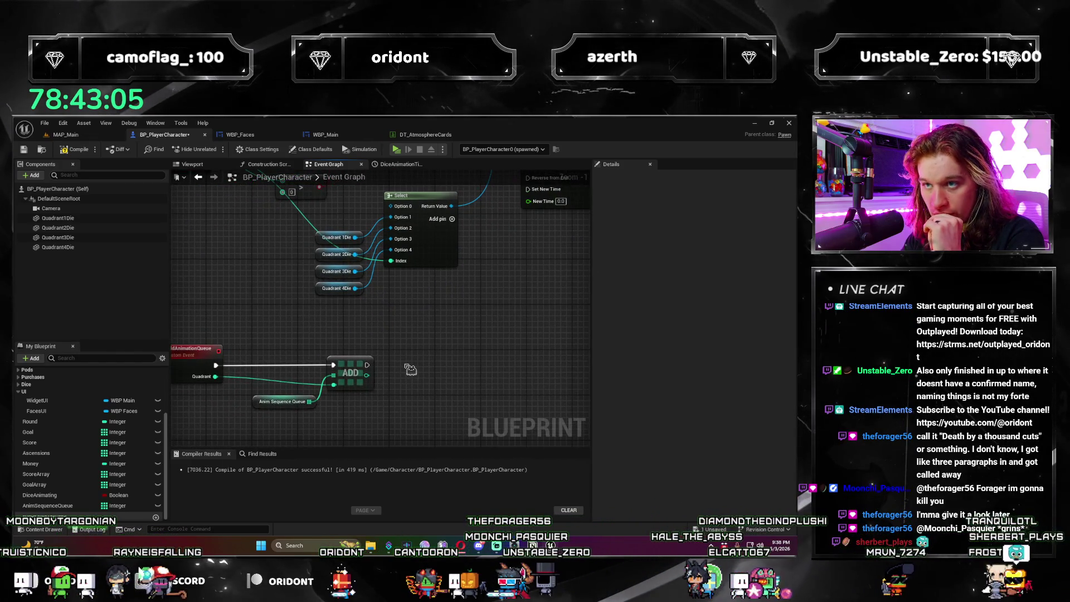
{"action": "left_click_drag", "start_coordinate": [367, 365], "coordinate": [426, 367]}
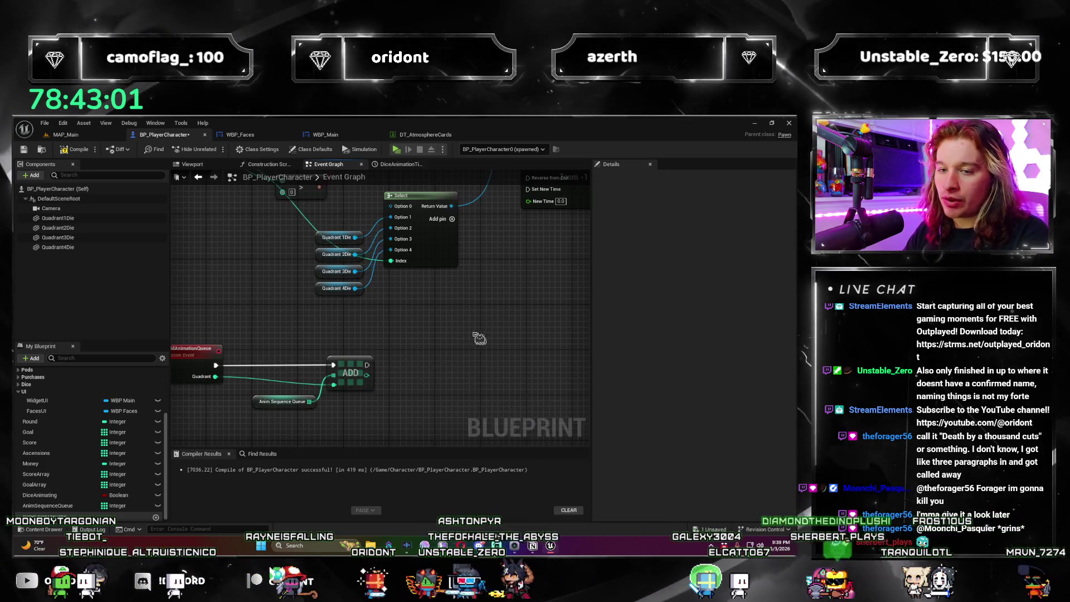
Step: Add a Play Die Animation call wired after the ADD node
{"action": "scroll", "coordinate": [390, 390], "scroll_direction": "down", "scroll_amount": 2}
{"action": "scroll", "coordinate": [360, 407], "scroll_direction": "up", "scroll_amount": 1}
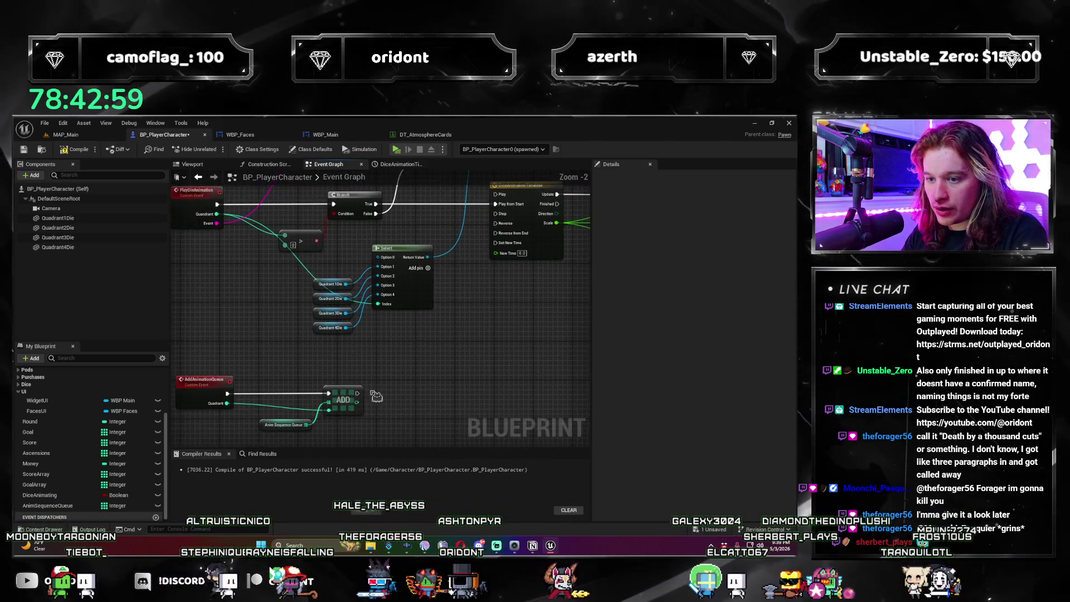
{"action": "left_click_drag", "start_coordinate": [361, 397], "coordinate": [402, 399]}
{"action": "type", "text": "play die ani"}
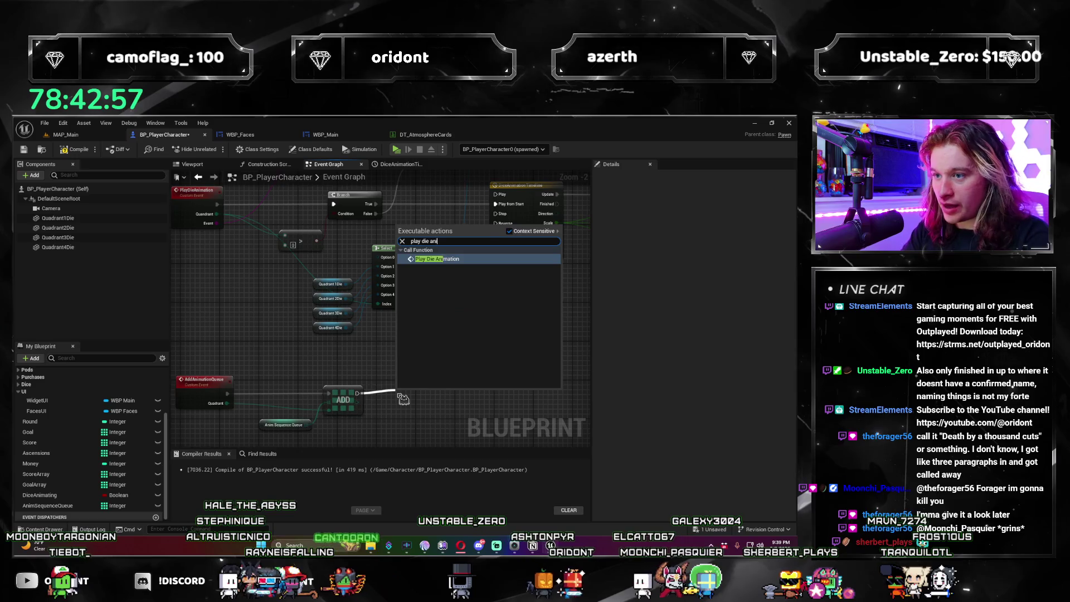
{"action": "key", "text": "Return"}
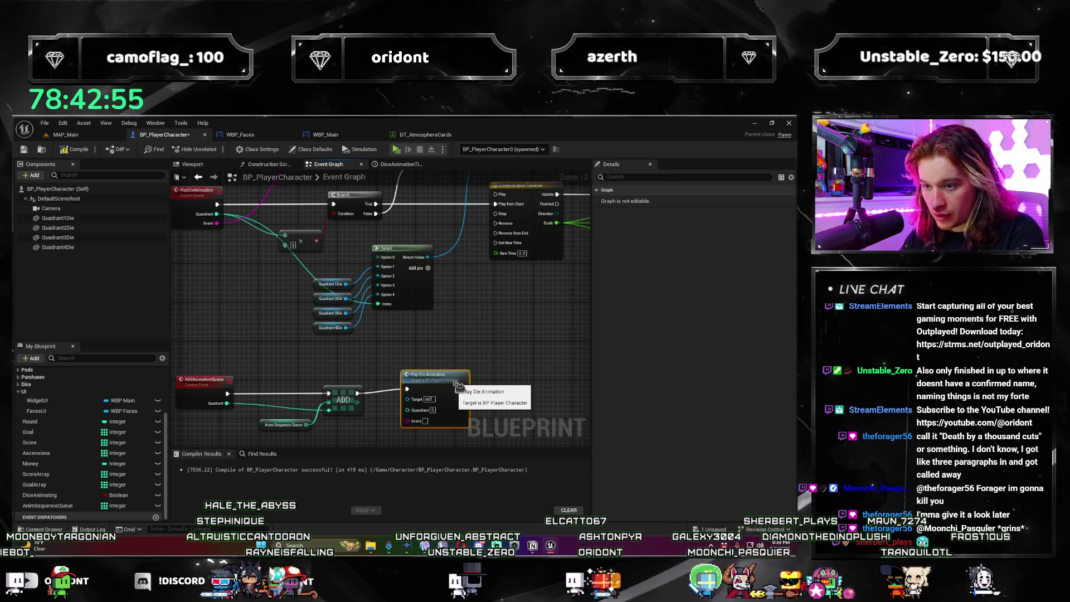
Step: Add a GET node on AnimSequenceQueue to feed the Quadrant pin
{"action": "left_click_drag", "start_coordinate": [444, 388], "coordinate": [391, 350]}
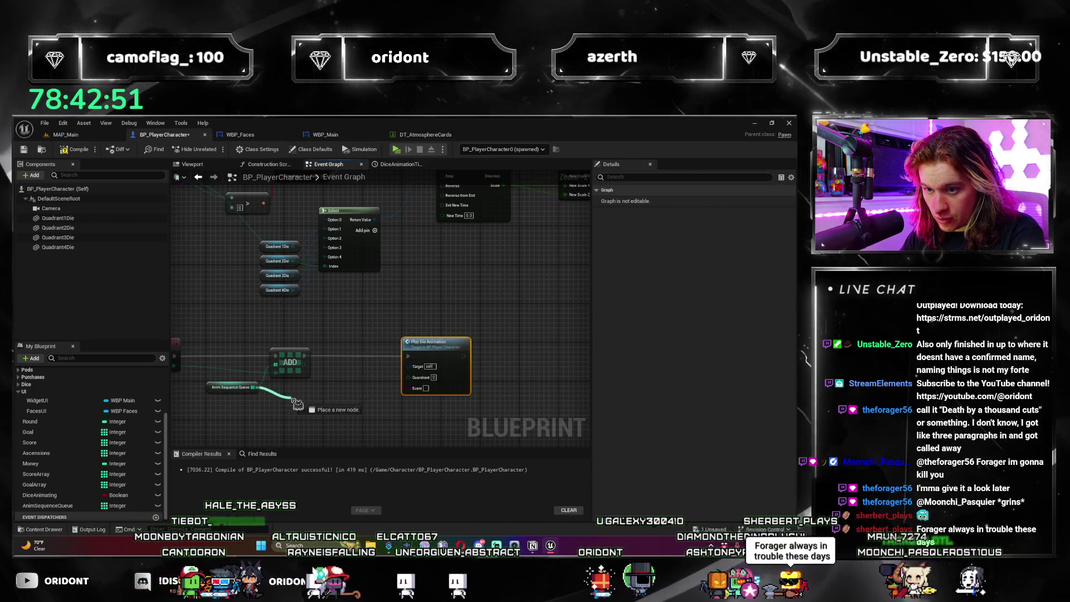
{"action": "left_click_drag", "start_coordinate": [254, 387], "coordinate": [292, 396]}
{"action": "type", "text": "get"}
{"action": "key", "text": "Return"}
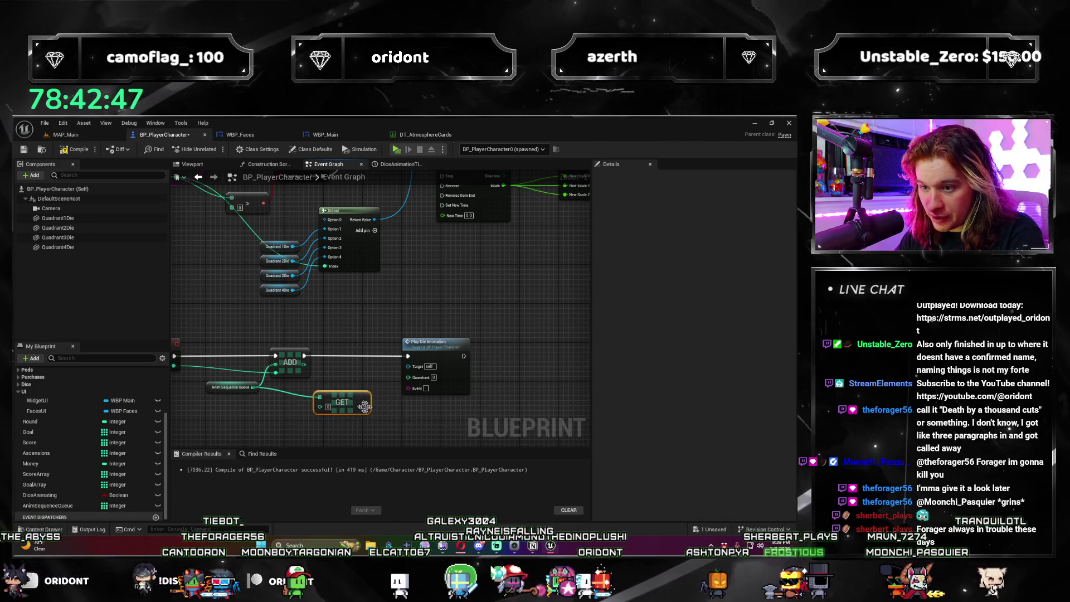
Step: Bring the AddAnimationQueue event back into view and select it
{"action": "left_click_drag", "start_coordinate": [424, 388], "coordinate": [476, 411]}
{"action": "left_click_drag", "start_coordinate": [329, 390], "coordinate": [379, 418]}
{"action": "left_click", "coordinate": [252, 388]}
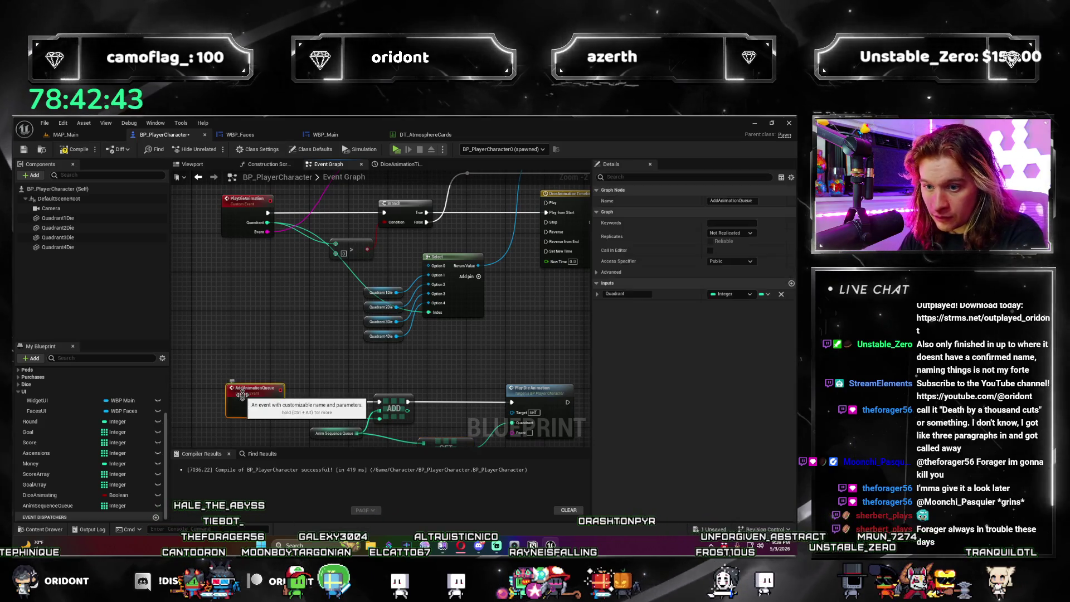
{"action": "left_click_drag", "start_coordinate": [359, 380], "coordinate": [307, 350]}
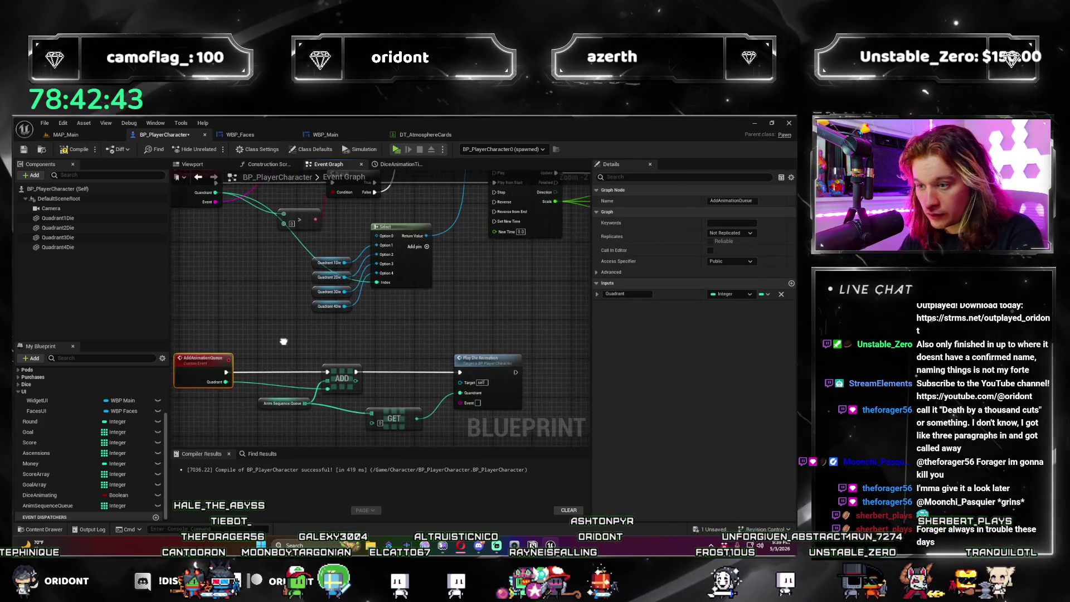
{"action": "left_click", "coordinate": [506, 301]}
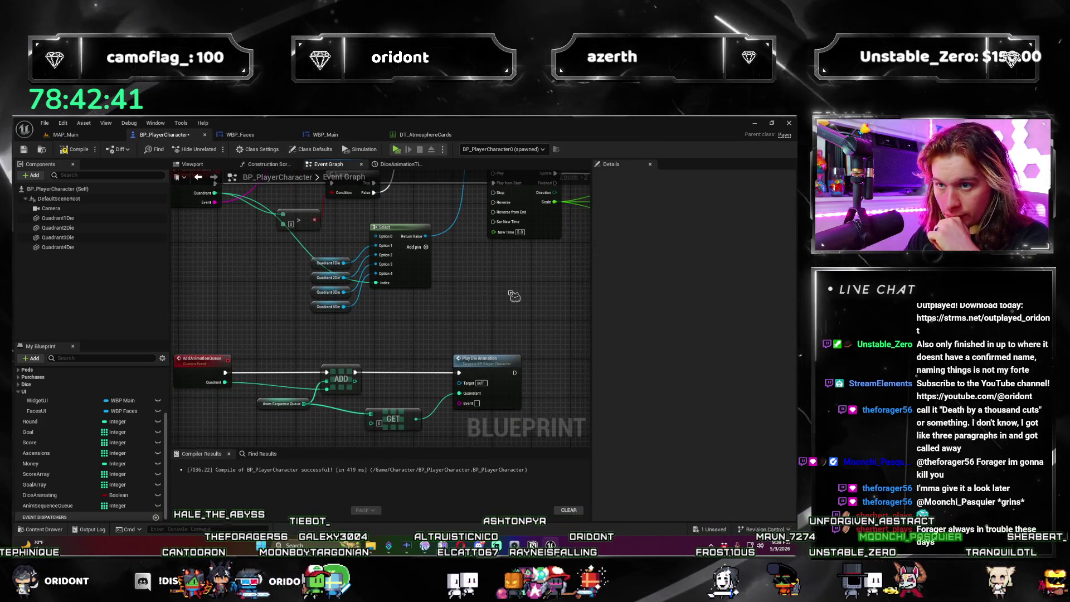
{"action": "left_click", "coordinate": [190, 360]}
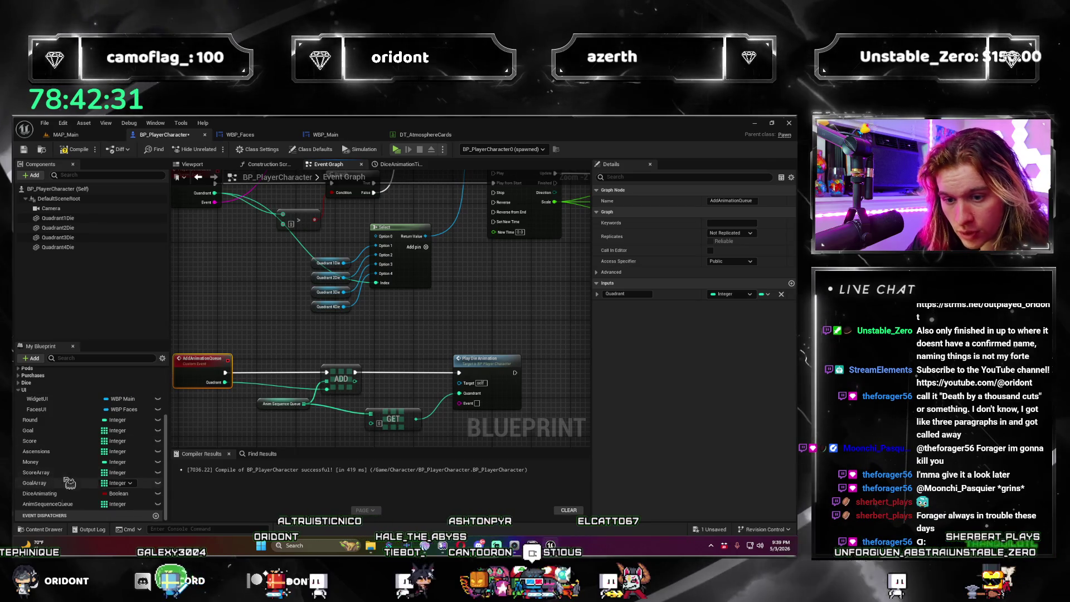
{"action": "scroll", "coordinate": [157, 379], "scroll_direction": "up", "scroll_amount": 3}
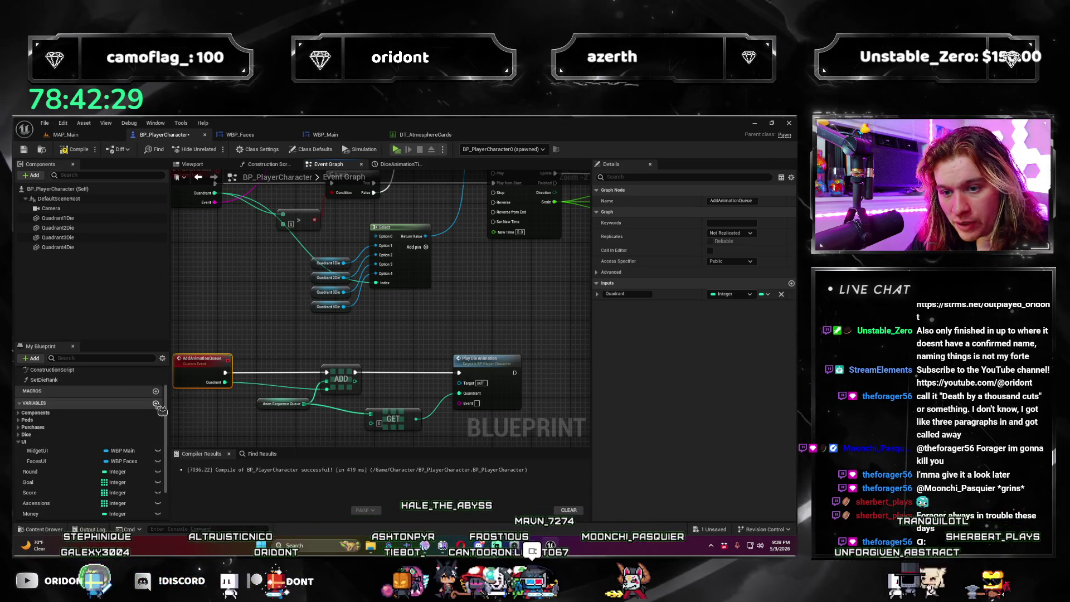
Step: Create a LogSequenceQueue String array variable and attach a GET node to its getter
{"action": "left_click", "coordinate": [157, 404]}
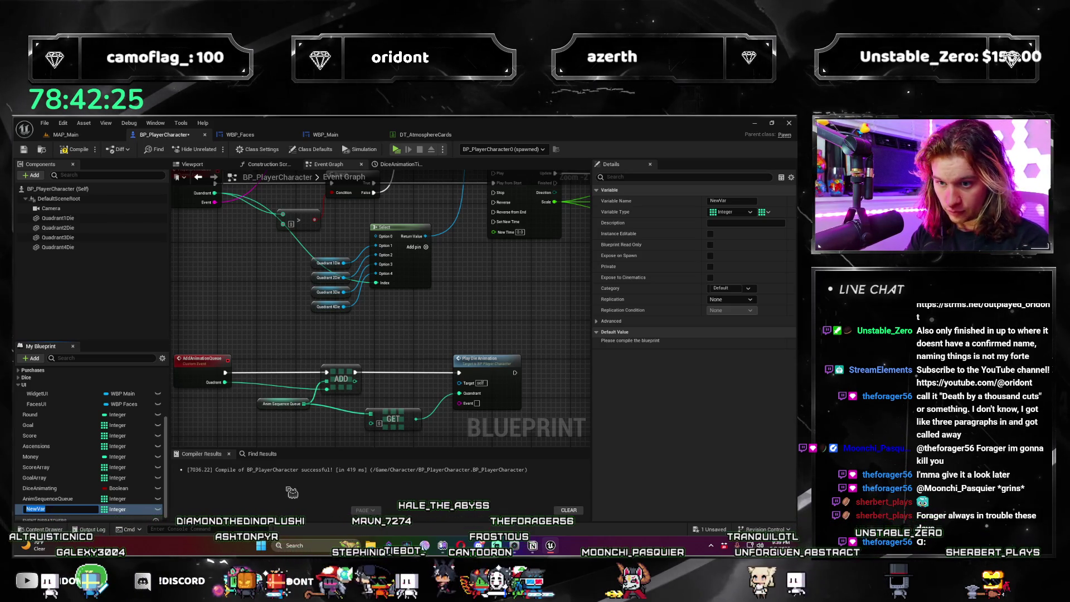
{"action": "type", "text": "ogSequenceQ"}
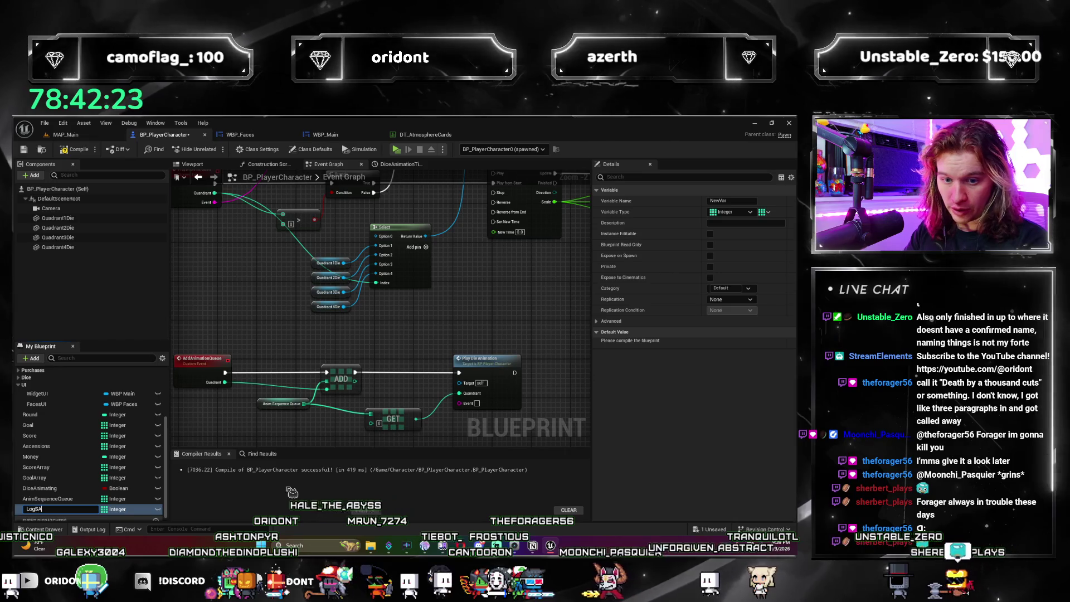
{"action": "type", "text": "ueue"}
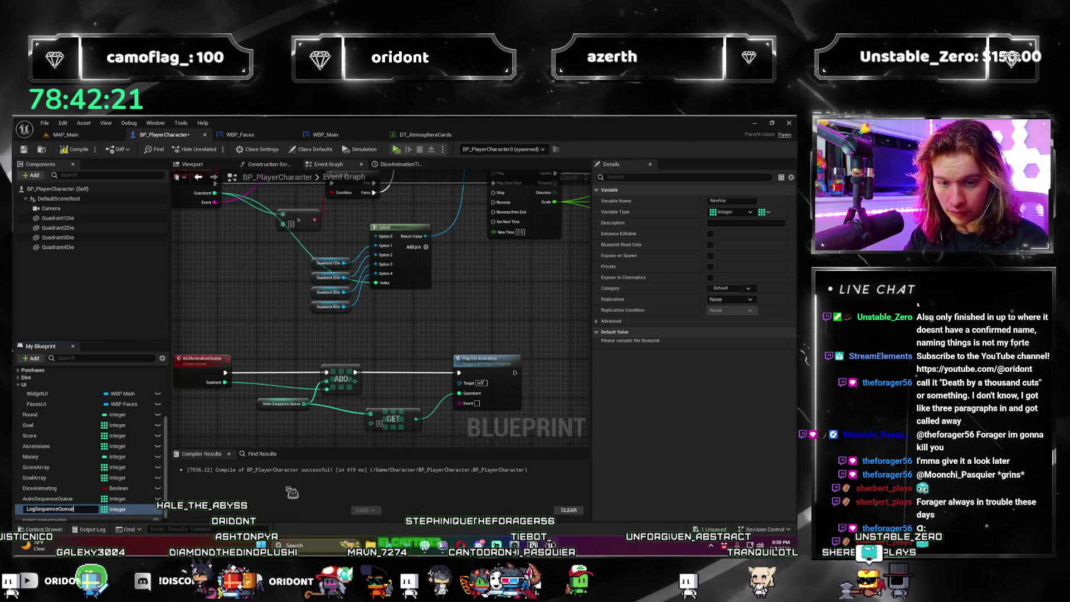
{"action": "left_click", "coordinate": [117, 509]}
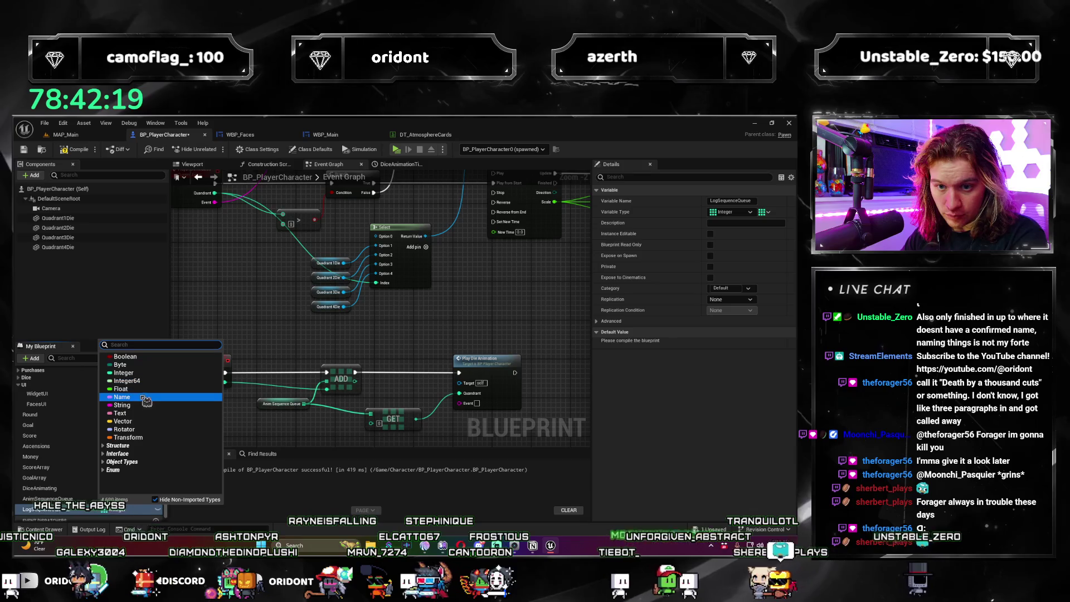
{"action": "key", "text": "Escape"}
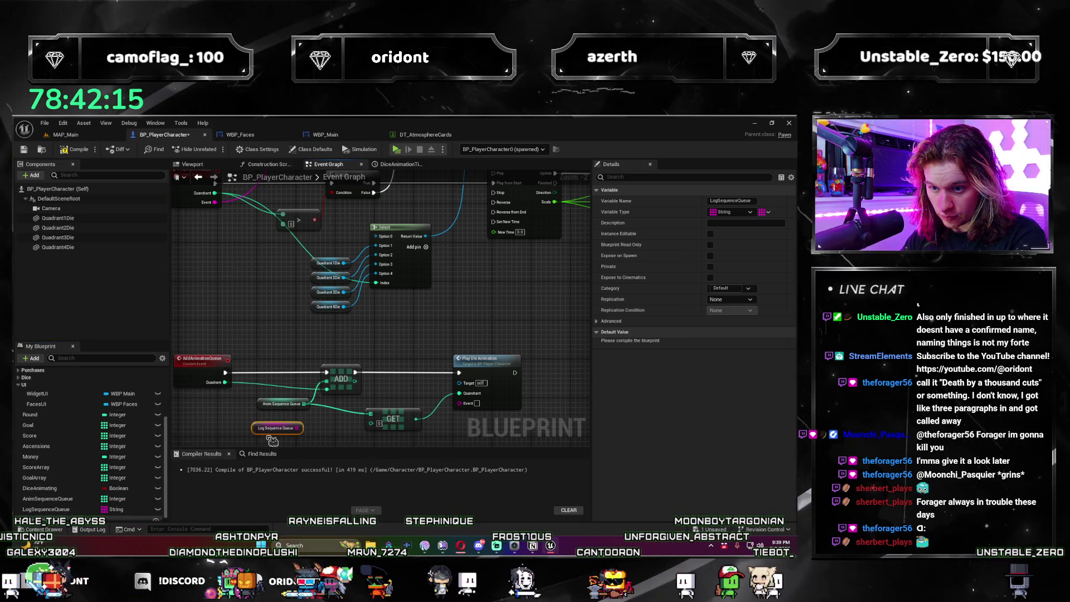
{"action": "left_click_drag", "start_coordinate": [259, 373], "coordinate": [321, 393]}
{"action": "type", "text": "get"}
{"action": "key", "text": "Return"}
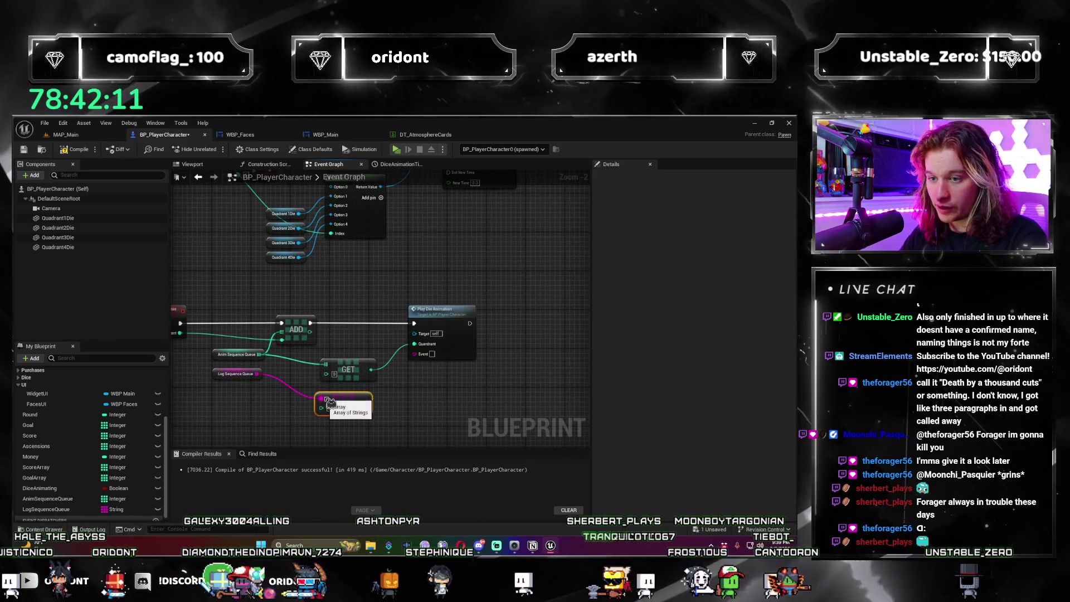
{"action": "mouse_move", "coordinate": [377, 406]}
{"action": "left_mouse_down"}
{"action": "mouse_move", "coordinate": [425, 397]}
{"action": "mouse_move", "coordinate": [292, 399]}
{"action": "left_mouse_up"}
Step: Add getters for both queues and two Remove Index nodes, one per queue, after Play Die Animation
{"action": "left_click_drag", "start_coordinate": [72, 497], "coordinate": [369, 357]}
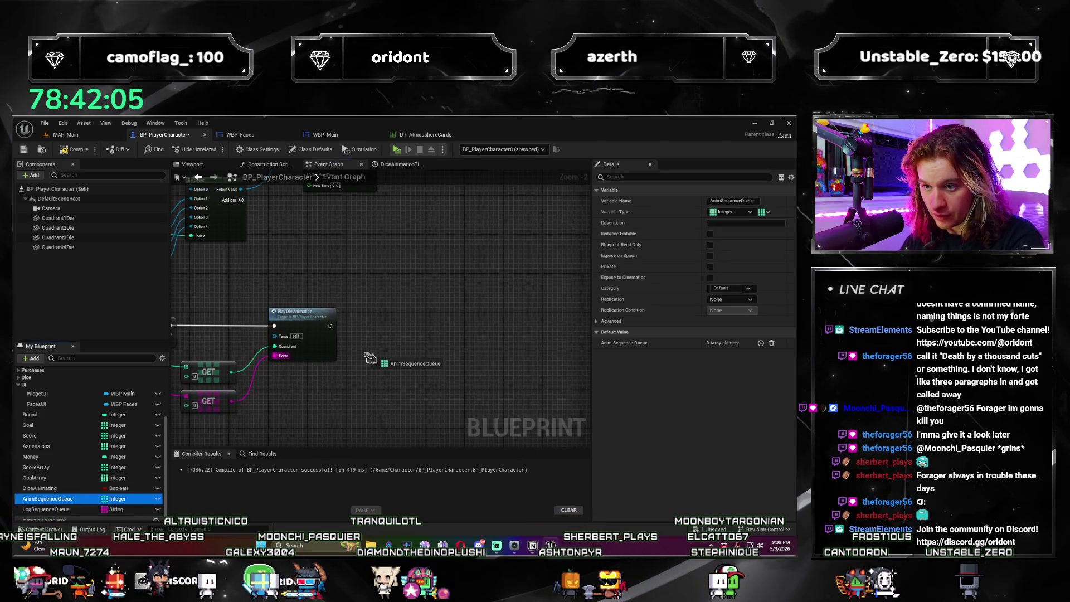
{"action": "mouse_move", "coordinate": [45, 509]}
{"action": "left_mouse_down"}
{"action": "mouse_move", "coordinate": [368, 368]}
{"action": "mouse_move", "coordinate": [376, 386]}
{"action": "mouse_move", "coordinate": [438, 355]}
{"action": "left_mouse_up"}
{"action": "left_click", "coordinate": [377, 386]}
{"action": "type", "text": "remove"}
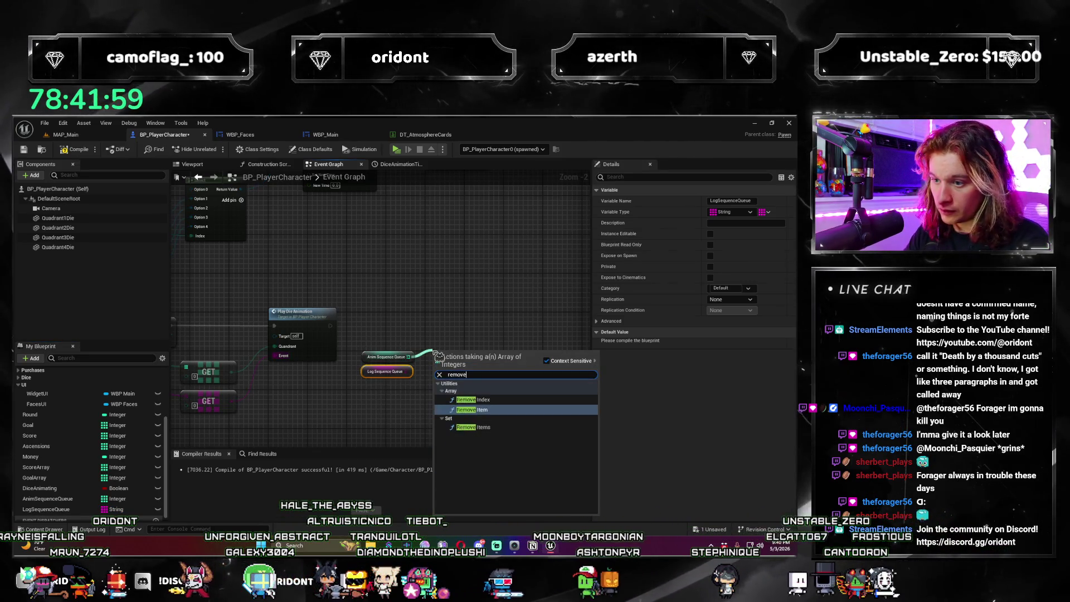
{"action": "key", "text": "Return"}
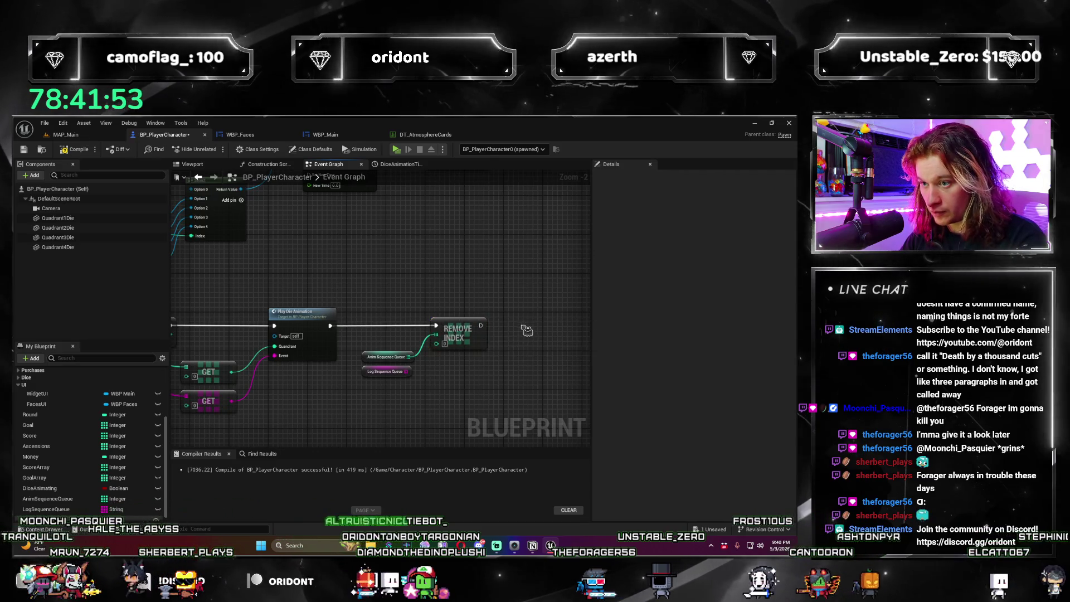
{"action": "key", "text": "ctrl+w"}
{"action": "mouse_move", "coordinate": [502, 333]}
{"action": "left_mouse_down"}
{"action": "mouse_move", "coordinate": [541, 331]}
{"action": "mouse_move", "coordinate": [402, 383]}
{"action": "left_mouse_up"}
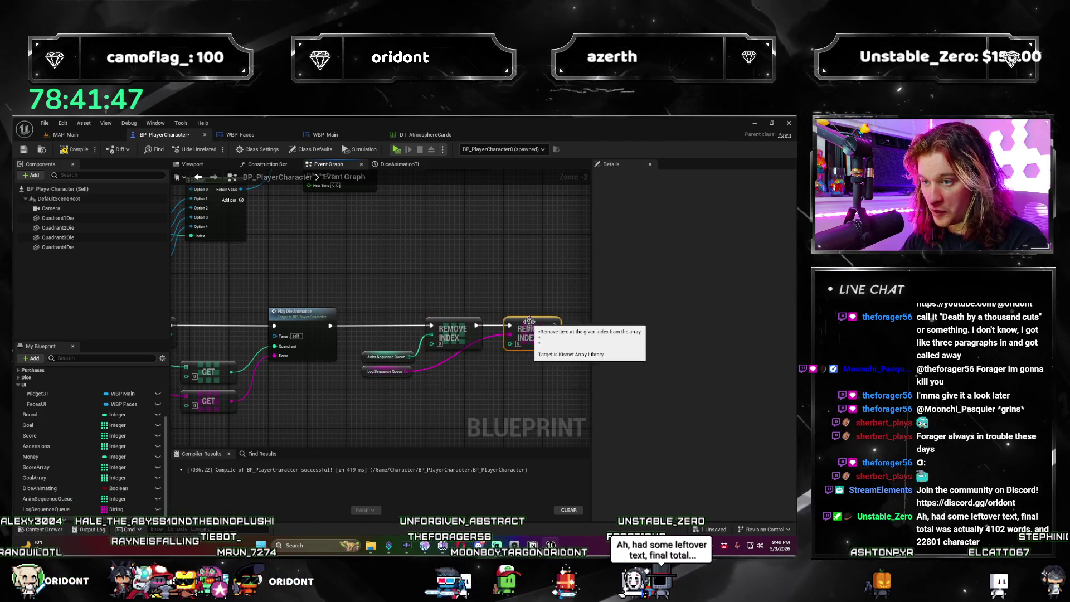
{"action": "left_click_drag", "start_coordinate": [460, 390], "coordinate": [452, 373]}
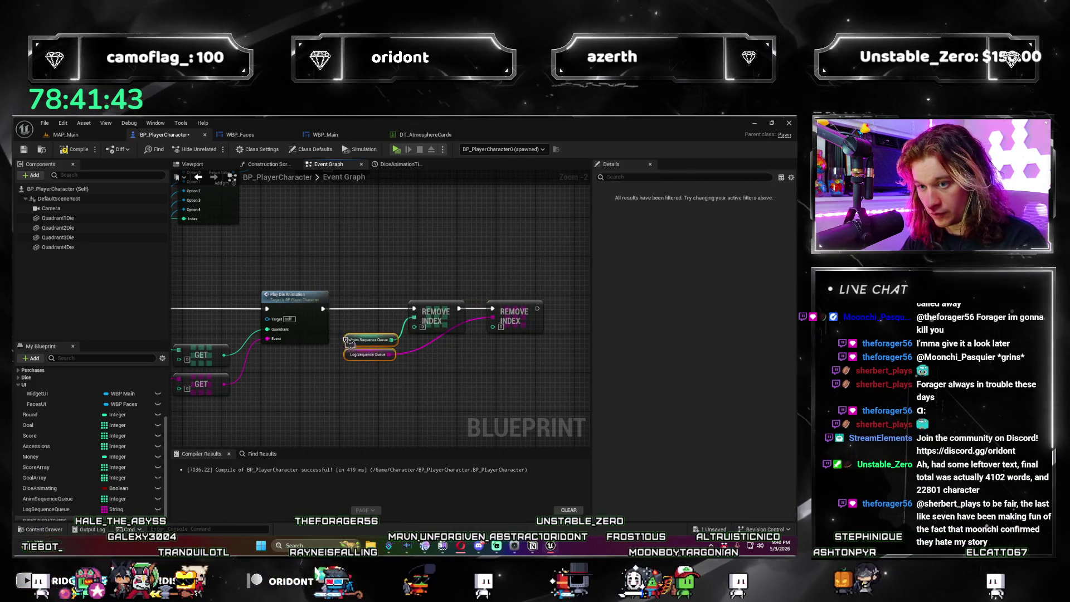
{"action": "left_click_drag", "start_coordinate": [343, 335], "coordinate": [365, 368]}
{"action": "scroll", "coordinate": [366, 368], "scroll_direction": "down", "scroll_amount": 3}
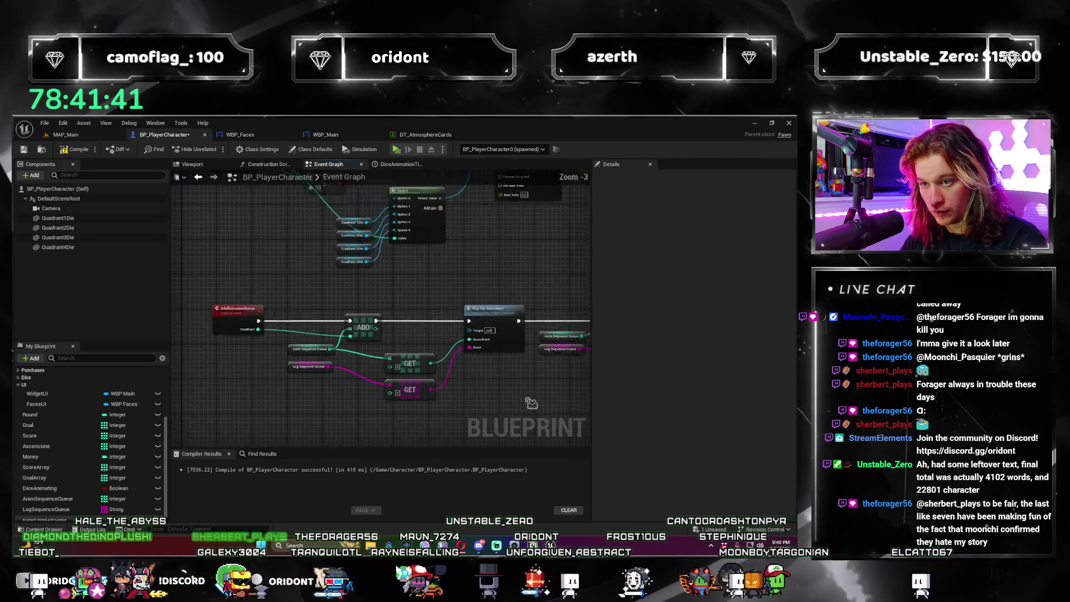
Step: Review the PlayDieAnimation and AddAnimationQueue logic across the Event Graph
{"action": "scroll", "coordinate": [423, 340], "scroll_direction": "up", "scroll_amount": 3}
{"action": "mouse_move", "coordinate": [471, 261]}
{"action": "left_mouse_down"}
{"action": "mouse_move", "coordinate": [505, 289]}
{"action": "mouse_move", "coordinate": [509, 336]}
{"action": "mouse_move", "coordinate": [415, 352]}
{"action": "mouse_move", "coordinate": [475, 258]}
{"action": "mouse_move", "coordinate": [368, 273]}
{"action": "mouse_move", "coordinate": [383, 316]}
{"action": "mouse_move", "coordinate": [481, 250]}
{"action": "mouse_move", "coordinate": [287, 359]}
{"action": "mouse_move", "coordinate": [474, 361]}
{"action": "left_mouse_up"}
{"action": "scroll", "coordinate": [509, 337], "scroll_direction": "down", "scroll_amount": 1}
{"action": "scroll", "coordinate": [368, 283], "scroll_direction": "down", "scroll_amount": 1}
{"action": "scroll", "coordinate": [446, 273], "scroll_direction": "up", "scroll_amount": 1}
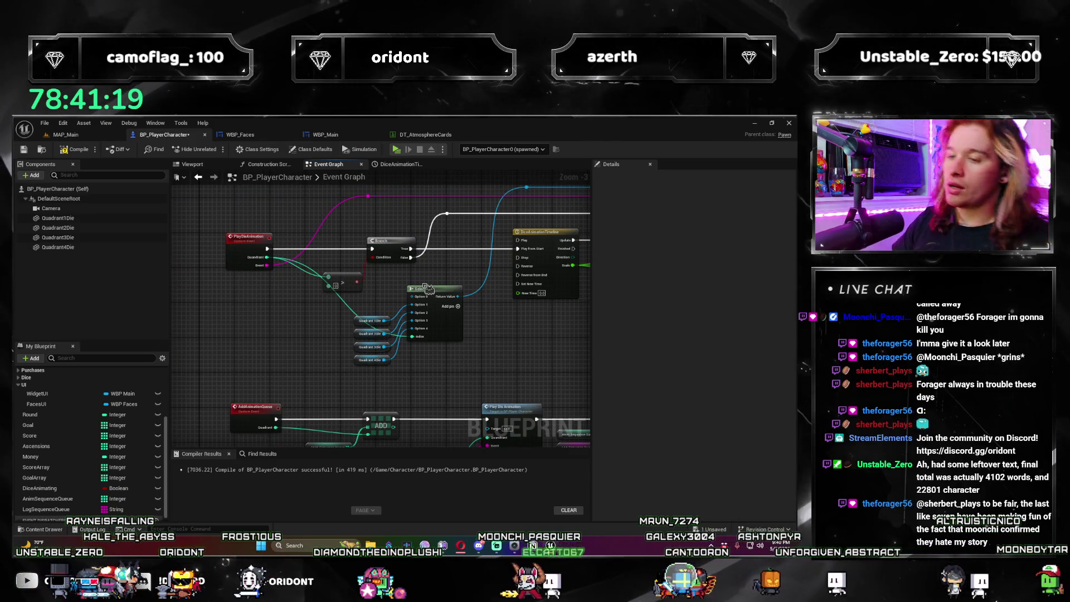
{"action": "left_click_drag", "start_coordinate": [337, 329], "coordinate": [276, 358]}
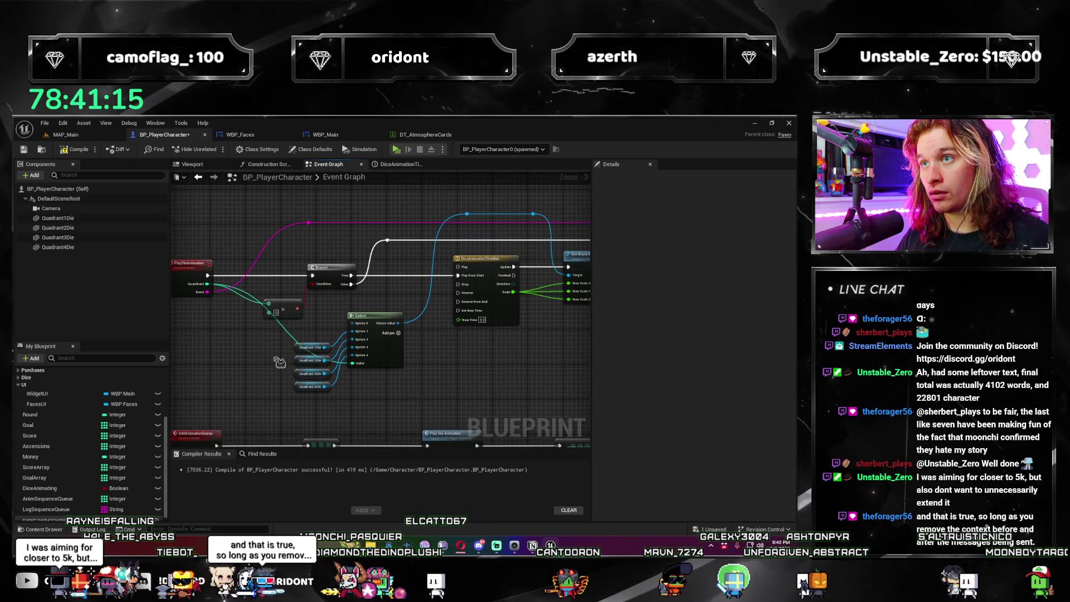
{"action": "mouse_move", "coordinate": [279, 362]}
{"action": "left_mouse_down"}
{"action": "mouse_move", "coordinate": [317, 340]}
{"action": "mouse_move", "coordinate": [509, 317]}
{"action": "mouse_move", "coordinate": [334, 377]}
{"action": "mouse_move", "coordinate": [439, 300]}
{"action": "left_mouse_up"}
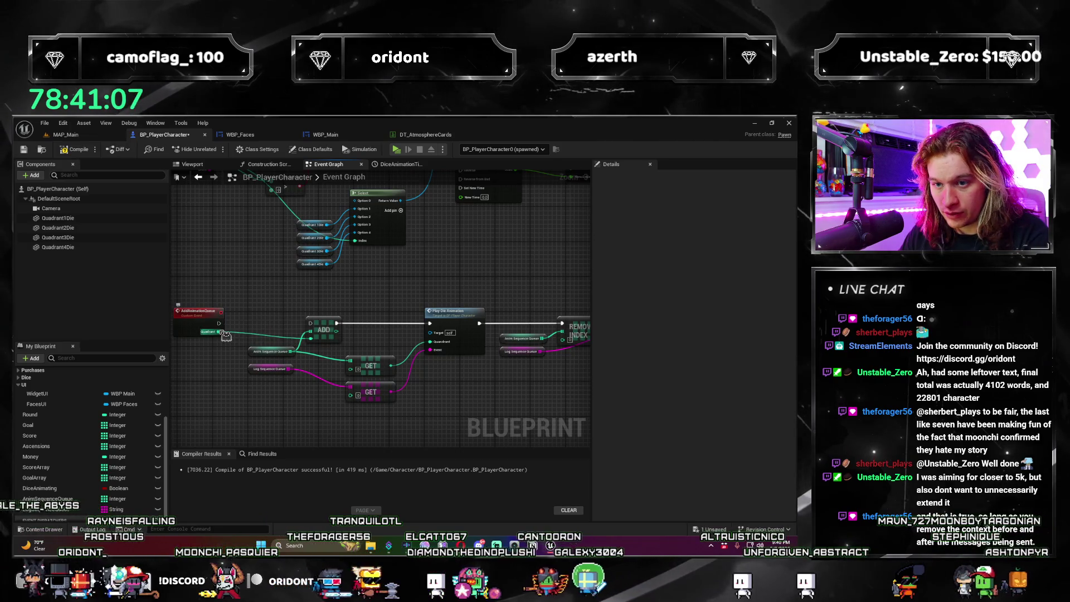
{"action": "mouse_move", "coordinate": [231, 332]}
{"action": "left_mouse_down"}
{"action": "mouse_move", "coordinate": [327, 306]}
{"action": "mouse_move", "coordinate": [329, 324]}
{"action": "mouse_move", "coordinate": [273, 382]}
{"action": "mouse_move", "coordinate": [207, 394]}
{"action": "left_mouse_up"}
Step: Add a Branch node off the DiceAnimationTimeline's Finished output
{"action": "mouse_move", "coordinate": [345, 335]}
{"action": "left_mouse_down"}
{"action": "mouse_move", "coordinate": [278, 345]}
{"action": "mouse_move", "coordinate": [282, 362]}
{"action": "left_mouse_up"}
{"action": "mouse_move", "coordinate": [279, 281]}
{"action": "left_mouse_down"}
{"action": "mouse_move", "coordinate": [330, 363]}
{"action": "mouse_move", "coordinate": [434, 329]}
{"action": "mouse_move", "coordinate": [526, 280]}
{"action": "left_mouse_up"}
{"action": "type", "text": "branch"}
{"action": "key", "text": "Return"}
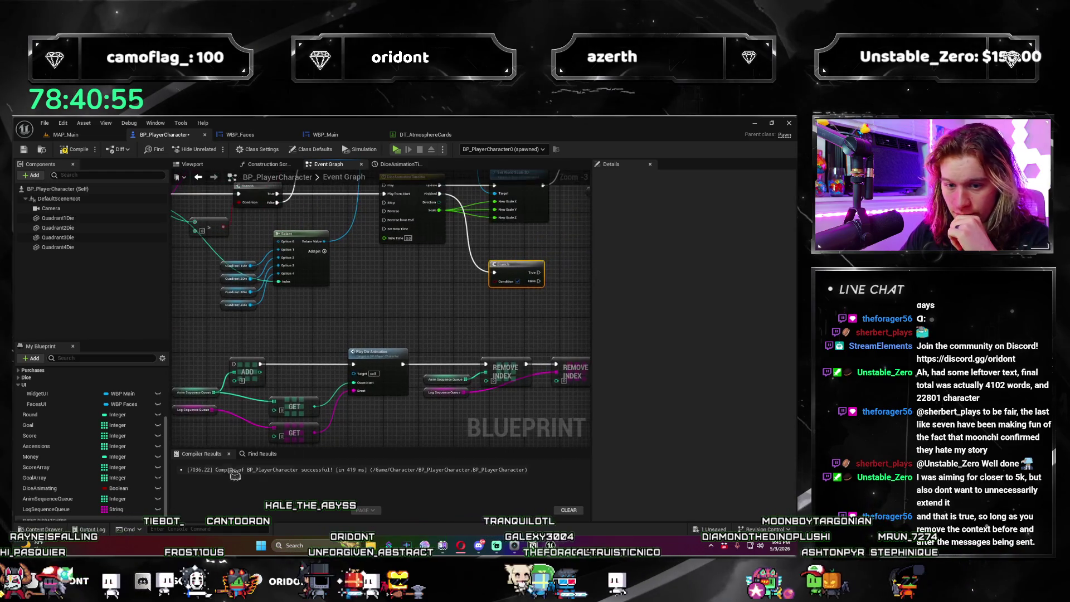
Step: Read AnimSequenceQueue's LENGTH and compare it with a greater-than node
{"action": "mouse_move", "coordinate": [66, 501]}
{"action": "left_mouse_down"}
{"action": "mouse_move", "coordinate": [408, 318]}
{"action": "mouse_move", "coordinate": [456, 310]}
{"action": "left_mouse_up"}
{"action": "left_click", "coordinate": [423, 321]}
{"action": "type", "text": "len"}
{"action": "key", "text": "Return"}
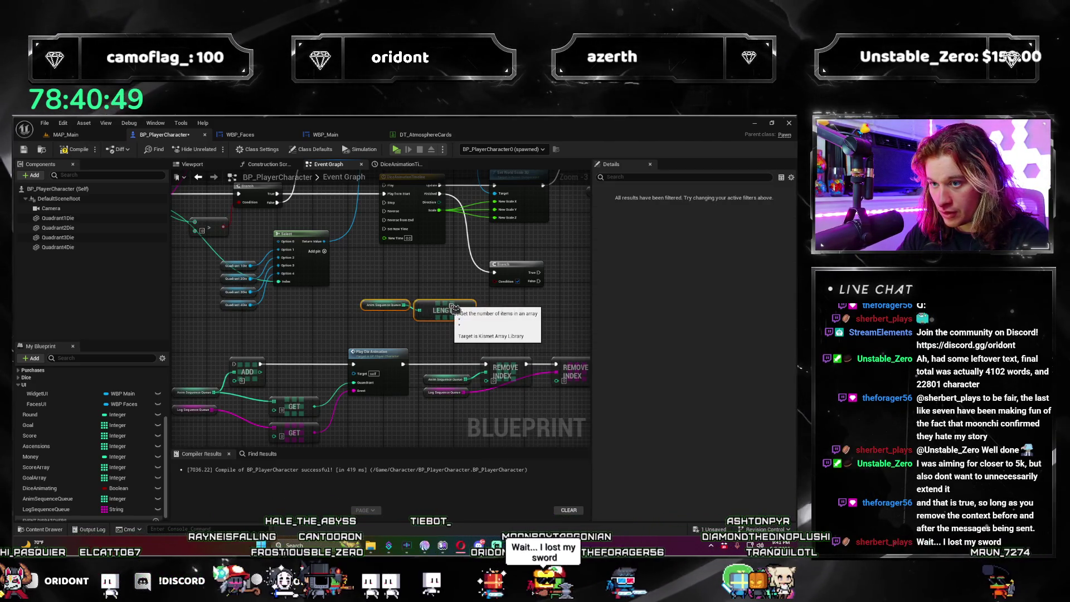
{"action": "left_click_drag", "start_coordinate": [481, 312], "coordinate": [482, 312]}
{"action": "left_click", "coordinate": [518, 333]}
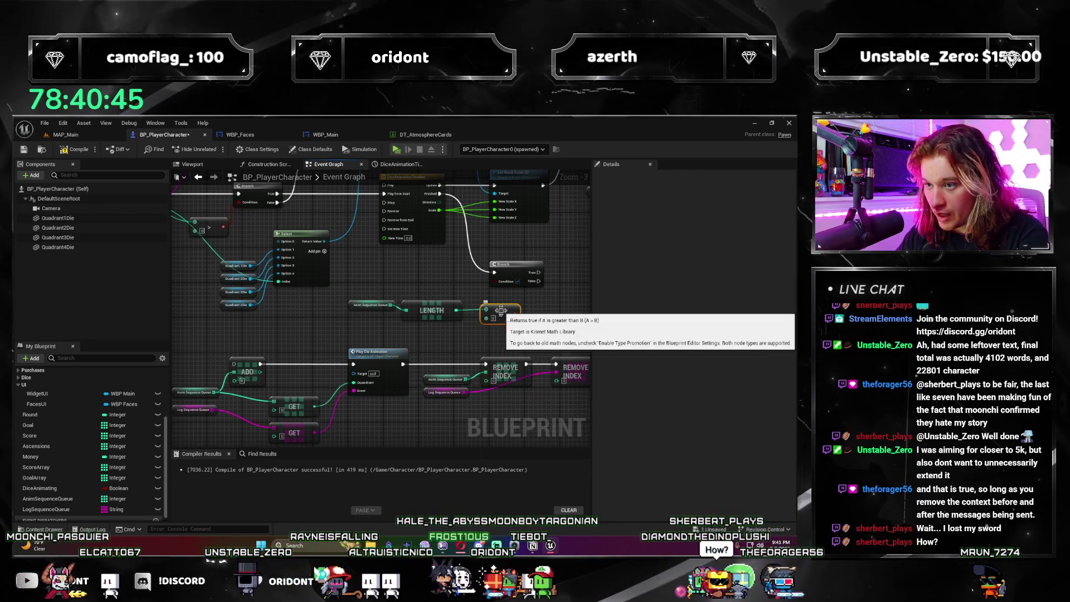
{"action": "scroll", "coordinate": [500, 286], "scroll_direction": "down", "scroll_amount": 1}
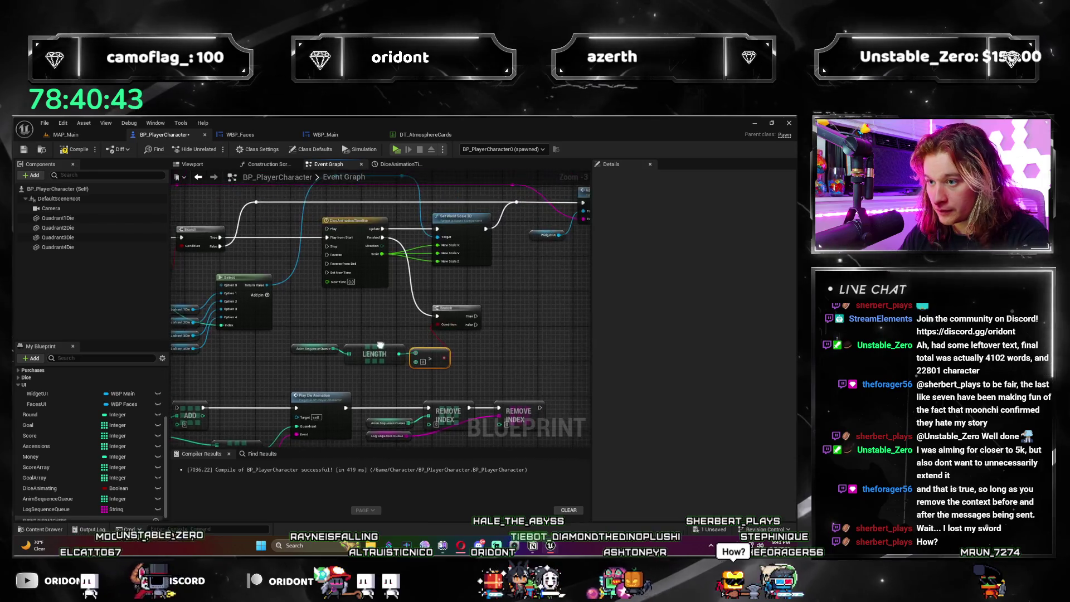
Step: Call Play Die Animation from the Branch's True output
{"action": "mouse_move", "coordinate": [437, 364]}
{"action": "left_mouse_down"}
{"action": "mouse_move", "coordinate": [410, 305]}
{"action": "mouse_move", "coordinate": [460, 317]}
{"action": "left_mouse_up"}
{"action": "scroll", "coordinate": [410, 305], "scroll_direction": "up", "scroll_amount": 3}
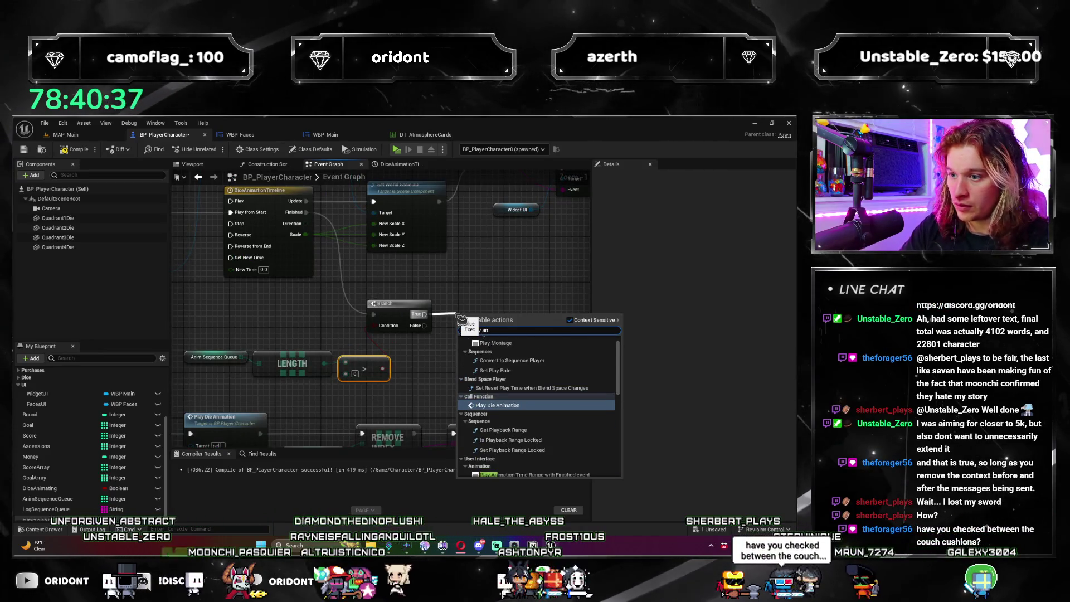
{"action": "type", "text": "nima"}
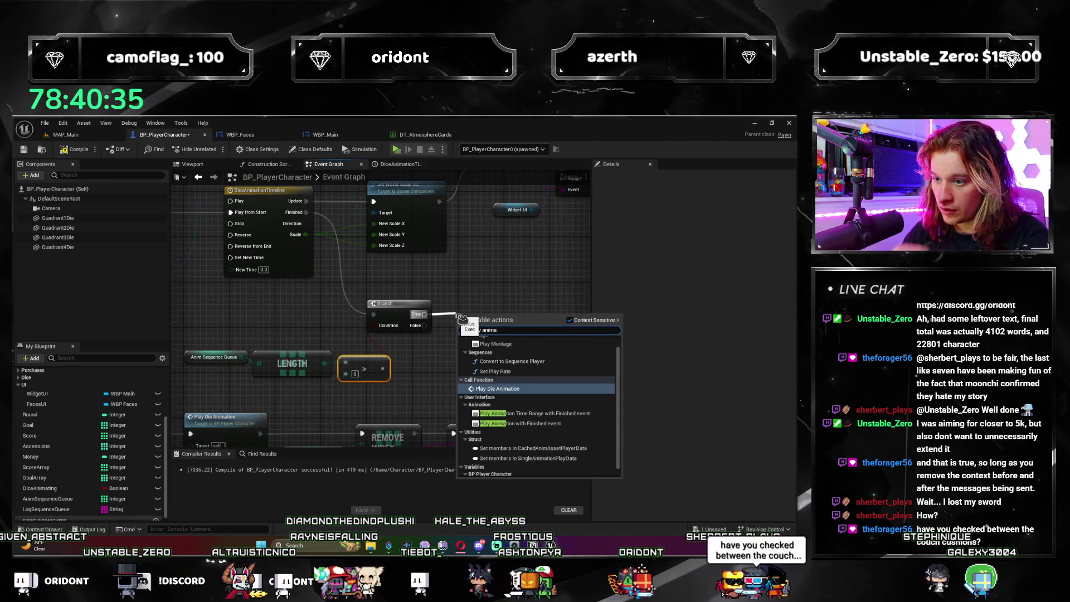
{"action": "left_click", "coordinate": [509, 388]}
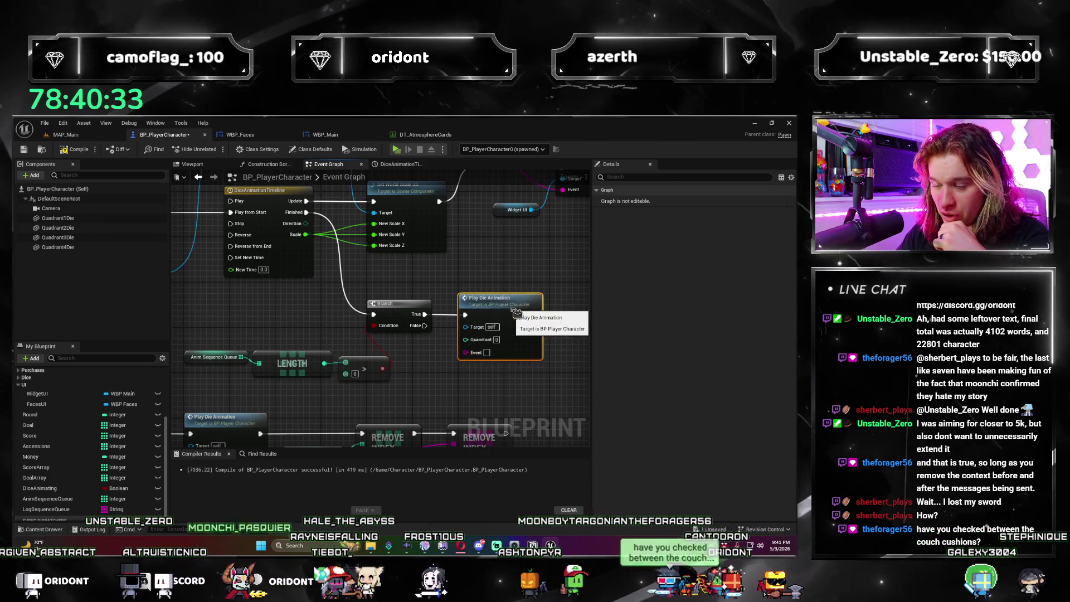
{"action": "scroll", "coordinate": [509, 333], "scroll_direction": "down", "scroll_amount": 3}
{"action": "left_click_drag", "start_coordinate": [433, 357], "coordinate": [384, 352]}
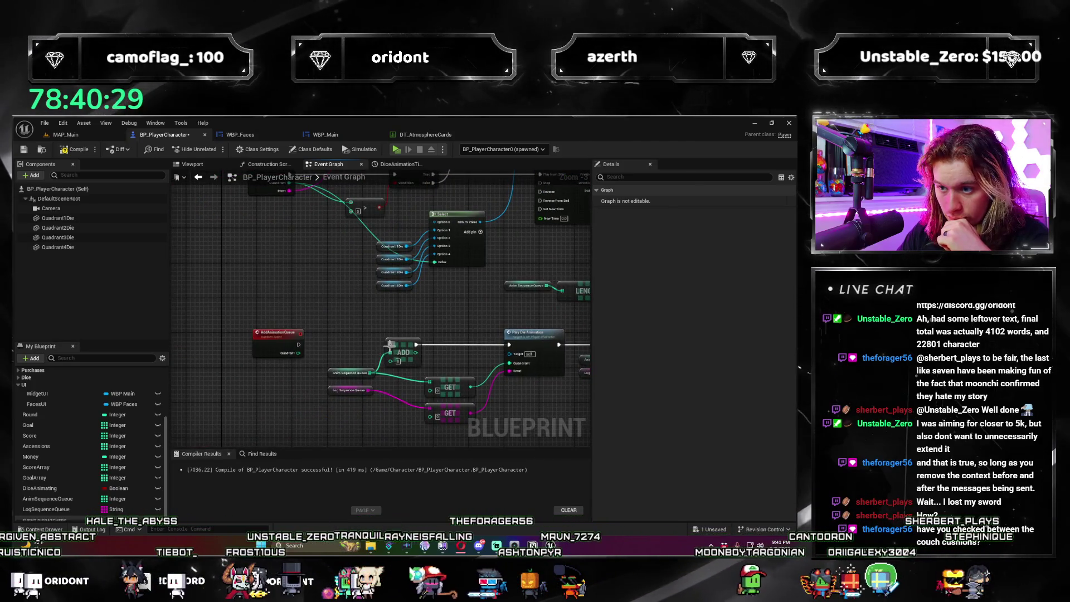
{"action": "scroll", "coordinate": [559, 321], "scroll_direction": "up", "scroll_amount": 1}
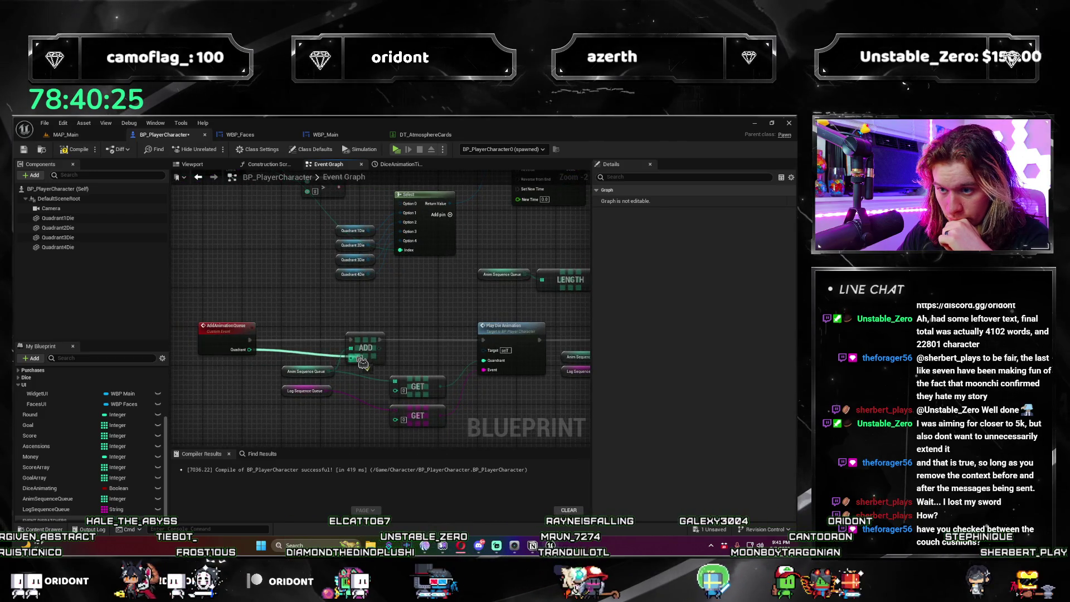
{"action": "scroll", "coordinate": [335, 356], "scroll_direction": "down", "scroll_amount": 2}
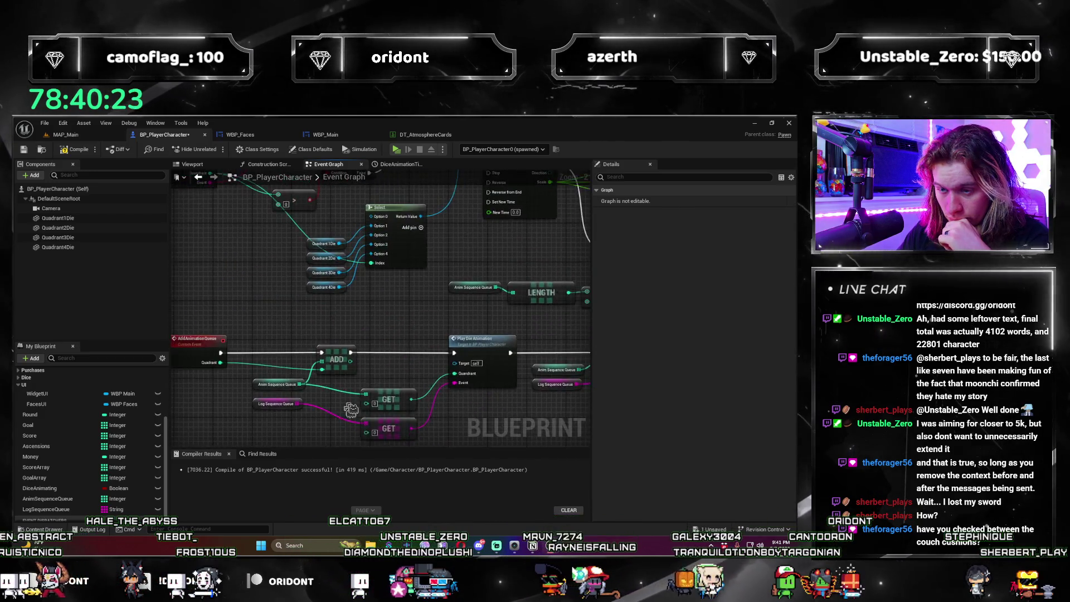
{"action": "scroll", "coordinate": [375, 339], "scroll_direction": "up", "scroll_amount": 2}
{"action": "left_click_drag", "start_coordinate": [267, 301], "coordinate": [257, 345]}
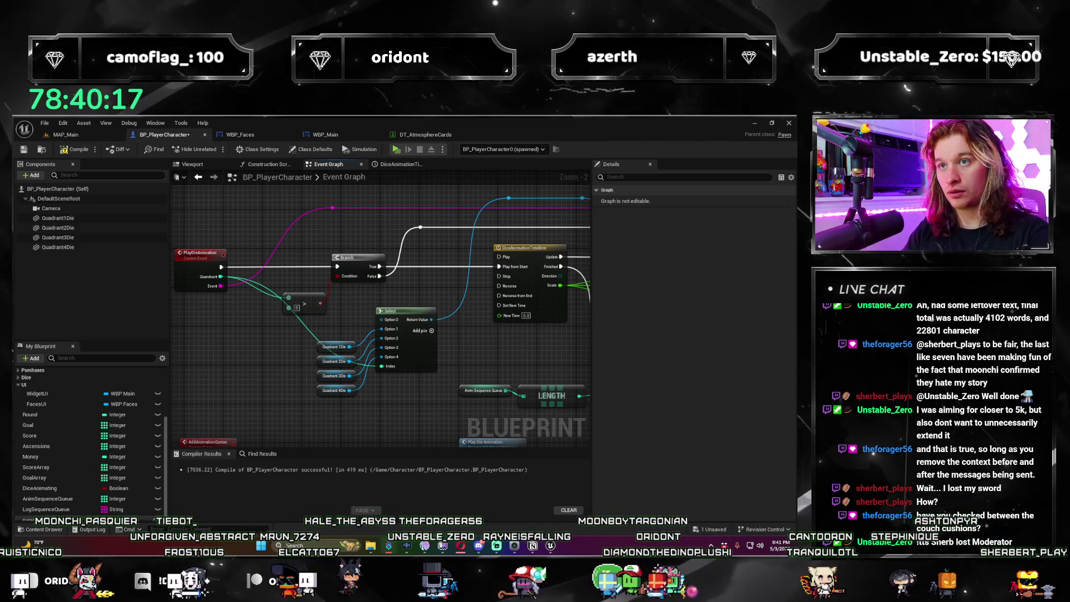
{"action": "scroll", "coordinate": [295, 301], "scroll_direction": "up", "scroll_amount": 1}
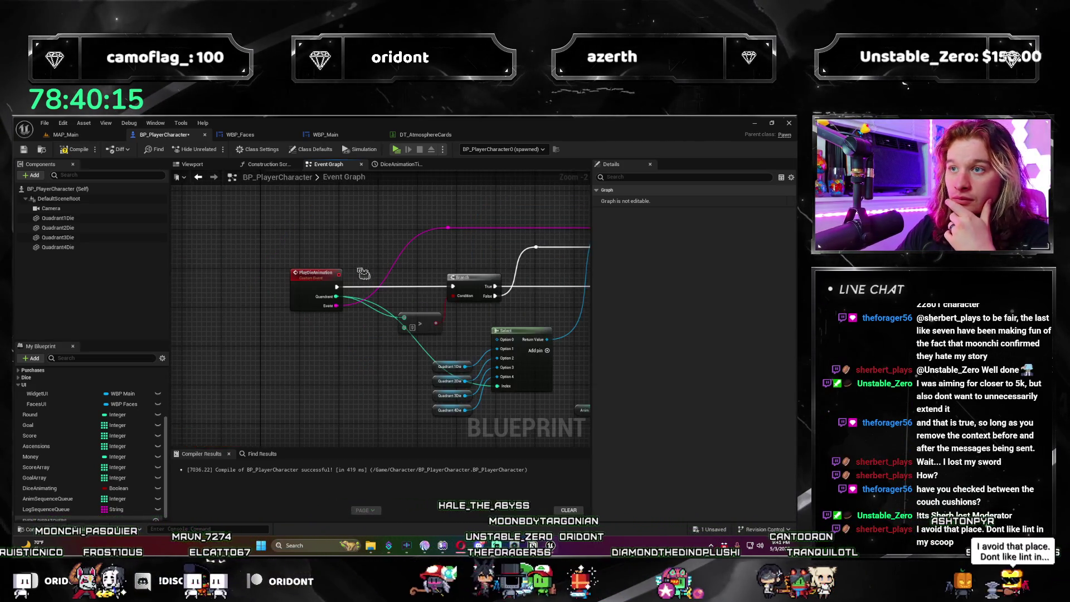
{"action": "left_click_drag", "start_coordinate": [376, 372], "coordinate": [277, 363]}
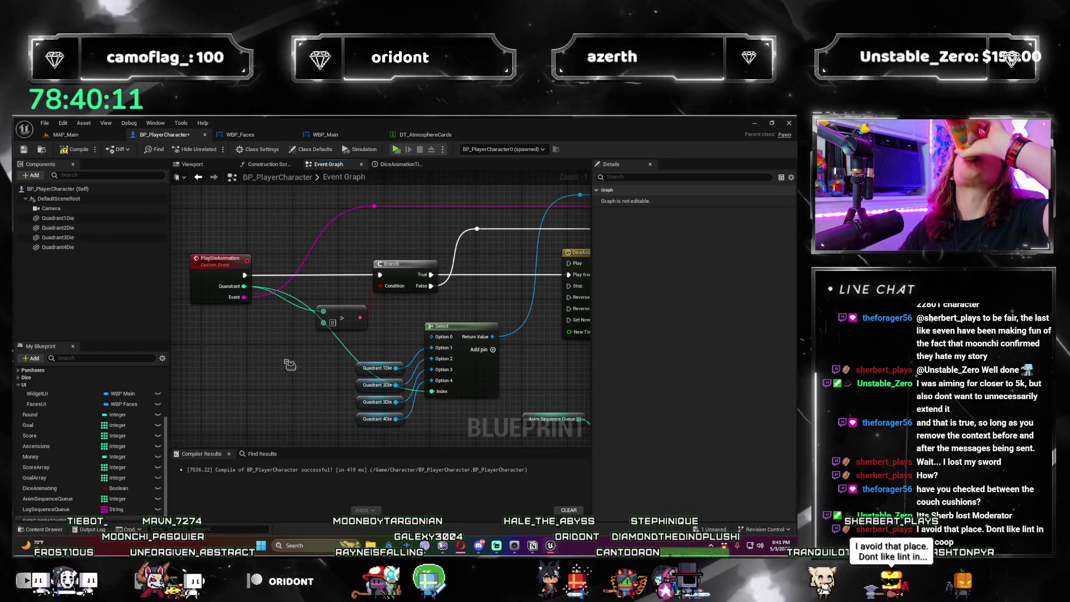
{"action": "mouse_move", "coordinate": [290, 365]}
{"action": "left_mouse_down"}
{"action": "mouse_move", "coordinate": [216, 334]}
{"action": "mouse_move", "coordinate": [321, 350]}
{"action": "mouse_move", "coordinate": [239, 362]}
{"action": "mouse_move", "coordinate": [428, 370]}
{"action": "mouse_move", "coordinate": [215, 382]}
{"action": "mouse_move", "coordinate": [373, 377]}
{"action": "left_mouse_up"}
{"action": "scroll", "coordinate": [216, 334], "scroll_direction": "down", "scroll_amount": 2}
{"action": "mouse_move", "coordinate": [360, 293]}
{"action": "left_mouse_down"}
{"action": "mouse_move", "coordinate": [417, 293]}
{"action": "mouse_move", "coordinate": [409, 297]}
{"action": "left_mouse_up"}
{"action": "left_click_drag", "start_coordinate": [334, 375], "coordinate": [236, 326]}
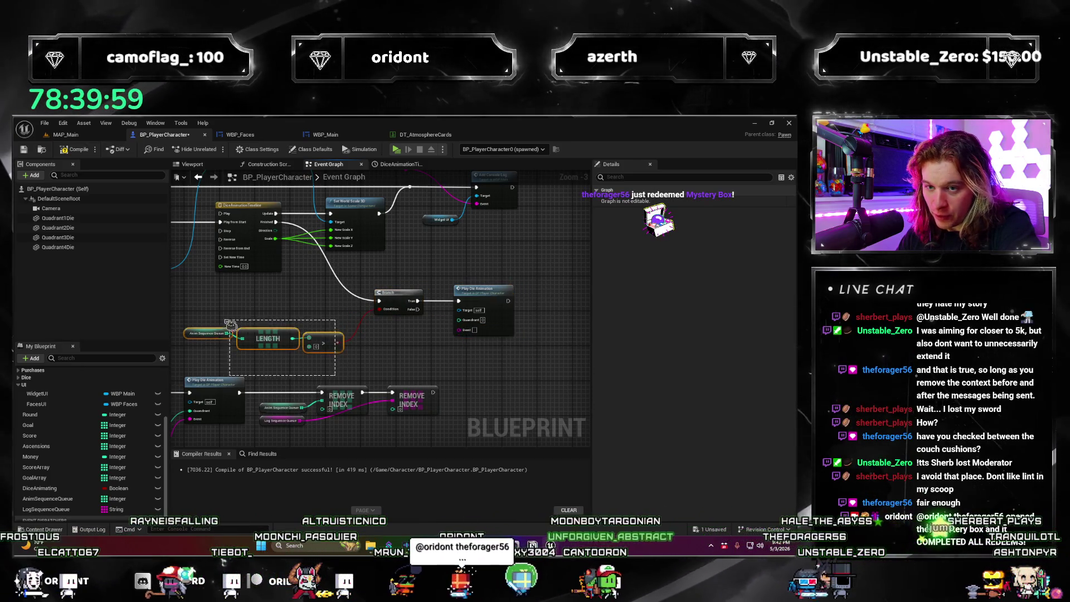
{"action": "left_click_drag", "start_coordinate": [427, 350], "coordinate": [344, 332]}
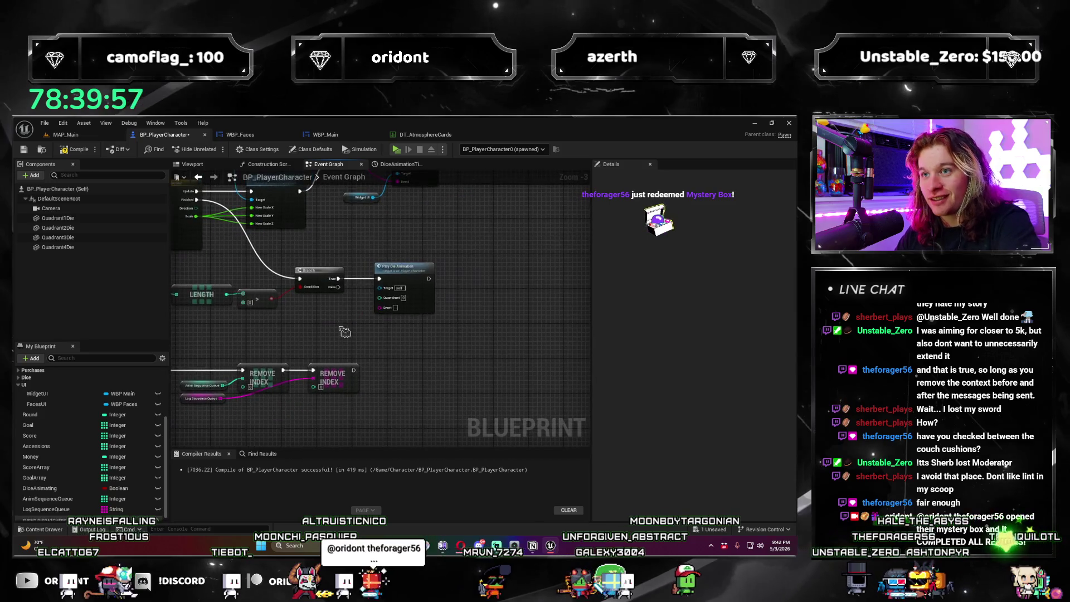
{"action": "scroll", "coordinate": [277, 400], "scroll_direction": "up", "scroll_amount": 1}
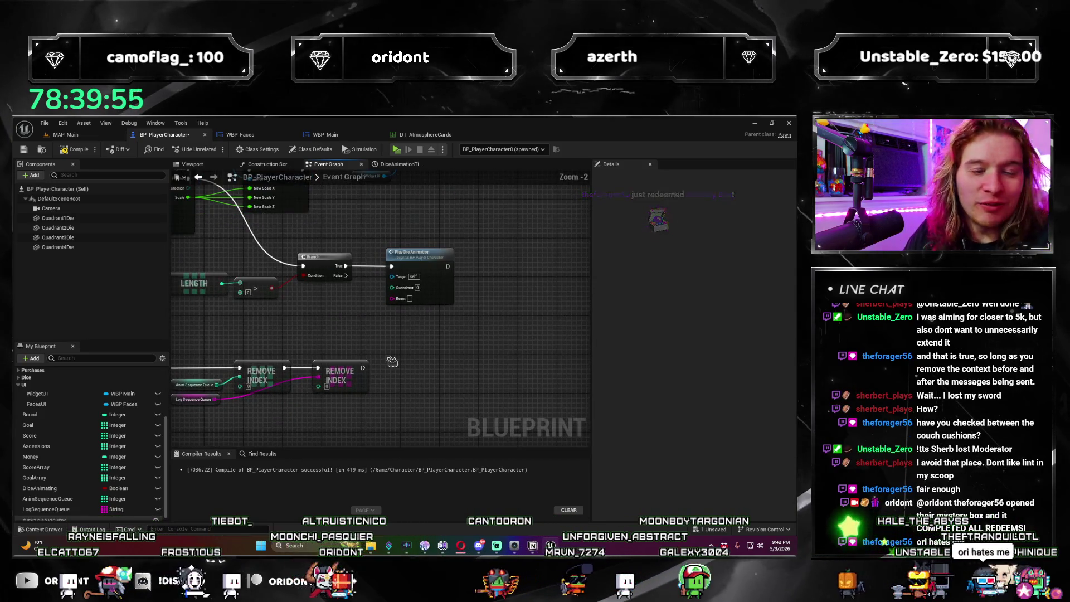
{"action": "scroll", "coordinate": [334, 357], "scroll_direction": "down", "scroll_amount": 2}
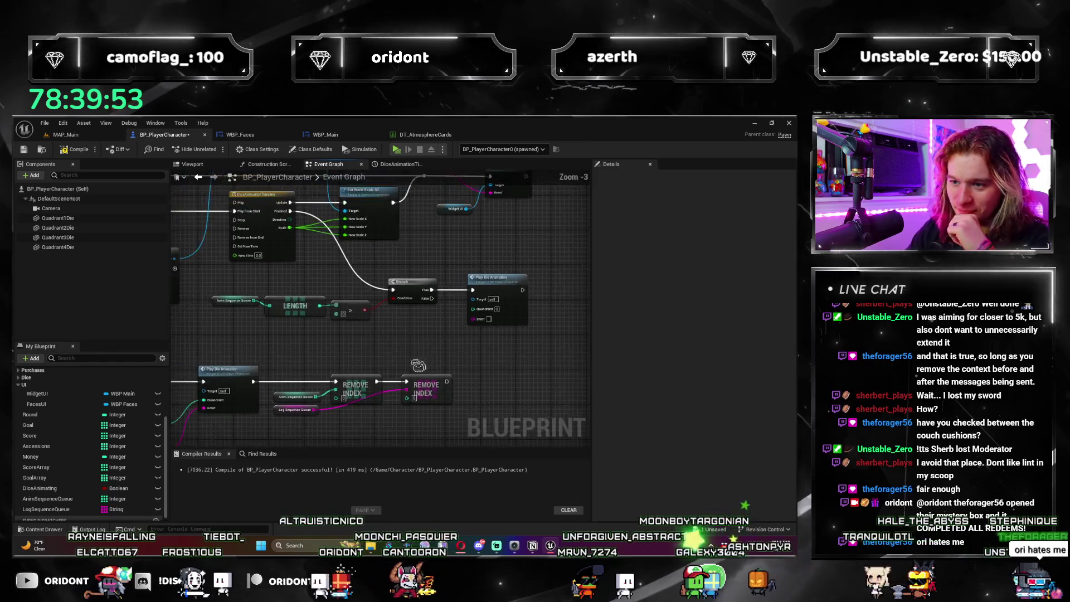
{"action": "scroll", "coordinate": [504, 301], "scroll_direction": "up", "scroll_amount": 1}
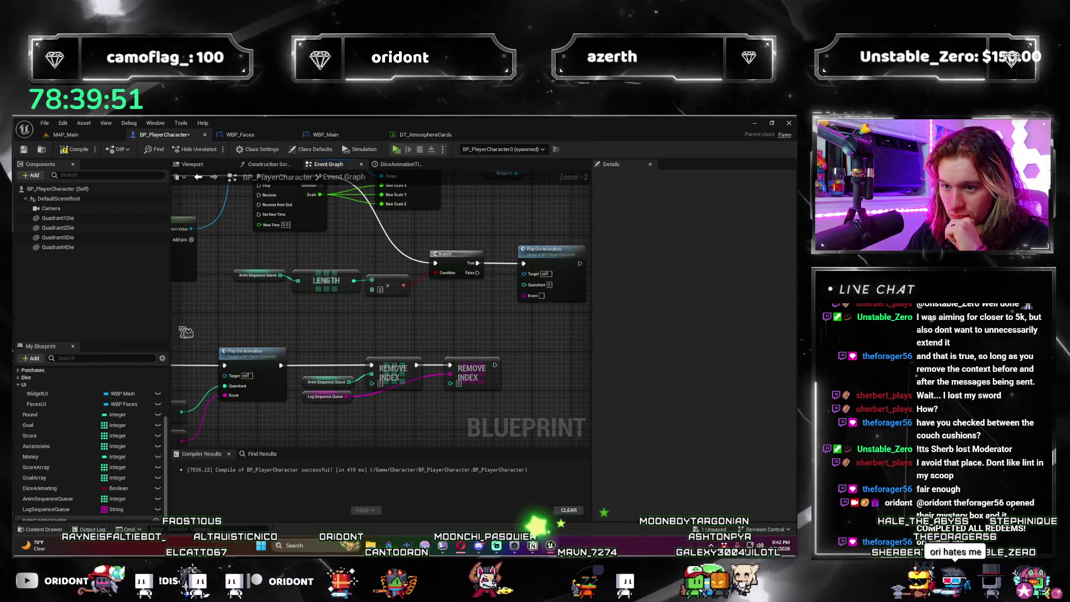
{"action": "scroll", "coordinate": [506, 300], "scroll_direction": "up", "scroll_amount": 1}
{"action": "mouse_move", "coordinate": [486, 400]}
{"action": "left_mouse_down"}
{"action": "mouse_move", "coordinate": [278, 339]}
{"action": "mouse_move", "coordinate": [541, 302]}
{"action": "left_mouse_up"}
{"action": "scroll", "coordinate": [438, 294], "scroll_direction": "down", "scroll_amount": 1}
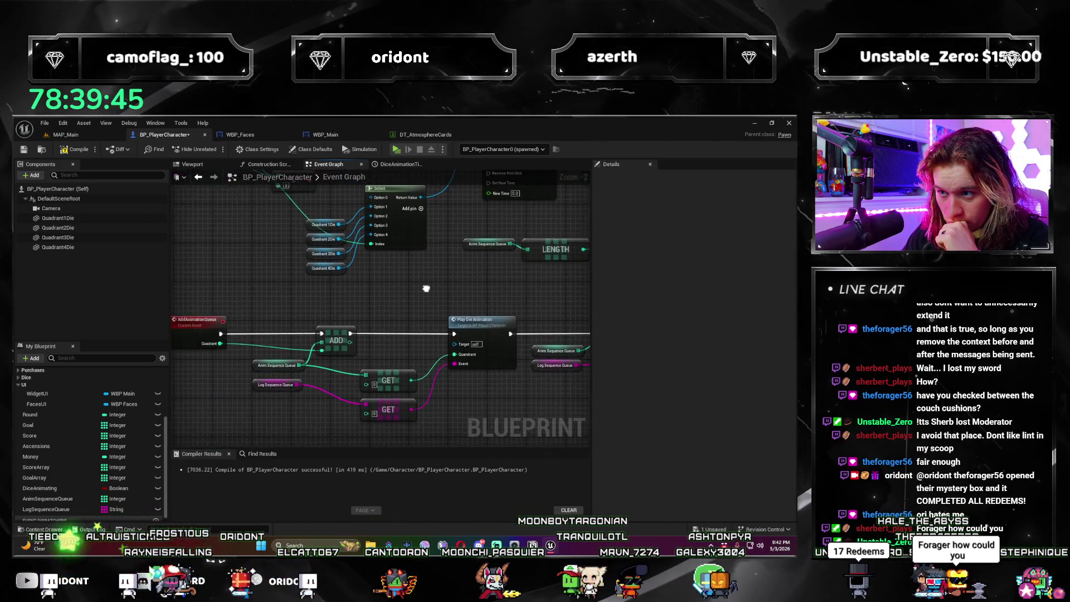
{"action": "left_click_drag", "start_coordinate": [436, 294], "coordinate": [472, 338]}
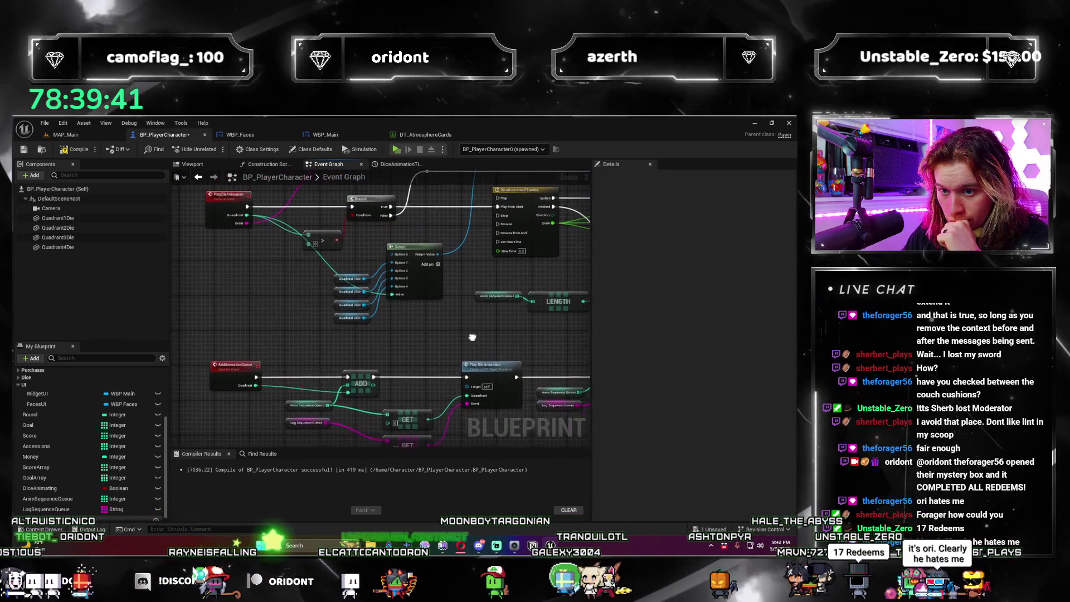
{"action": "scroll", "coordinate": [472, 338], "scroll_direction": "down", "scroll_amount": 2}
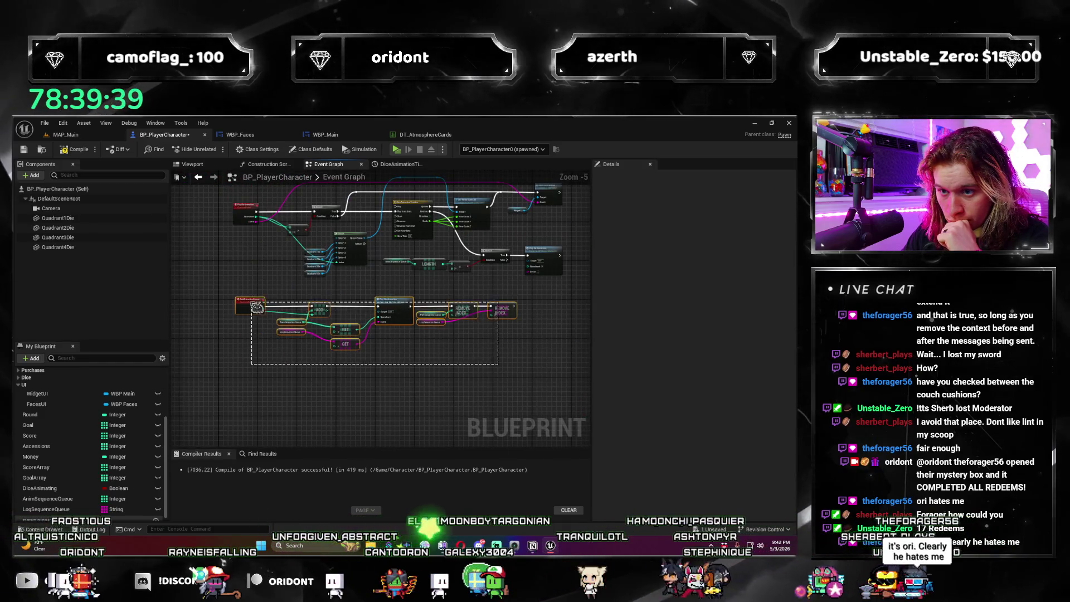
{"action": "left_click_drag", "start_coordinate": [257, 307], "coordinate": [257, 307]}
{"action": "scroll", "coordinate": [257, 307], "scroll_direction": "up", "scroll_amount": 2}
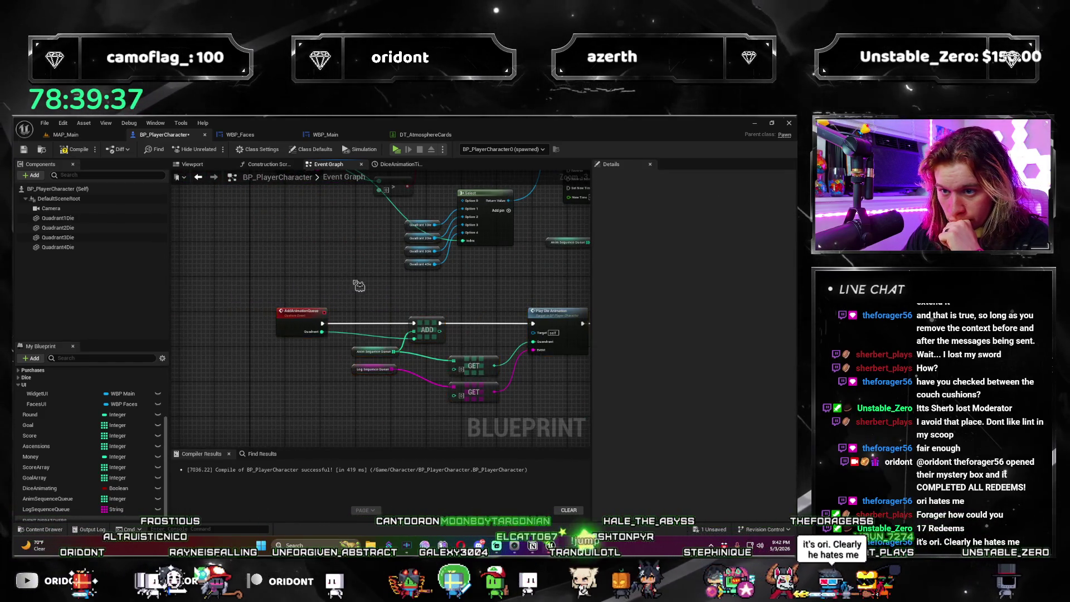
{"action": "scroll", "coordinate": [357, 285], "scroll_direction": "down", "scroll_amount": 2}
{"action": "scroll", "coordinate": [302, 334], "scroll_direction": "up", "scroll_amount": 2}
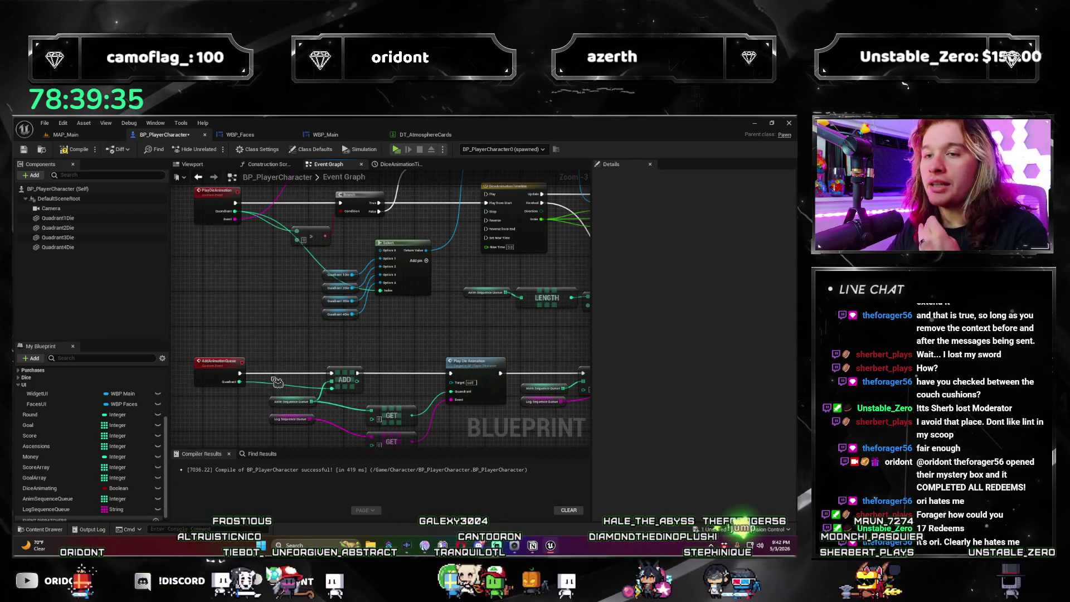
Step: In AddAnimationQueue's Details inputs, set the Event input's type to String
{"action": "left_click", "coordinate": [227, 362]}
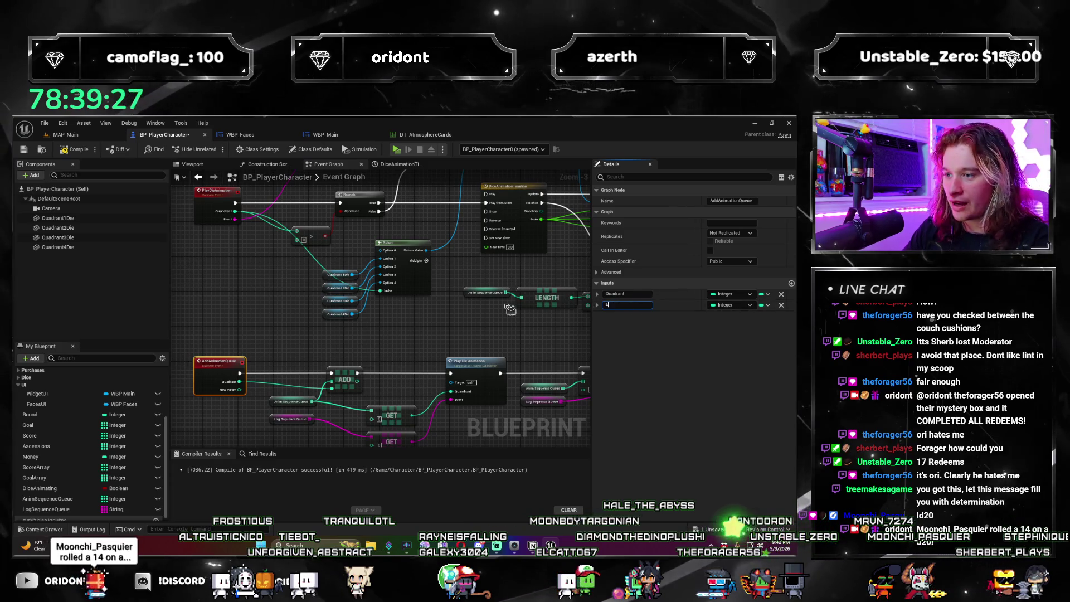
{"action": "left_click", "coordinate": [741, 307]}
{"action": "left_click", "coordinate": [724, 388]}
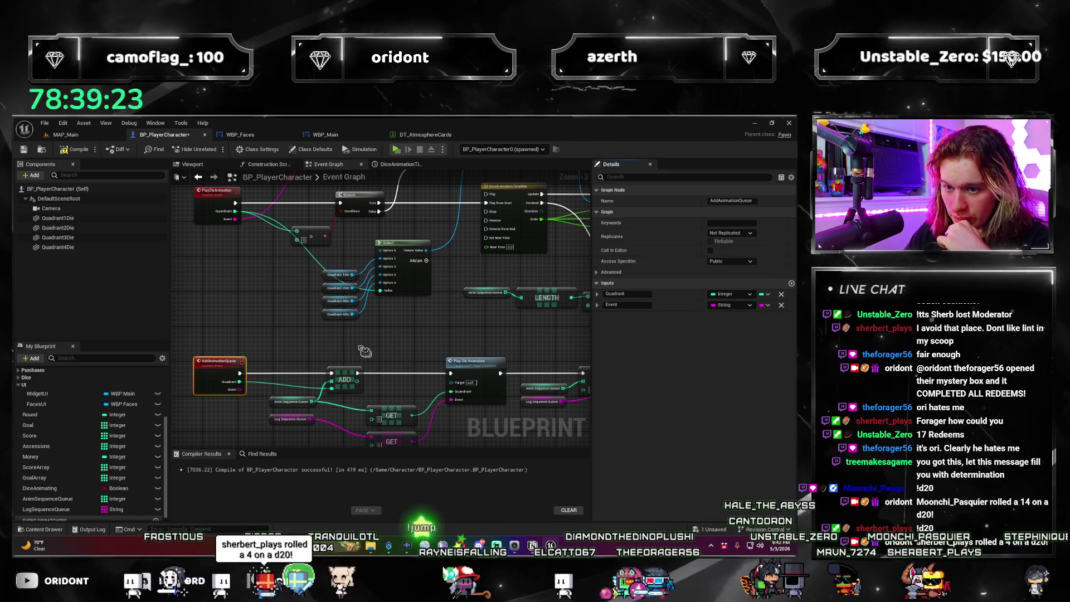
{"action": "left_click", "coordinate": [296, 362]}
{"action": "scroll", "coordinate": [295, 362], "scroll_direction": "up", "scroll_amount": 1}
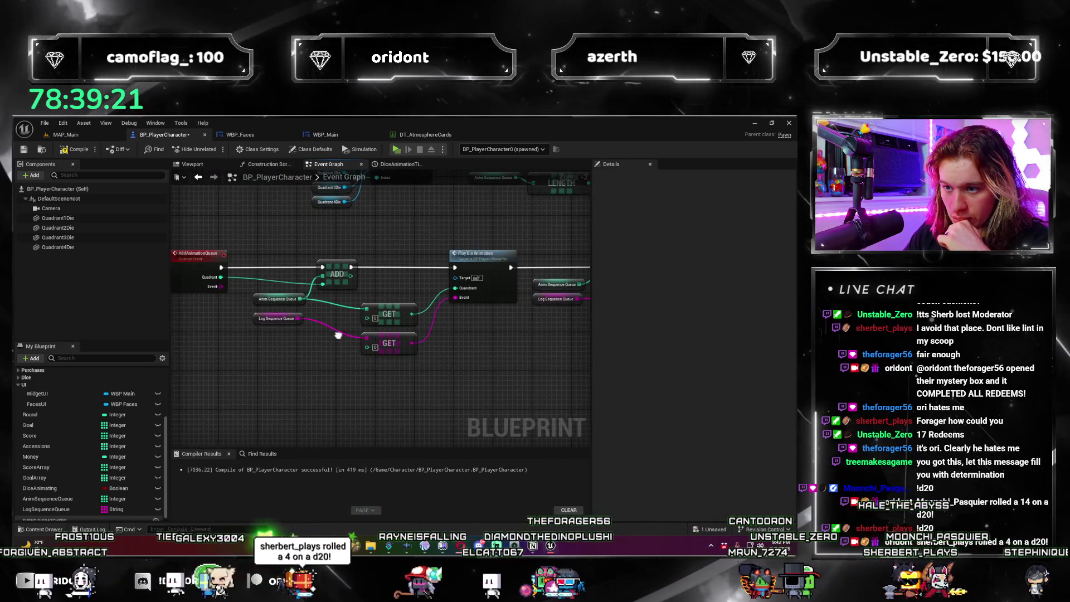
{"action": "mouse_move", "coordinate": [337, 273]}
{"action": "left_mouse_down"}
{"action": "mouse_move", "coordinate": [328, 273]}
{"action": "mouse_move", "coordinate": [381, 270]}
{"action": "left_mouse_up"}
Step: Add an array ADD node on Log Sequence Queue, discarding the mistaken Add operator node
{"action": "type", "text": "add"}
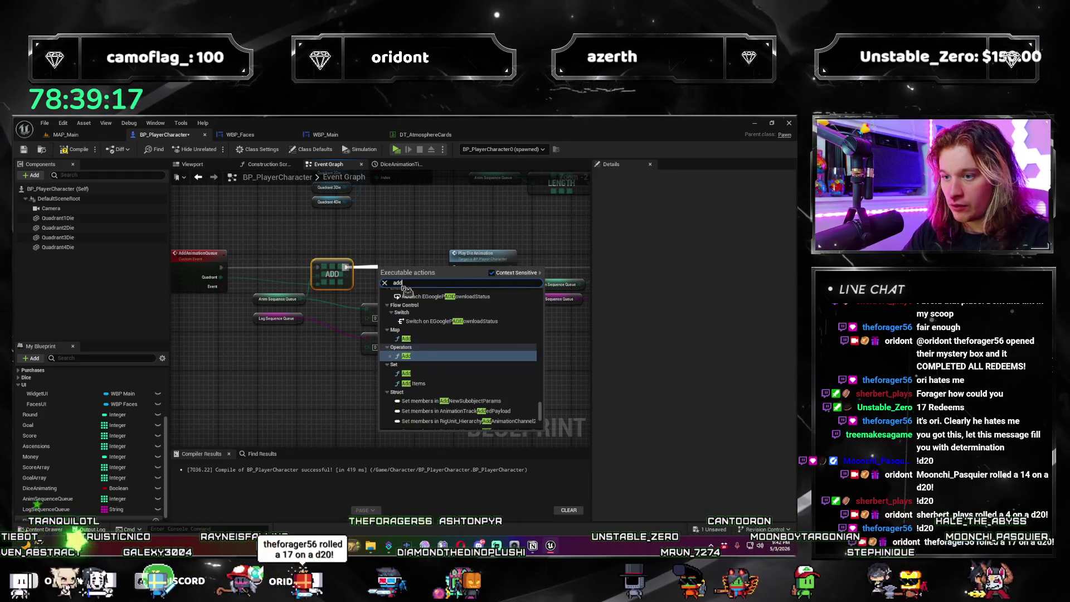
{"action": "key", "text": "Return"}
{"action": "key", "text": "Delete"}
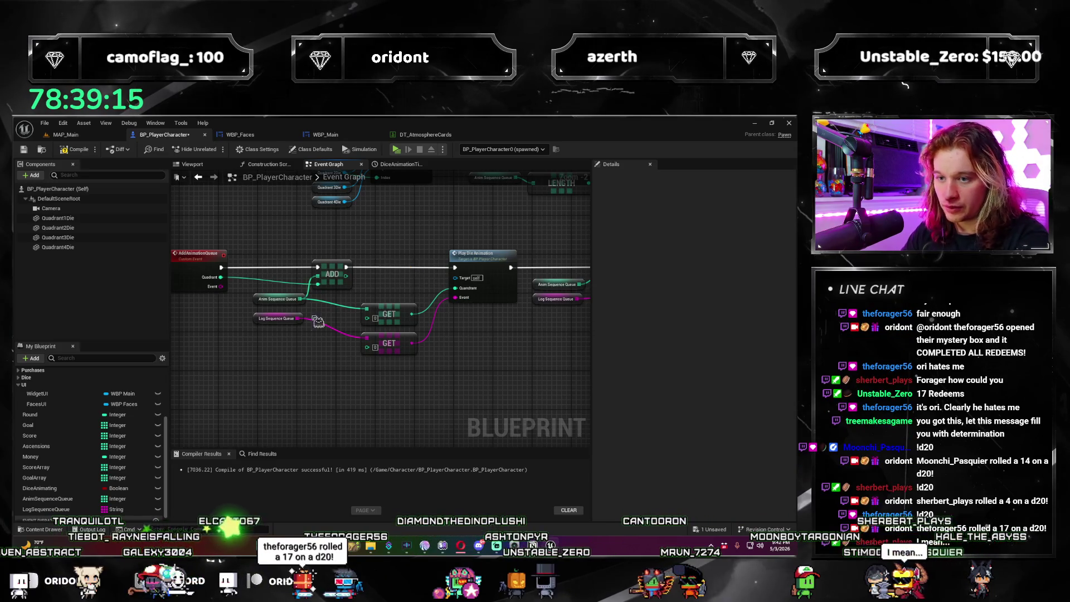
{"action": "left_click_drag", "start_coordinate": [397, 288], "coordinate": [417, 273]}
{"action": "type", "text": "add"}
{"action": "key", "text": "Return"}
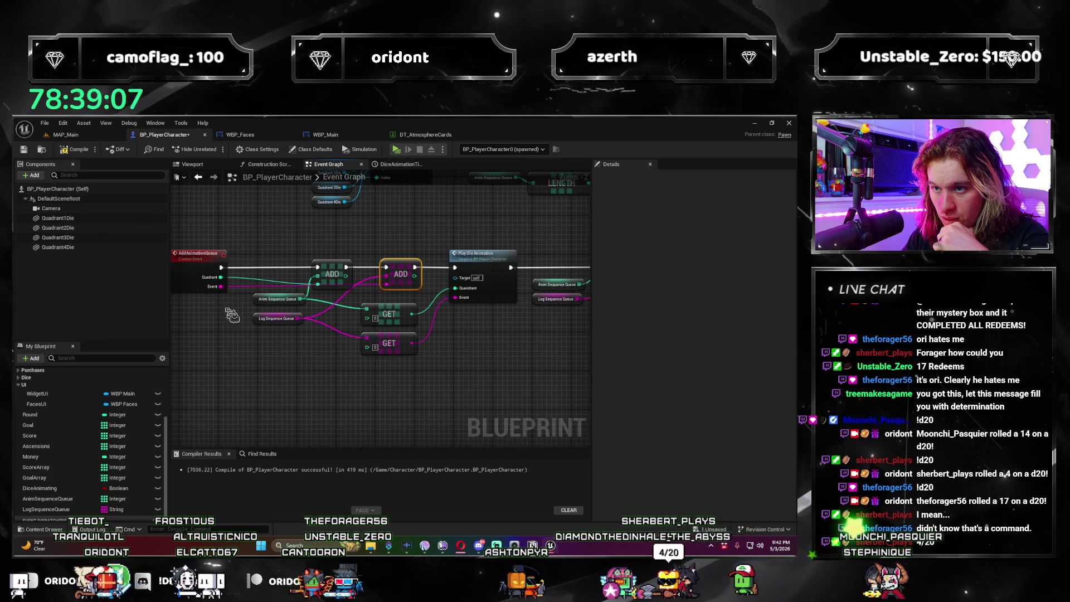
Step: Move Play Die Animation further right past the Branch and review the Length, Branch and Remove Index chain
{"action": "mouse_move", "coordinate": [294, 385]}
{"action": "left_mouse_down"}
{"action": "mouse_move", "coordinate": [294, 419]}
{"action": "mouse_move", "coordinate": [294, 365]}
{"action": "mouse_move", "coordinate": [262, 334]}
{"action": "left_mouse_up"}
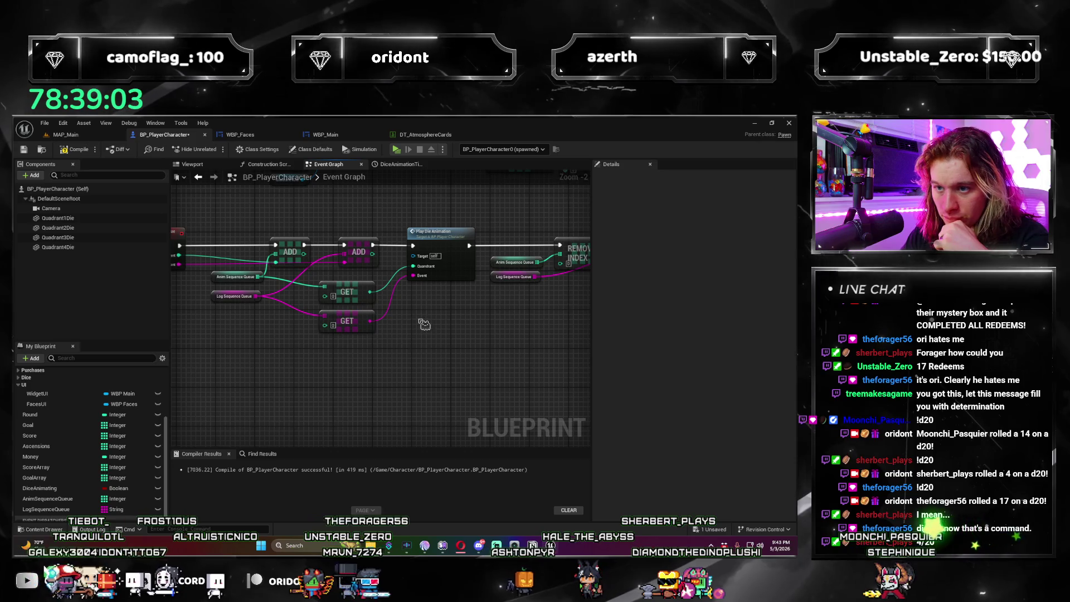
{"action": "scroll", "coordinate": [424, 324], "scroll_direction": "down", "scroll_amount": 1}
{"action": "mouse_move", "coordinate": [422, 328]}
{"action": "left_mouse_down"}
{"action": "mouse_move", "coordinate": [421, 350]}
{"action": "mouse_move", "coordinate": [294, 346]}
{"action": "mouse_move", "coordinate": [428, 320]}
{"action": "left_mouse_up"}
{"action": "scroll", "coordinate": [390, 329], "scroll_direction": "up", "scroll_amount": 1}
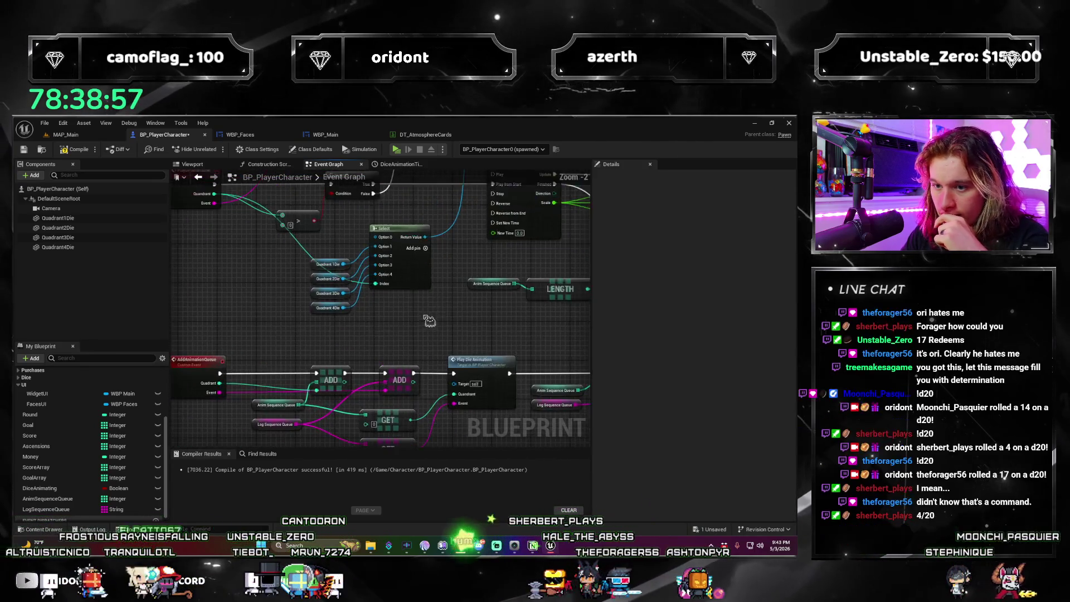
{"action": "left_click_drag", "start_coordinate": [510, 329], "coordinate": [315, 273]}
{"action": "left_click_drag", "start_coordinate": [401, 346], "coordinate": [361, 389]}
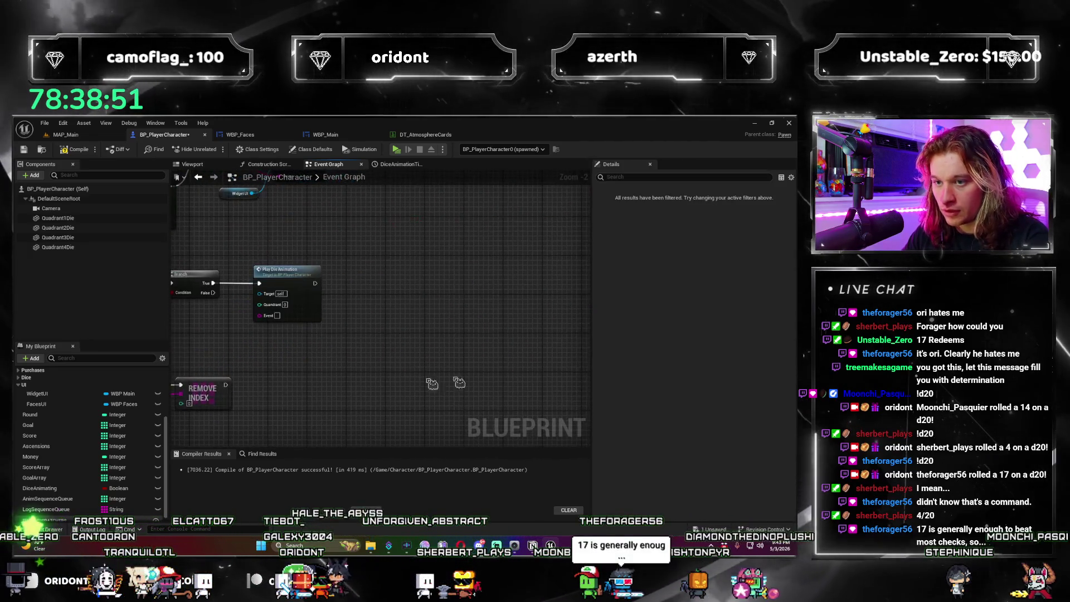
{"action": "left_click_drag", "start_coordinate": [297, 278], "coordinate": [487, 278]}
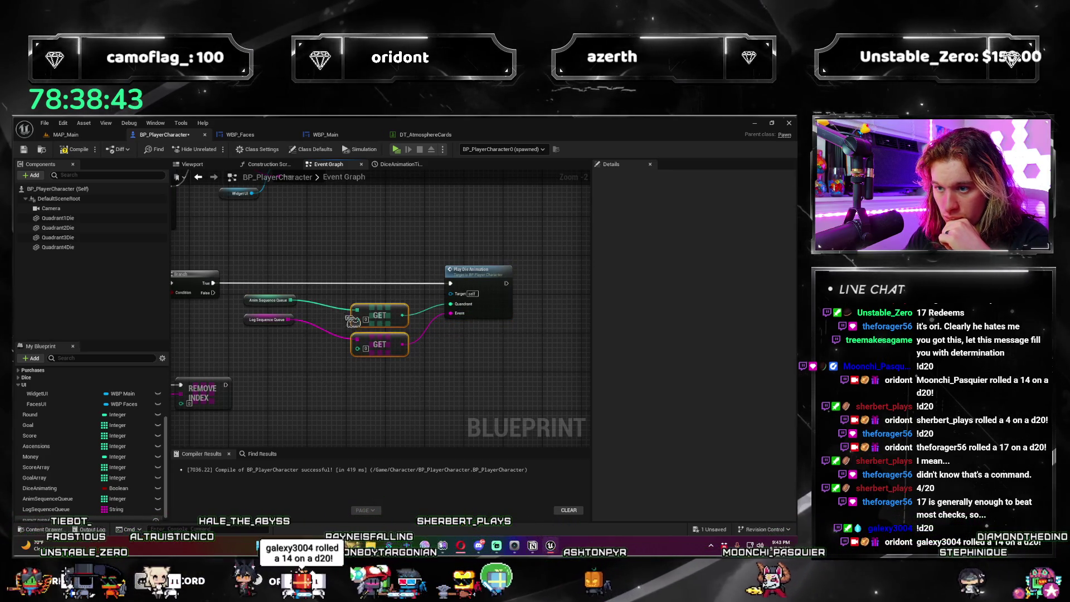
{"action": "scroll", "coordinate": [291, 366], "scroll_direction": "down", "scroll_amount": 1}
{"action": "mouse_move", "coordinate": [291, 366]}
{"action": "left_mouse_down"}
{"action": "mouse_move", "coordinate": [460, 340]}
{"action": "mouse_move", "coordinate": [465, 420]}
{"action": "mouse_move", "coordinate": [369, 373]}
{"action": "mouse_move", "coordinate": [371, 384]}
{"action": "mouse_move", "coordinate": [298, 420]}
{"action": "left_mouse_up"}
{"action": "scroll", "coordinate": [465, 420], "scroll_direction": "up", "scroll_amount": 1}
{"action": "scroll", "coordinate": [448, 391], "scroll_direction": "down", "scroll_amount": 1}
{"action": "scroll", "coordinate": [371, 385], "scroll_direction": "down", "scroll_amount": 1}
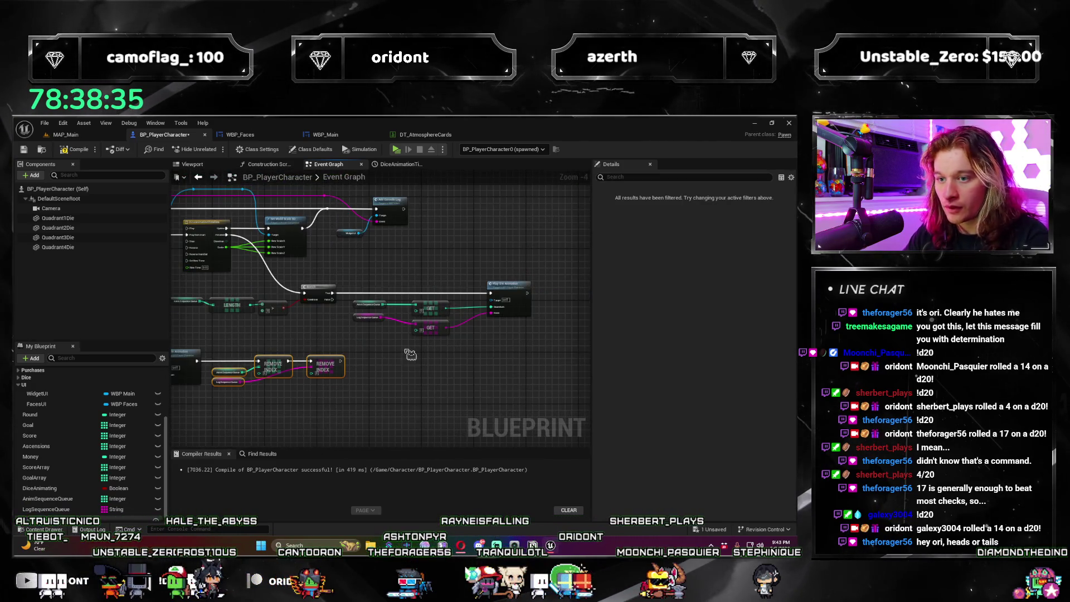
Step: Select the GET and Play Die Animation nodes and shift the AddAnimationQueue chain right
{"action": "left_click_drag", "start_coordinate": [410, 355], "coordinate": [376, 329]}
{"action": "left_click_drag", "start_coordinate": [302, 377], "coordinate": [412, 357]}
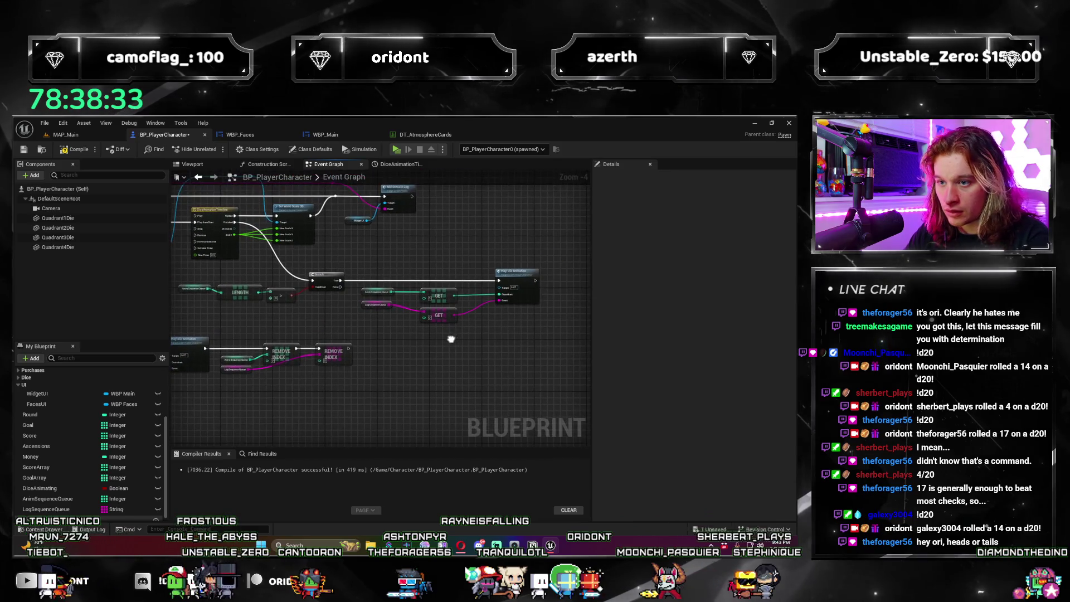
{"action": "mouse_move", "coordinate": [514, 315]}
{"action": "left_mouse_down"}
{"action": "mouse_move", "coordinate": [382, 257]}
{"action": "mouse_move", "coordinate": [585, 229]}
{"action": "left_mouse_up"}
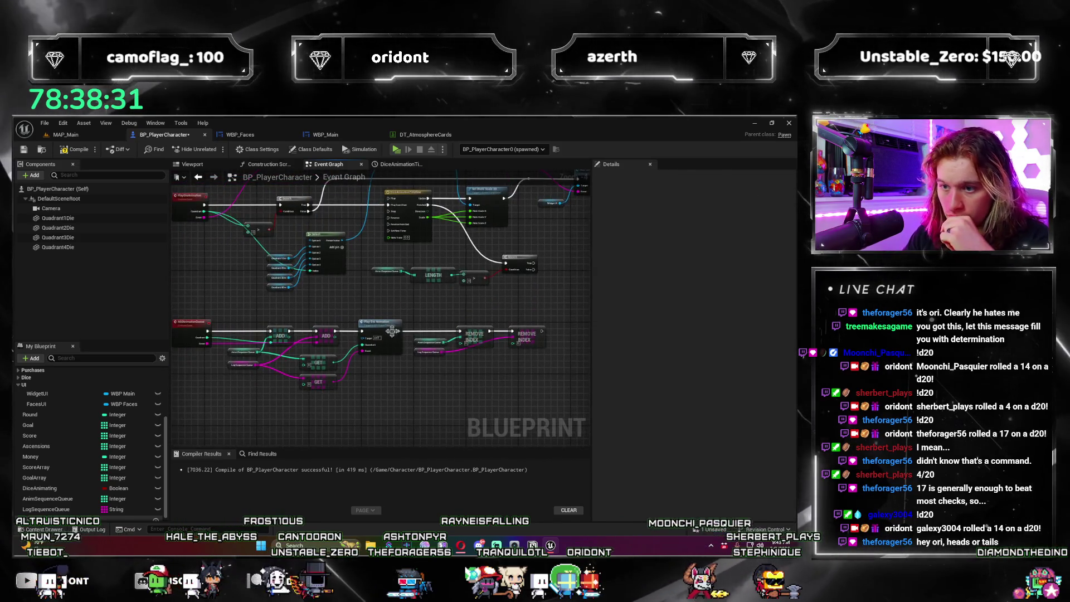
{"action": "scroll", "coordinate": [513, 268], "scroll_direction": "up", "scroll_amount": 1}
{"action": "scroll", "coordinate": [513, 268], "scroll_direction": "down", "scroll_amount": 3}
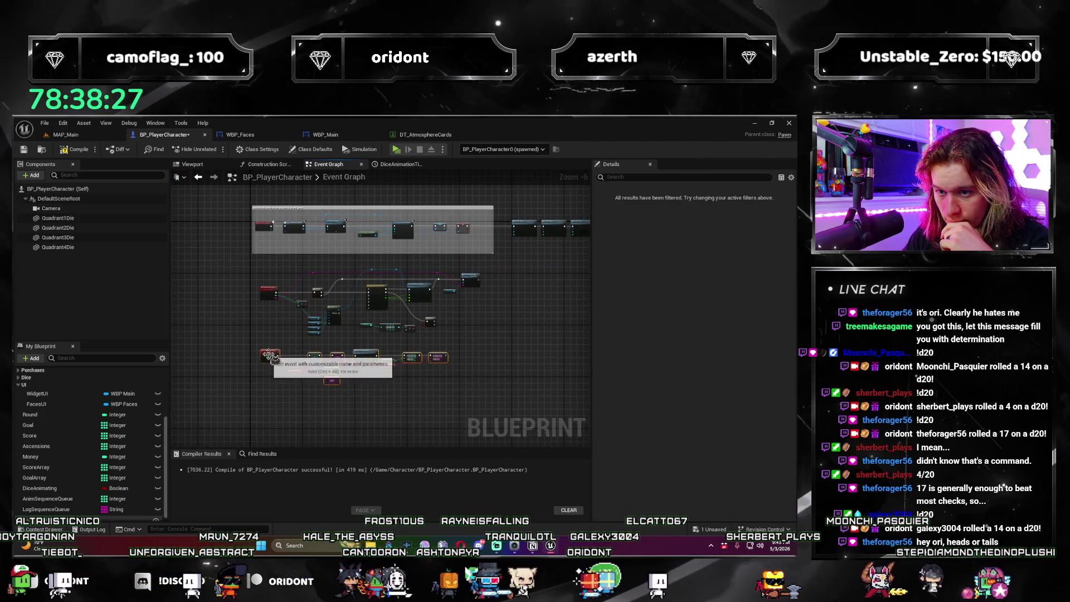
{"action": "left_click_drag", "start_coordinate": [365, 356], "coordinate": [428, 350]}
{"action": "scroll", "coordinate": [451, 349], "scroll_direction": "up", "scroll_amount": 3}
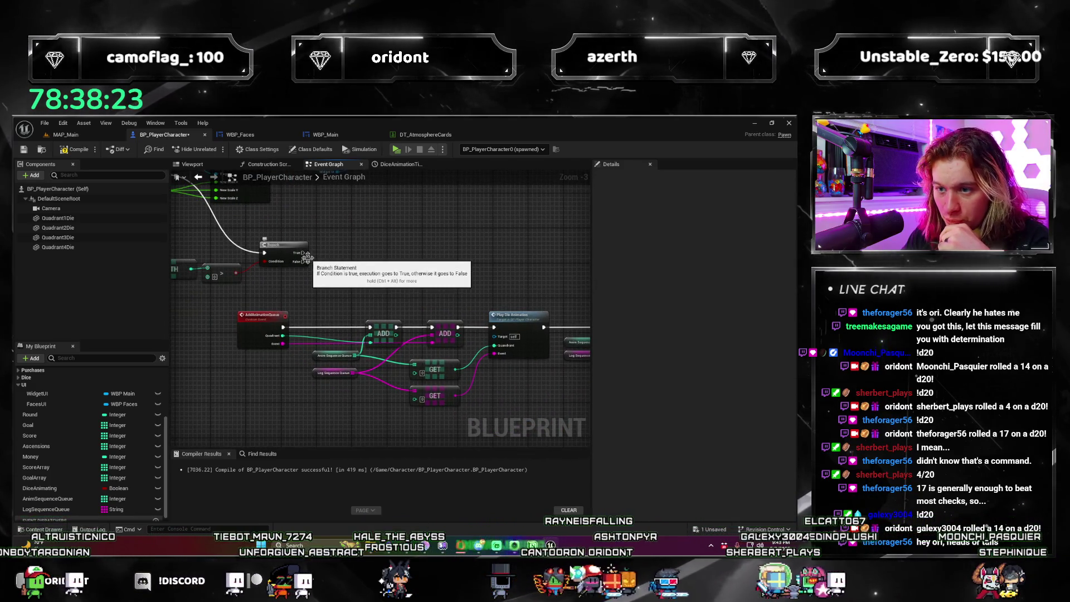
Step: Connect the Branch's True output to Play Die Animation's exec input
{"action": "mouse_move", "coordinate": [307, 257]}
{"action": "left_mouse_down"}
{"action": "mouse_move", "coordinate": [390, 326]}
{"action": "mouse_move", "coordinate": [372, 328]}
{"action": "left_mouse_up"}
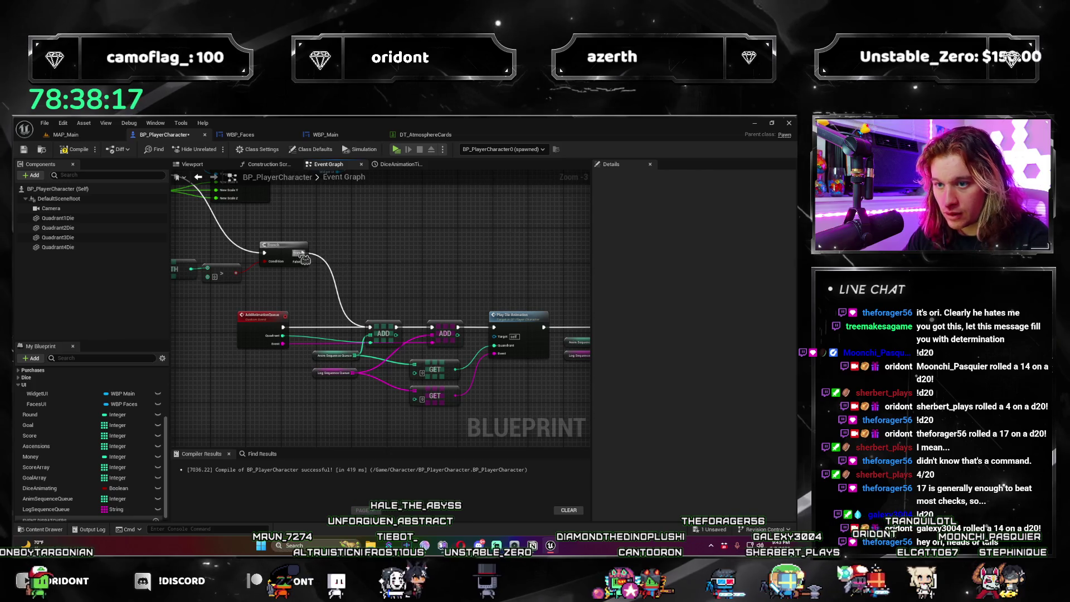
{"action": "mouse_move", "coordinate": [302, 252]}
{"action": "left_mouse_down"}
{"action": "mouse_move", "coordinate": [346, 312]}
{"action": "mouse_move", "coordinate": [363, 357]}
{"action": "mouse_move", "coordinate": [351, 353]}
{"action": "mouse_move", "coordinate": [444, 338]}
{"action": "mouse_move", "coordinate": [219, 266]}
{"action": "mouse_move", "coordinate": [294, 269]}
{"action": "mouse_move", "coordinate": [557, 354]}
{"action": "mouse_move", "coordinate": [442, 349]}
{"action": "left_mouse_up"}
{"action": "scroll", "coordinate": [444, 338], "scroll_direction": "down", "scroll_amount": 2}
{"action": "scroll", "coordinate": [219, 266], "scroll_direction": "up", "scroll_amount": 2}
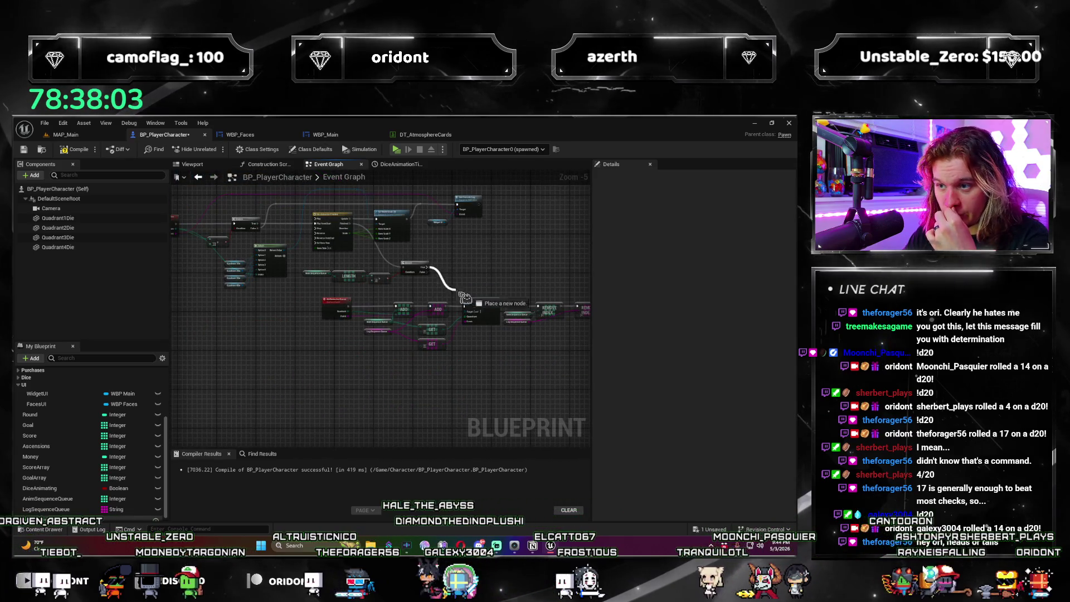
{"action": "left_click_drag", "start_coordinate": [462, 296], "coordinate": [465, 311]}
{"action": "scroll", "coordinate": [470, 301], "scroll_direction": "up", "scroll_amount": 3}
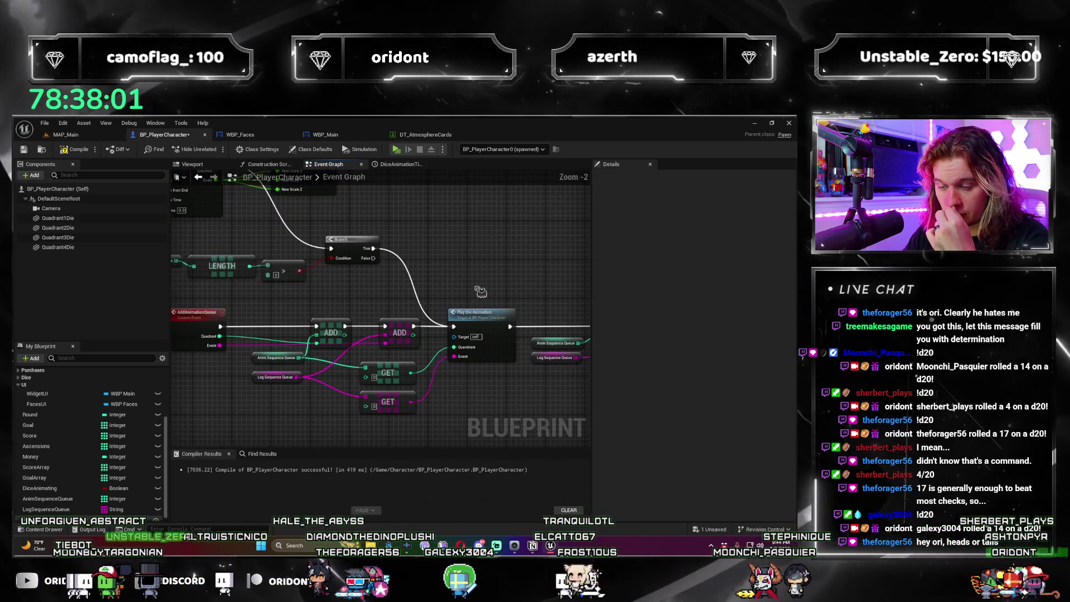
Step: Review the Remove Index, Select, PlayDieAnimation and AddAnimationQueue sections, then switch to WBP_Faces
{"action": "left_click_drag", "start_coordinate": [496, 282], "coordinate": [404, 282]}
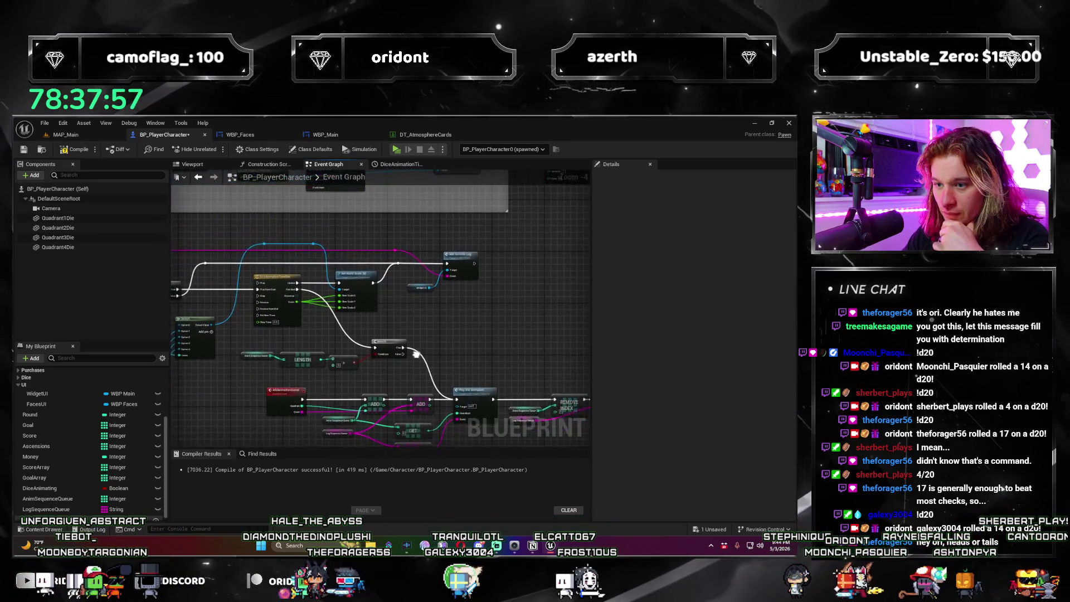
{"action": "scroll", "coordinate": [462, 290], "scroll_direction": "up", "scroll_amount": 1}
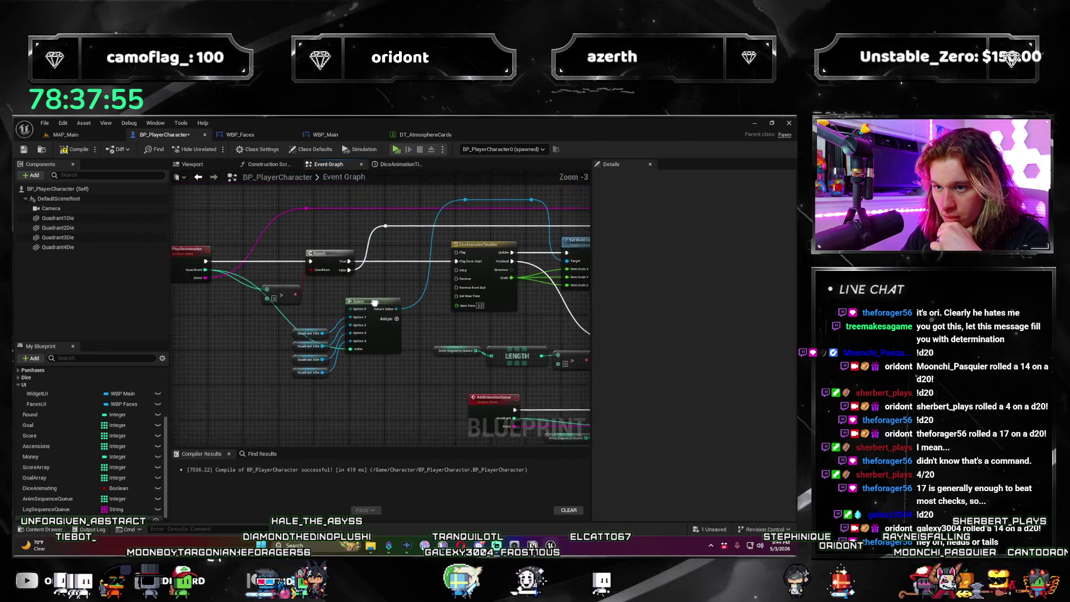
{"action": "mouse_move", "coordinate": [352, 316]}
{"action": "left_mouse_down"}
{"action": "mouse_move", "coordinate": [325, 394]}
{"action": "mouse_move", "coordinate": [425, 341]}
{"action": "mouse_move", "coordinate": [444, 349]}
{"action": "left_mouse_up"}
{"action": "scroll", "coordinate": [325, 394], "scroll_direction": "down", "scroll_amount": 2}
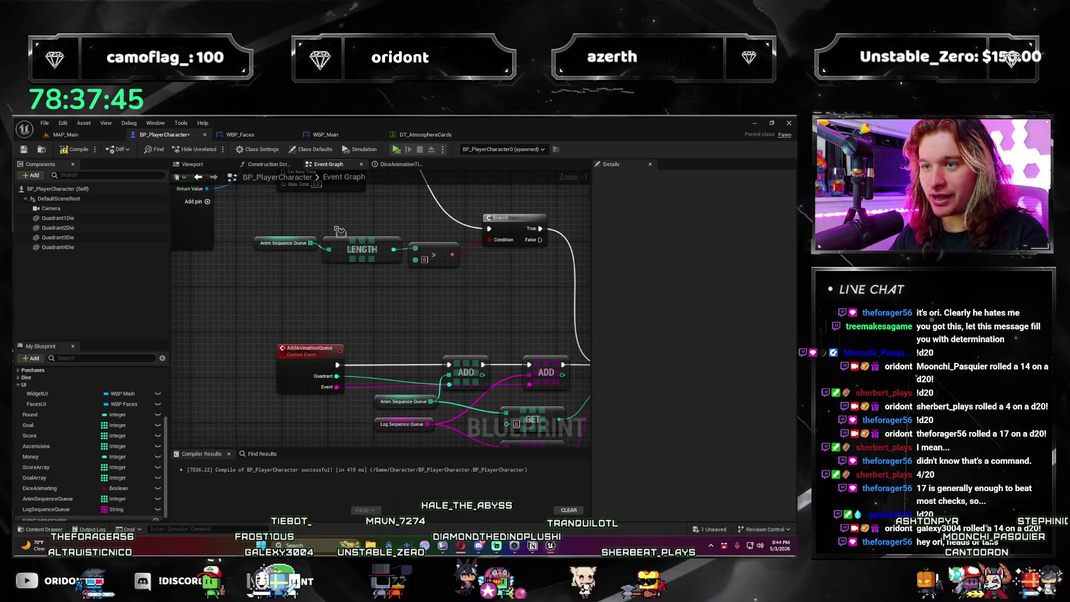
{"action": "left_click_drag", "start_coordinate": [520, 364], "coordinate": [363, 321]}
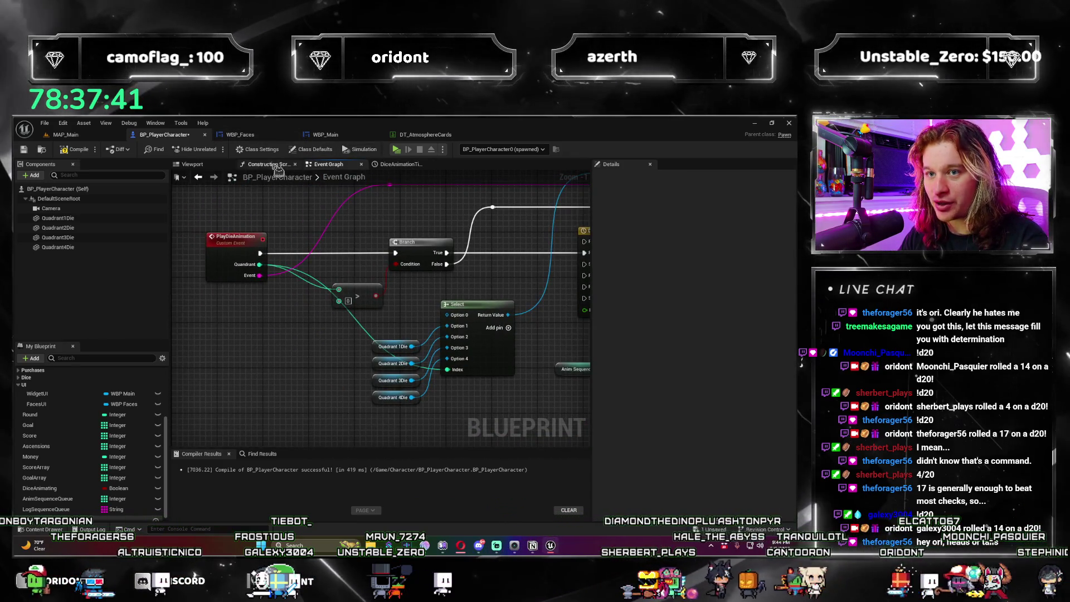
{"action": "left_click_drag", "start_coordinate": [498, 493], "coordinate": [264, 325]}
{"action": "left_click", "coordinate": [236, 134]}
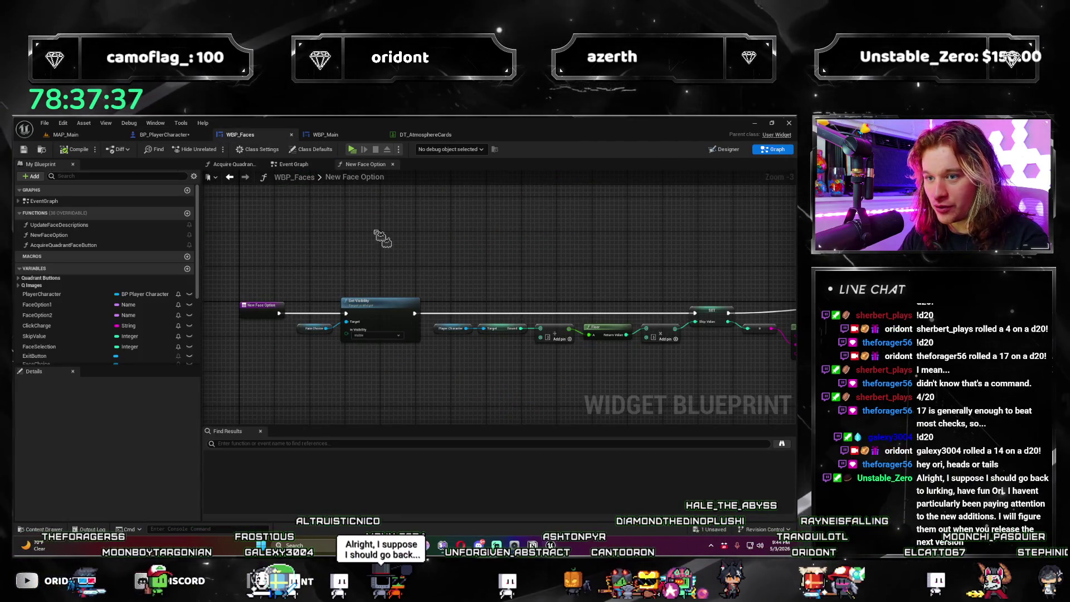
Step: Go to WBP_Main's Add Play Event graph, cancelling a stray node search
{"action": "left_click", "coordinate": [179, 135]}
{"action": "left_click", "coordinate": [325, 135]}
{"action": "mouse_move", "coordinate": [279, 323]}
{"action": "left_mouse_down"}
{"action": "mouse_move", "coordinate": [238, 345]}
{"action": "mouse_move", "coordinate": [275, 412]}
{"action": "left_mouse_up"}
{"action": "scroll", "coordinate": [288, 320], "scroll_direction": "up", "scroll_amount": 1}
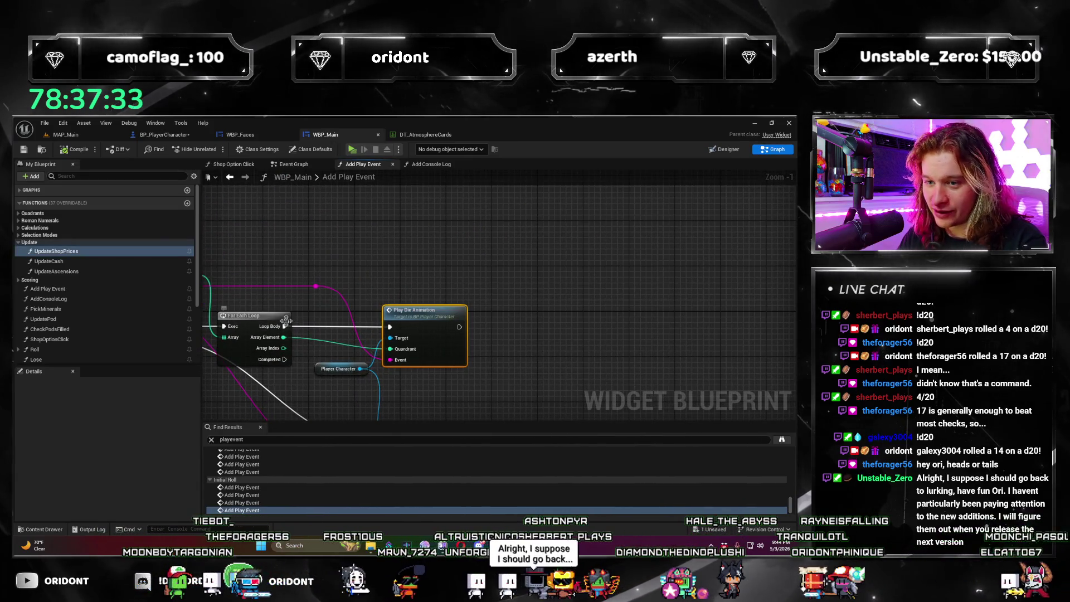
{"action": "left_click_drag", "start_coordinate": [284, 326], "coordinate": [429, 228]}
{"action": "type", "text": "r"}
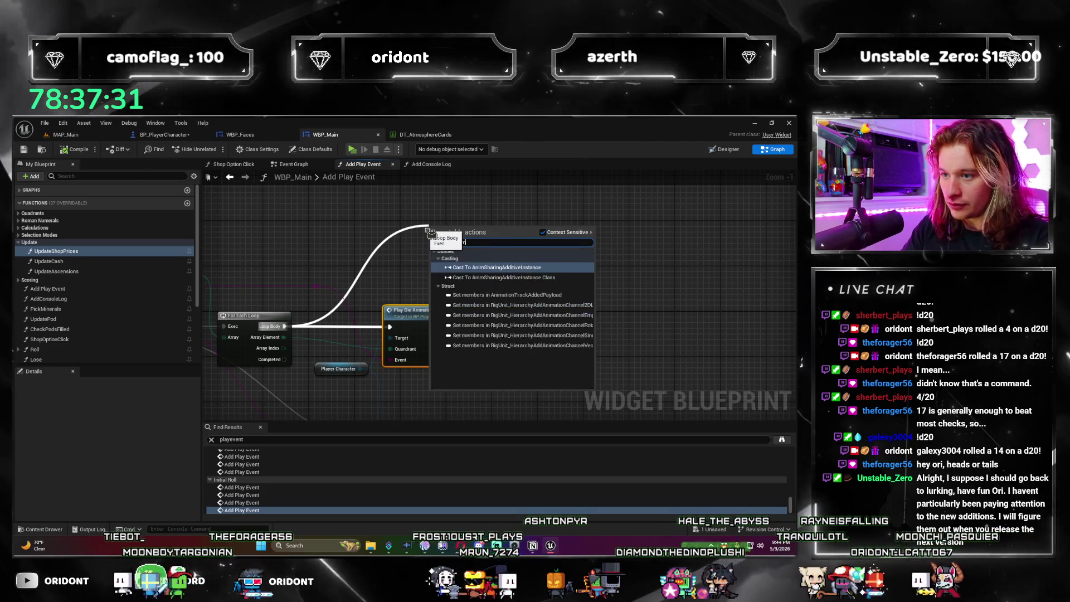
{"action": "key", "text": "Escape"}
Step: Replace the first Play Die Animation with Add Animation Queue on Player Character, wiring Loop Body and Event
{"action": "left_click_drag", "start_coordinate": [372, 396], "coordinate": [483, 372]}
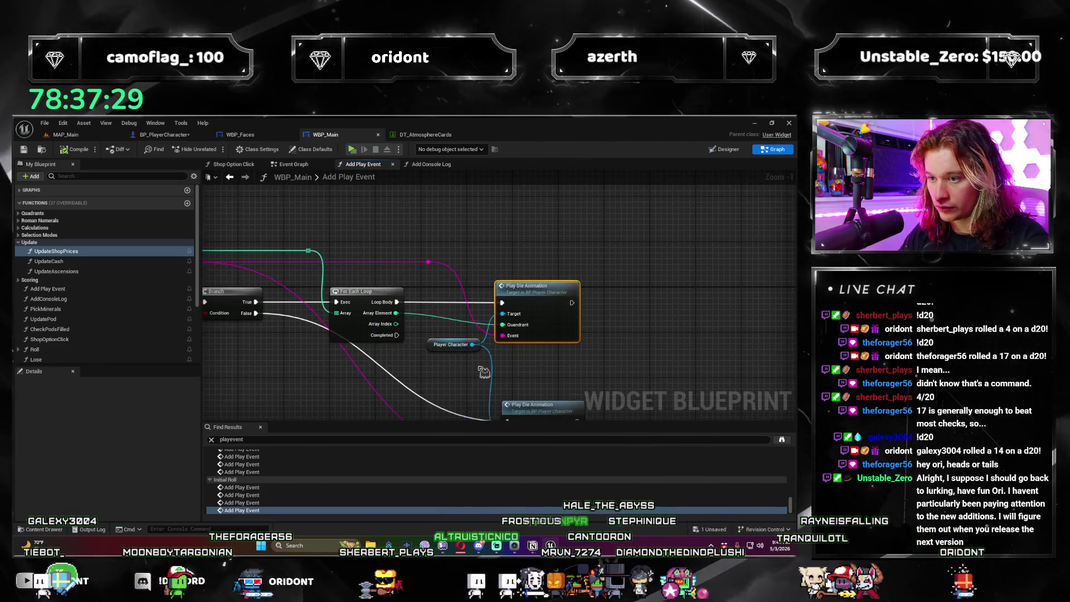
{"action": "left_click_drag", "start_coordinate": [512, 252], "coordinate": [510, 251]}
{"action": "type", "text": "add"}
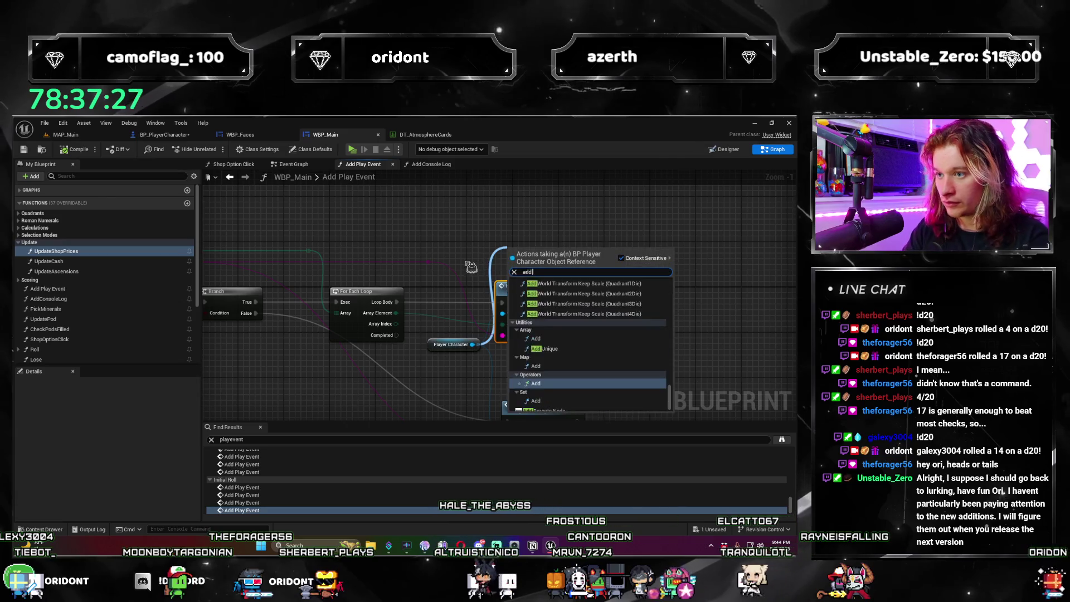
{"action": "key", "text": "Return"}
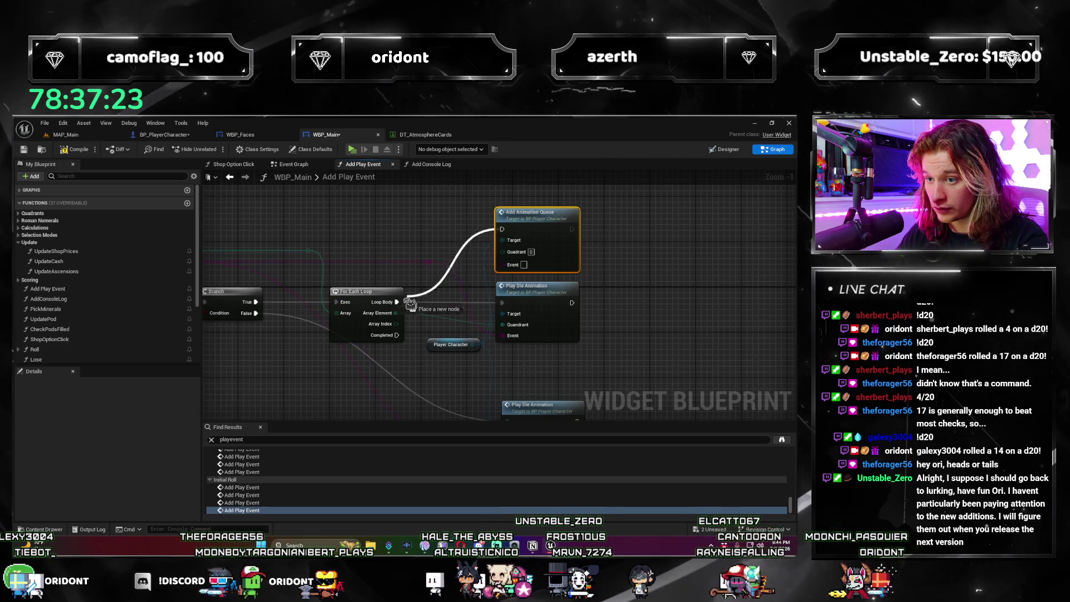
{"action": "left_click_drag", "start_coordinate": [413, 301], "coordinate": [411, 302]}
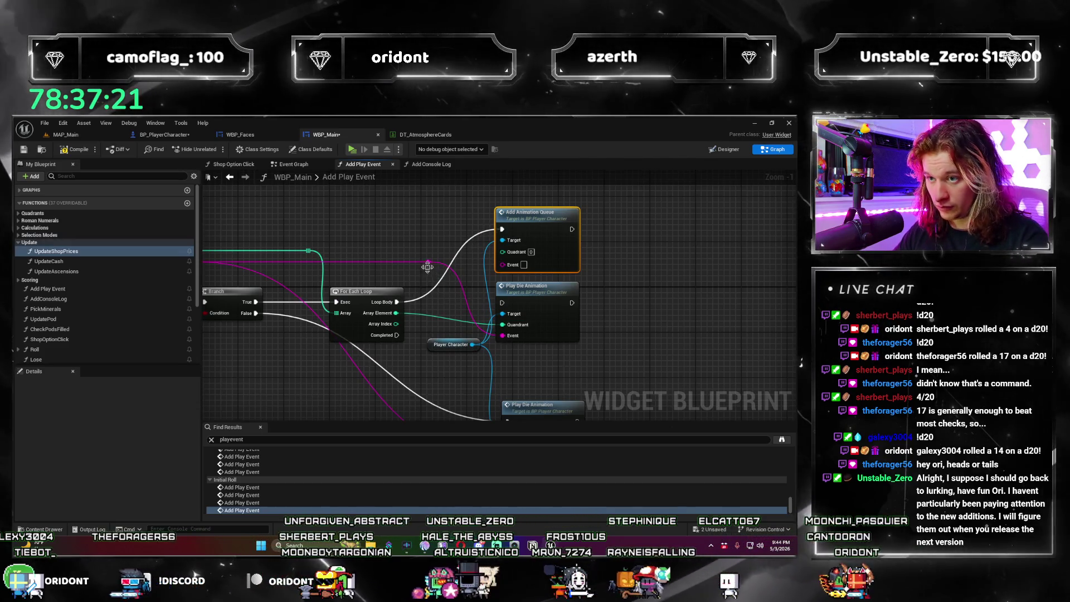
{"action": "mouse_move", "coordinate": [501, 335]}
{"action": "left_mouse_down"}
{"action": "mouse_move", "coordinate": [501, 264]}
{"action": "mouse_move", "coordinate": [515, 269]}
{"action": "left_mouse_up"}
{"action": "left_click", "coordinate": [534, 239]}
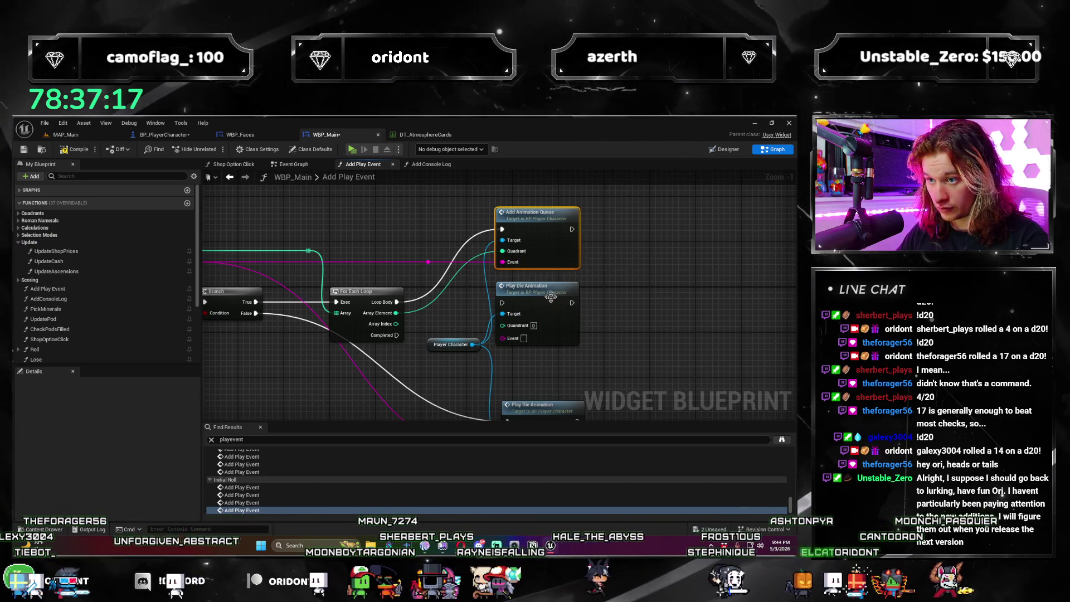
{"action": "key", "text": "Delete"}
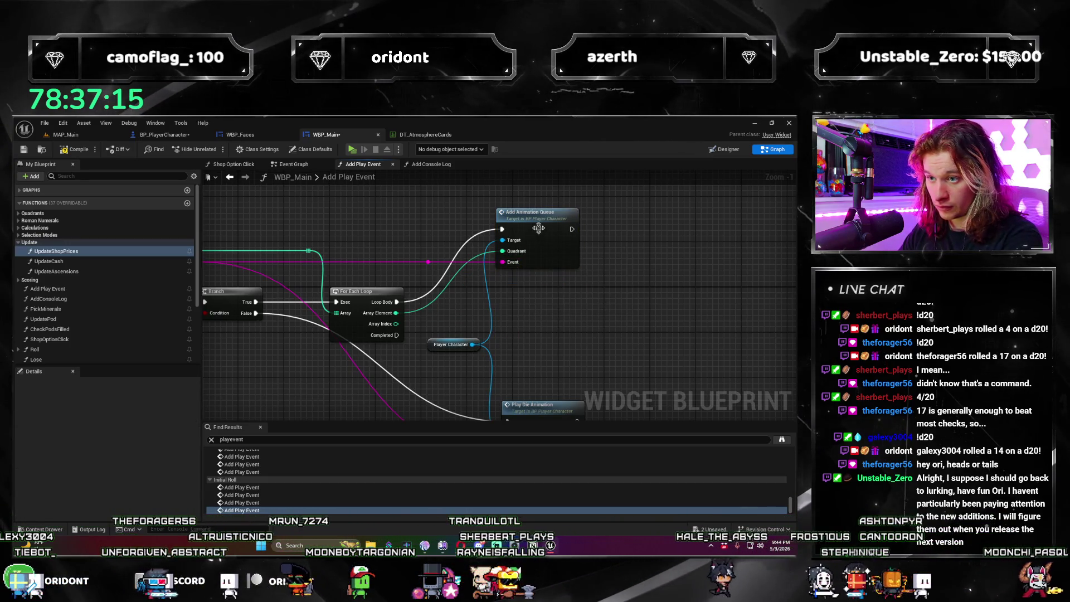
{"action": "left_click_drag", "start_coordinate": [545, 233], "coordinate": [551, 305]}
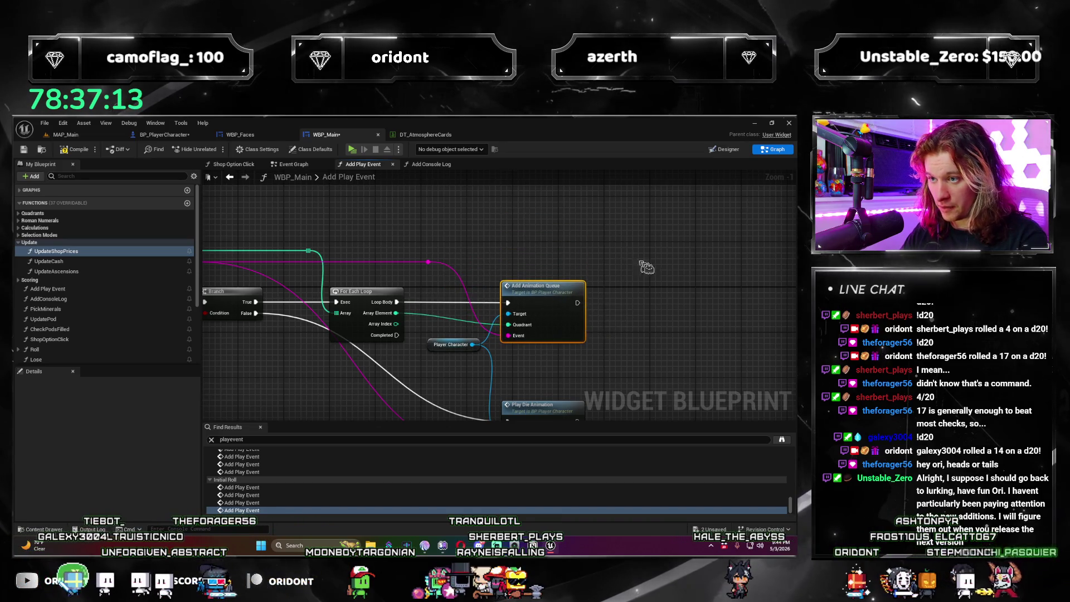
Step: Paste a second Add Animation Queue in place of the other Play Die Animation, then launch a playtest
{"action": "left_click_drag", "start_coordinate": [632, 262], "coordinate": [599, 162]}
{"action": "key", "text": "ctrl+v"}
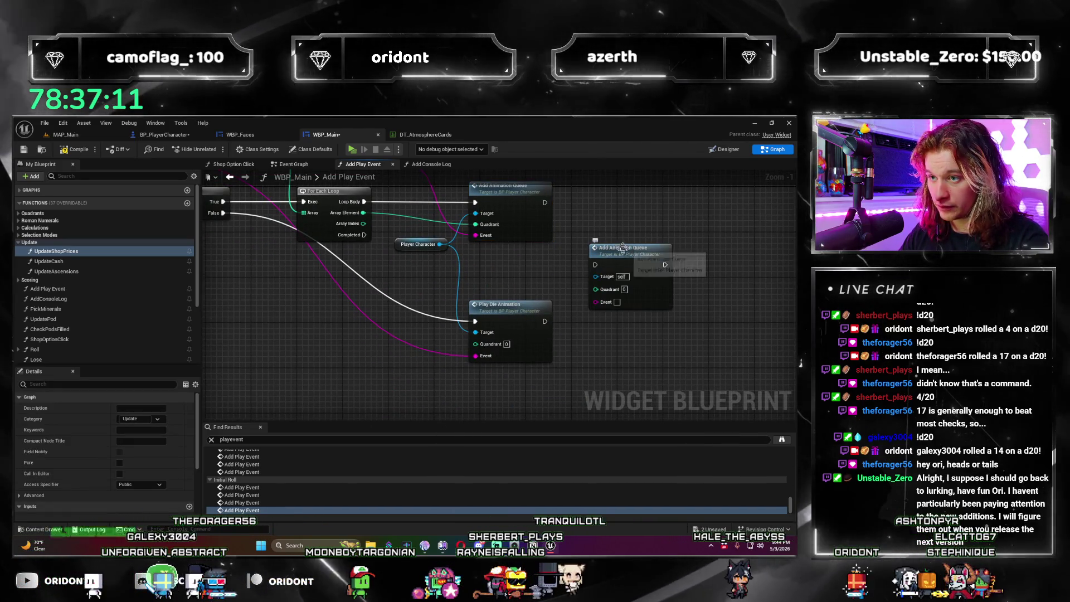
{"action": "mouse_move", "coordinate": [622, 247]}
{"action": "left_mouse_down"}
{"action": "mouse_move", "coordinate": [669, 290]}
{"action": "mouse_move", "coordinate": [401, 300]}
{"action": "mouse_move", "coordinate": [535, 347]}
{"action": "mouse_move", "coordinate": [473, 371]}
{"action": "left_mouse_up"}
{"action": "scroll", "coordinate": [401, 301], "scroll_direction": "down", "scroll_amount": 1}
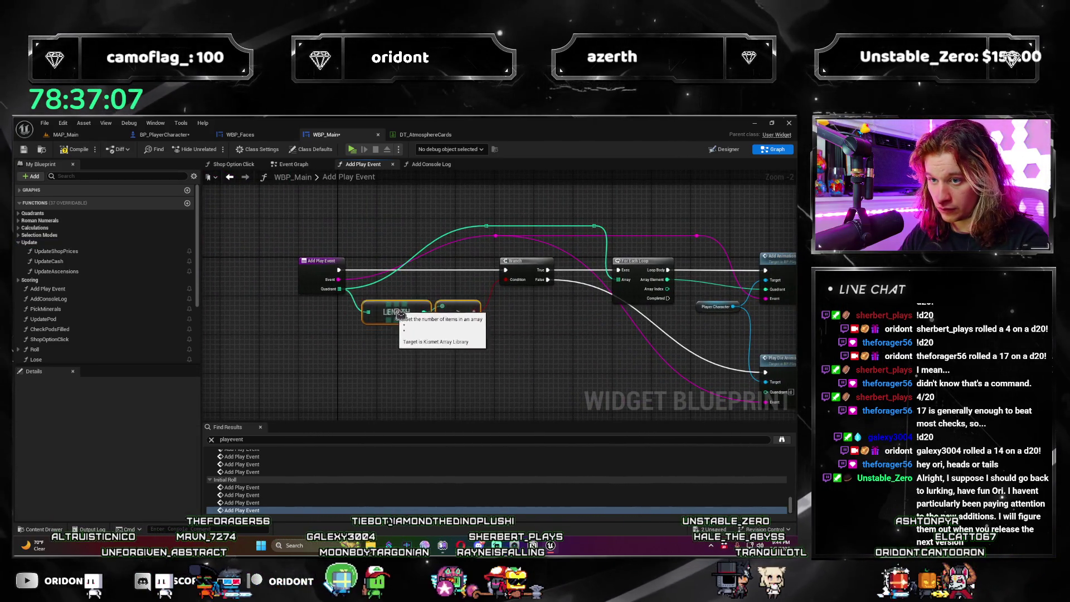
{"action": "mouse_move", "coordinate": [408, 340]}
{"action": "left_mouse_down"}
{"action": "mouse_move", "coordinate": [300, 328]}
{"action": "mouse_move", "coordinate": [400, 325]}
{"action": "left_mouse_up"}
{"action": "scroll", "coordinate": [355, 334], "scroll_direction": "up", "scroll_amount": 1}
{"action": "mouse_move", "coordinate": [430, 395]}
{"action": "left_mouse_down"}
{"action": "mouse_move", "coordinate": [529, 346]}
{"action": "mouse_move", "coordinate": [518, 326]}
{"action": "mouse_move", "coordinate": [445, 287]}
{"action": "mouse_move", "coordinate": [386, 272]}
{"action": "left_mouse_up"}
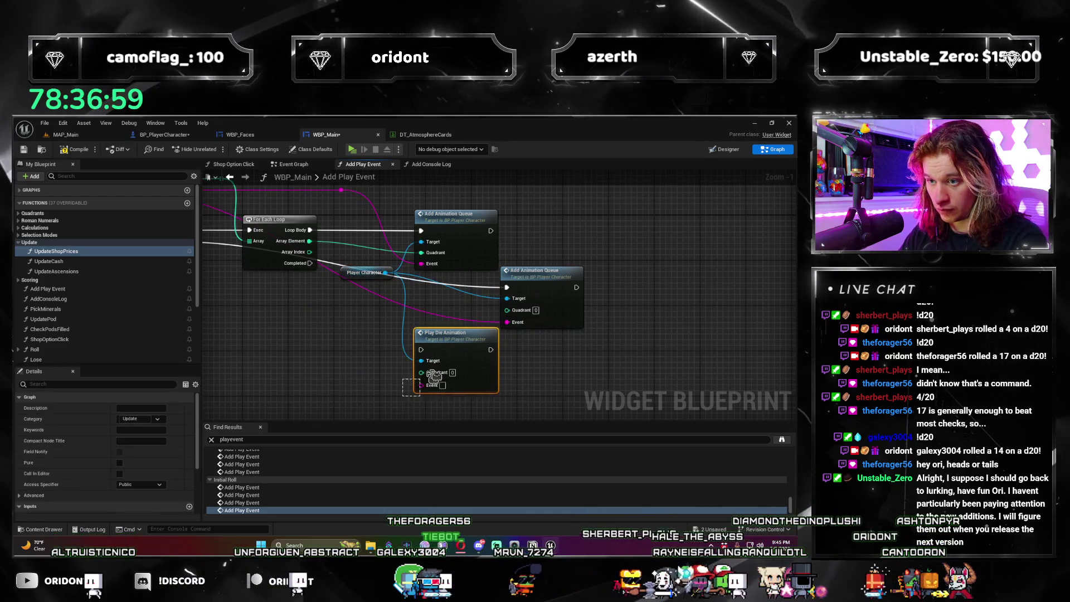
{"action": "left_click", "coordinate": [446, 332]}
{"action": "key", "text": "Delete"}
{"action": "left_click_drag", "start_coordinate": [580, 271], "coordinate": [495, 322]}
{"action": "scroll", "coordinate": [472, 326], "scroll_direction": "down", "scroll_amount": 5}
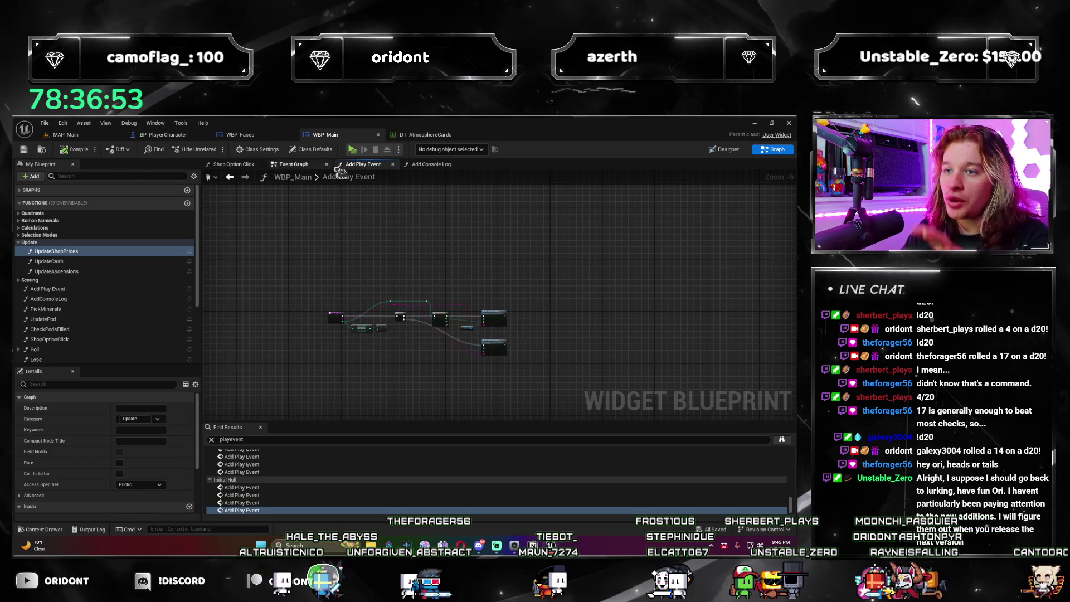
{"action": "left_click", "coordinate": [359, 151]}
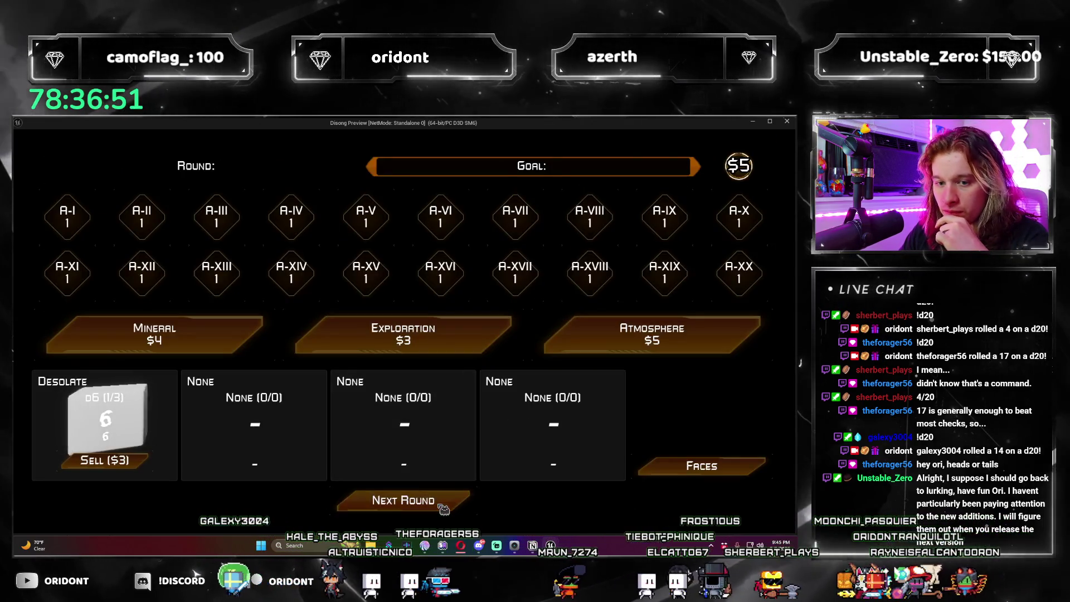
Step: Play three rounds, buying Atmosphere packs and choosing the Reflective d2 die, then restart
{"action": "left_click", "coordinate": [442, 508]}
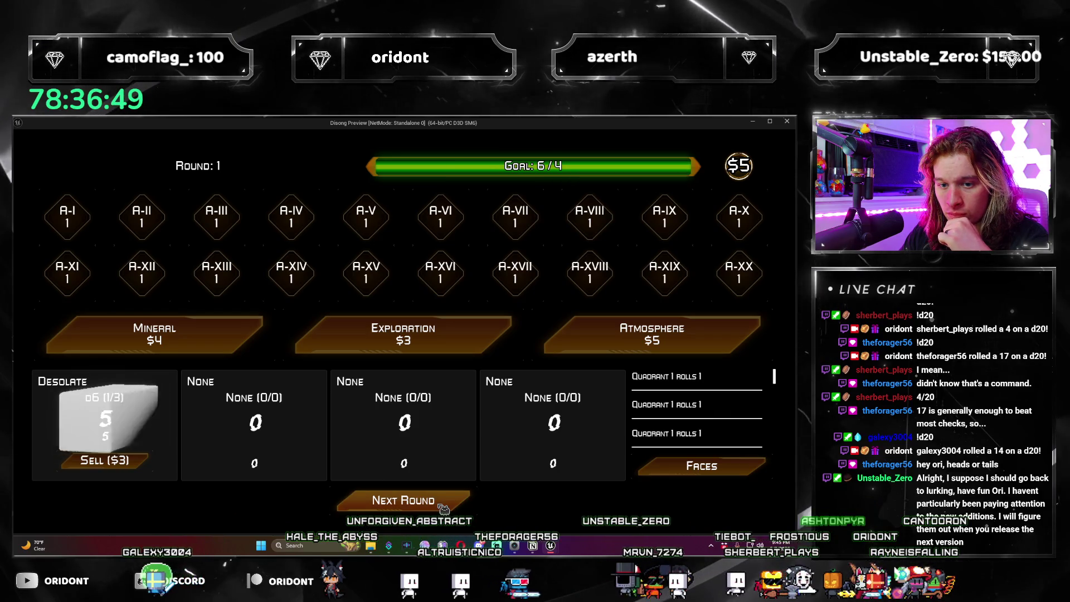
{"action": "left_click", "coordinate": [443, 508]}
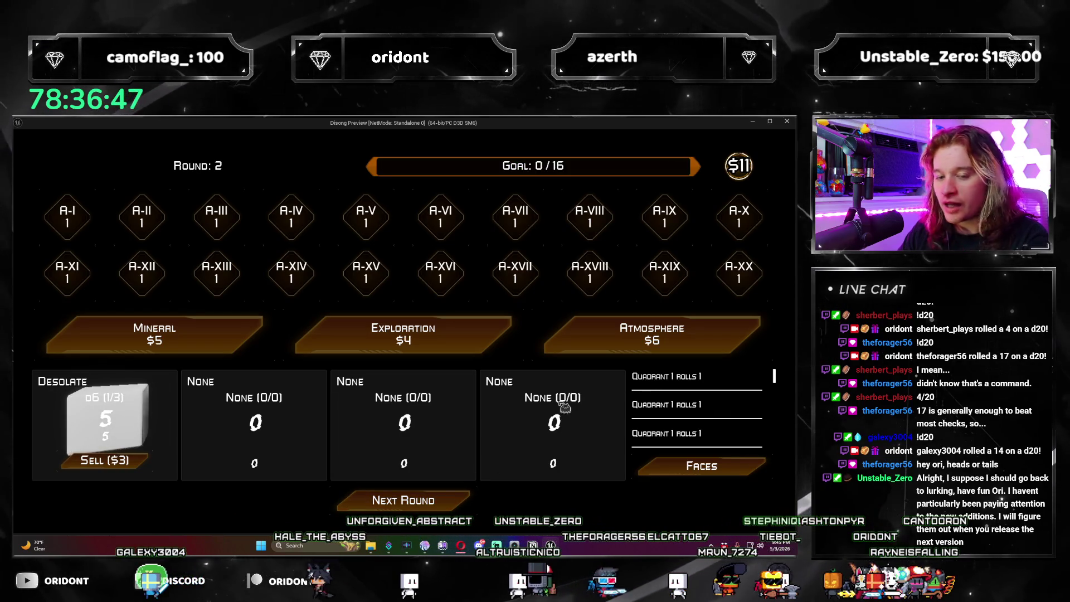
{"action": "left_click", "coordinate": [606, 325]}
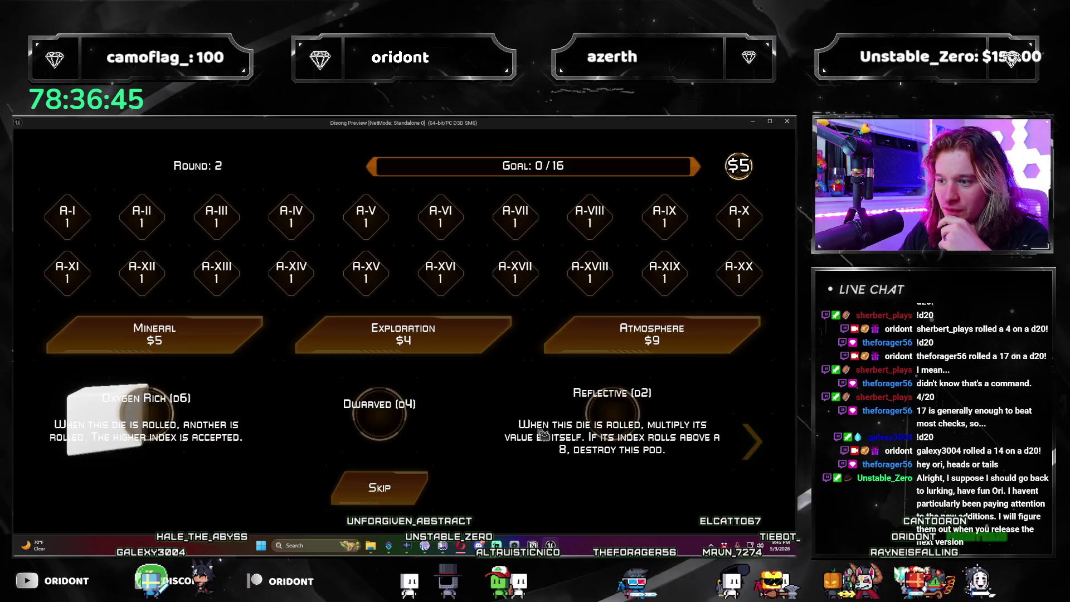
{"action": "left_click", "coordinate": [620, 413]}
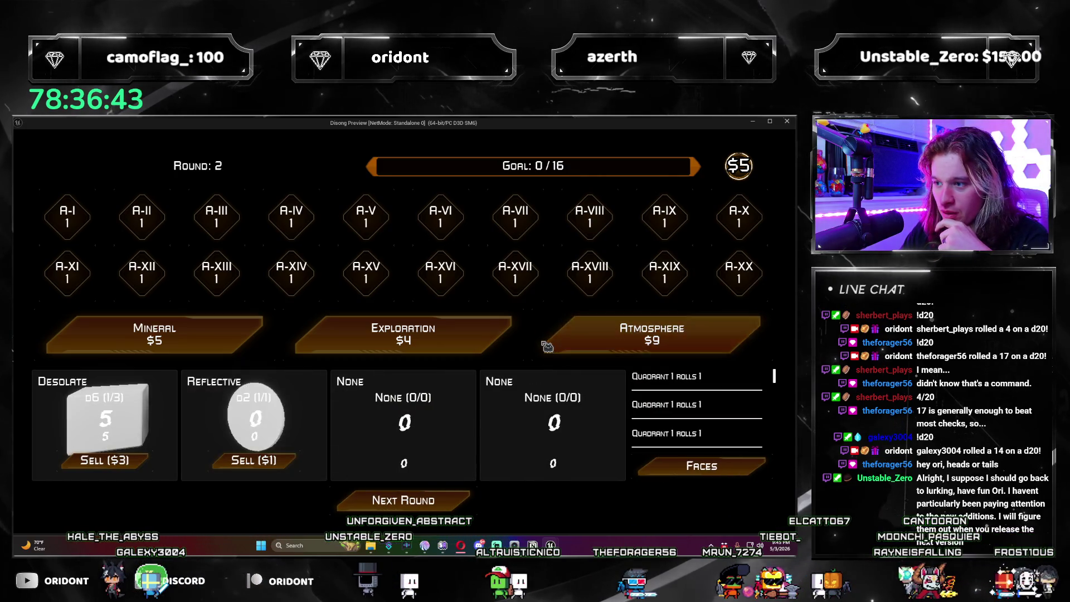
{"action": "left_click", "coordinate": [446, 501]}
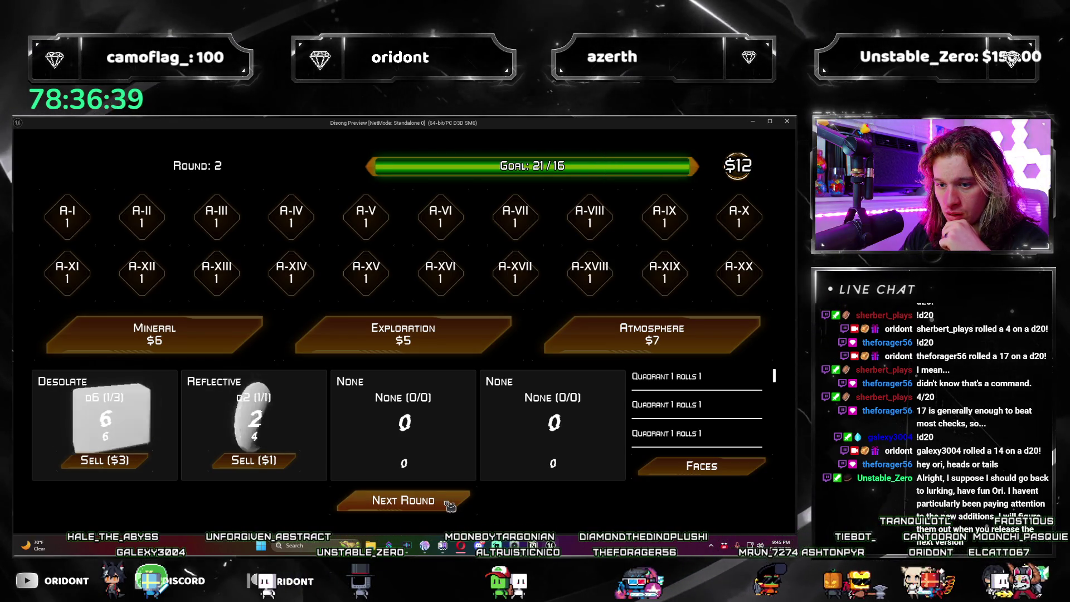
{"action": "left_click", "coordinate": [587, 330]}
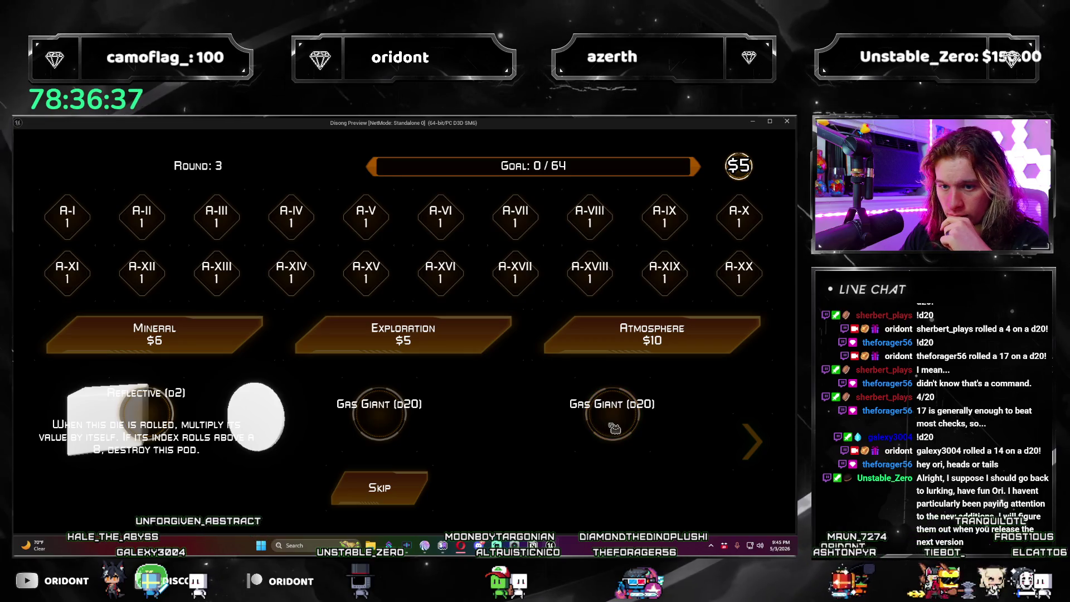
{"action": "left_click", "coordinate": [397, 486]}
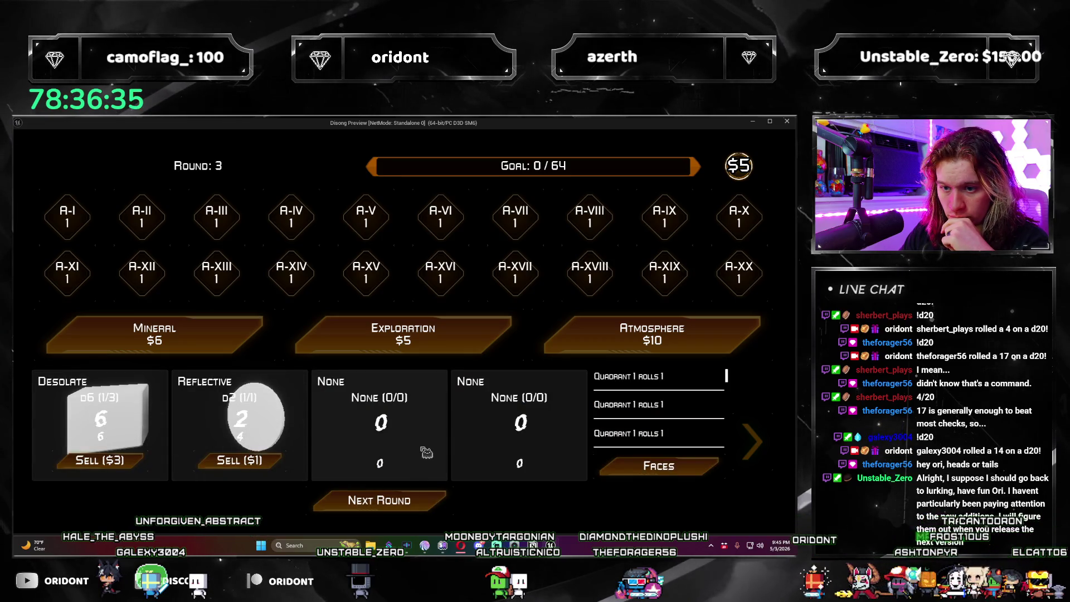
{"action": "left_click", "coordinate": [446, 507]}
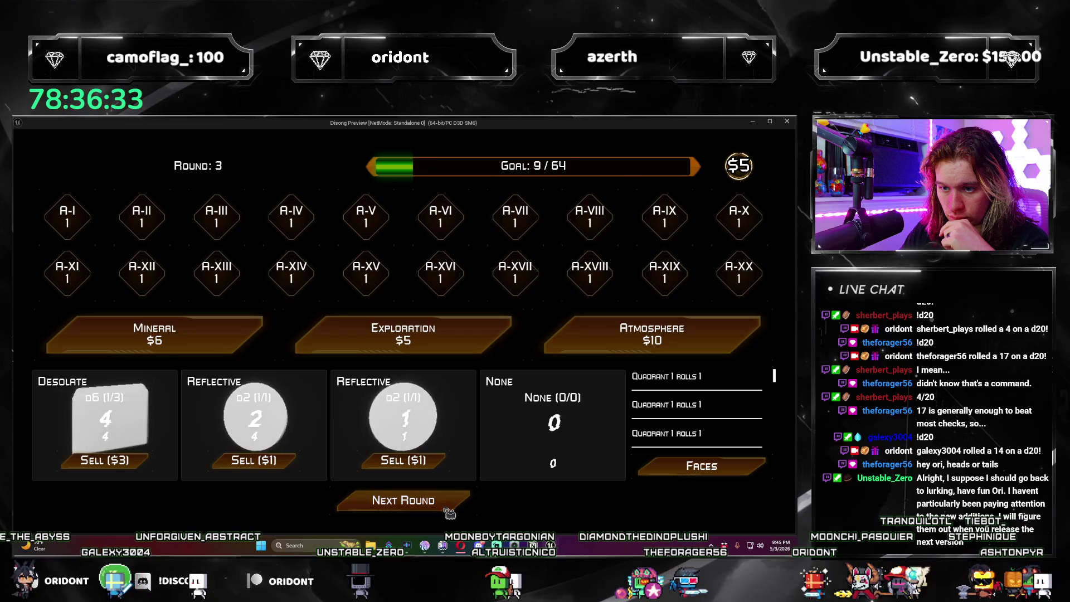
{"action": "left_click", "coordinate": [449, 508]}
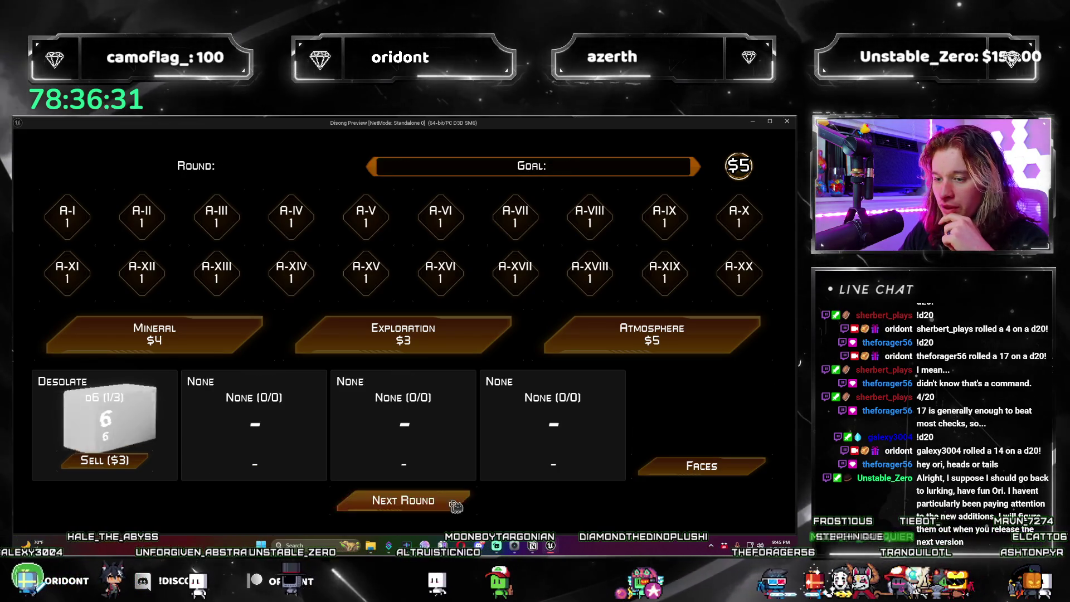
Step: Stop the session, dismiss the Message Log and return to BP_PlayerCharacter's Event Graph
{"action": "key", "text": "Escape"}
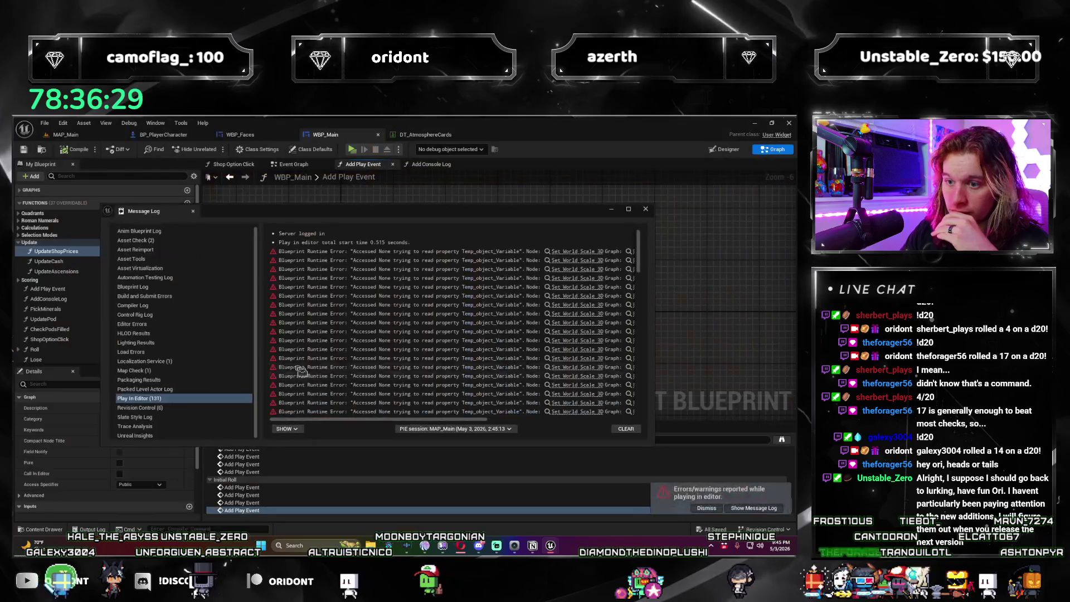
{"action": "left_click", "coordinate": [645, 208]}
{"action": "left_click", "coordinate": [163, 134]}
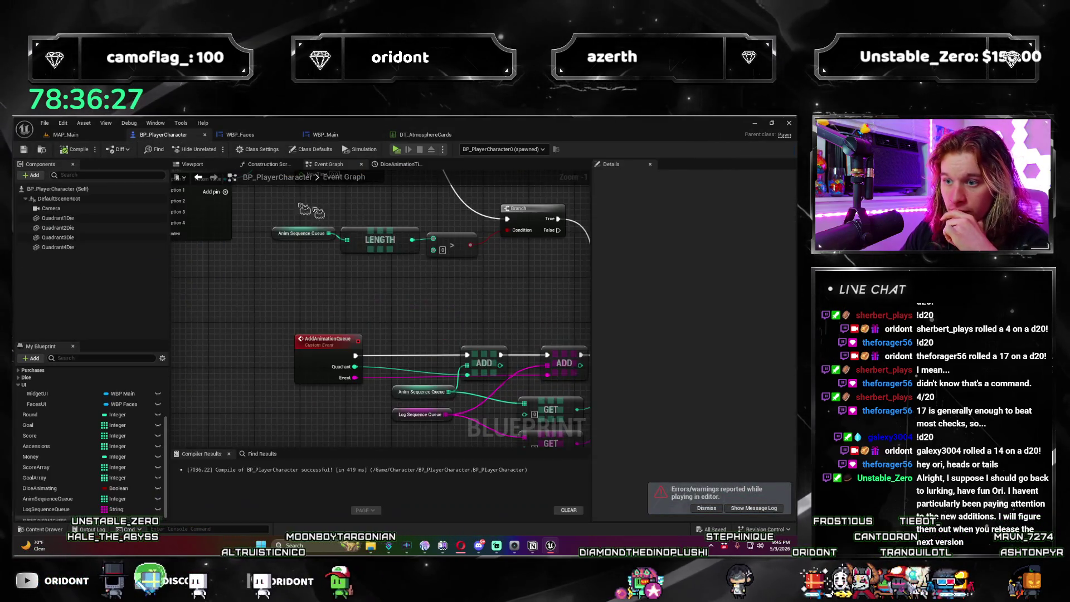
Step: Add a Print String node after Add Console Log, replacing a mistakenly placed Print Score node
{"action": "scroll", "coordinate": [244, 295], "scroll_direction": "down", "scroll_amount": 2}
{"action": "left_click_drag", "start_coordinate": [486, 361], "coordinate": [257, 383]}
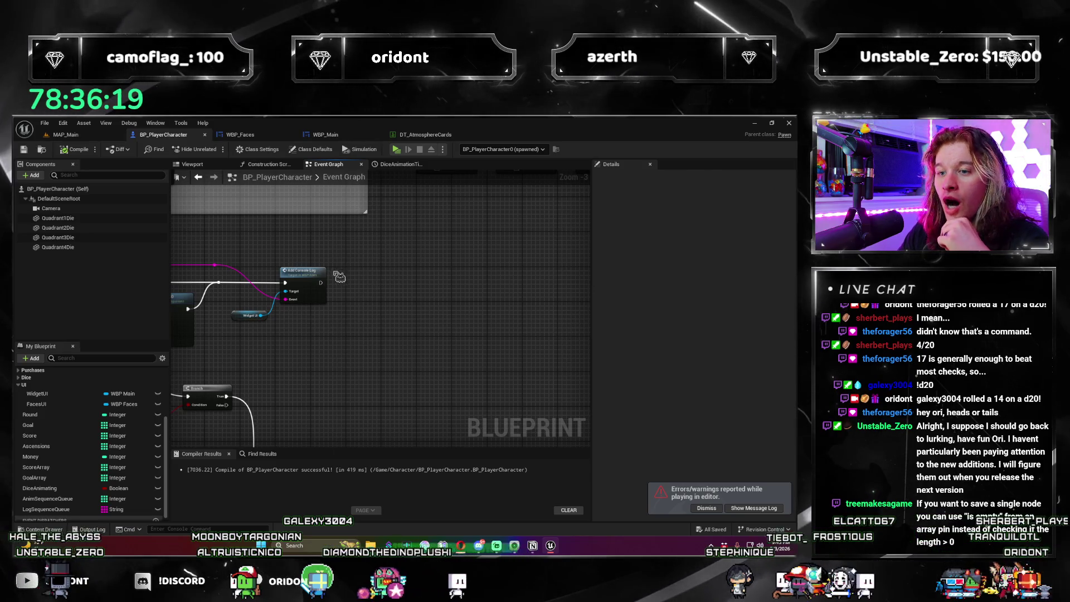
{"action": "left_click_drag", "start_coordinate": [343, 285], "coordinate": [352, 283]}
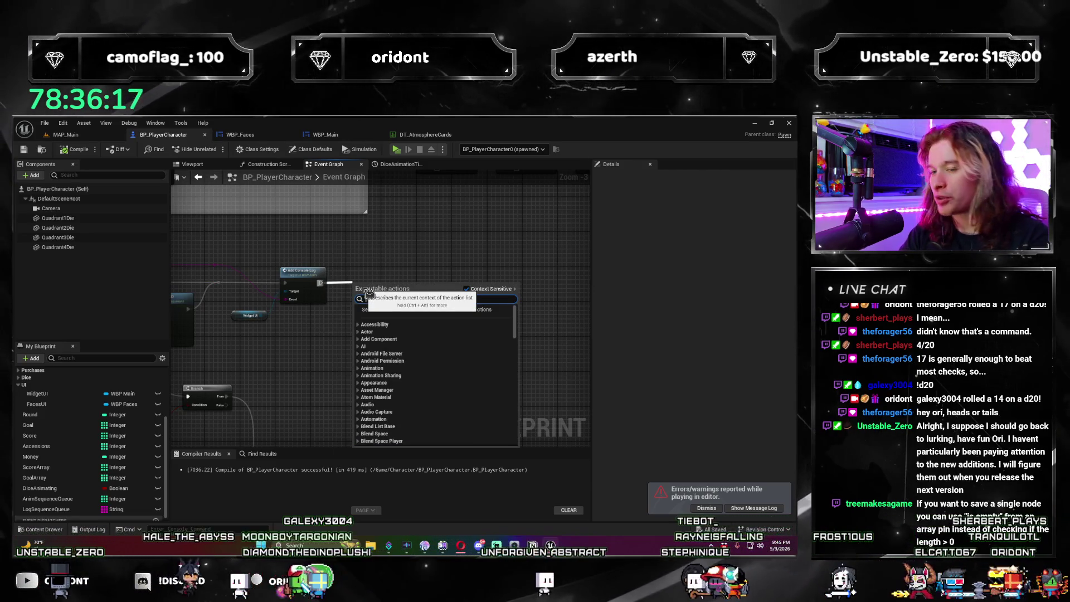
{"action": "key", "text": "Return"}
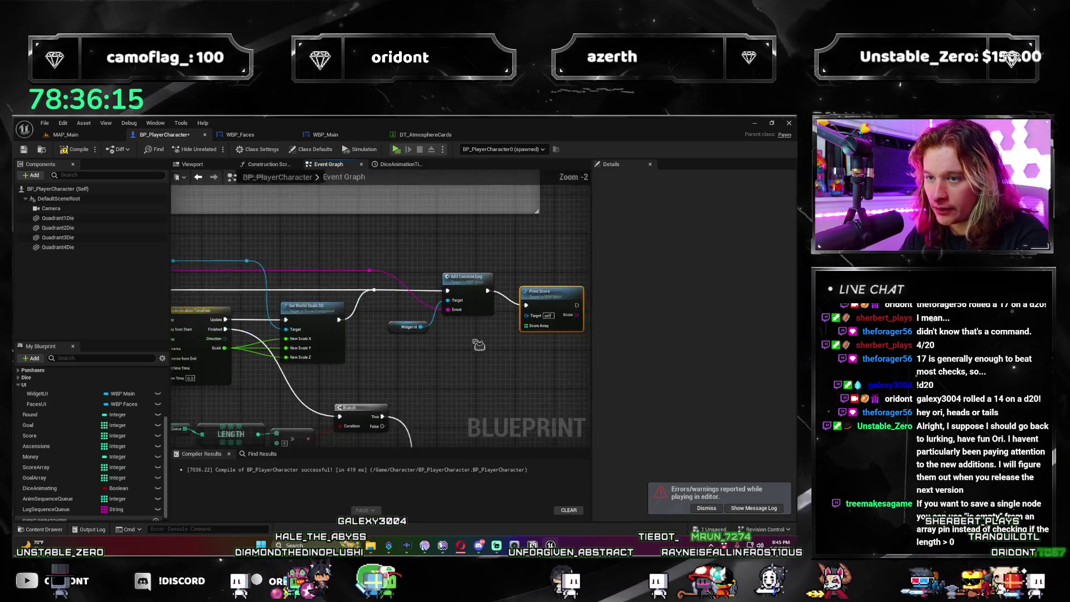
{"action": "scroll", "coordinate": [390, 355], "scroll_direction": "down", "scroll_amount": 1}
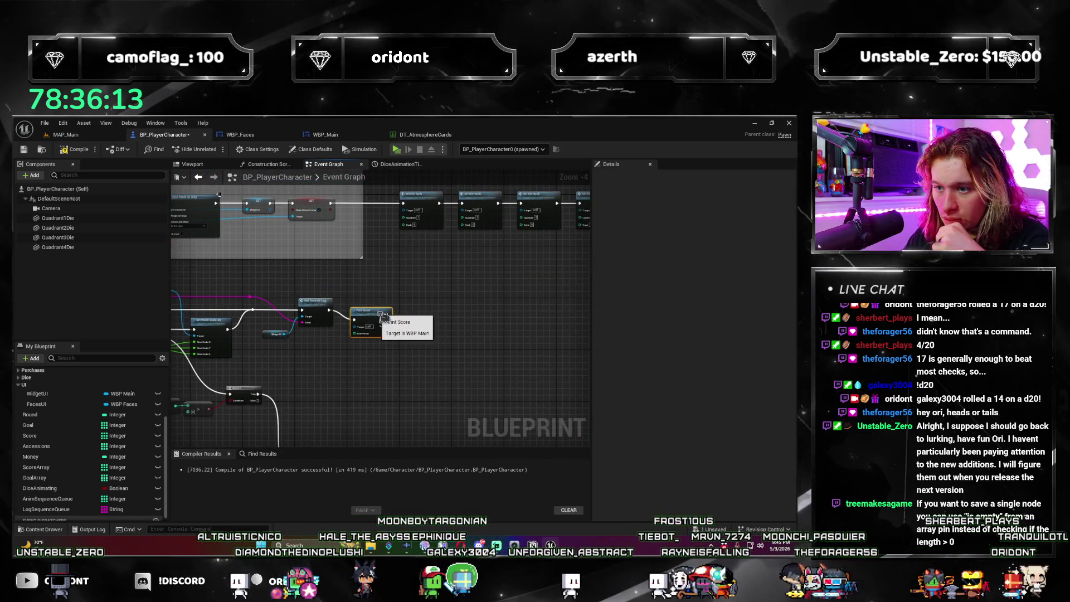
{"action": "left_click", "coordinate": [384, 305]}
{"action": "key", "text": "Delete"}
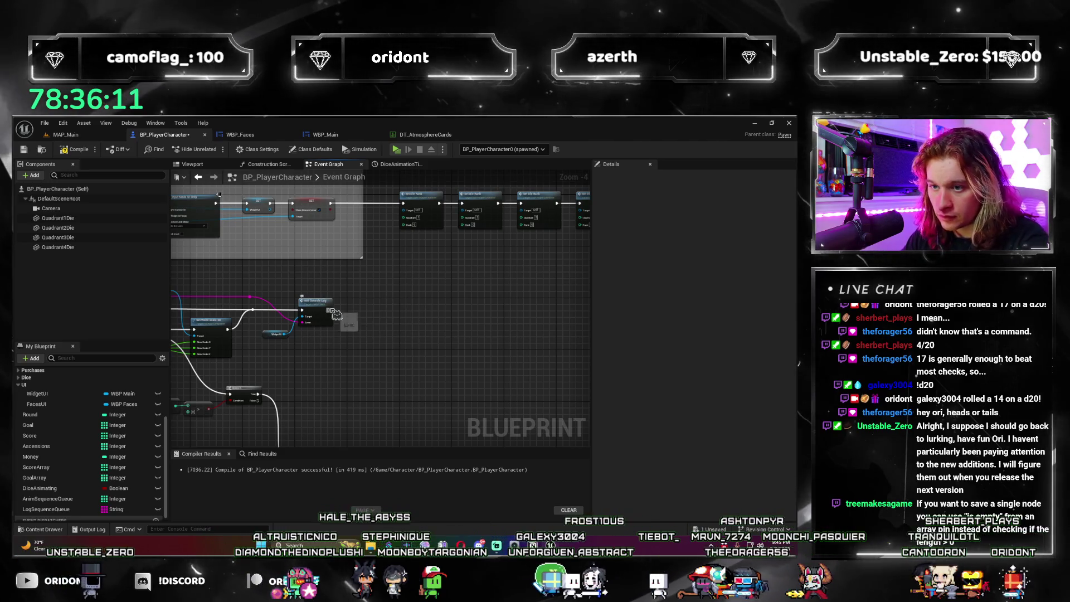
{"action": "left_click_drag", "start_coordinate": [329, 310], "coordinate": [366, 343]}
{"action": "type", "text": "print string"}
{"action": "key", "text": "Return"}
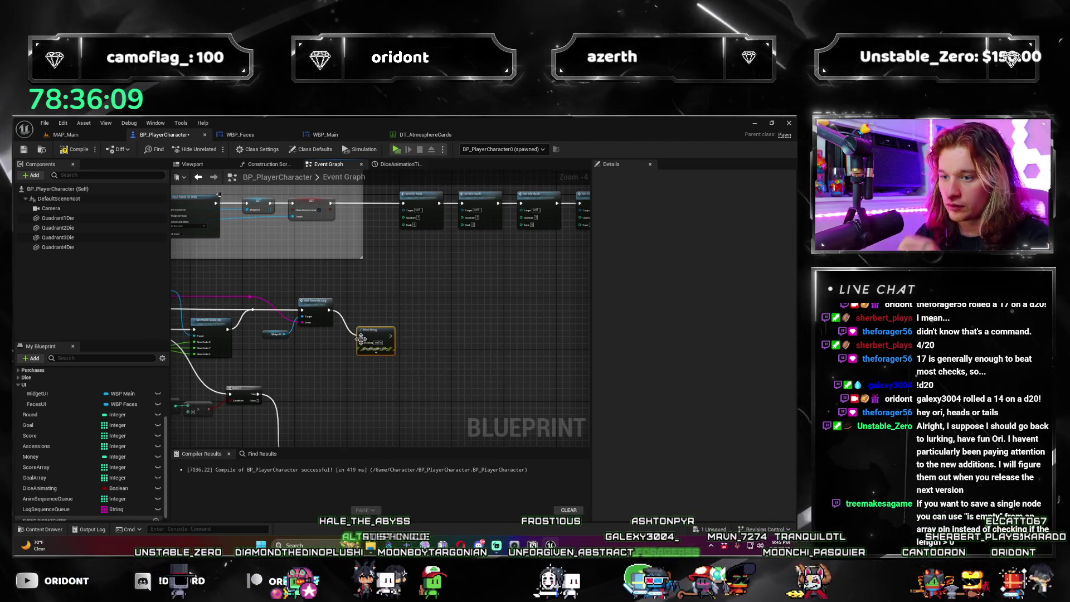
Step: Pan across the PlayDieAnimation section to the Select and Remove Index nodes
{"action": "scroll", "coordinate": [336, 354], "scroll_direction": "up", "scroll_amount": 3}
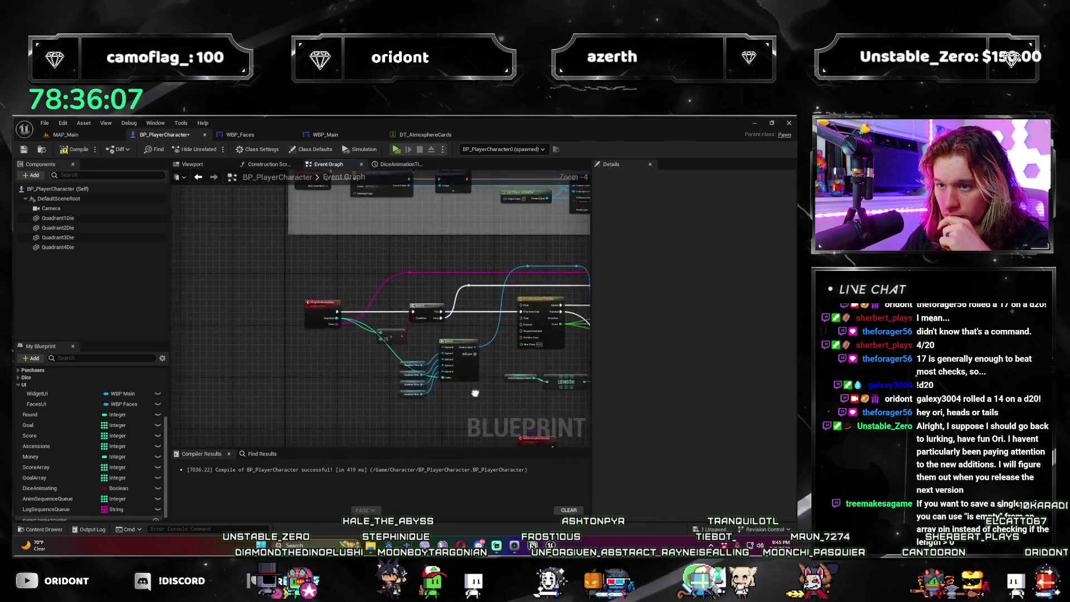
{"action": "left_click_drag", "start_coordinate": [468, 401], "coordinate": [415, 396]}
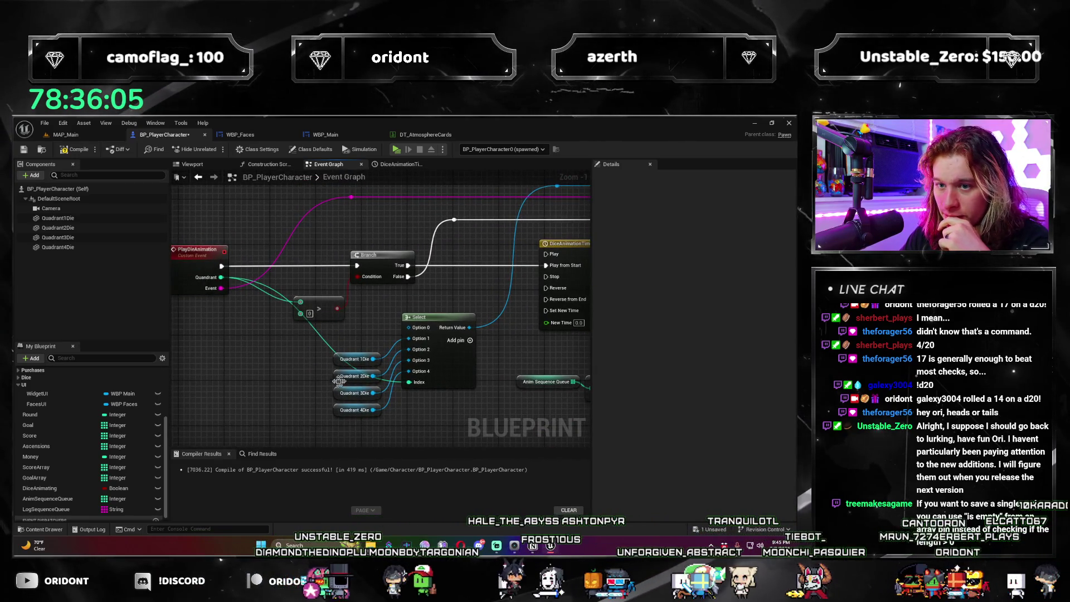
{"action": "left_click_drag", "start_coordinate": [342, 381], "coordinate": [258, 390]}
{"action": "scroll", "coordinate": [275, 363], "scroll_direction": "down", "scroll_amount": 2}
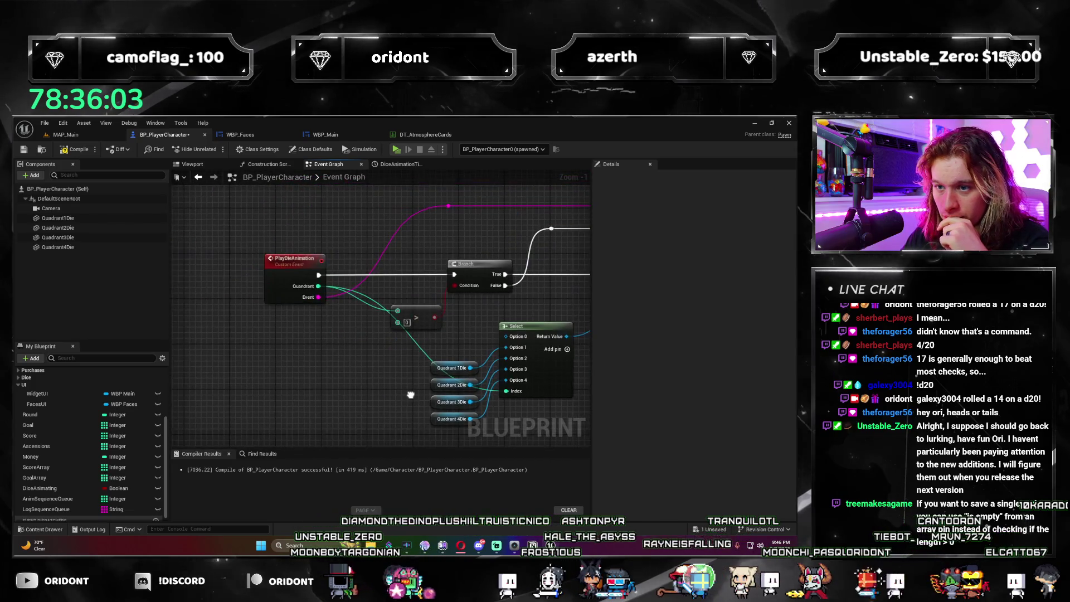
{"action": "scroll", "coordinate": [376, 350], "scroll_direction": "up", "scroll_amount": 2}
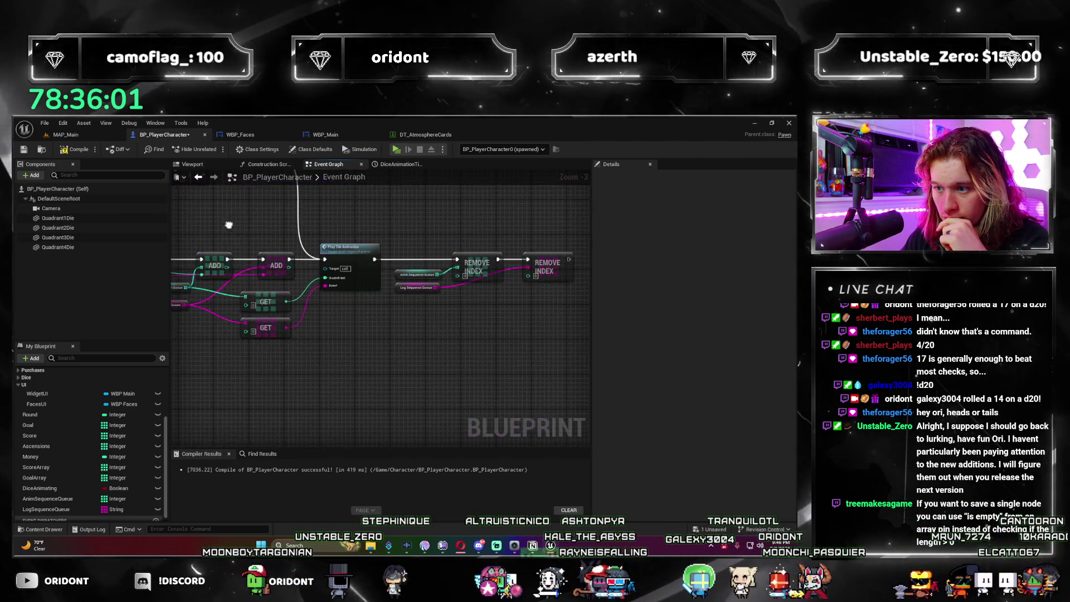
{"action": "mouse_move", "coordinate": [448, 350]}
{"action": "left_mouse_down"}
{"action": "mouse_move", "coordinate": [329, 352]}
{"action": "mouse_move", "coordinate": [371, 401]}
{"action": "left_mouse_up"}
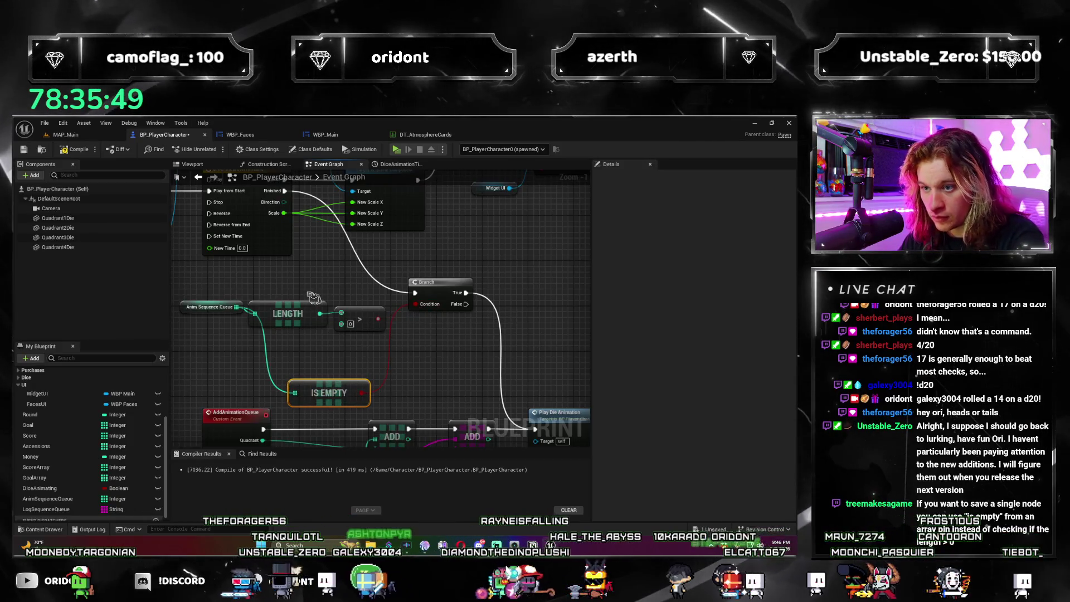
Step: Swap the Length > 0 test for Is Empty on Anim Sequence Queue, running Play Die Animation from Branch False
{"action": "key", "text": "Delete"}
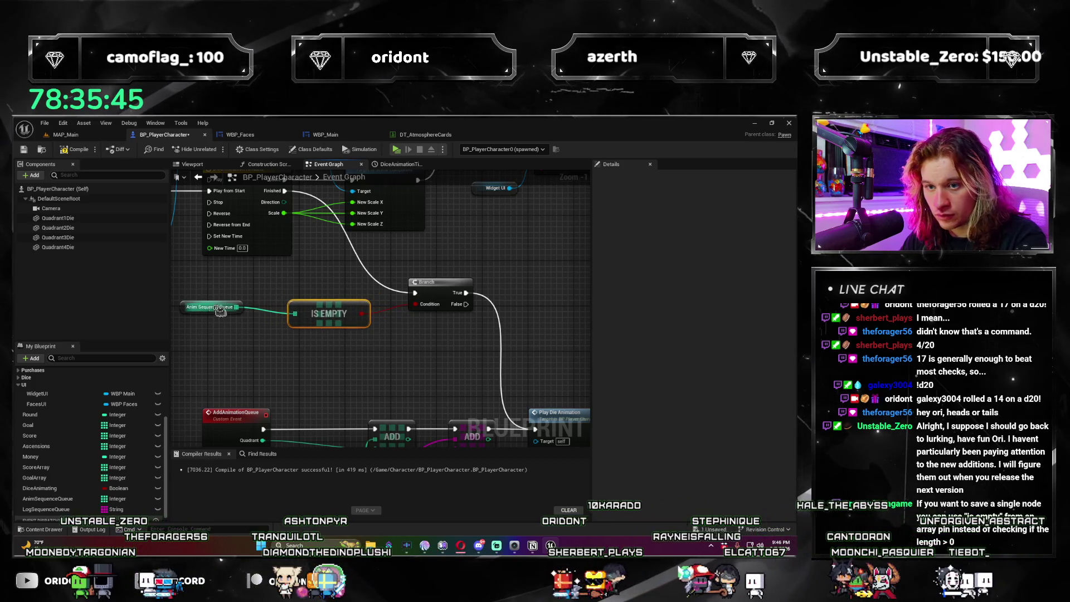
{"action": "left_click_drag", "start_coordinate": [186, 308], "coordinate": [219, 316]}
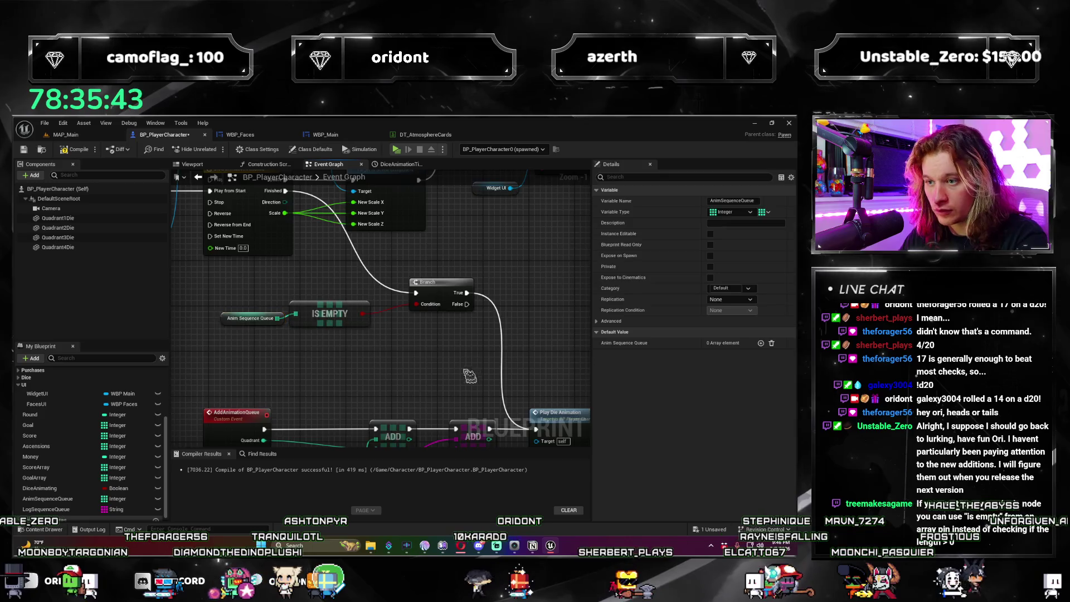
{"action": "left_click", "coordinate": [469, 377]}
{"action": "scroll", "coordinate": [446, 363], "scroll_direction": "down", "scroll_amount": 2}
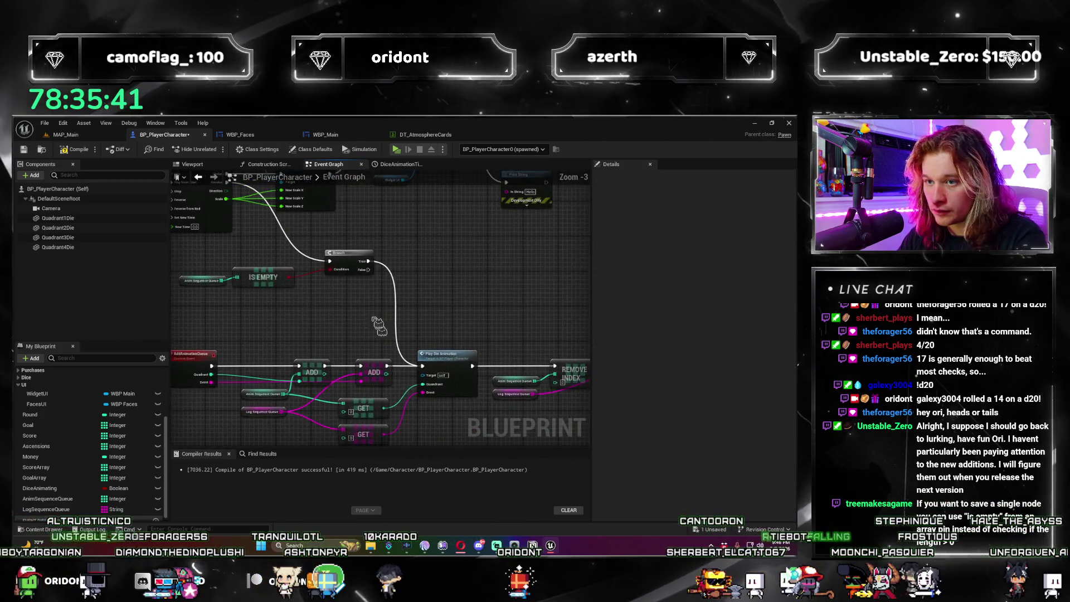
{"action": "mouse_move", "coordinate": [368, 261]}
{"action": "left_mouse_down"}
{"action": "mouse_move", "coordinate": [406, 283]}
{"action": "mouse_move", "coordinate": [452, 276]}
{"action": "left_mouse_up"}
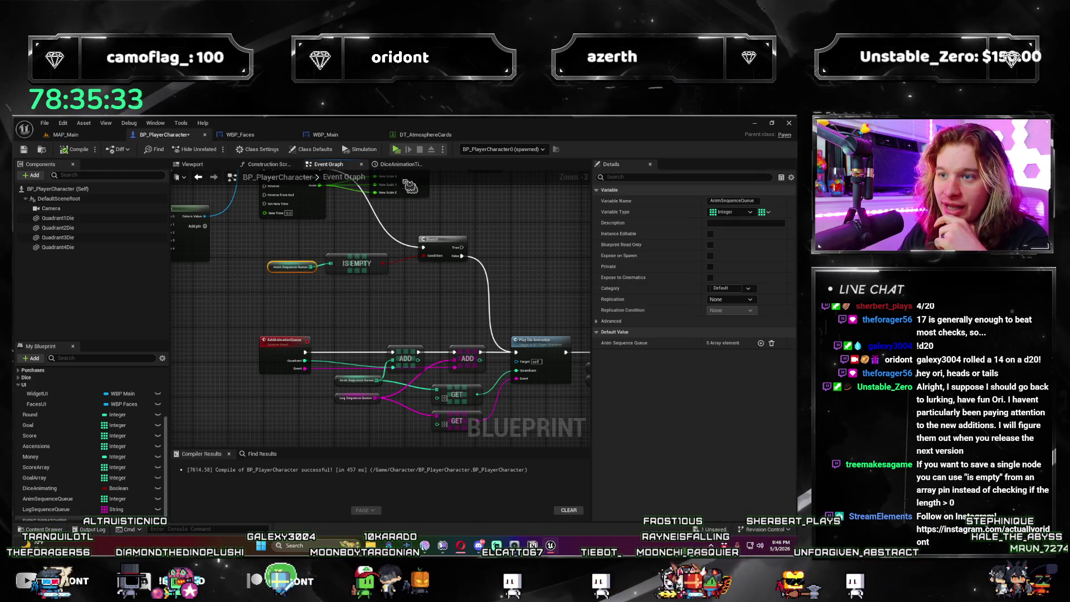
{"action": "left_click", "coordinate": [398, 151]}
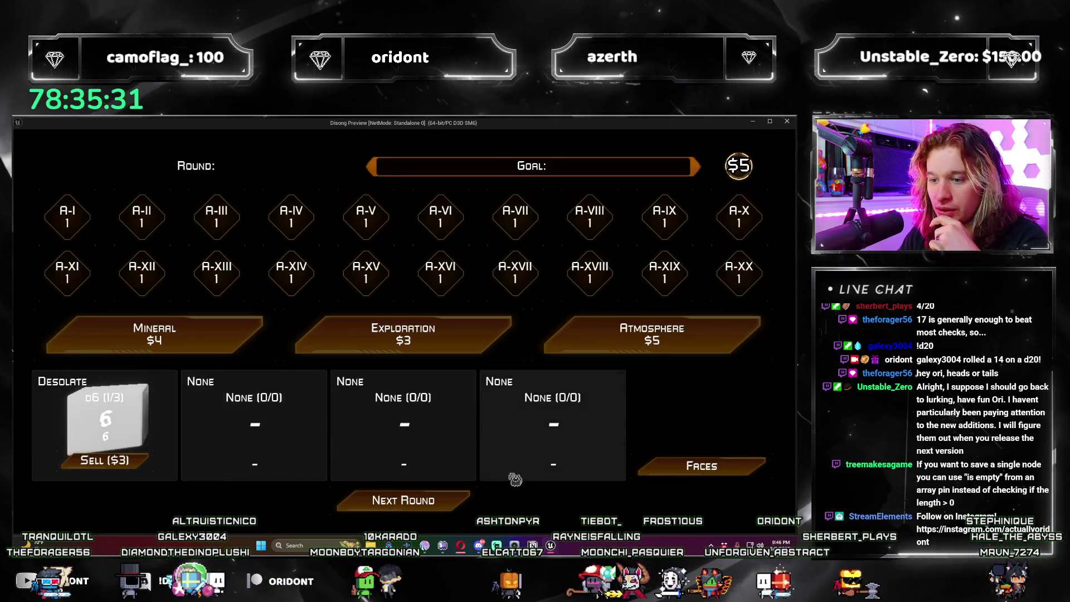
Step: Roll round 1, buy an Atmosphere die, pick Precipitous, advance to round 2, and close the preview
{"action": "left_click", "coordinate": [455, 505]}
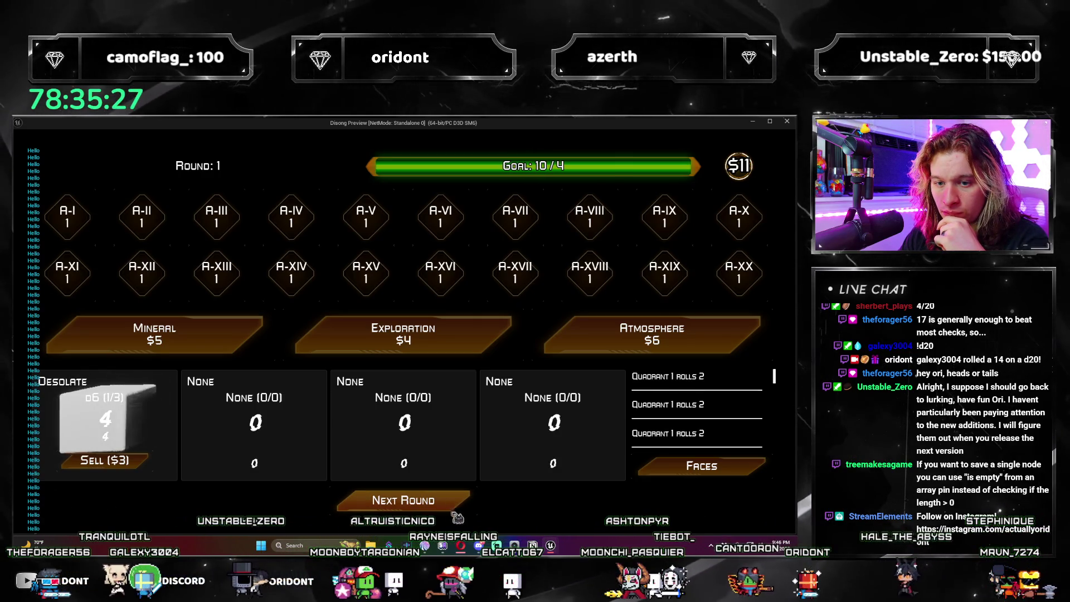
{"action": "left_click", "coordinate": [611, 348]}
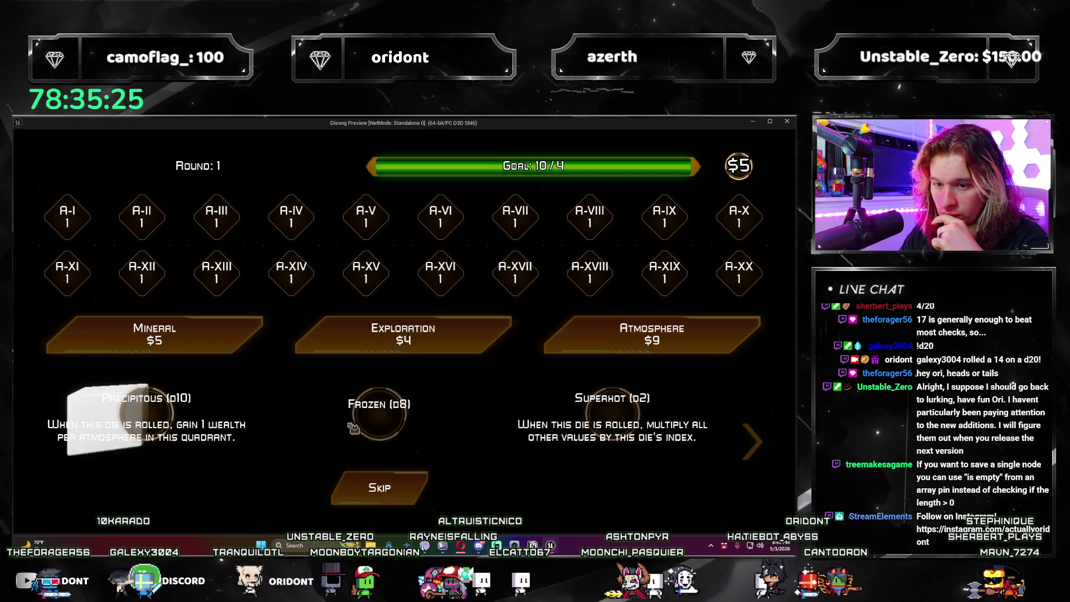
{"action": "left_click", "coordinate": [155, 421]}
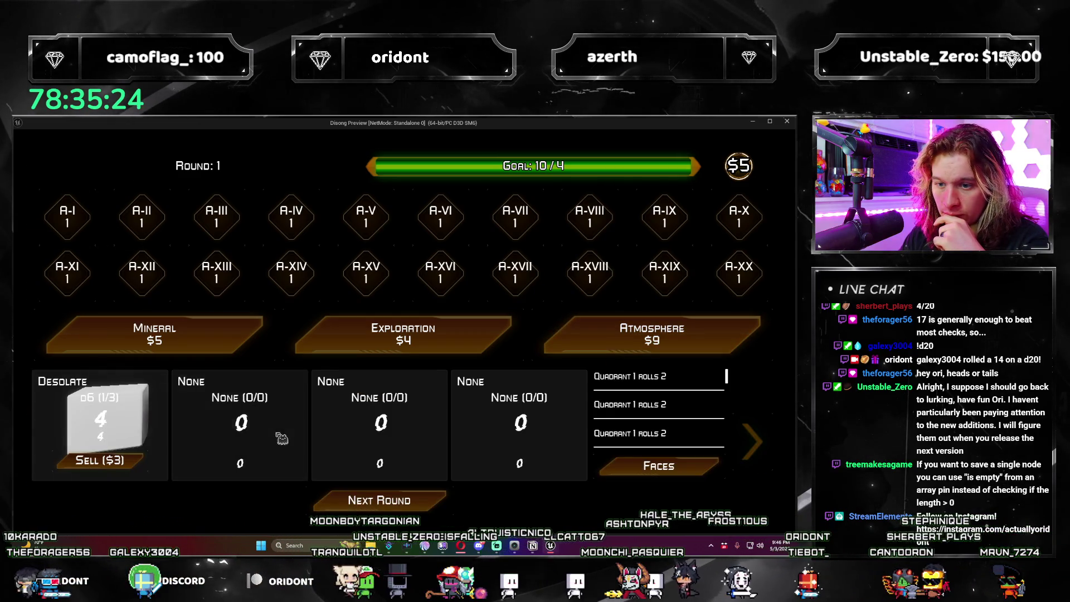
{"action": "left_click", "coordinate": [440, 507]}
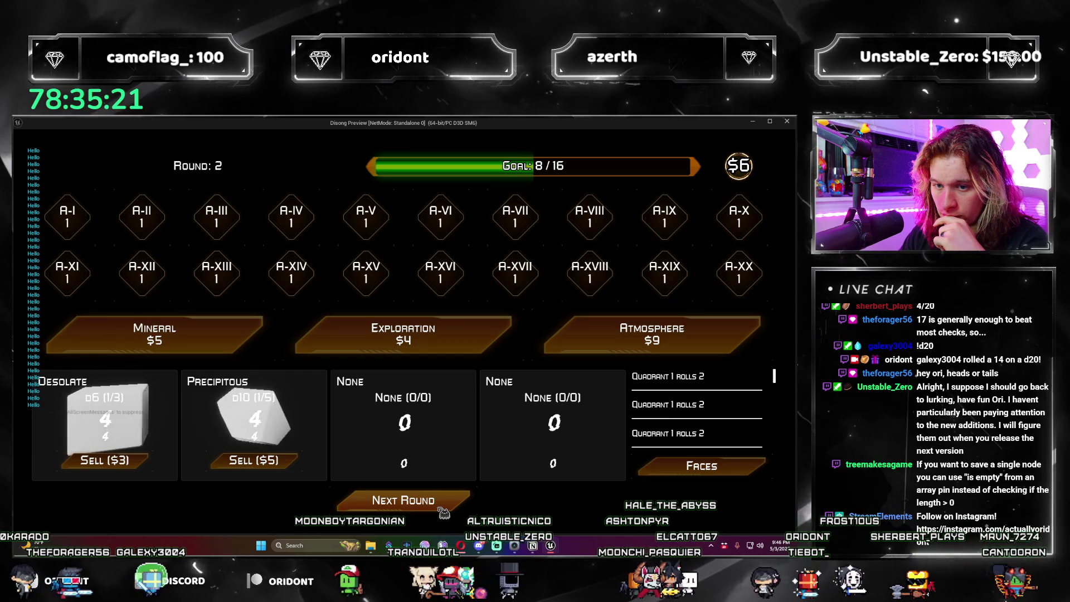
{"action": "left_click", "coordinate": [788, 122]}
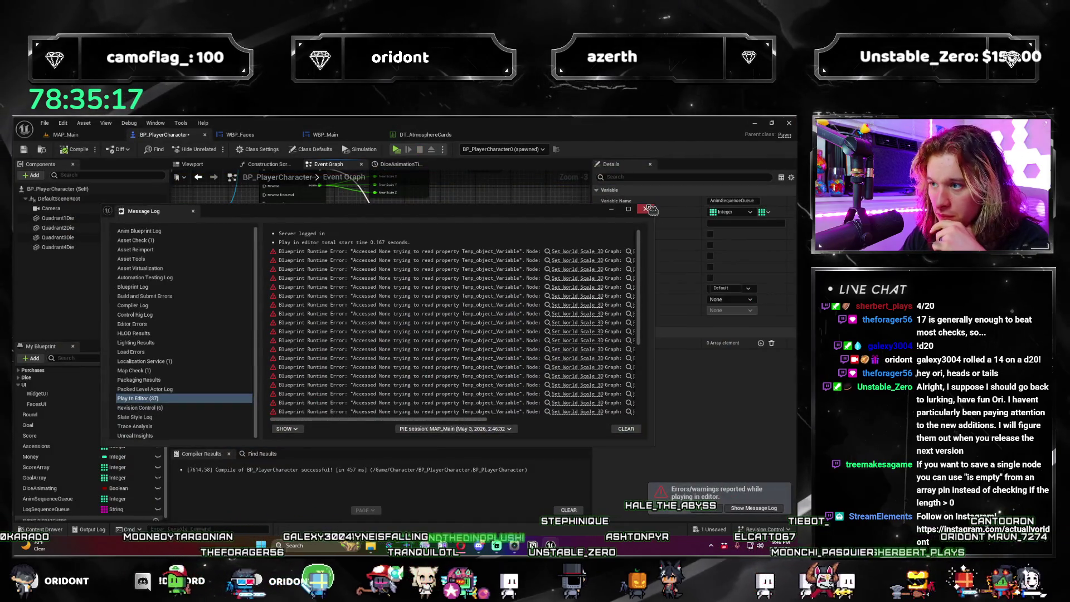
Step: Dismiss the runtime error log and pan to the Add Console Log and Print String nodes
{"action": "left_click", "coordinate": [646, 210]}
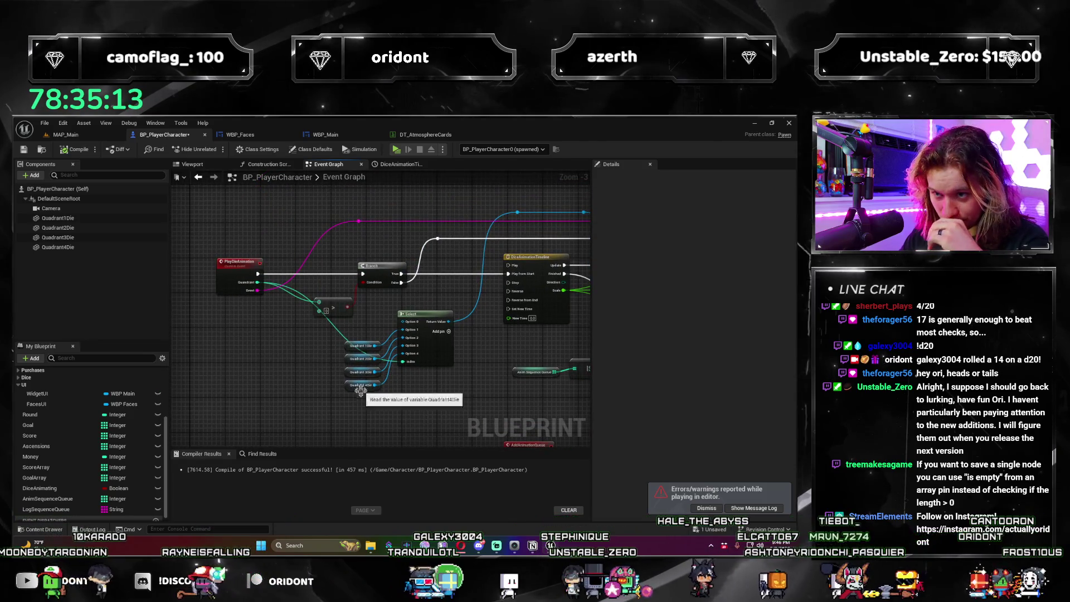
{"action": "scroll", "coordinate": [360, 390], "scroll_direction": "up", "scroll_amount": 2}
{"action": "mouse_move", "coordinate": [434, 401]}
{"action": "left_mouse_down"}
{"action": "mouse_move", "coordinate": [380, 377]}
{"action": "mouse_move", "coordinate": [274, 299]}
{"action": "mouse_move", "coordinate": [286, 270]}
{"action": "mouse_move", "coordinate": [229, 310]}
{"action": "mouse_move", "coordinate": [379, 357]}
{"action": "mouse_move", "coordinate": [503, 379]}
{"action": "left_mouse_up"}
{"action": "left_click_drag", "start_coordinate": [373, 376], "coordinate": [333, 301]}
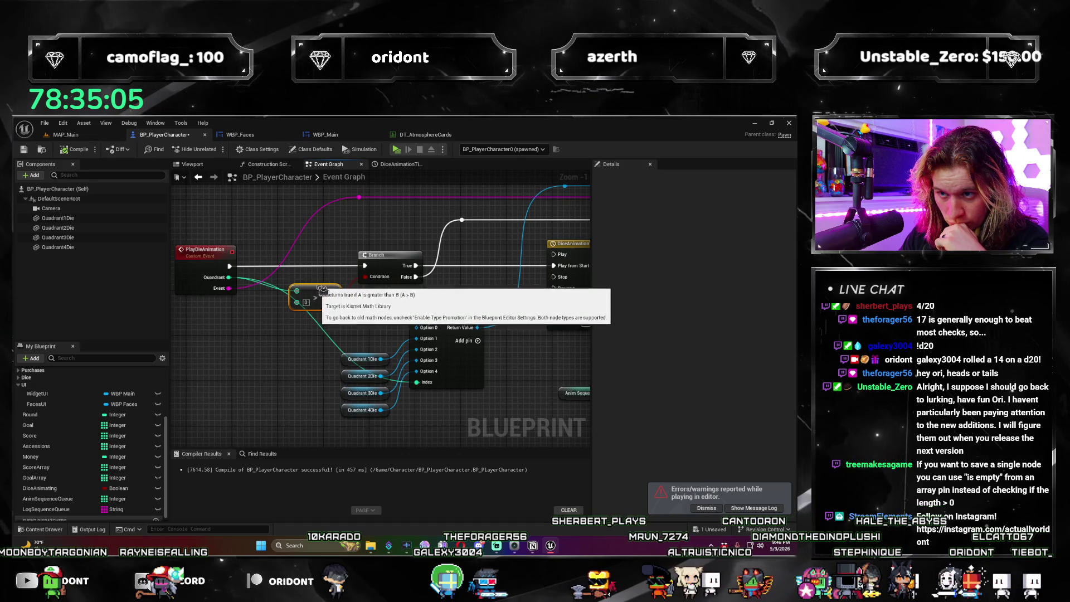
{"action": "left_click_drag", "start_coordinate": [369, 338], "coordinate": [310, 299]}
{"action": "scroll", "coordinate": [310, 299], "scroll_direction": "down", "scroll_amount": 1}
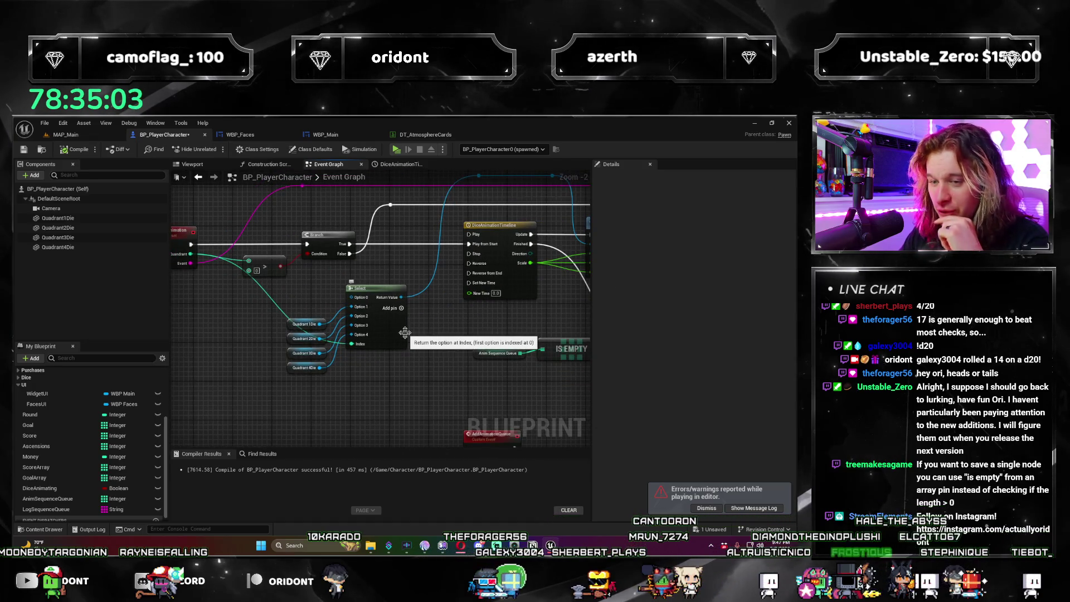
{"action": "scroll", "coordinate": [257, 393], "scroll_direction": "down", "scroll_amount": 3}
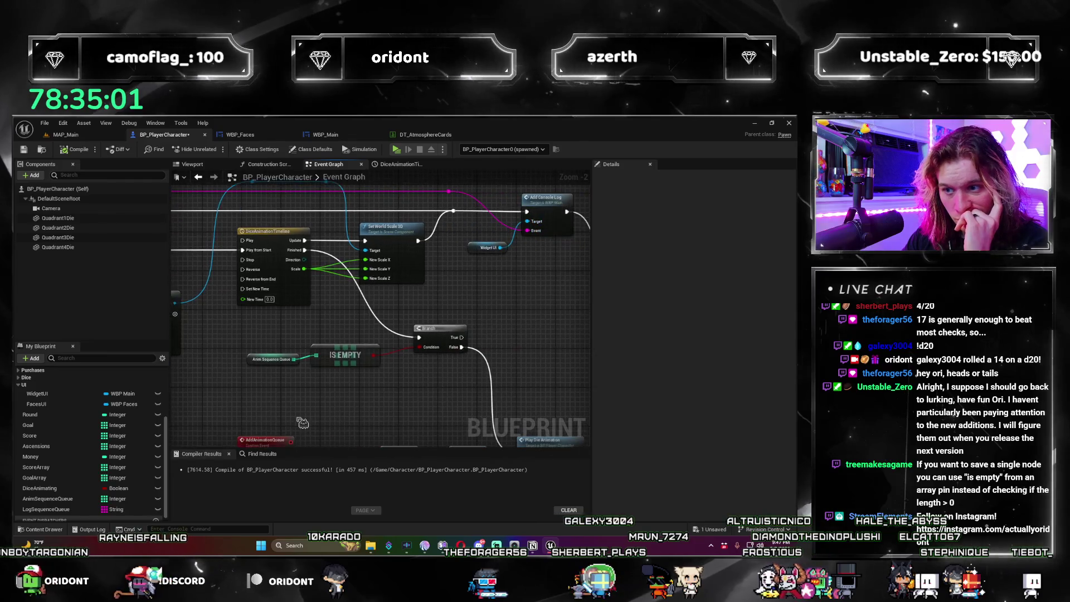
{"action": "scroll", "coordinate": [257, 393], "scroll_direction": "up", "scroll_amount": 3}
{"action": "mouse_move", "coordinate": [415, 254]}
{"action": "left_mouse_down"}
{"action": "mouse_move", "coordinate": [555, 264]}
{"action": "mouse_move", "coordinate": [451, 361]}
{"action": "left_mouse_up"}
Step: Place Print String right after the Remove Index nodes, compile with F7, and start another playtest
{"action": "mouse_move", "coordinate": [347, 410]}
{"action": "left_mouse_down"}
{"action": "mouse_move", "coordinate": [340, 343]}
{"action": "mouse_move", "coordinate": [209, 288]}
{"action": "left_mouse_up"}
{"action": "scroll", "coordinate": [209, 288], "scroll_direction": "down", "scroll_amount": 1}
{"action": "left_click_drag", "start_coordinate": [482, 343], "coordinate": [420, 344]}
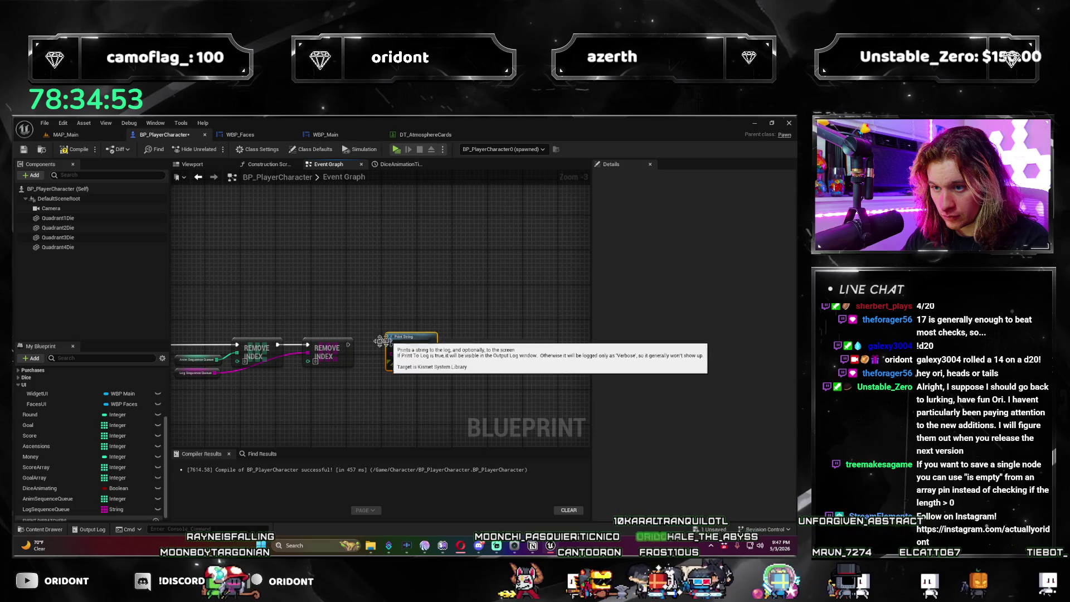
{"action": "left_click_drag", "start_coordinate": [305, 365], "coordinate": [504, 382]}
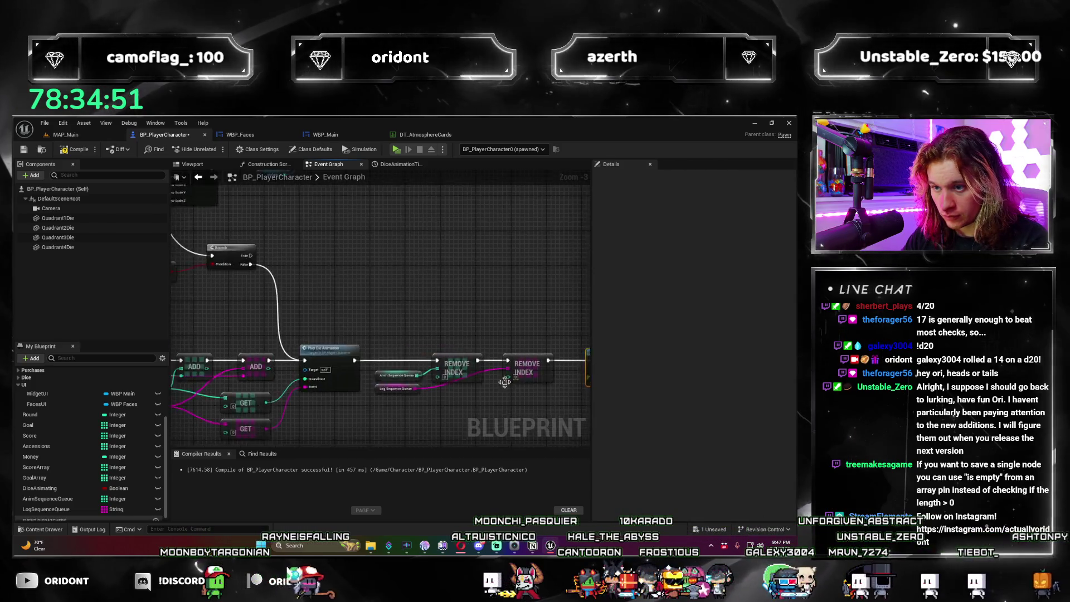
{"action": "scroll", "coordinate": [504, 381], "scroll_direction": "down", "scroll_amount": 4}
{"action": "key", "text": "F7"}
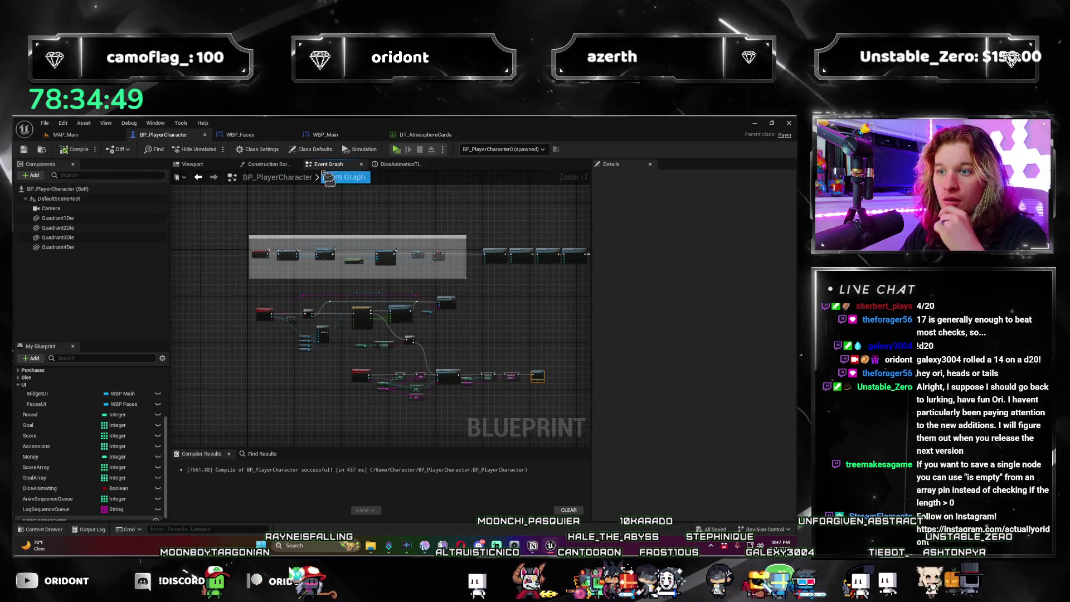
{"action": "left_click", "coordinate": [396, 150]}
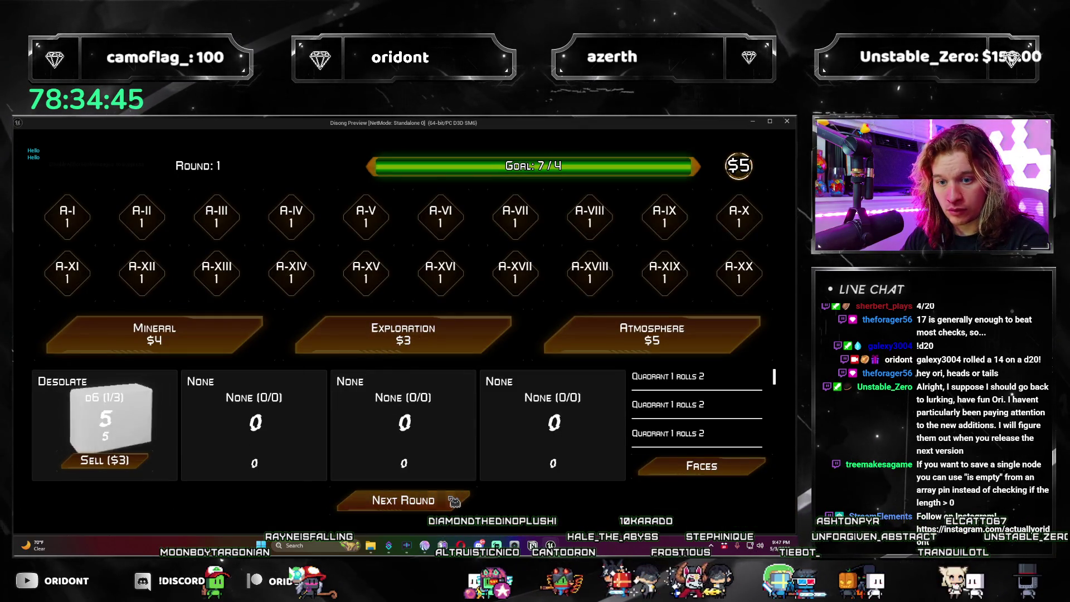
Step: Play to round 3 buying Atmosphere dice (Superhot, Terran), restart after missing the goal, then stop
{"action": "left_click", "coordinate": [454, 501]}
{"action": "left_click", "coordinate": [674, 325]}
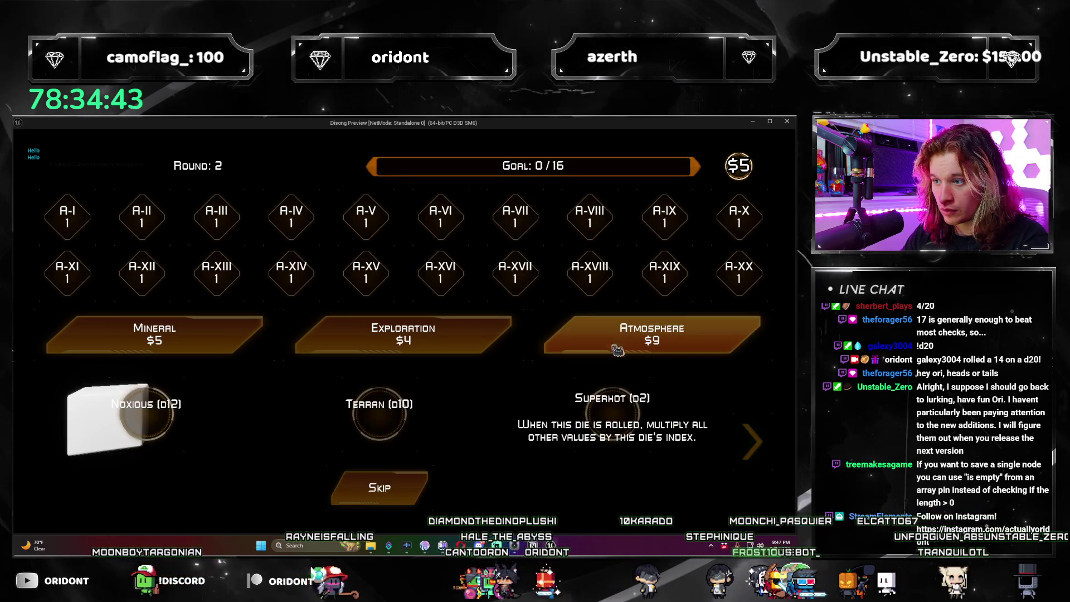
{"action": "left_click", "coordinate": [272, 460]}
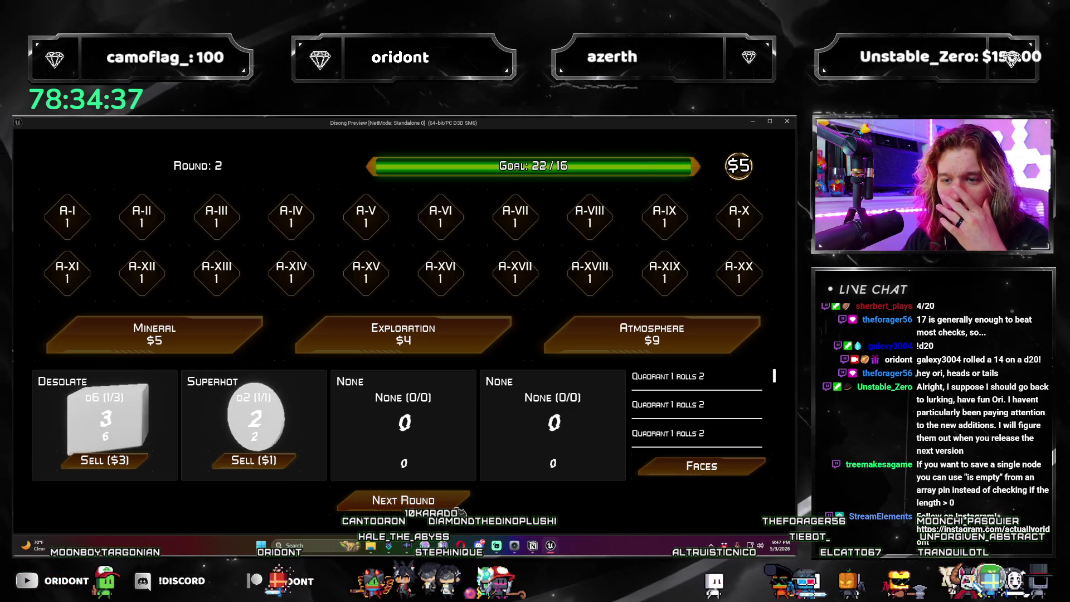
{"action": "left_click", "coordinate": [456, 508]}
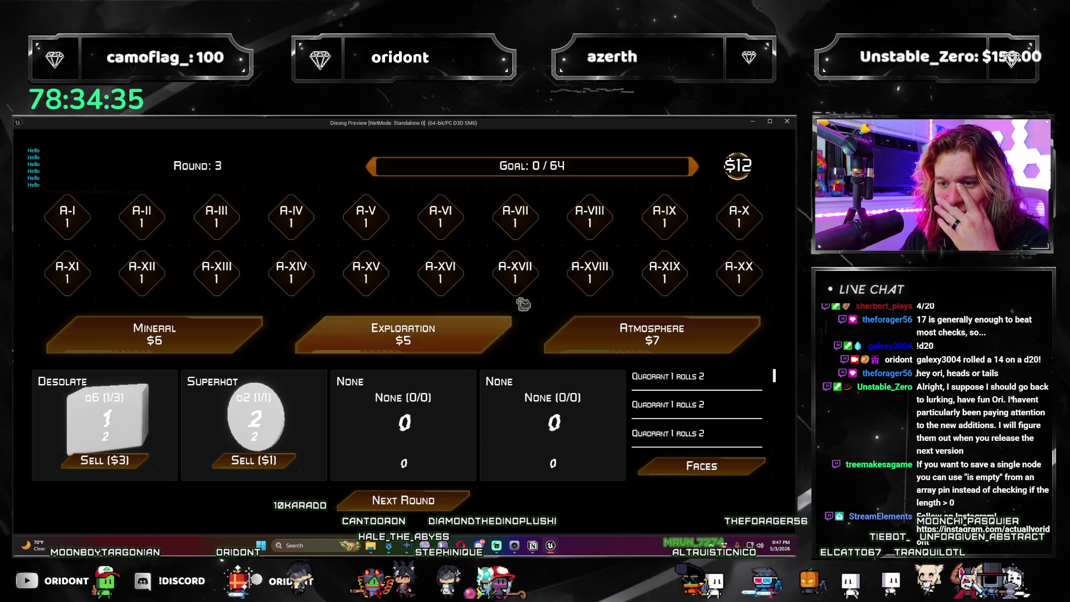
{"action": "left_click", "coordinate": [582, 340]}
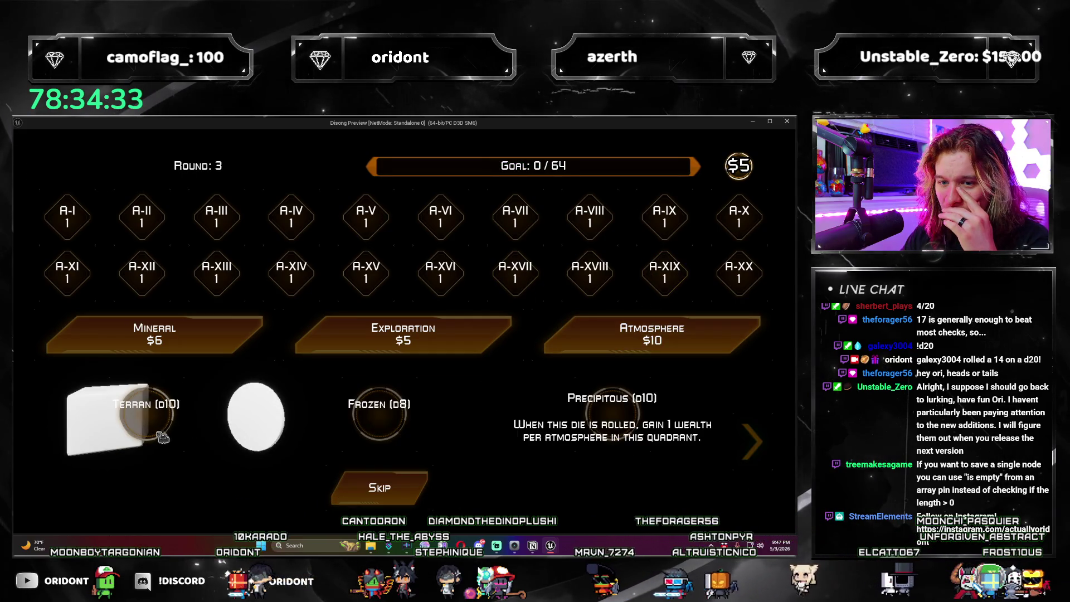
{"action": "left_click", "coordinate": [163, 435]}
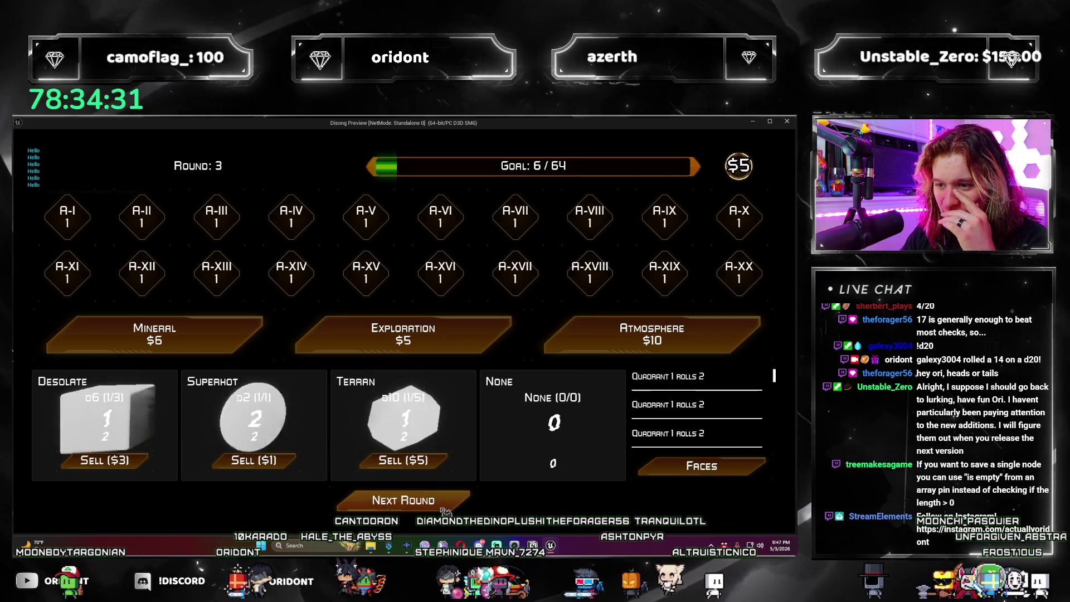
{"action": "left_click", "coordinate": [445, 508]}
{"action": "left_click", "coordinate": [403, 500]}
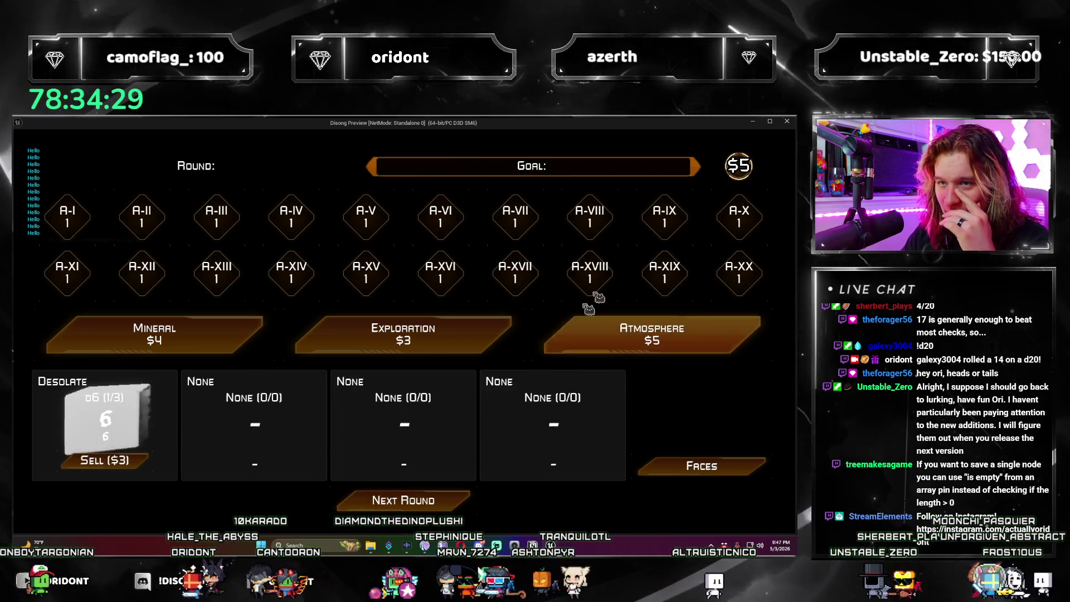
{"action": "left_click", "coordinate": [786, 122]}
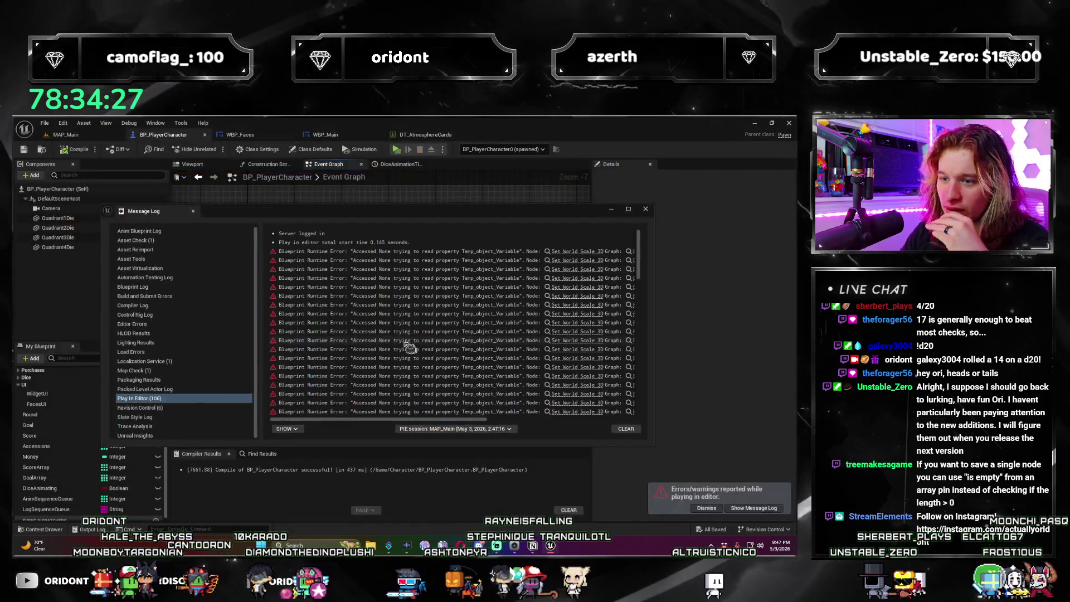
Step: Dismiss the runtime error log and bring the Play Die Animation branch into view
{"action": "left_click", "coordinate": [645, 208]}
{"action": "scroll", "coordinate": [486, 365], "scroll_direction": "up", "scroll_amount": 6}
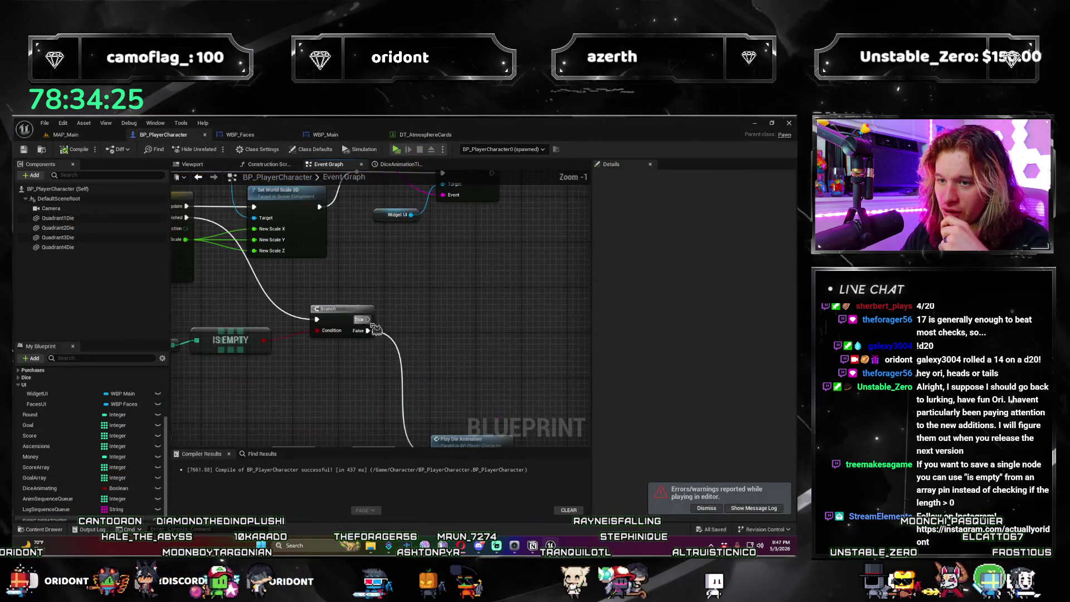
{"action": "scroll", "coordinate": [486, 364], "scroll_direction": "up", "scroll_amount": 1}
{"action": "mouse_move", "coordinate": [435, 370]}
{"action": "left_mouse_down"}
{"action": "mouse_move", "coordinate": [316, 366]}
{"action": "mouse_move", "coordinate": [188, 279]}
{"action": "left_mouse_up"}
{"action": "scroll", "coordinate": [316, 366], "scroll_direction": "down", "scroll_amount": 4}
{"action": "scroll", "coordinate": [188, 278], "scroll_direction": "up", "scroll_amount": 2}
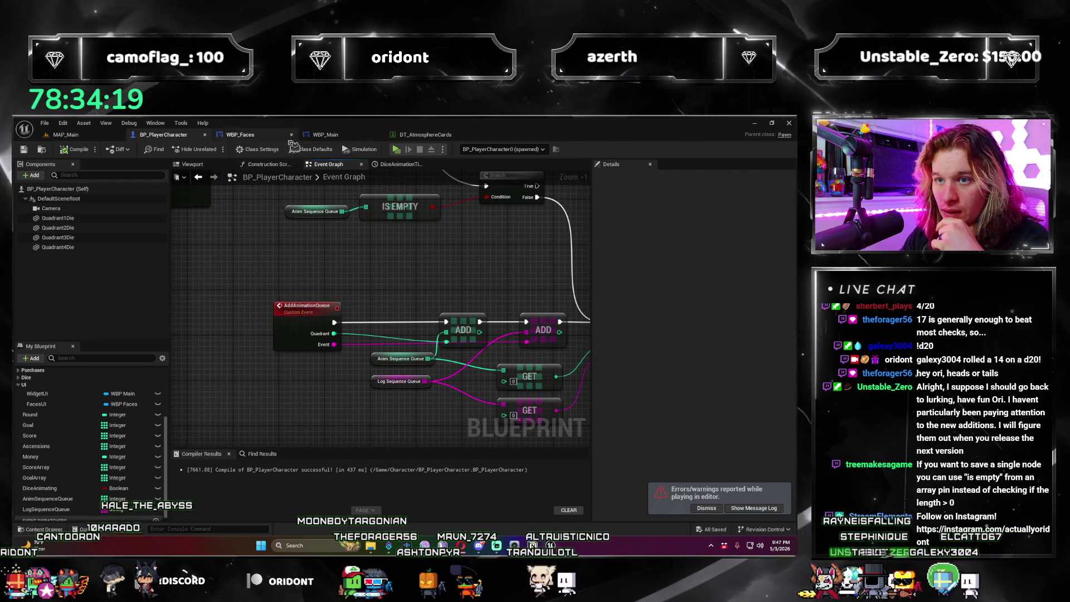
Step: In WBP_Main's Add Play Event graph, shift the green-wire reroutes left and center on the Length check
{"action": "left_click", "coordinate": [326, 135]}
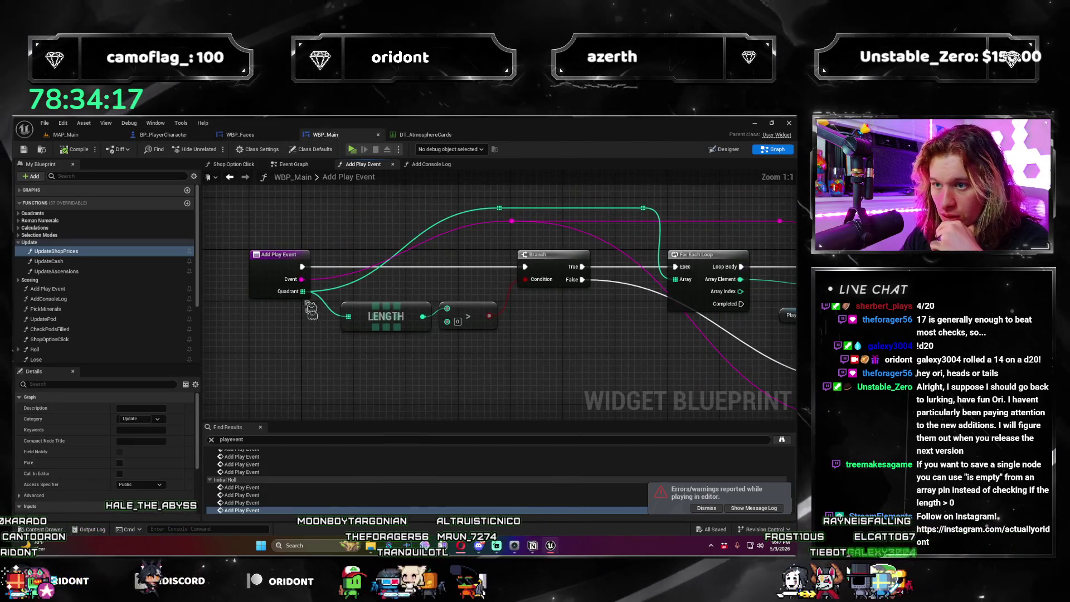
{"action": "mouse_move", "coordinate": [278, 255]}
{"action": "left_mouse_down"}
{"action": "mouse_move", "coordinate": [239, 262]}
{"action": "mouse_move", "coordinate": [425, 373]}
{"action": "left_mouse_up"}
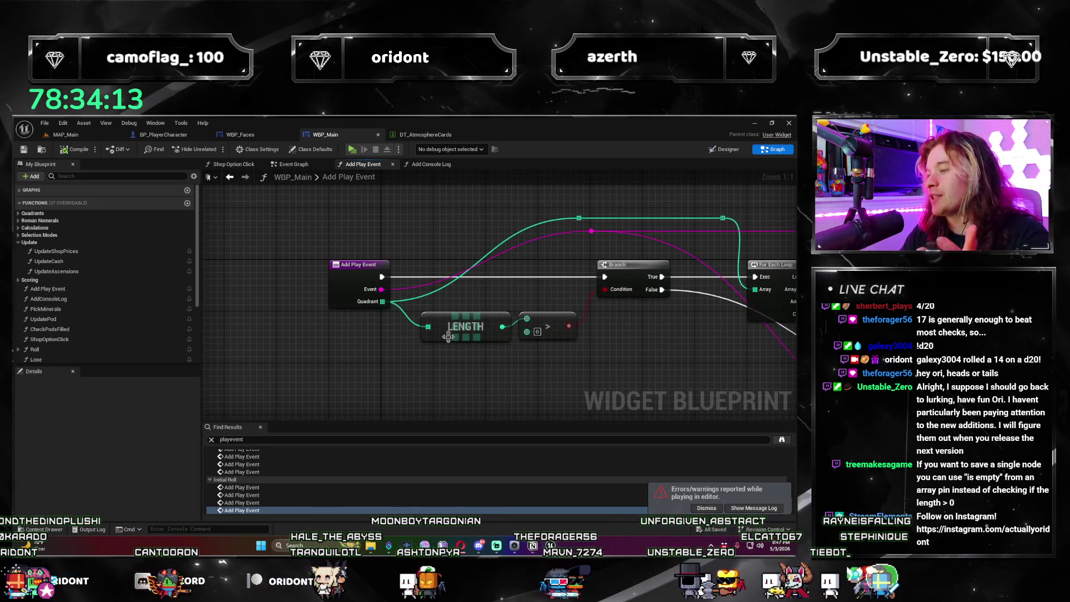
{"action": "mouse_move", "coordinate": [529, 412]}
{"action": "left_mouse_down"}
{"action": "mouse_move", "coordinate": [368, 365]}
{"action": "mouse_move", "coordinate": [427, 413]}
{"action": "mouse_move", "coordinate": [361, 415]}
{"action": "left_mouse_up"}
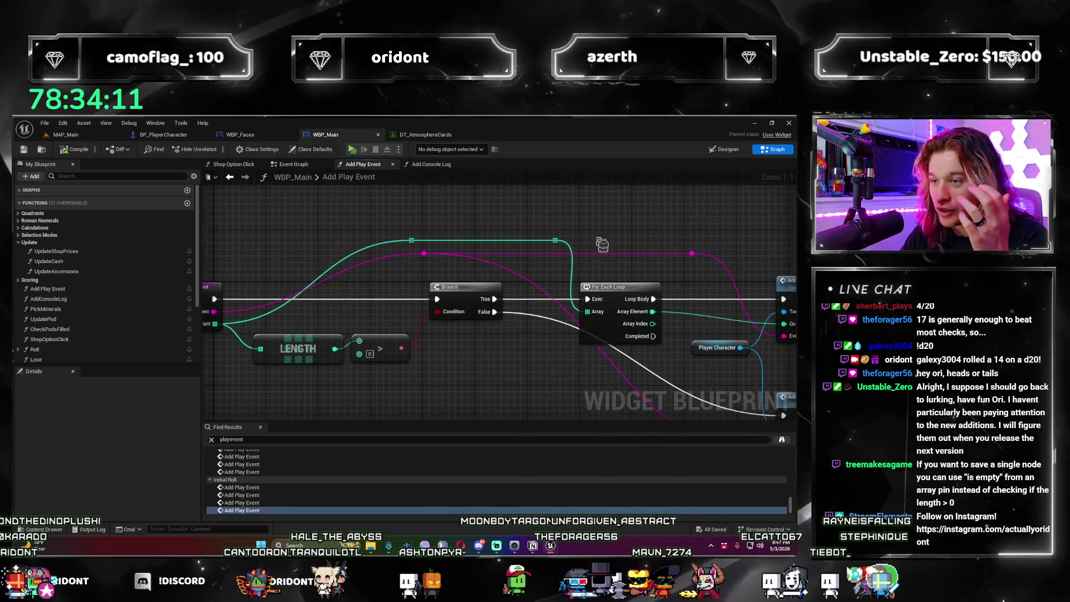
{"action": "left_click_drag", "start_coordinate": [576, 224], "coordinate": [356, 247]}
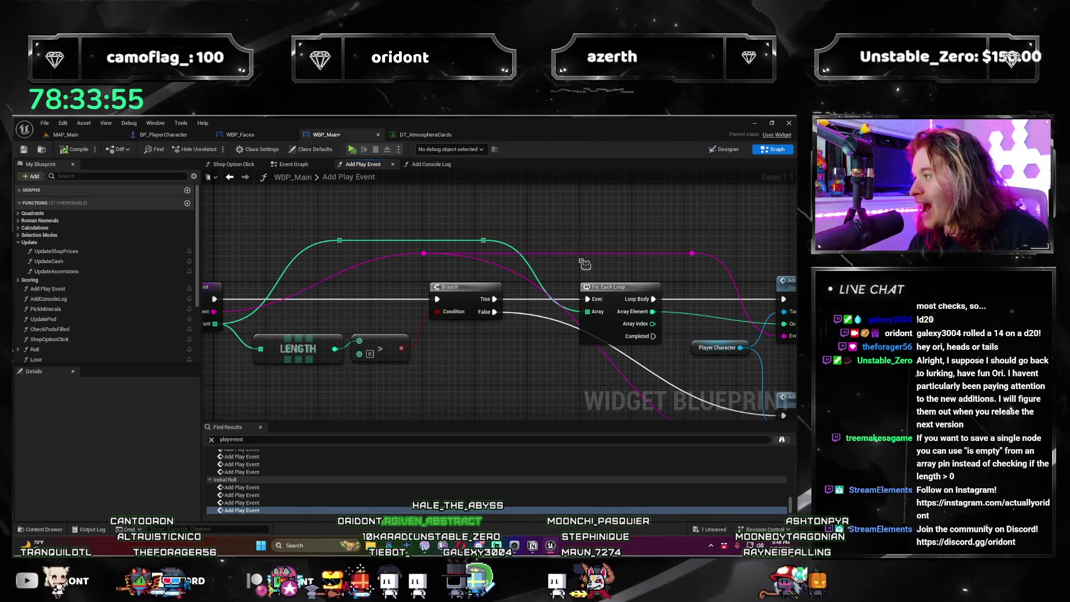
{"action": "left_click_drag", "start_coordinate": [532, 208], "coordinate": [582, 184]}
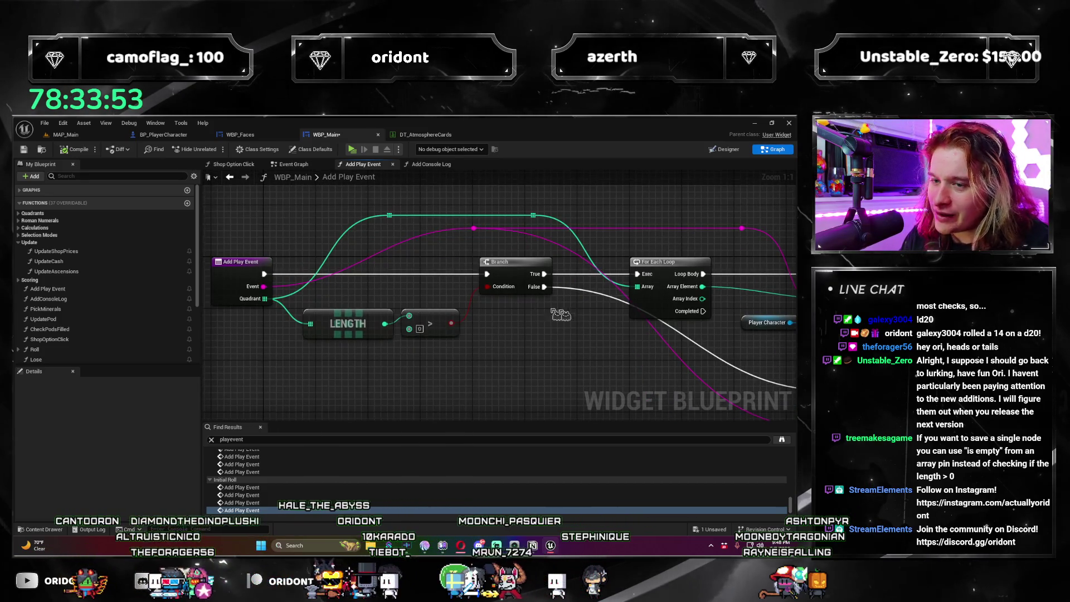
{"action": "mouse_move", "coordinate": [573, 322]}
{"action": "left_mouse_down"}
{"action": "mouse_move", "coordinate": [629, 318]}
{"action": "mouse_move", "coordinate": [609, 318]}
{"action": "left_mouse_up"}
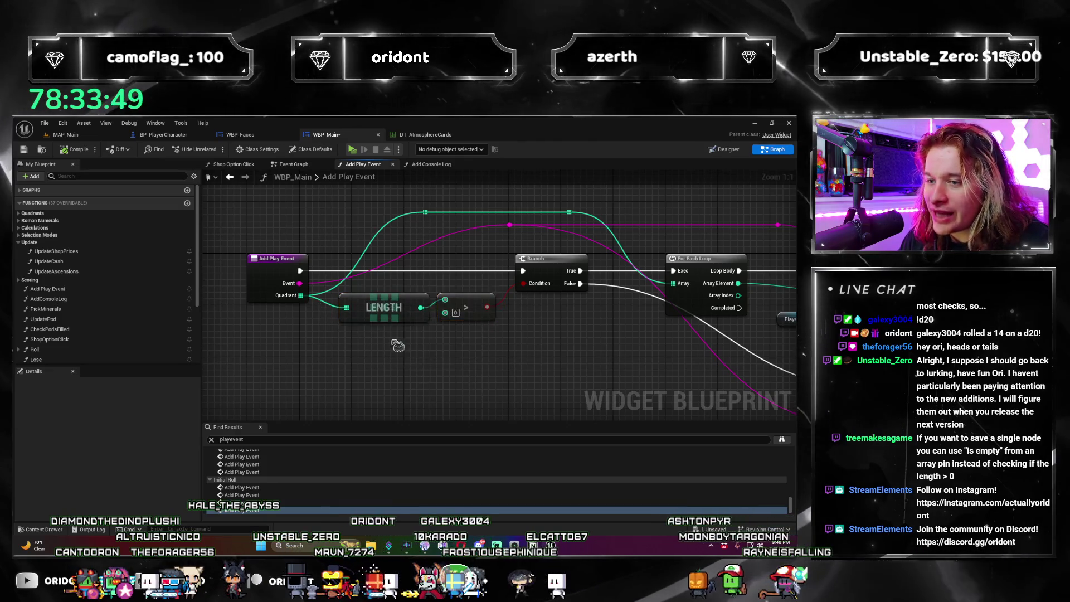
{"action": "left_click_drag", "start_coordinate": [352, 337], "coordinate": [308, 340]}
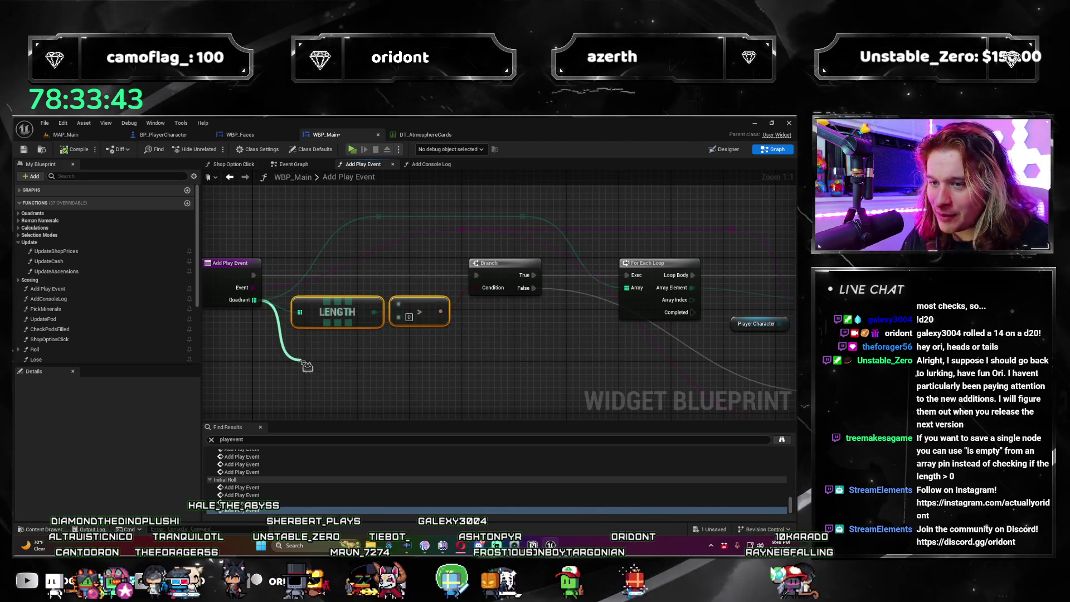
Step: Add an Is Empty node wired to the Quadrant array beside the Length check
{"action": "left_click_drag", "start_coordinate": [306, 365], "coordinate": [307, 367]}
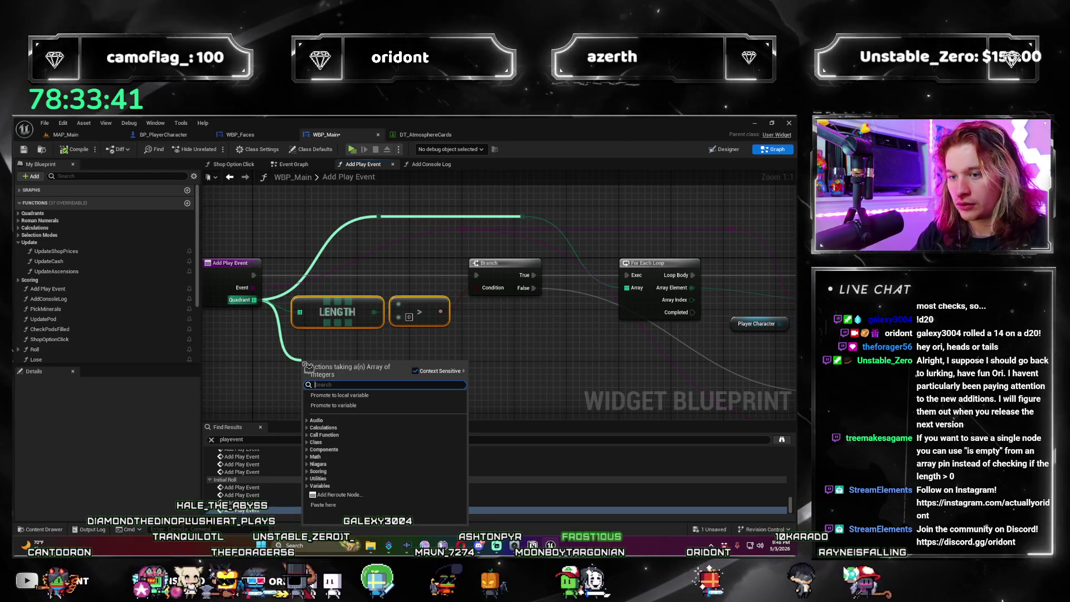
{"action": "type", "text": "is emn"}
{"action": "key", "text": "BackSpace"}
{"action": "type", "text": "pty"}
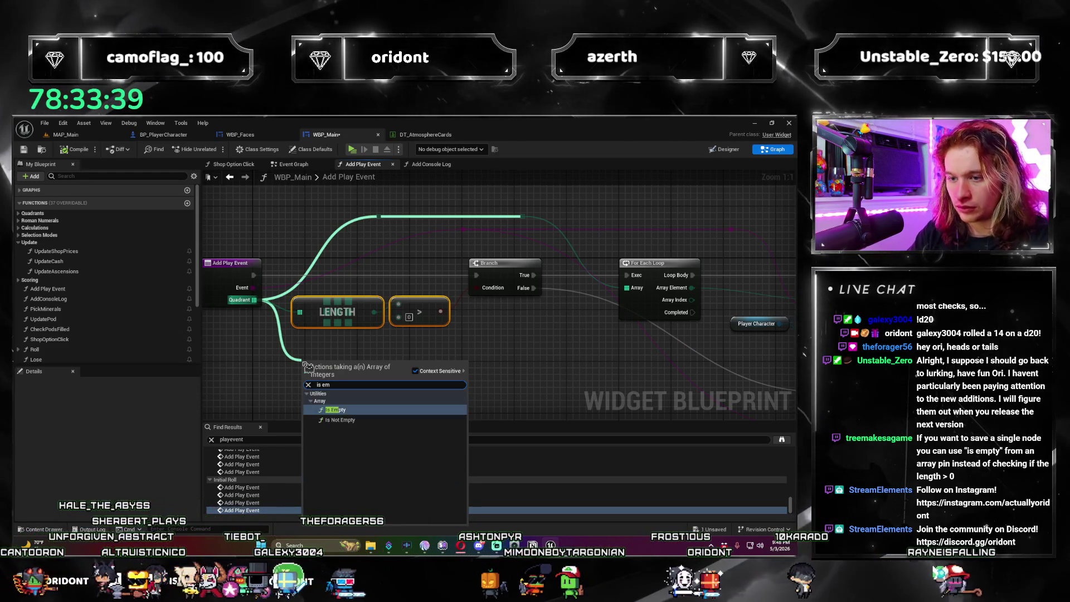
{"action": "key", "text": "Return"}
{"action": "left_click_drag", "start_coordinate": [382, 370], "coordinate": [411, 372]}
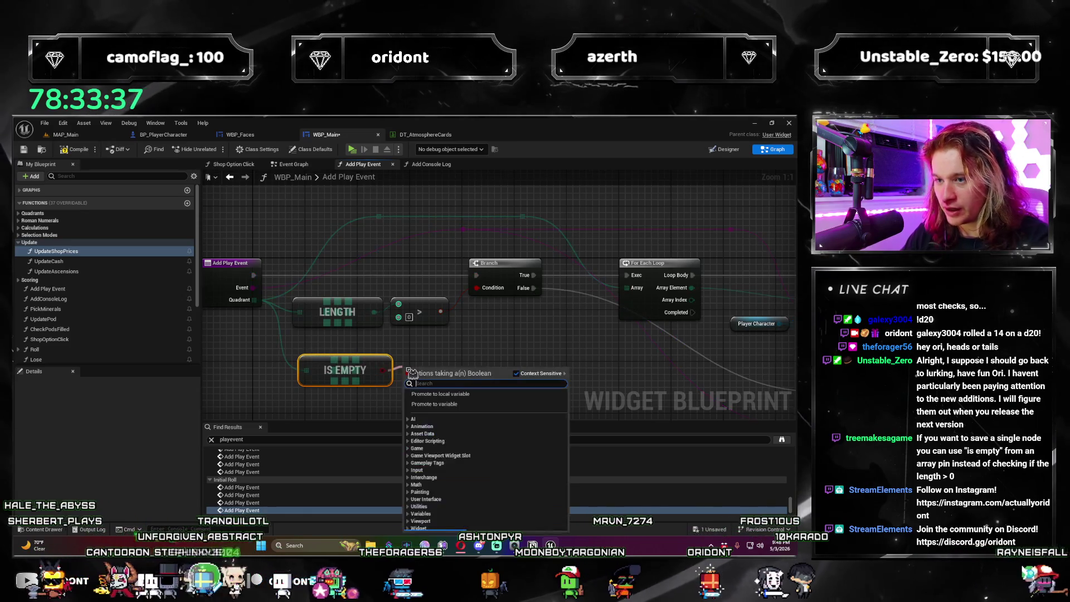
Step: Add a NOT node inverting the Is Empty result and move both up toward the Branch
{"action": "type", "text": "!="}
{"action": "key", "text": "Return"}
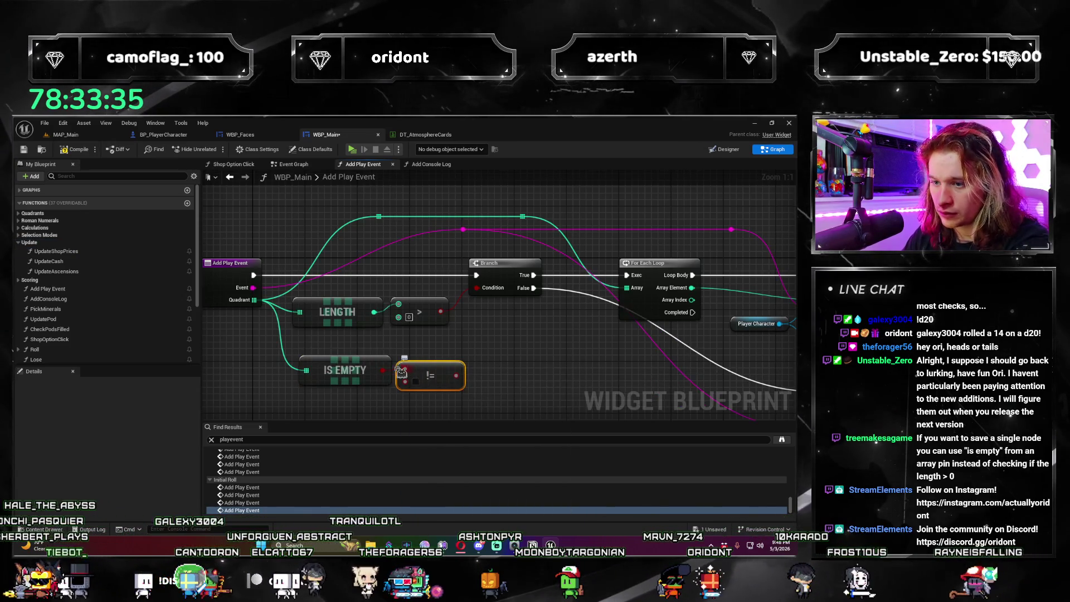
{"action": "left_click_drag", "start_coordinate": [384, 376], "coordinate": [423, 382]}
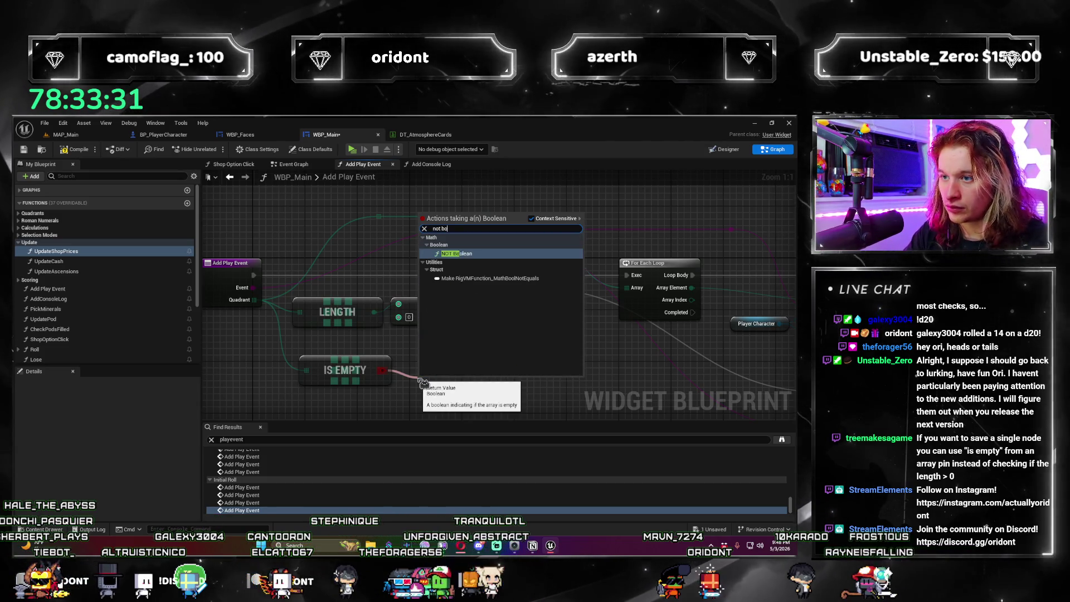
{"action": "key", "text": "Return"}
{"action": "left_click_drag", "start_coordinate": [419, 380], "coordinate": [406, 368]}
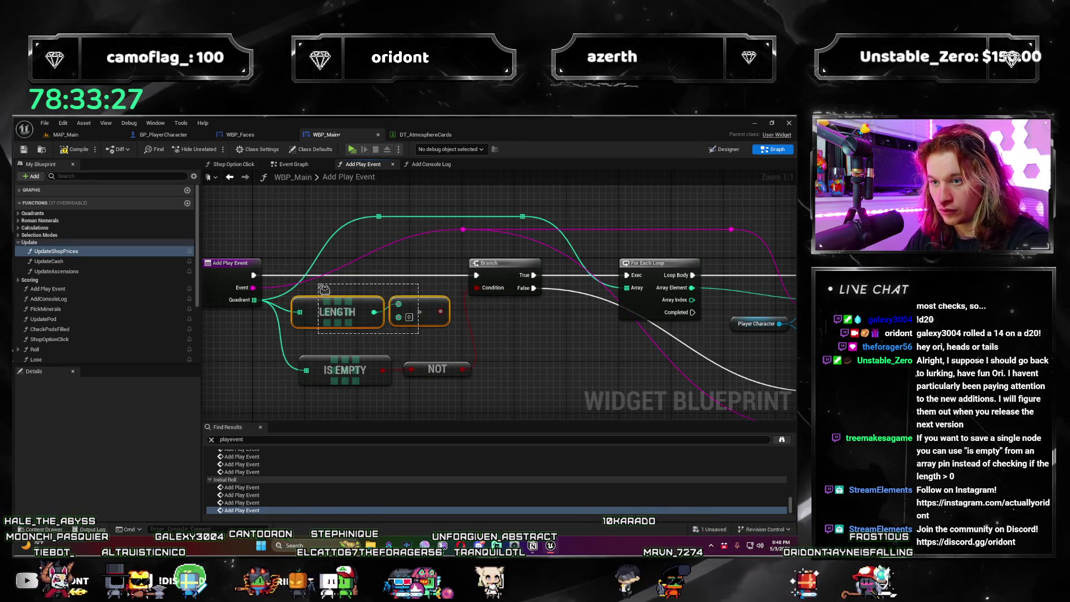
{"action": "left_click_drag", "start_coordinate": [332, 356], "coordinate": [324, 327]}
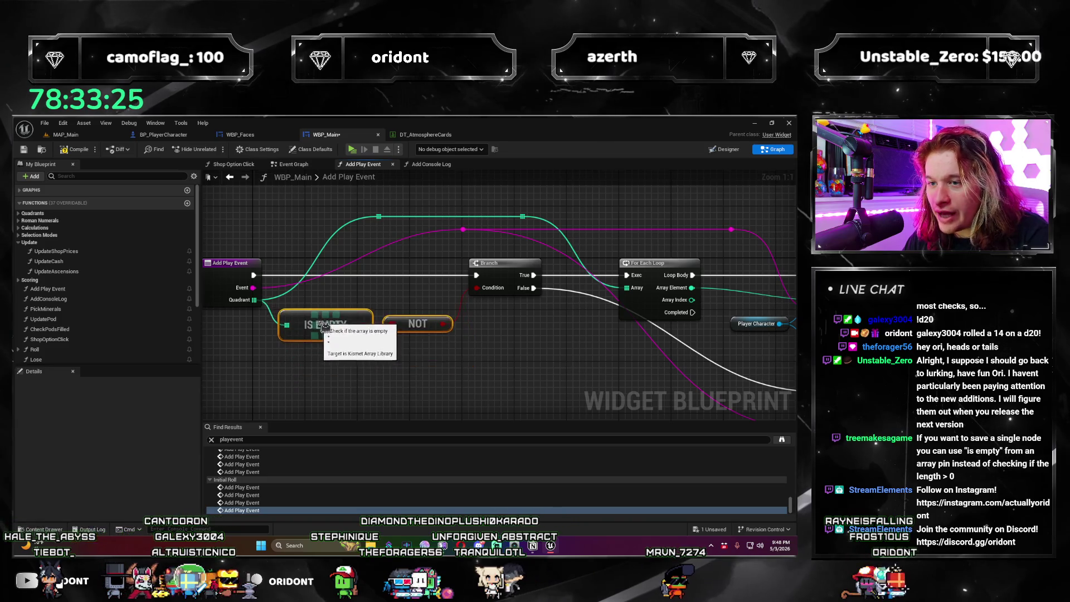
{"action": "mouse_move", "coordinate": [501, 370]}
{"action": "left_mouse_down"}
{"action": "mouse_move", "coordinate": [526, 374]}
{"action": "mouse_move", "coordinate": [530, 349]}
{"action": "mouse_move", "coordinate": [462, 335]}
{"action": "mouse_move", "coordinate": [519, 355]}
{"action": "left_mouse_up"}
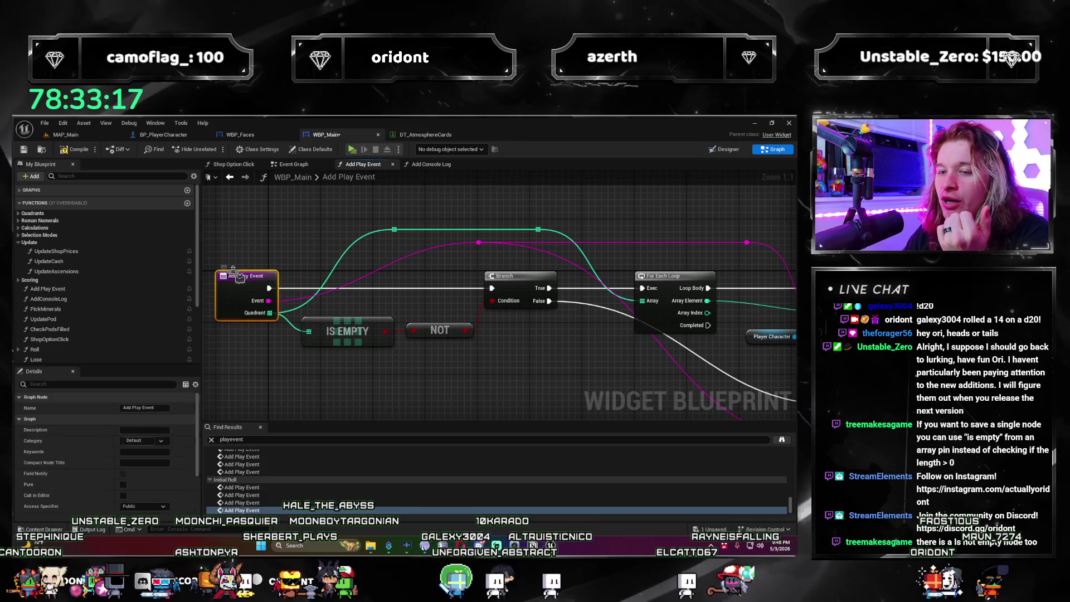
{"action": "left_click", "coordinate": [442, 378]}
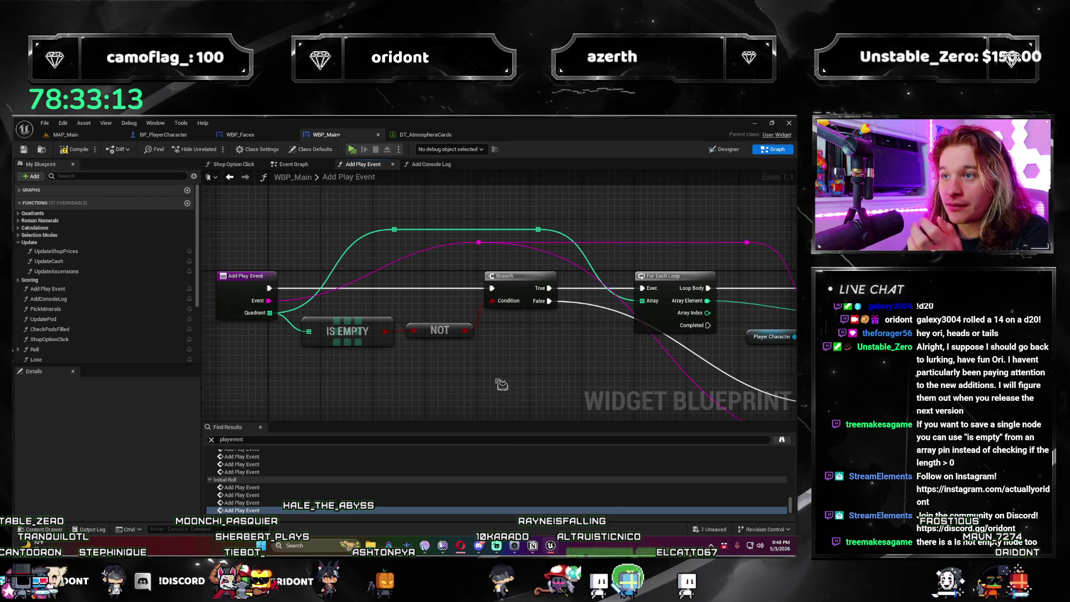
Step: Add an Is Not Empty node on Quadrant and wire it into the Branch Condition pin
{"action": "left_click_drag", "start_coordinate": [518, 377], "coordinate": [517, 366]}
{"action": "left_click_drag", "start_coordinate": [268, 302], "coordinate": [301, 353]}
{"action": "type", "text": "is not empty"}
{"action": "key", "text": "Return"}
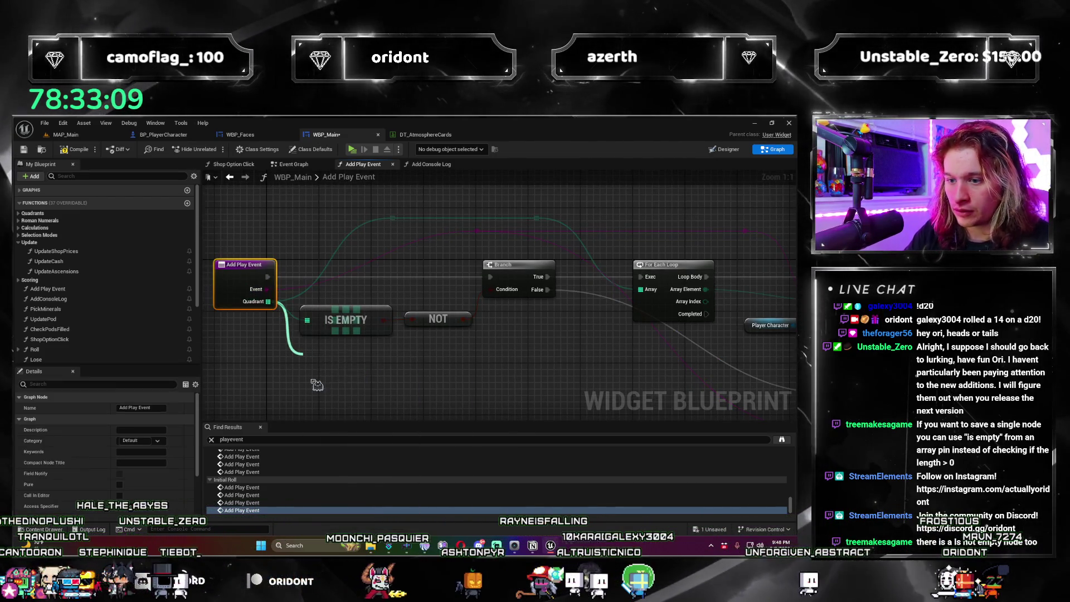
{"action": "mouse_move", "coordinate": [383, 365]}
{"action": "left_mouse_down"}
{"action": "mouse_move", "coordinate": [515, 307]}
{"action": "mouse_move", "coordinate": [502, 290]}
{"action": "left_mouse_up"}
{"action": "left_click", "coordinate": [433, 308]}
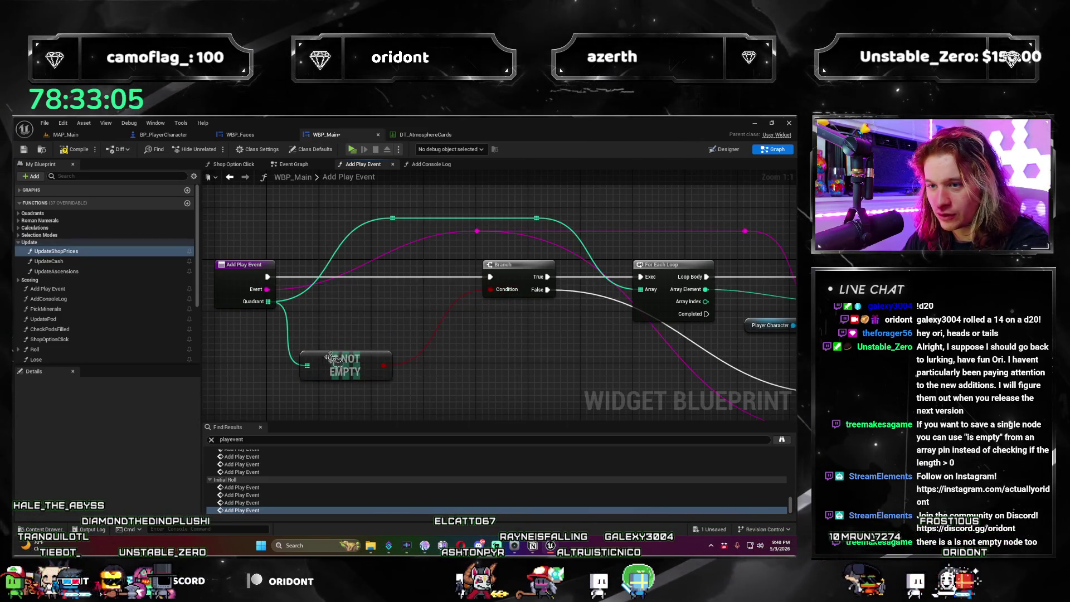
{"action": "mouse_move", "coordinate": [389, 350]}
{"action": "left_mouse_down"}
{"action": "mouse_move", "coordinate": [291, 328]}
{"action": "mouse_move", "coordinate": [104, 355]}
{"action": "left_mouse_up"}
{"action": "mouse_move", "coordinate": [402, 354]}
{"action": "left_mouse_down"}
{"action": "mouse_move", "coordinate": [501, 357]}
{"action": "mouse_move", "coordinate": [457, 359]}
{"action": "mouse_move", "coordinate": [475, 361]}
{"action": "mouse_move", "coordinate": [409, 344]}
{"action": "left_mouse_up"}
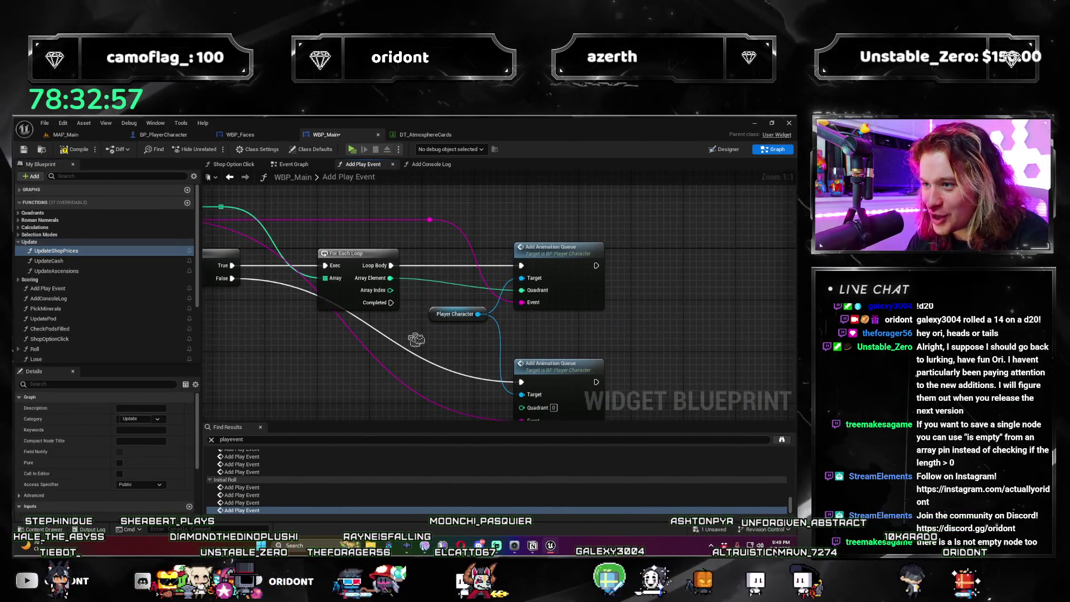
Step: Review the Branch's two Add Animation Queue calls and jump to BP_PlayerCharacter's AddAnimationQueue event
{"action": "left_click", "coordinate": [567, 267]}
{"action": "left_click_drag", "start_coordinate": [545, 403], "coordinate": [586, 377]}
{"action": "mouse_move", "coordinate": [520, 351]}
{"action": "left_mouse_down"}
{"action": "mouse_move", "coordinate": [558, 295]}
{"action": "mouse_move", "coordinate": [351, 226]}
{"action": "mouse_move", "coordinate": [390, 212]}
{"action": "mouse_move", "coordinate": [462, 293]}
{"action": "mouse_move", "coordinate": [420, 326]}
{"action": "mouse_move", "coordinate": [324, 262]}
{"action": "left_mouse_up"}
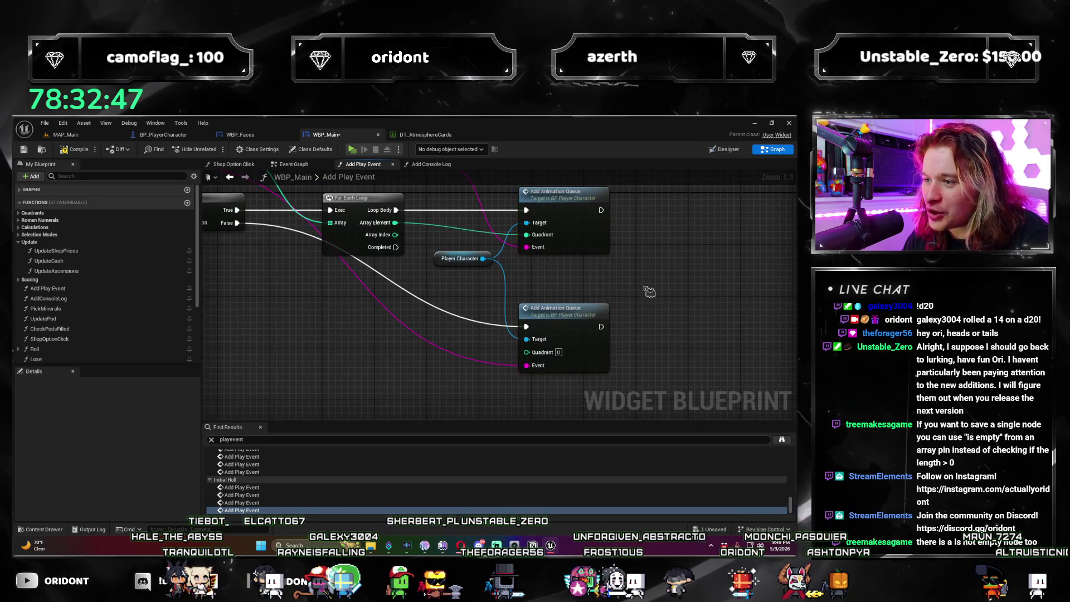
{"action": "mouse_move", "coordinate": [340, 339]}
{"action": "left_mouse_down"}
{"action": "mouse_move", "coordinate": [379, 356]}
{"action": "mouse_move", "coordinate": [418, 332]}
{"action": "left_mouse_up"}
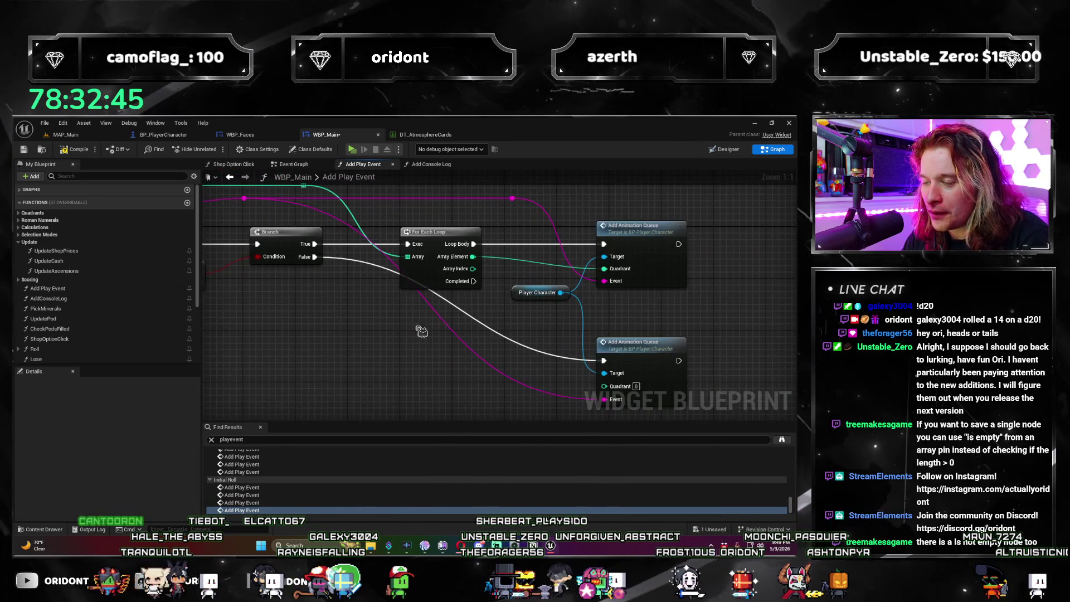
{"action": "left_click_drag", "start_coordinate": [475, 301], "coordinate": [417, 300]}
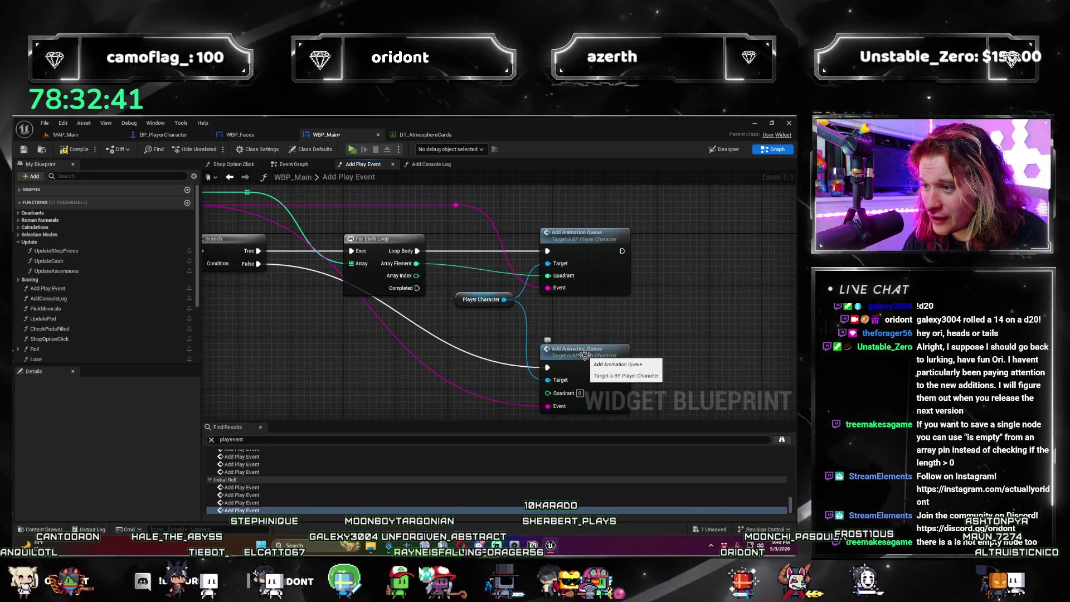
{"action": "double_click", "coordinate": [584, 354]}
Step: Pan through BP_PlayerCharacter's Event Graph to the Add Console Log node and Remove Index chain
{"action": "scroll", "coordinate": [379, 398], "scroll_direction": "down", "scroll_amount": 4}
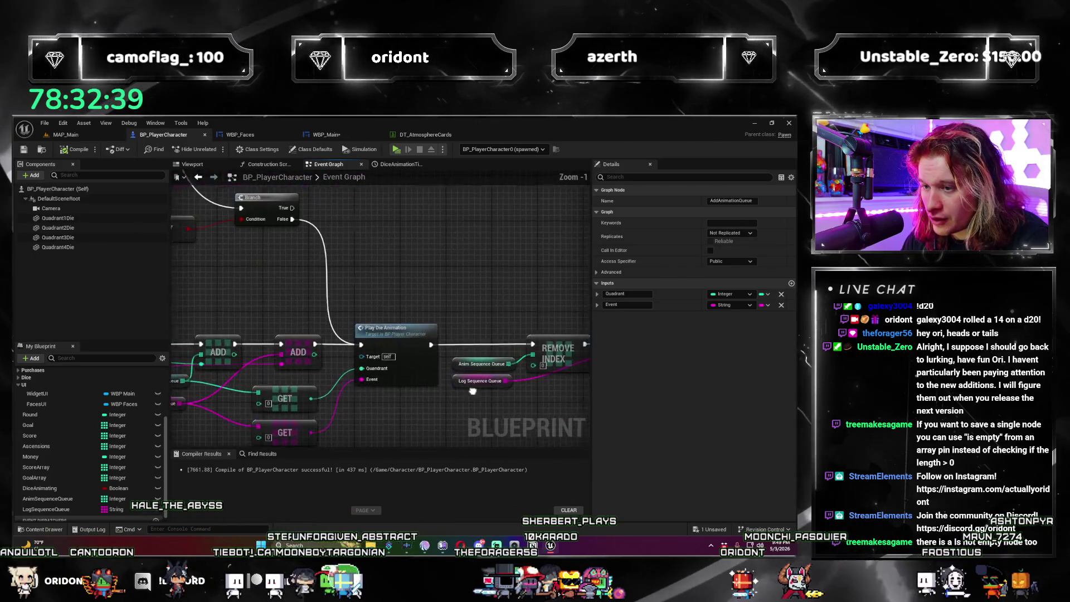
{"action": "scroll", "coordinate": [501, 346], "scroll_direction": "up", "scroll_amount": 3}
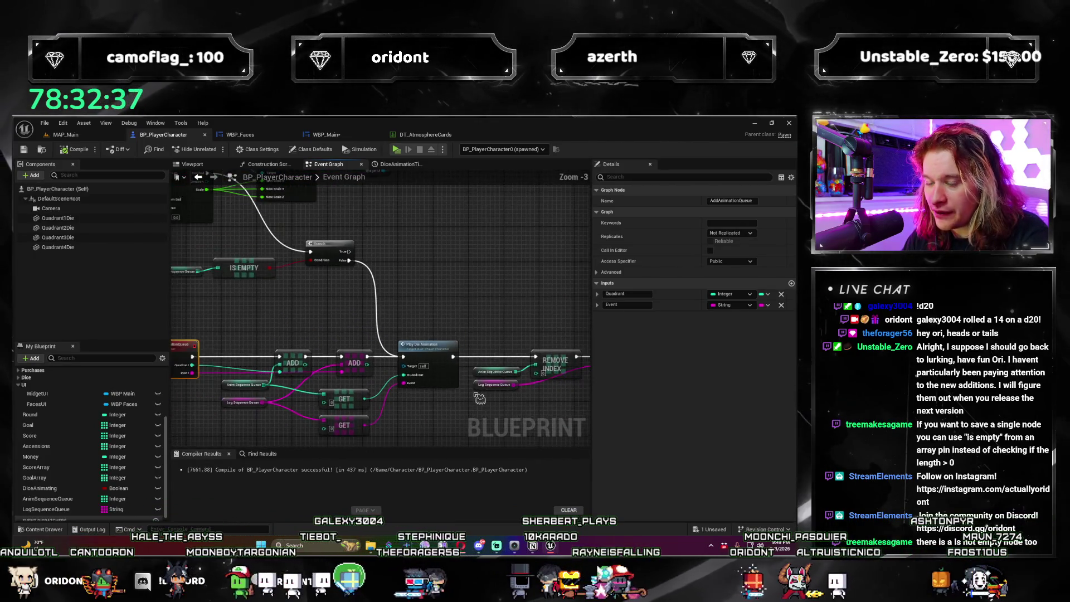
{"action": "left_click_drag", "start_coordinate": [478, 364], "coordinate": [434, 395]}
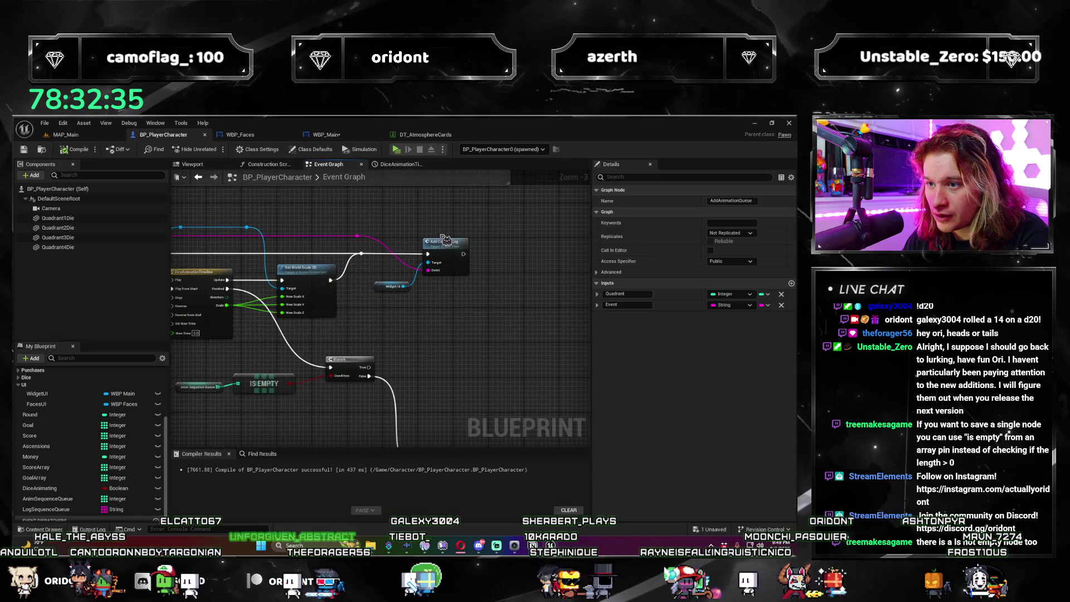
{"action": "scroll", "coordinate": [380, 368], "scroll_direction": "down", "scroll_amount": 3}
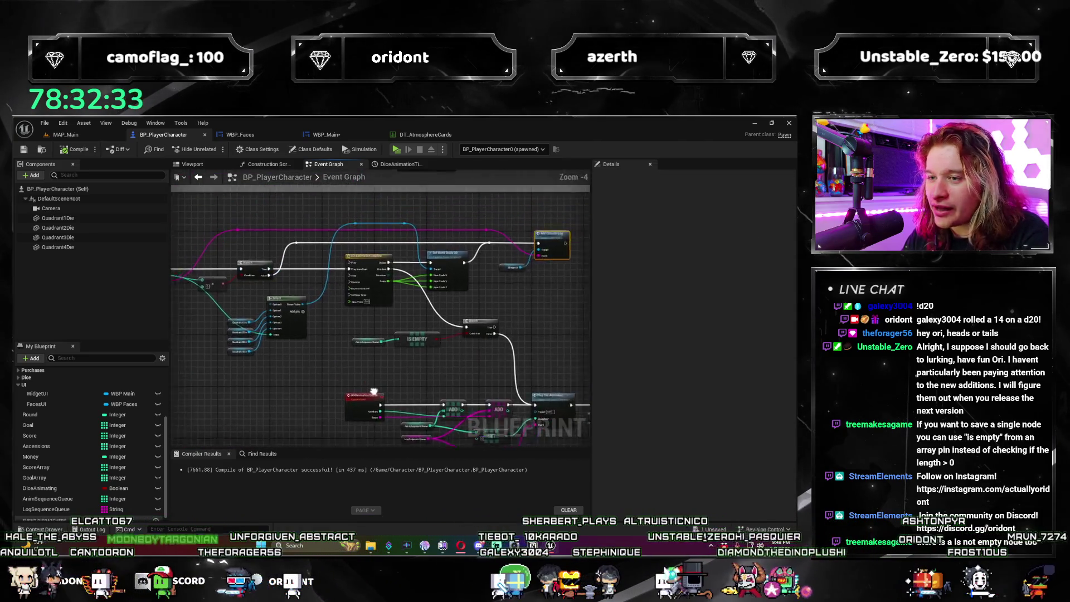
{"action": "scroll", "coordinate": [252, 373], "scroll_direction": "up", "scroll_amount": 2}
{"action": "scroll", "coordinate": [251, 372], "scroll_direction": "up", "scroll_amount": 1}
{"action": "mouse_move", "coordinate": [252, 373]}
{"action": "left_mouse_down"}
{"action": "mouse_move", "coordinate": [392, 382]}
{"action": "mouse_move", "coordinate": [265, 371]}
{"action": "mouse_move", "coordinate": [331, 281]}
{"action": "left_mouse_up"}
{"action": "scroll", "coordinate": [392, 382], "scroll_direction": "down", "scroll_amount": 1}
{"action": "mouse_move", "coordinate": [418, 327]}
{"action": "left_mouse_down"}
{"action": "mouse_move", "coordinate": [375, 353]}
{"action": "mouse_move", "coordinate": [253, 386]}
{"action": "left_mouse_up"}
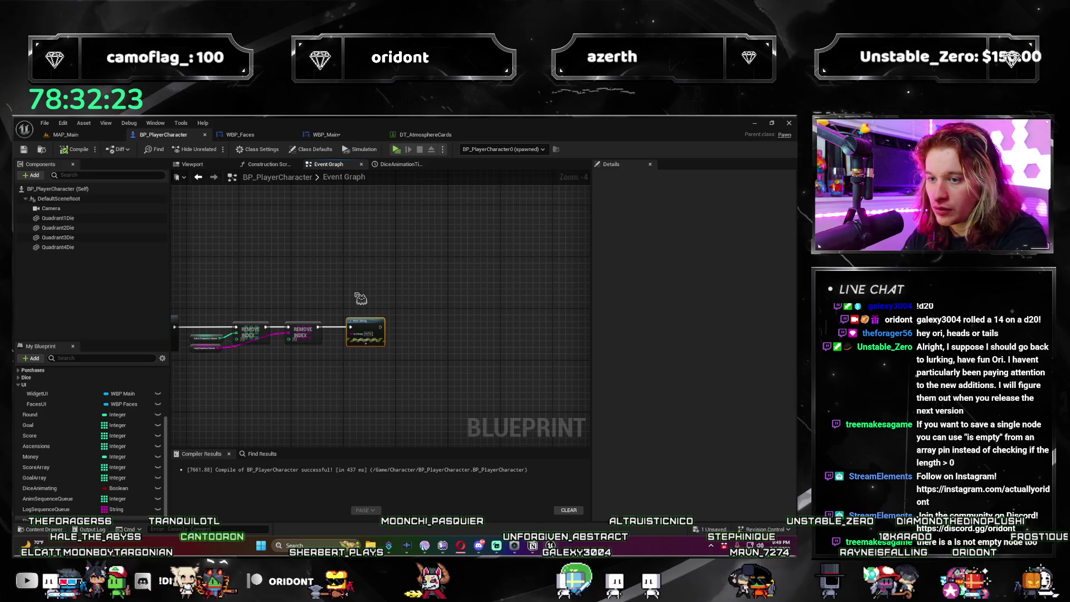
{"action": "mouse_move", "coordinate": [427, 359]}
{"action": "left_mouse_down"}
{"action": "mouse_move", "coordinate": [413, 339]}
{"action": "mouse_move", "coordinate": [300, 390]}
{"action": "mouse_move", "coordinate": [290, 379]}
{"action": "mouse_move", "coordinate": [335, 347]}
{"action": "left_mouse_up"}
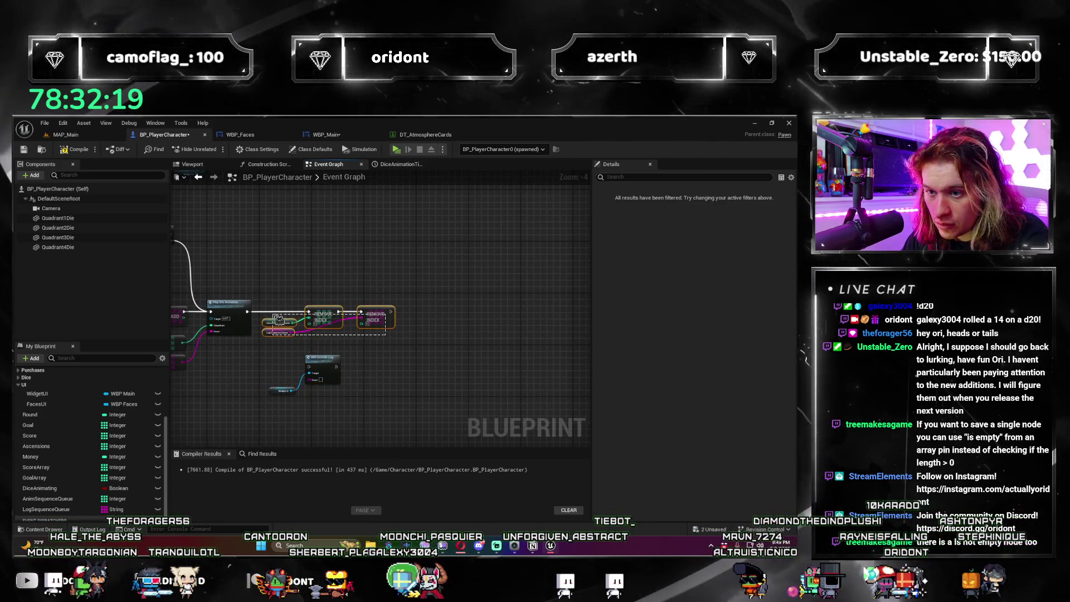
Step: Move the Remove Index nodes right and wire the lower GET output into Add Console Log
{"action": "left_click_drag", "start_coordinate": [402, 337], "coordinate": [259, 300]}
{"action": "mouse_move", "coordinate": [331, 321]}
{"action": "left_mouse_down"}
{"action": "mouse_move", "coordinate": [429, 323]}
{"action": "mouse_move", "coordinate": [425, 355]}
{"action": "left_mouse_up"}
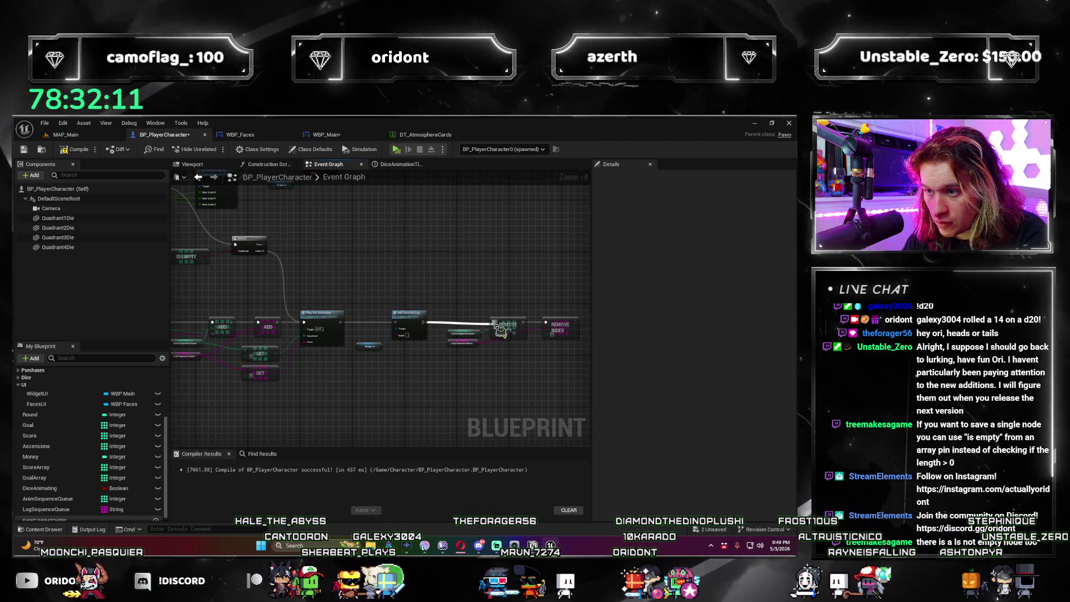
{"action": "mouse_move", "coordinate": [283, 378]}
{"action": "left_mouse_down"}
{"action": "mouse_move", "coordinate": [394, 344]}
{"action": "mouse_move", "coordinate": [384, 347]}
{"action": "mouse_move", "coordinate": [472, 356]}
{"action": "left_mouse_up"}
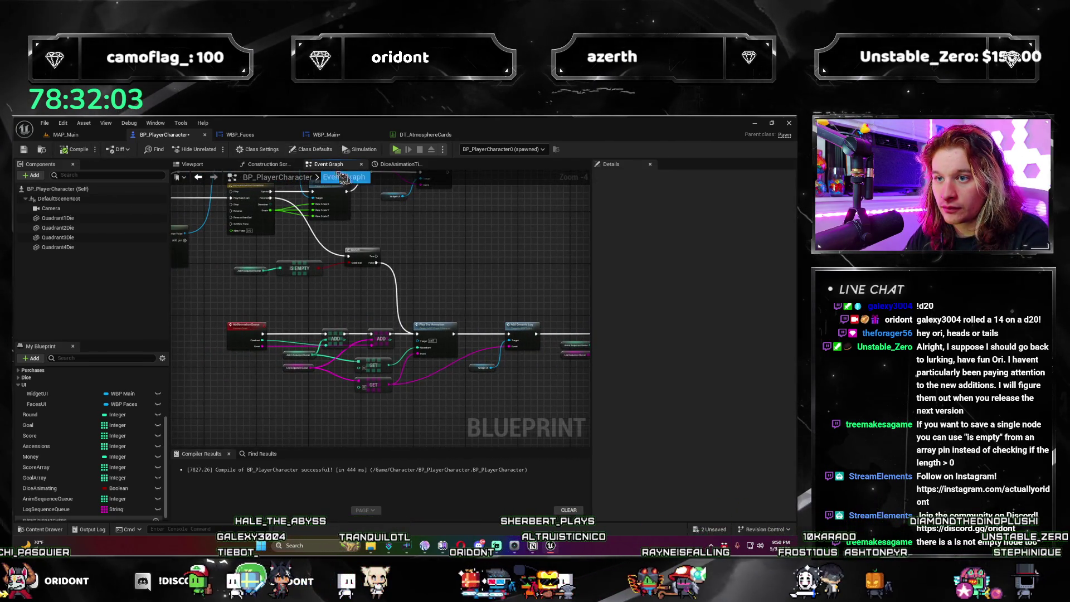
{"action": "left_click", "coordinate": [341, 134]}
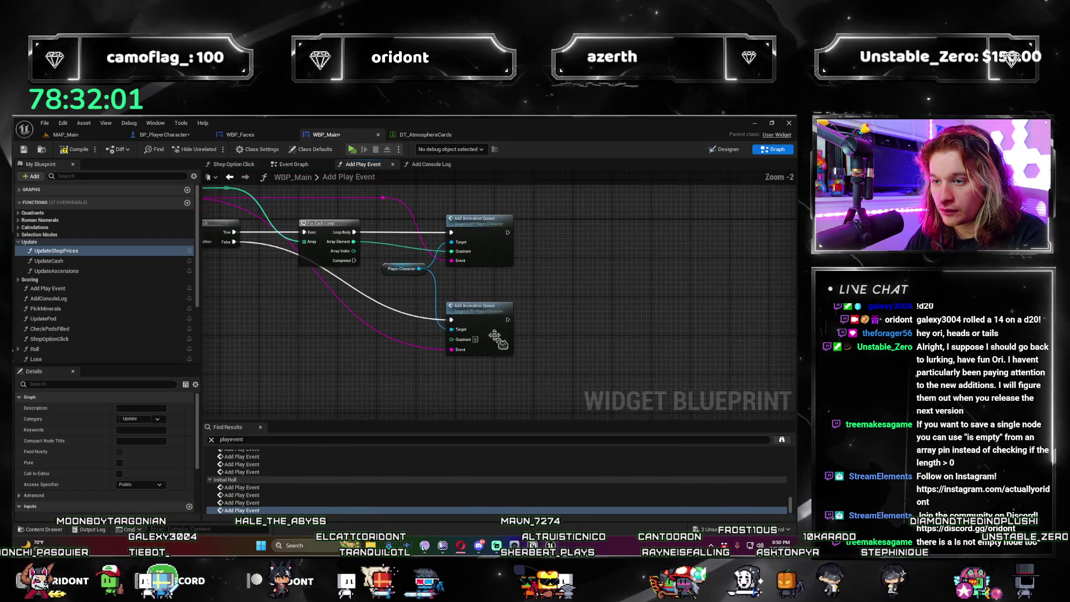
Step: Add an Add Console Log node on the Branch's False path, feed it the event, delete the second Add Animation Queue
{"action": "mouse_move", "coordinate": [317, 258]}
{"action": "left_mouse_down"}
{"action": "mouse_move", "coordinate": [417, 353]}
{"action": "mouse_move", "coordinate": [411, 359]}
{"action": "left_mouse_up"}
{"action": "type", "text": "add console log"}
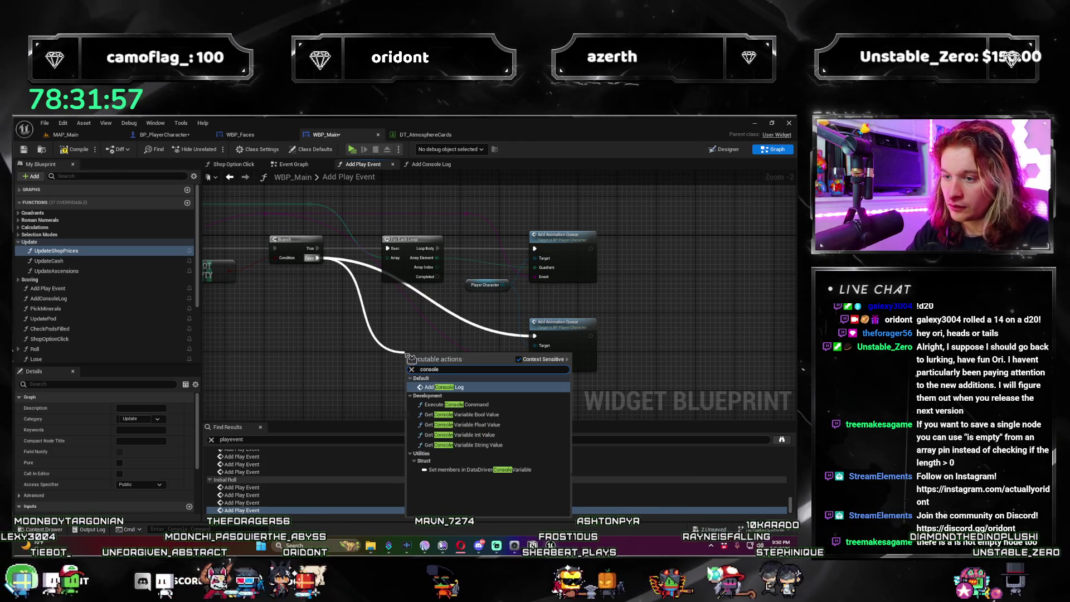
{"action": "key", "text": "Return"}
{"action": "left_click_drag", "start_coordinate": [536, 366], "coordinate": [434, 397]}
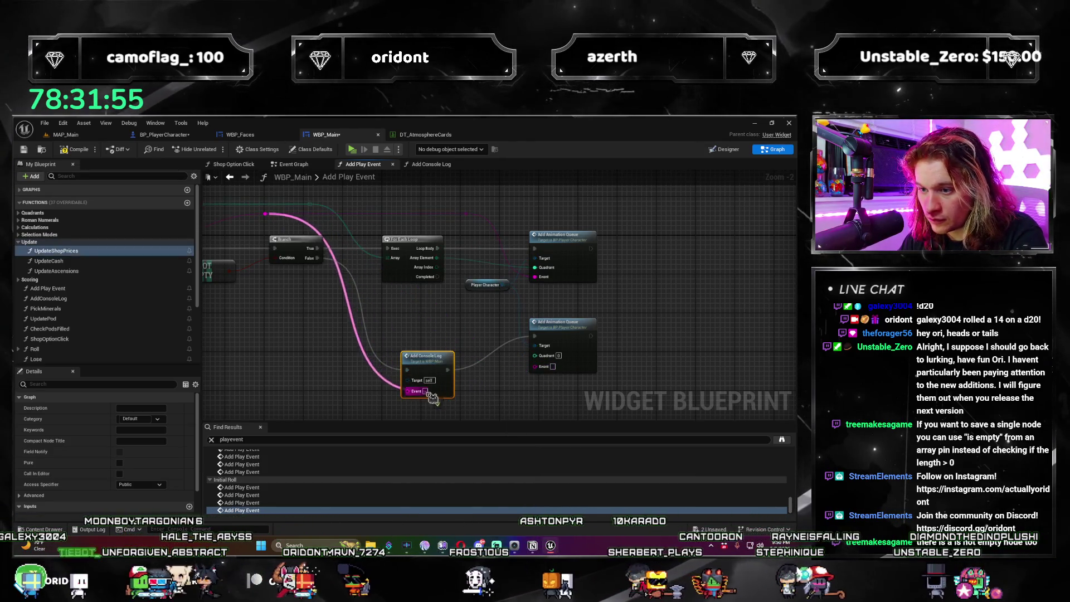
{"action": "left_click_drag", "start_coordinate": [423, 361], "coordinate": [473, 337]}
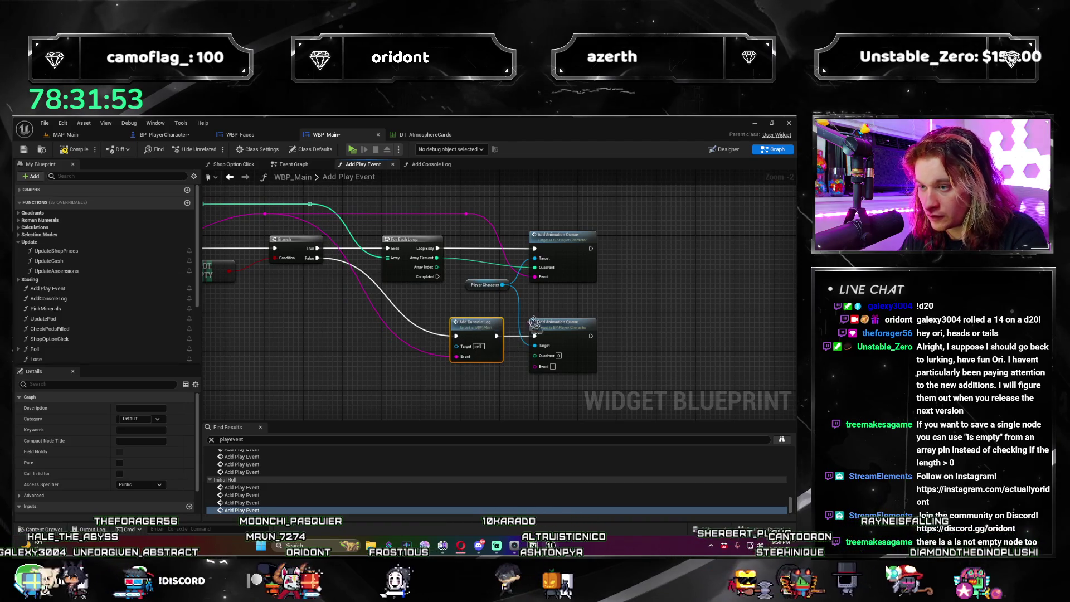
{"action": "key", "text": "Delete"}
{"action": "mouse_move", "coordinate": [477, 327]}
{"action": "left_mouse_down"}
{"action": "mouse_move", "coordinate": [434, 328]}
{"action": "mouse_move", "coordinate": [460, 331]}
{"action": "left_mouse_up"}
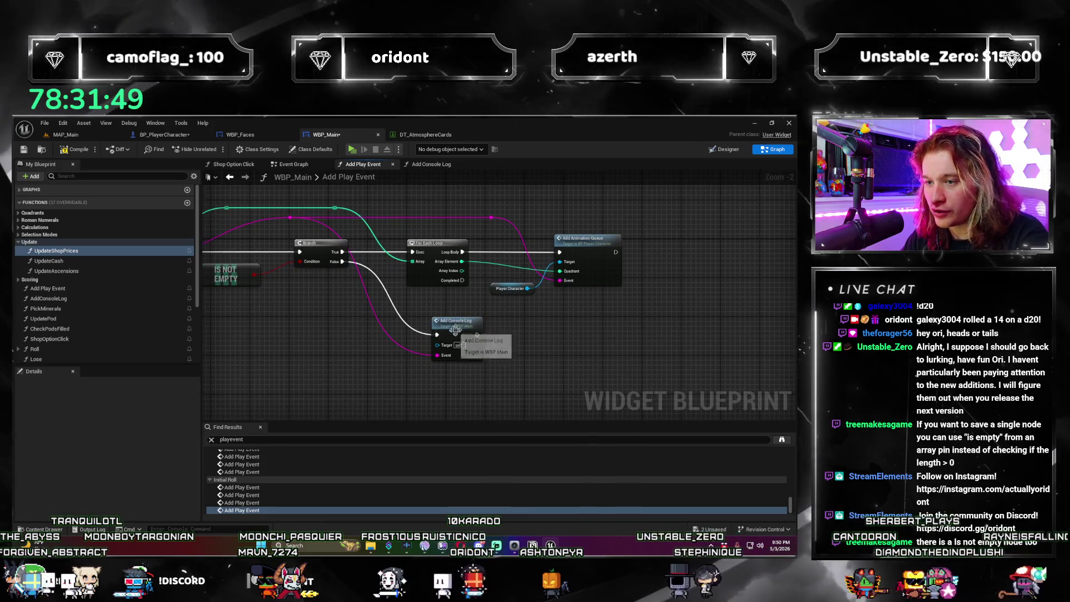
Step: Move the magenta-wire reroute left and review the Branch, Is Not Empty check and Add Console Log
{"action": "left_click_drag", "start_coordinate": [357, 315], "coordinate": [435, 304]}
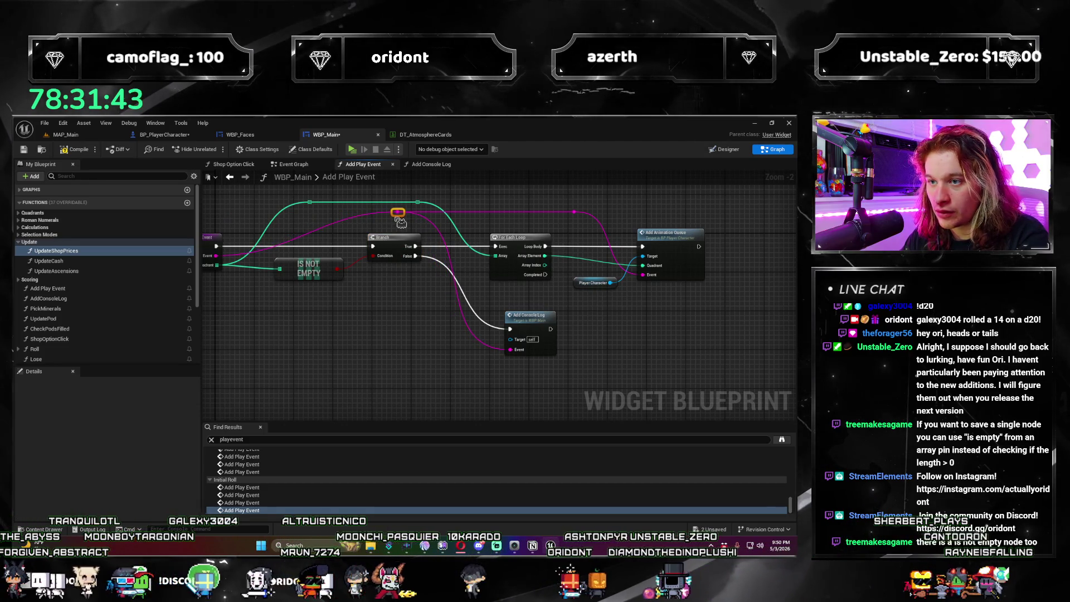
{"action": "mouse_move", "coordinate": [398, 212]}
{"action": "left_mouse_down"}
{"action": "mouse_move", "coordinate": [329, 207]}
{"action": "mouse_move", "coordinate": [316, 222]}
{"action": "left_mouse_up"}
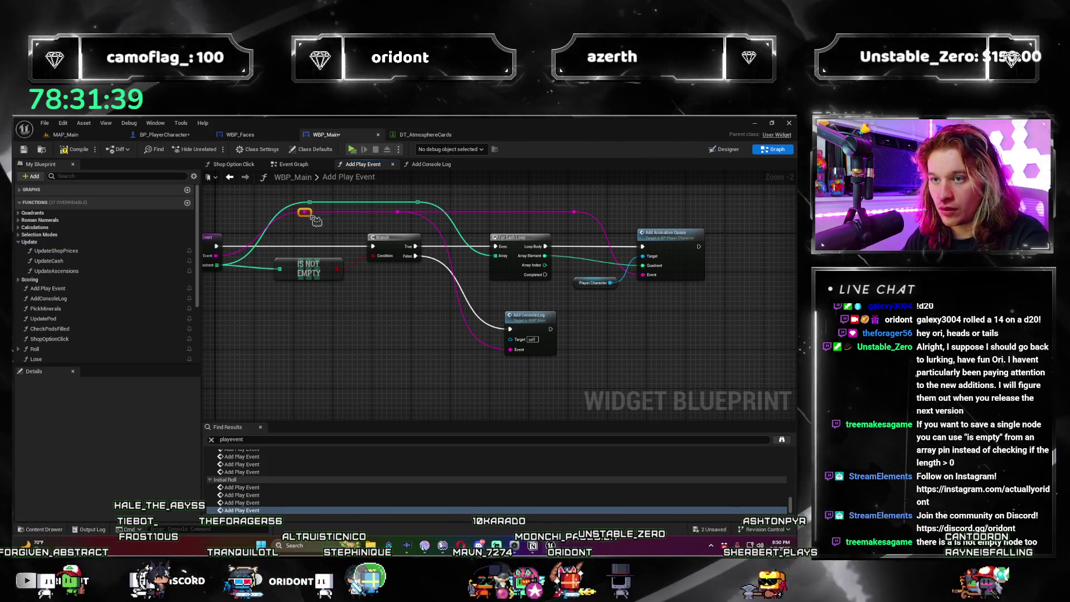
{"action": "scroll", "coordinate": [409, 366], "scroll_direction": "up", "scroll_amount": 2}
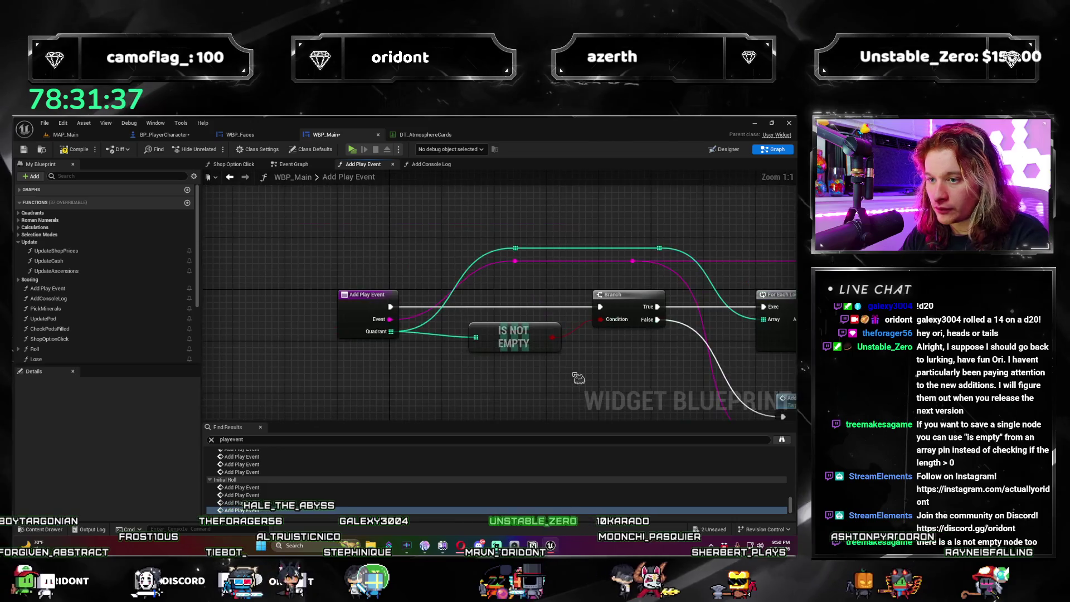
{"action": "left_click_drag", "start_coordinate": [462, 350], "coordinate": [450, 315]}
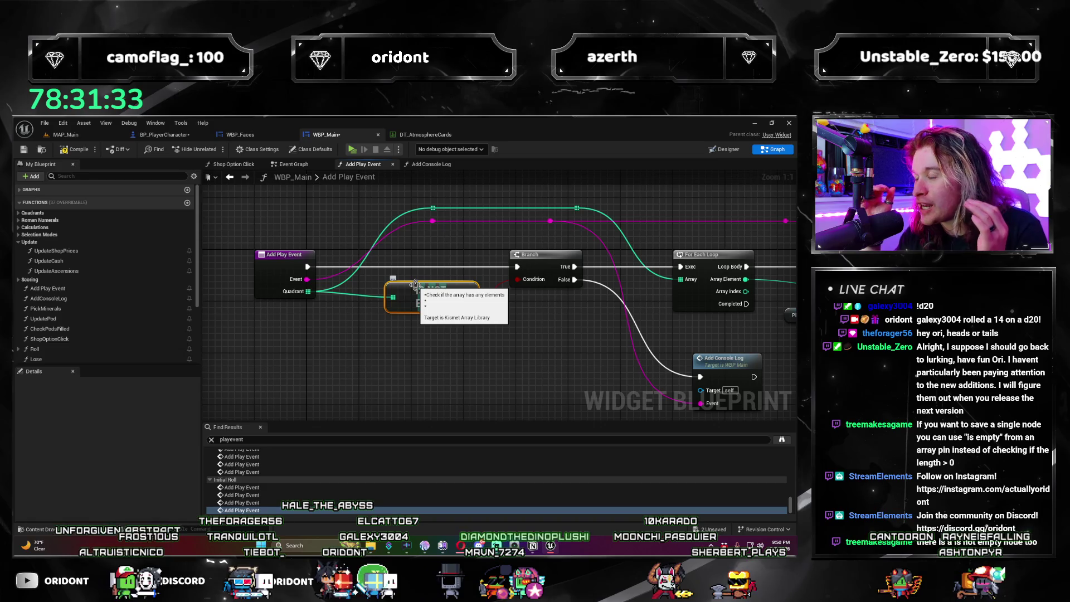
{"action": "left_click_drag", "start_coordinate": [540, 325], "coordinate": [503, 335]}
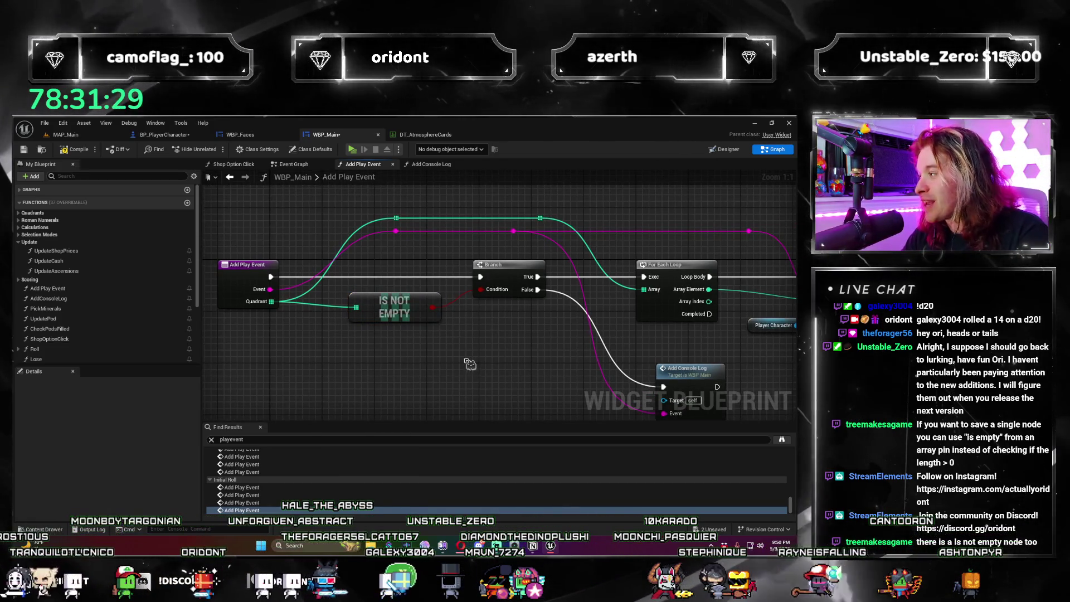
{"action": "mouse_move", "coordinate": [524, 362]}
{"action": "left_mouse_down"}
{"action": "mouse_move", "coordinate": [395, 307]}
{"action": "mouse_move", "coordinate": [407, 328]}
{"action": "mouse_move", "coordinate": [446, 311]}
{"action": "mouse_move", "coordinate": [423, 290]}
{"action": "mouse_move", "coordinate": [424, 312]}
{"action": "left_mouse_up"}
{"action": "mouse_move", "coordinate": [326, 286]}
{"action": "left_mouse_down"}
{"action": "mouse_move", "coordinate": [442, 336]}
{"action": "mouse_move", "coordinate": [440, 351]}
{"action": "mouse_move", "coordinate": [363, 332]}
{"action": "left_mouse_up"}
{"action": "left_click_drag", "start_coordinate": [435, 341], "coordinate": [329, 351]}
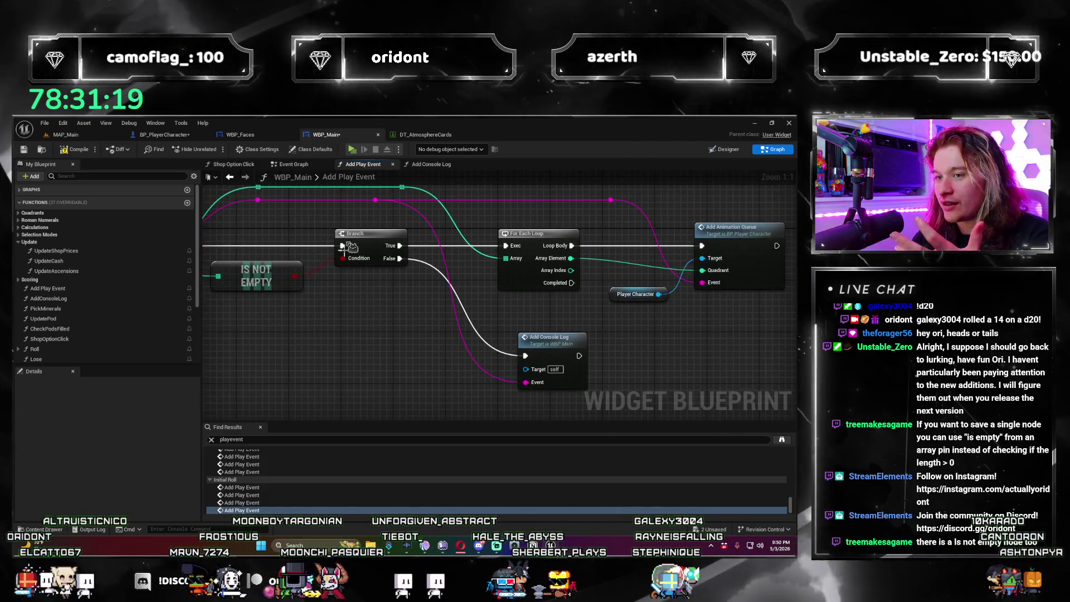
{"action": "left_click_drag", "start_coordinate": [564, 303], "coordinate": [510, 241]}
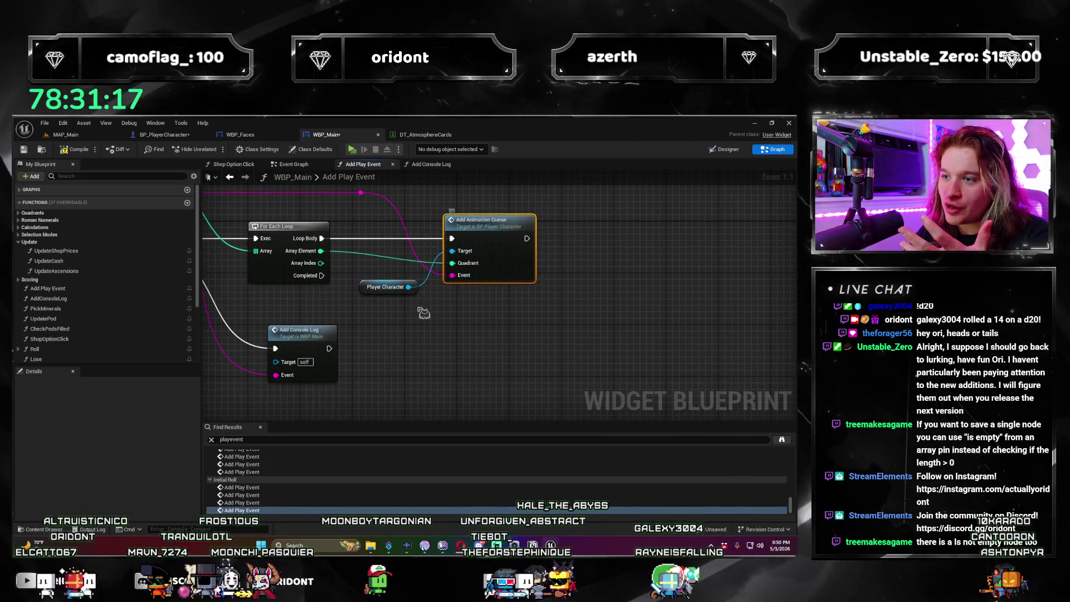
{"action": "left_click_drag", "start_coordinate": [424, 314], "coordinate": [685, 308]}
{"action": "left_click", "coordinate": [563, 329]}
{"action": "mouse_move", "coordinate": [611, 345]}
{"action": "left_mouse_down"}
{"action": "mouse_move", "coordinate": [513, 341]}
{"action": "mouse_move", "coordinate": [536, 374]}
{"action": "left_mouse_up"}
Step: Jump to BP_PlayerCharacter's AddAnimationQueue event and inspect Anim Sequence Queue, Play Die Animation and GET nodes
{"action": "double_click", "coordinate": [645, 277]}
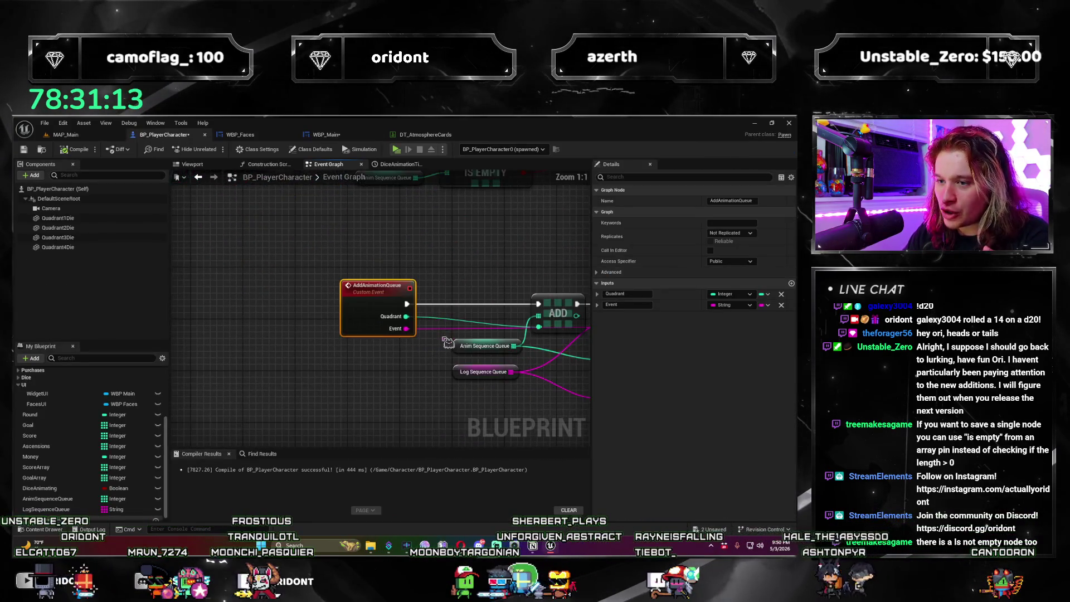
{"action": "left_click_drag", "start_coordinate": [360, 402], "coordinate": [335, 388]}
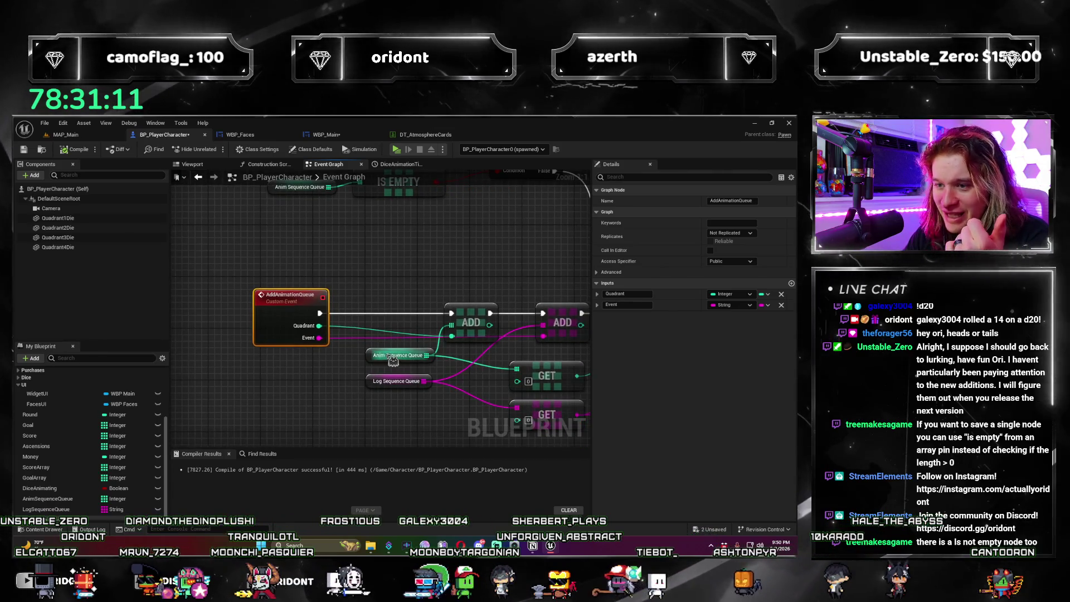
{"action": "left_click", "coordinate": [368, 354]}
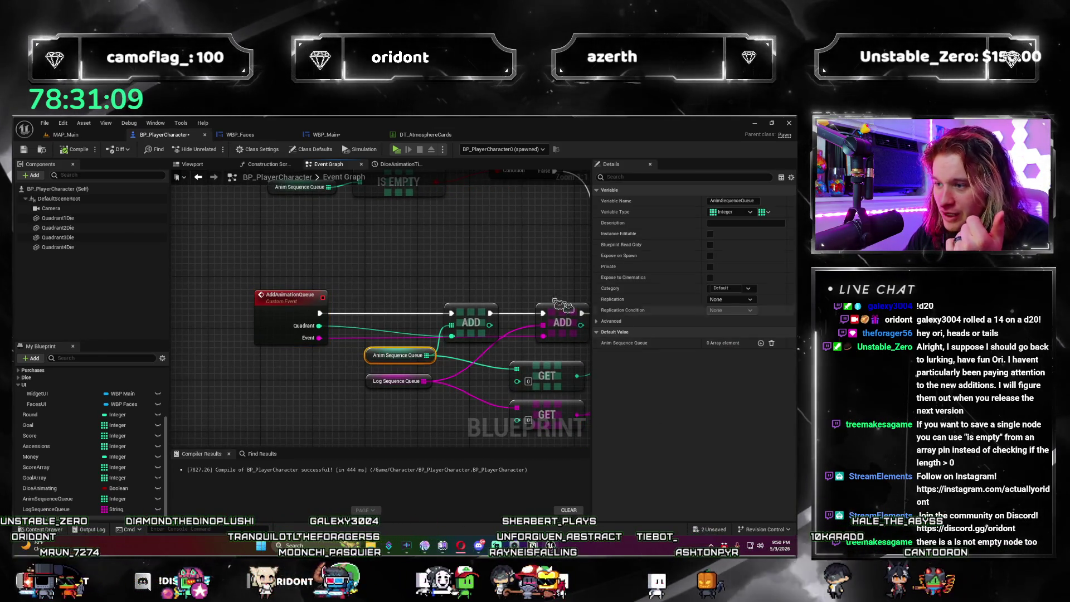
{"action": "left_click_drag", "start_coordinate": [347, 412], "coordinate": [322, 383]}
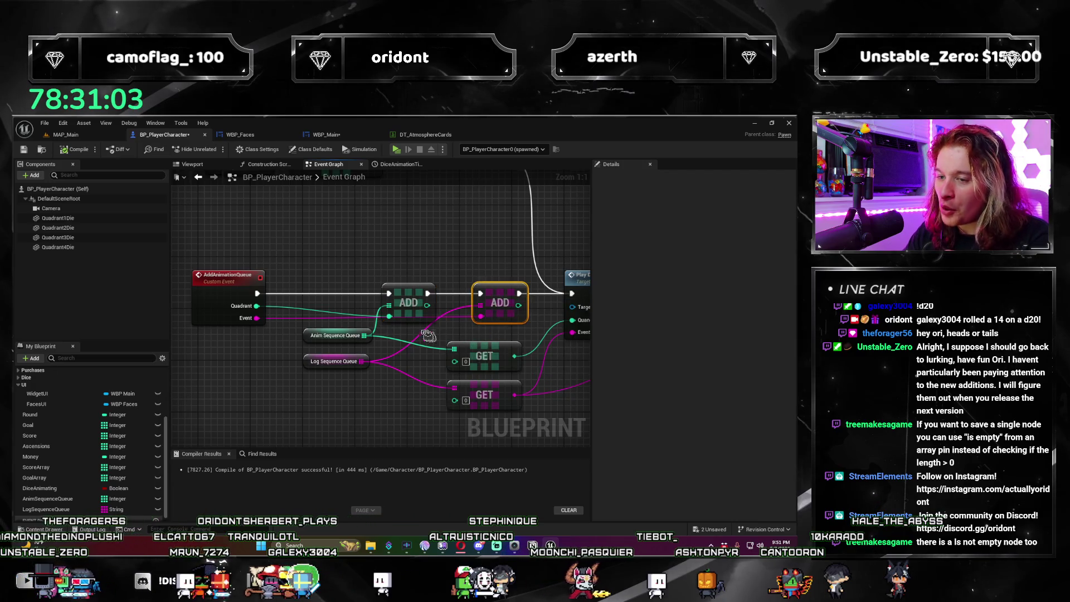
{"action": "mouse_move", "coordinate": [496, 351]}
{"action": "left_mouse_down"}
{"action": "mouse_move", "coordinate": [407, 285]}
{"action": "mouse_move", "coordinate": [504, 309]}
{"action": "mouse_move", "coordinate": [479, 302]}
{"action": "mouse_move", "coordinate": [352, 324]}
{"action": "left_mouse_up"}
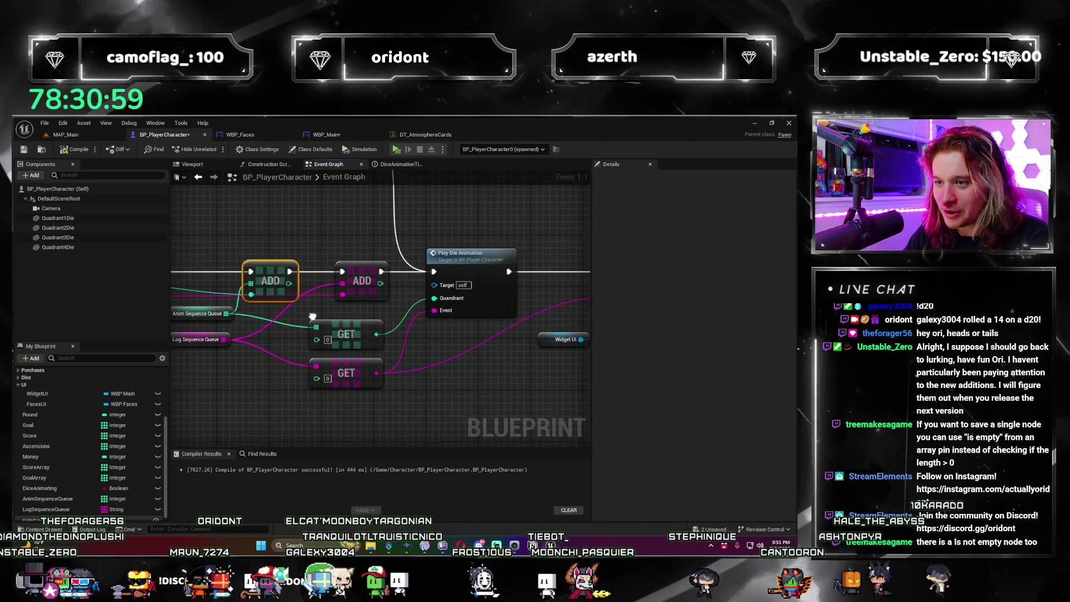
{"action": "left_click", "coordinate": [457, 268]}
{"action": "mouse_move", "coordinate": [410, 223]}
{"action": "left_mouse_down"}
{"action": "mouse_move", "coordinate": [385, 431]}
{"action": "mouse_move", "coordinate": [338, 278]}
{"action": "left_mouse_up"}
{"action": "left_click_drag", "start_coordinate": [426, 381], "coordinate": [465, 357]}
{"action": "mouse_move", "coordinate": [345, 352]}
{"action": "left_mouse_down"}
{"action": "mouse_move", "coordinate": [444, 356]}
{"action": "mouse_move", "coordinate": [408, 351]}
{"action": "mouse_move", "coordinate": [335, 392]}
{"action": "left_mouse_up"}
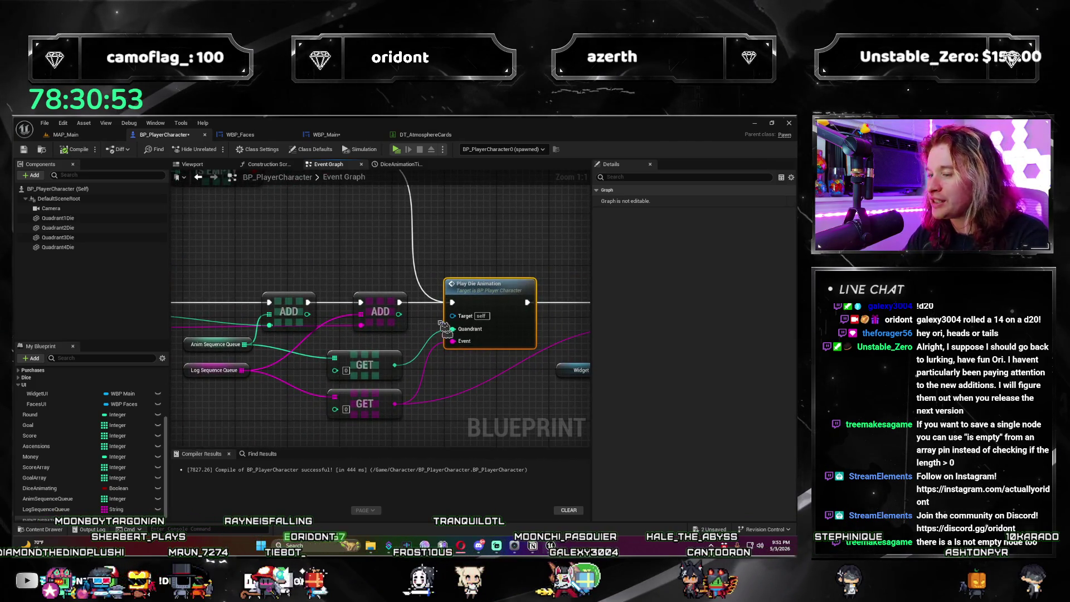
Step: Review the PlayDieAnimation graph: dice animation timeline, IS EMPTY check and greater-than comparison
{"action": "scroll", "coordinate": [357, 267], "scroll_direction": "down", "scroll_amount": 2}
{"action": "mouse_move", "coordinate": [357, 267]}
{"action": "left_mouse_down"}
{"action": "mouse_move", "coordinate": [403, 239]}
{"action": "mouse_move", "coordinate": [333, 295]}
{"action": "left_mouse_up"}
{"action": "mouse_move", "coordinate": [266, 214]}
{"action": "left_mouse_down"}
{"action": "mouse_move", "coordinate": [312, 279]}
{"action": "mouse_move", "coordinate": [327, 352]}
{"action": "mouse_move", "coordinate": [339, 290]}
{"action": "mouse_move", "coordinate": [312, 273]}
{"action": "left_mouse_up"}
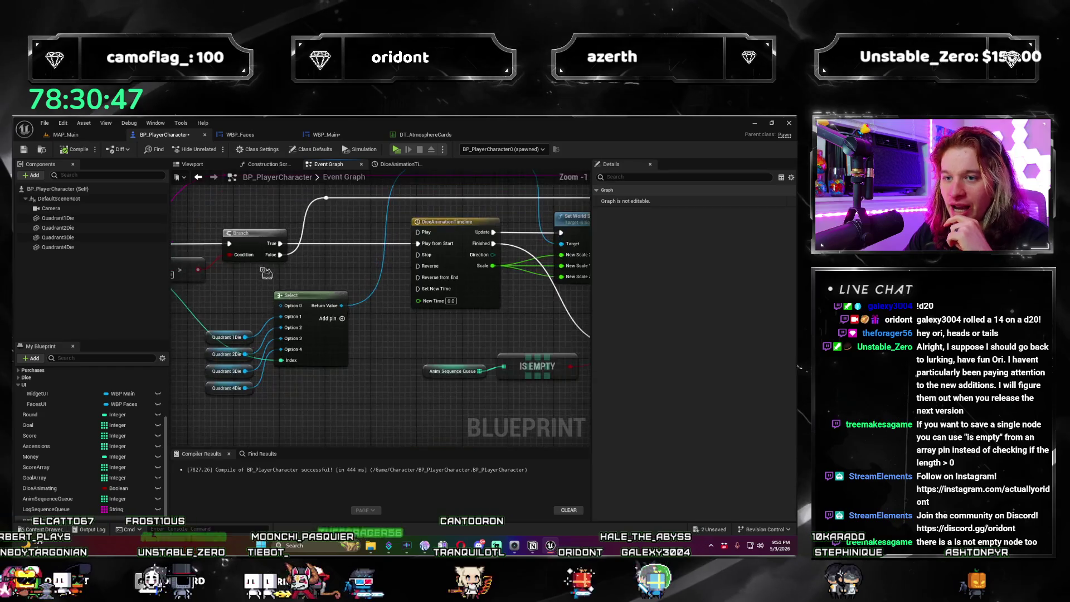
{"action": "scroll", "coordinate": [302, 281], "scroll_direction": "up", "scroll_amount": 1}
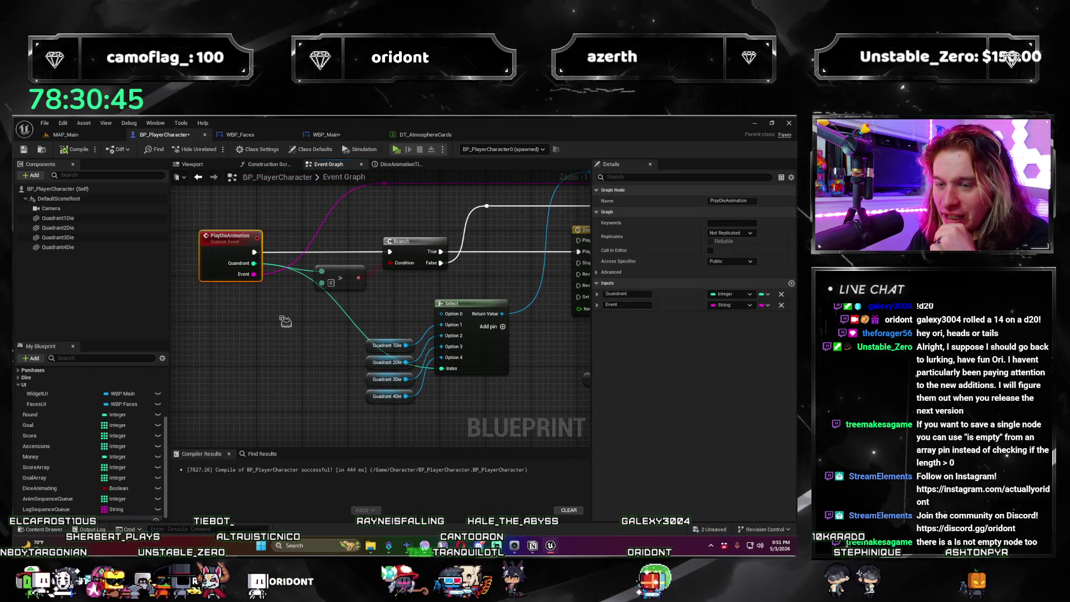
{"action": "left_click_drag", "start_coordinate": [299, 320], "coordinate": [276, 342]}
{"action": "left_click", "coordinate": [318, 293]}
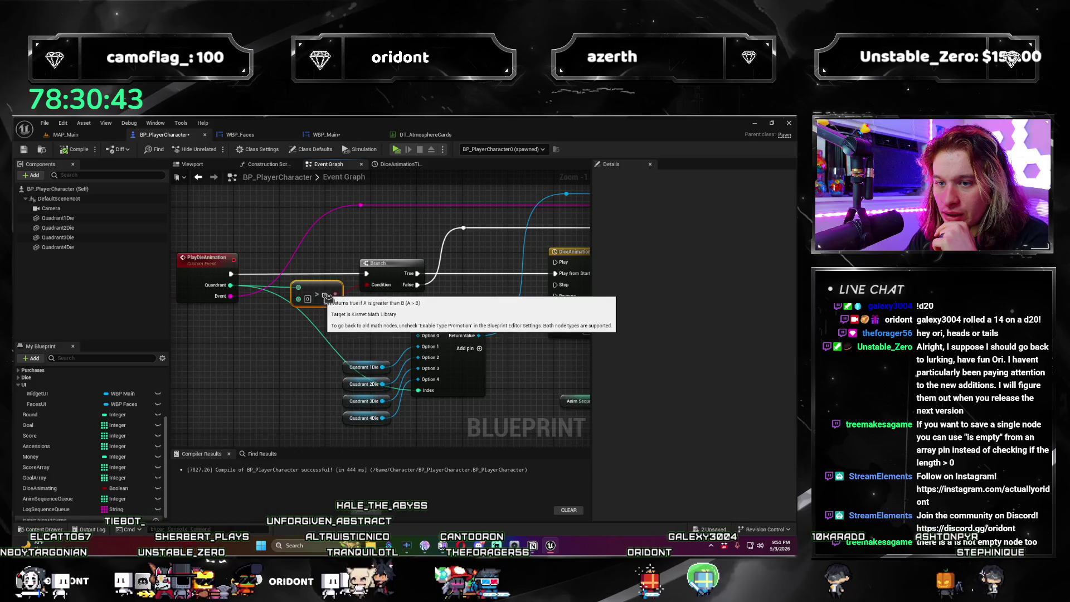
{"action": "left_click_drag", "start_coordinate": [324, 378], "coordinate": [319, 360]}
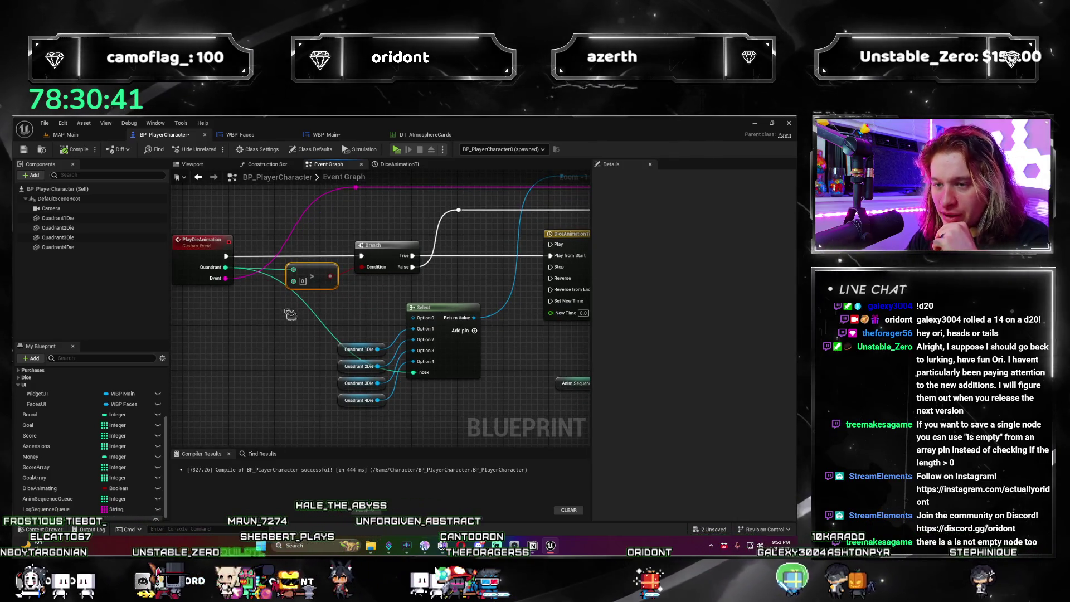
{"action": "scroll", "coordinate": [323, 288], "scroll_direction": "down", "scroll_amount": 2}
{"action": "mouse_move", "coordinate": [428, 309]}
{"action": "left_mouse_down"}
{"action": "mouse_move", "coordinate": [308, 308]}
{"action": "mouse_move", "coordinate": [174, 329]}
{"action": "mouse_move", "coordinate": [381, 324]}
{"action": "left_mouse_up"}
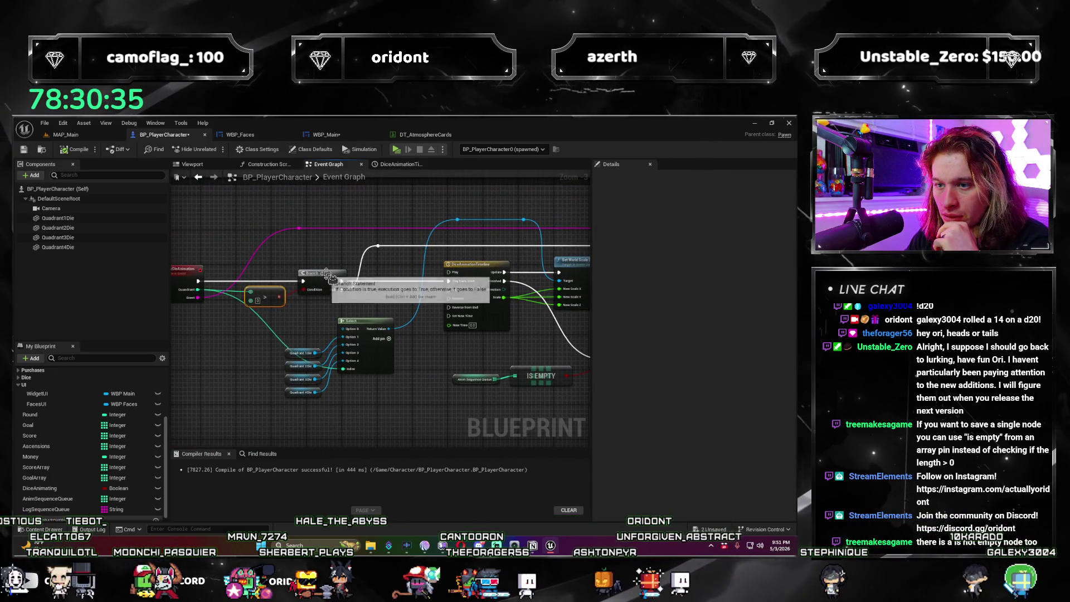
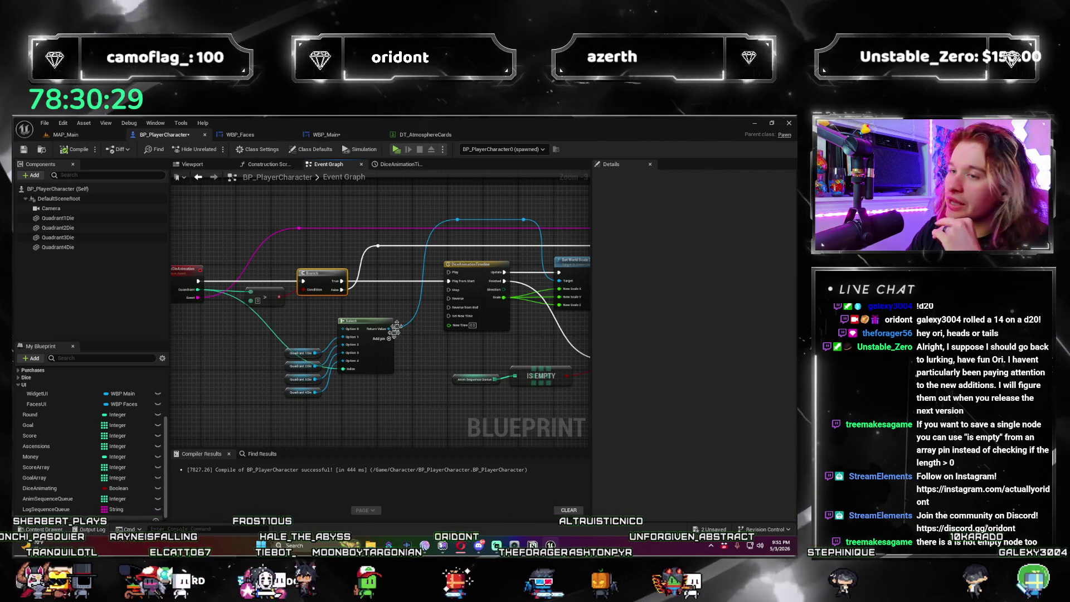
Step: Delete the Branch check and its feeding node, then select the PlayDieAnimation event and reroute node
{"action": "scroll", "coordinate": [373, 320], "scroll_direction": "up", "scroll_amount": 1}
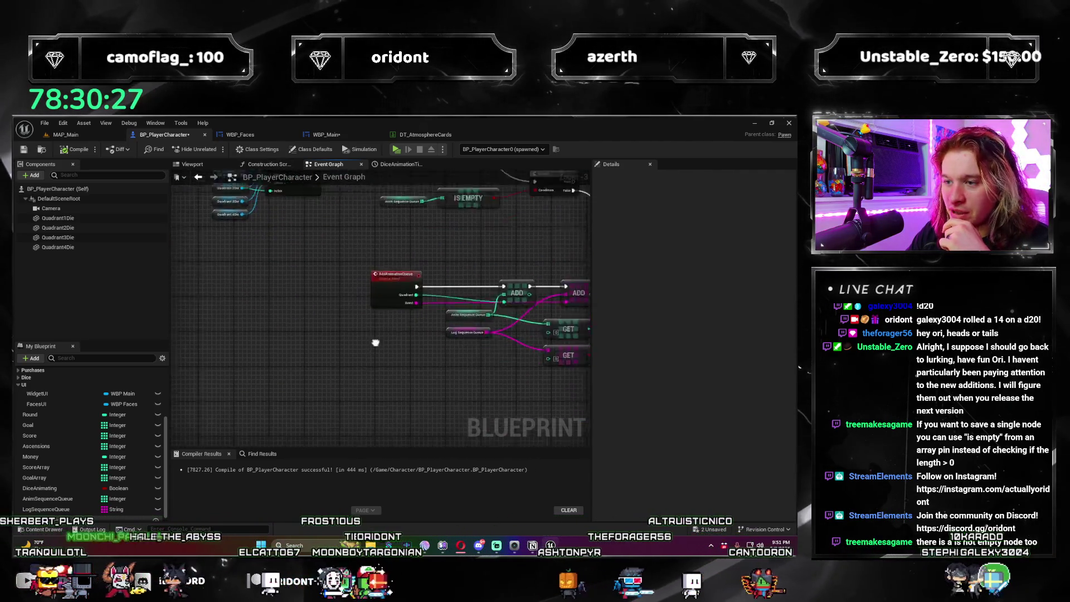
{"action": "scroll", "coordinate": [374, 393], "scroll_direction": "down", "scroll_amount": 2}
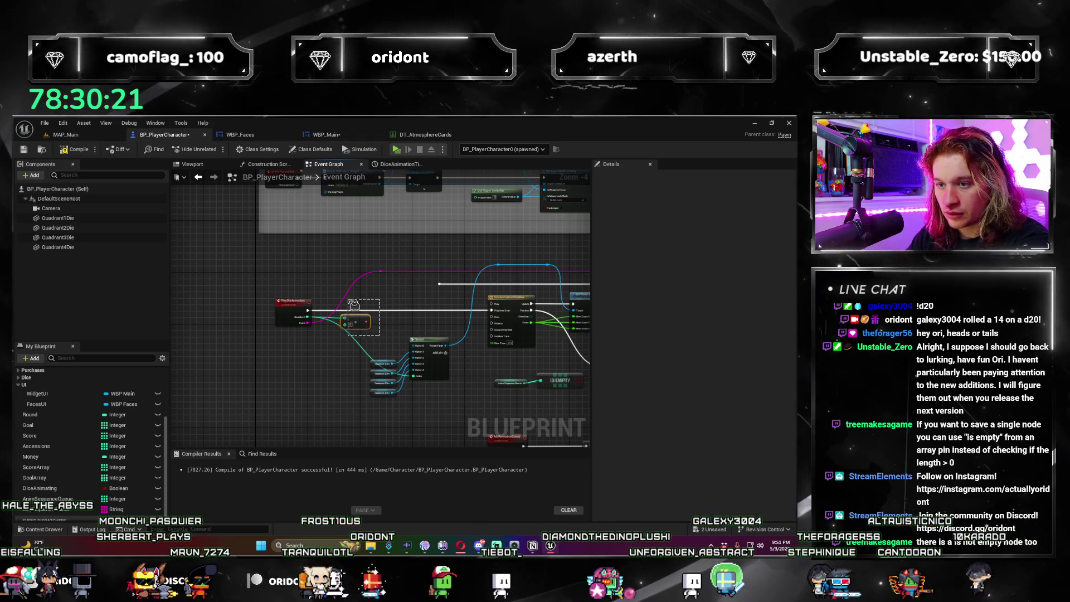
{"action": "key", "text": "Delete"}
{"action": "left_click_drag", "start_coordinate": [277, 244], "coordinate": [385, 330]}
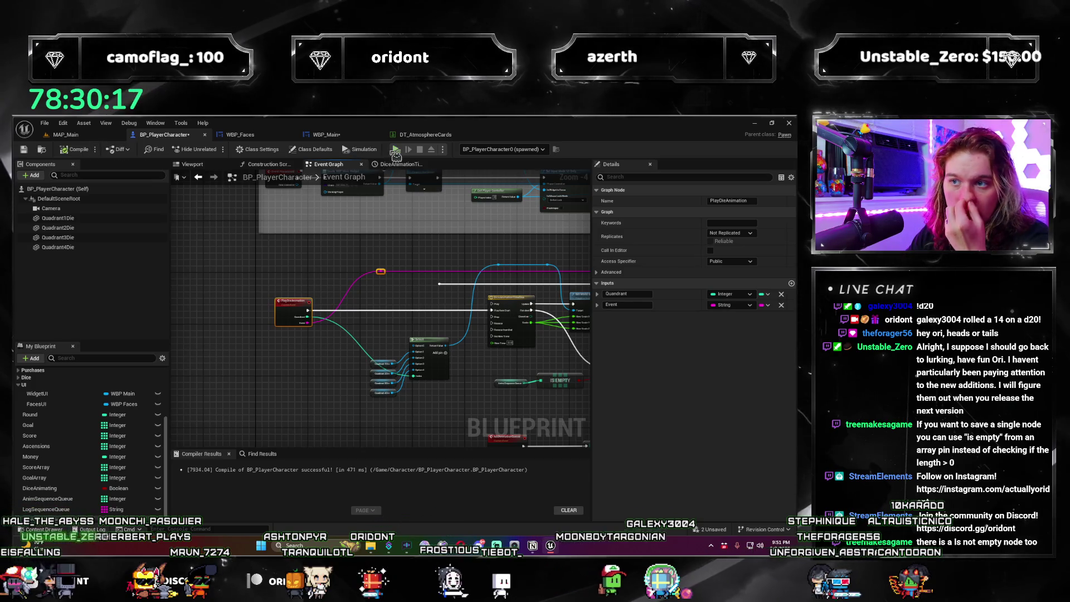
{"action": "key", "text": "alt+p"}
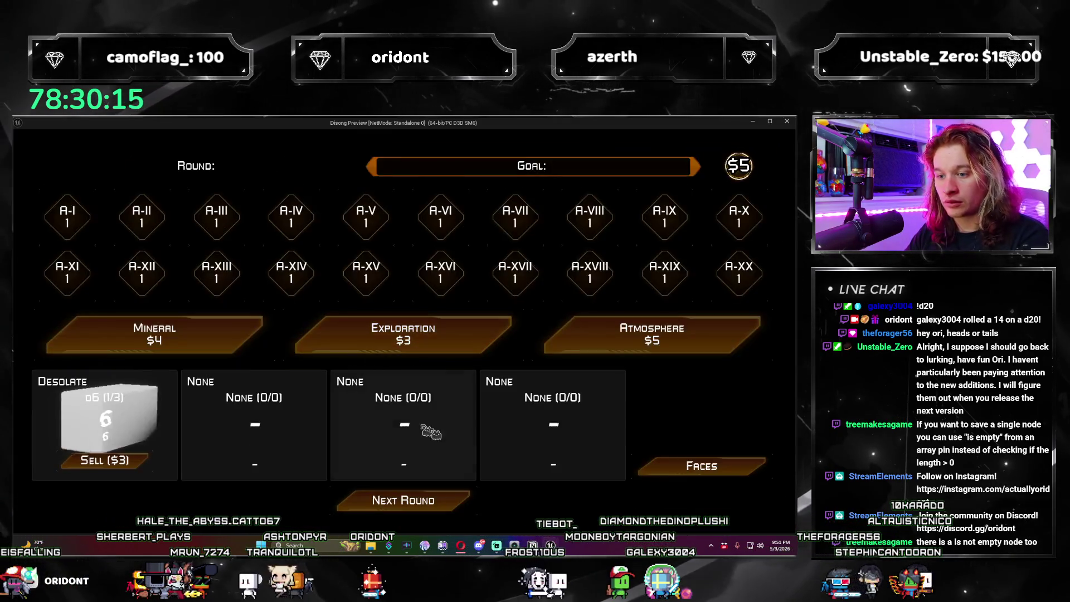
{"action": "left_click", "coordinate": [459, 500]}
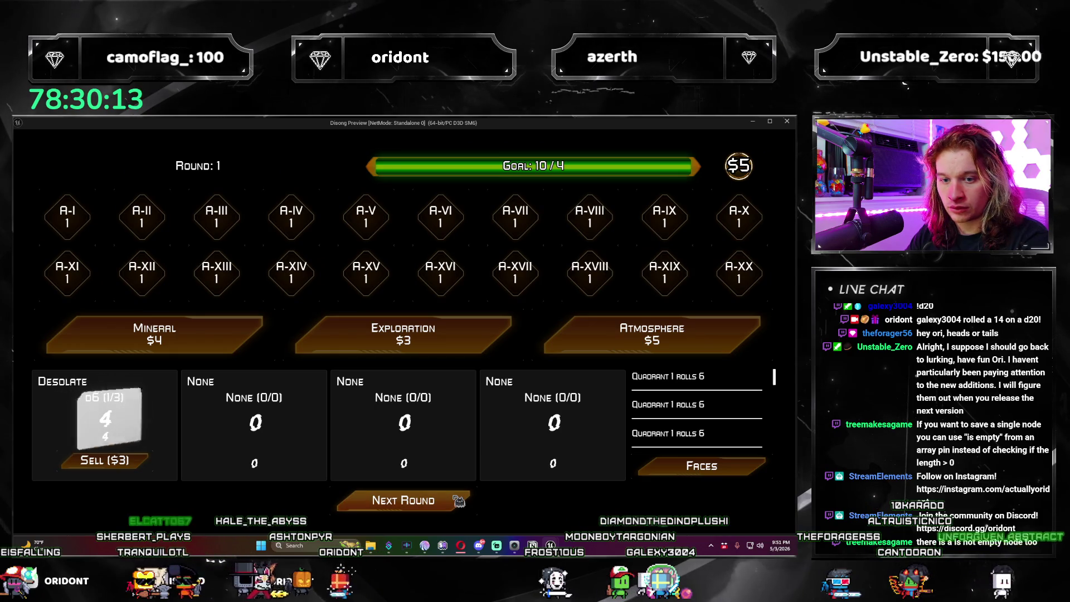
{"action": "left_click", "coordinate": [459, 501]}
{"action": "left_click", "coordinate": [641, 334]}
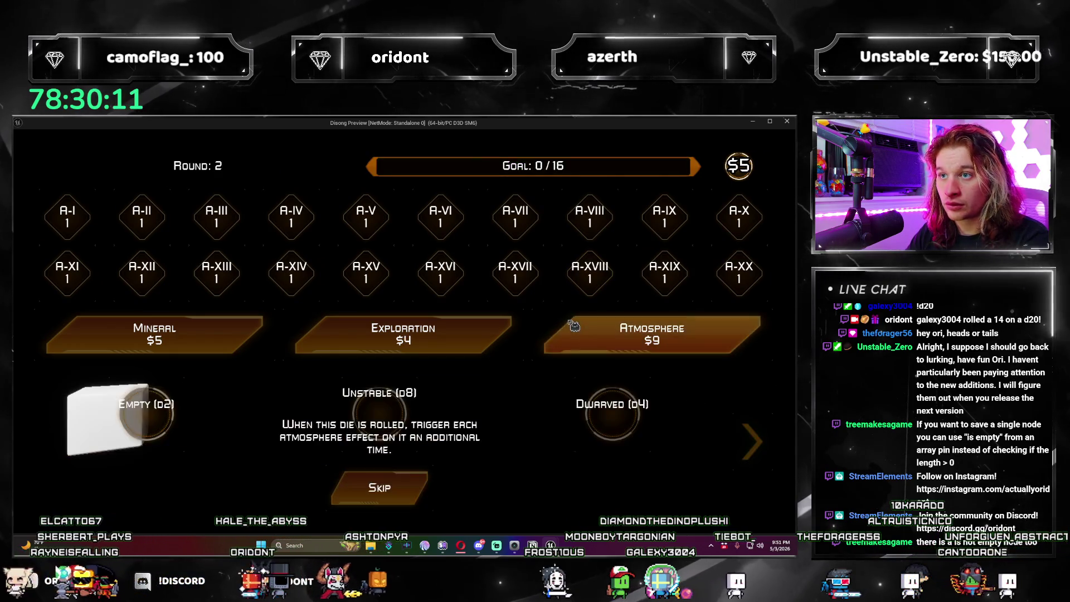
{"action": "left_click", "coordinate": [271, 427]}
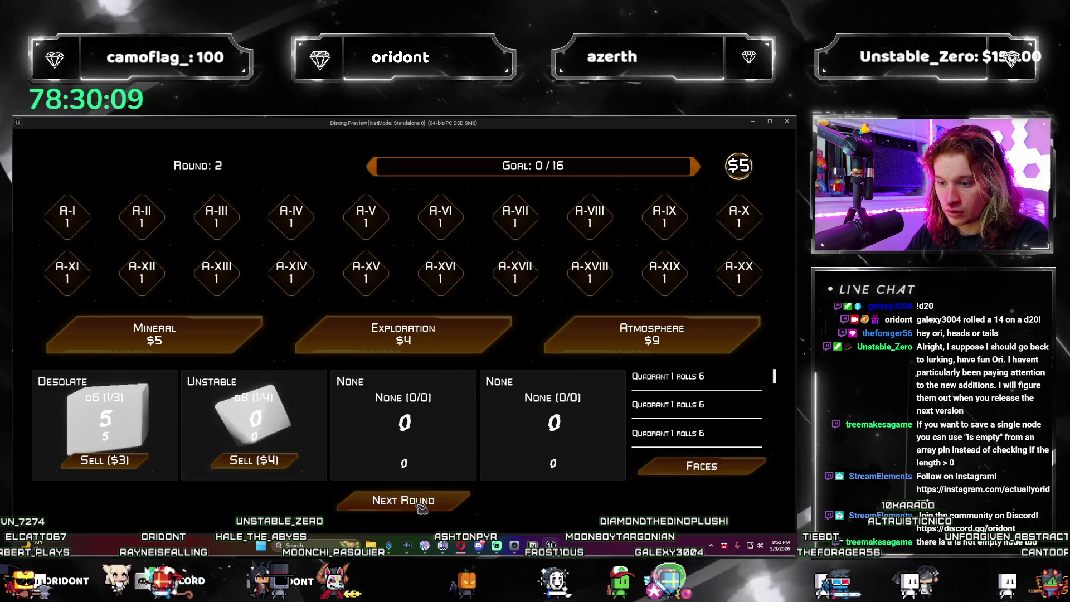
{"action": "left_click", "coordinate": [444, 505]}
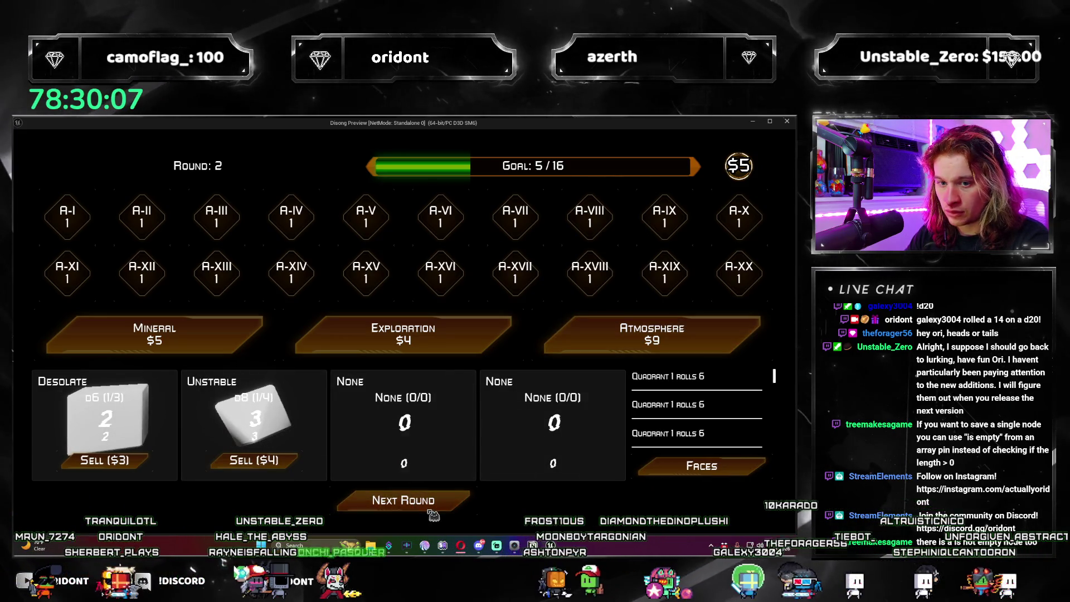
{"action": "left_click", "coordinate": [787, 121]}
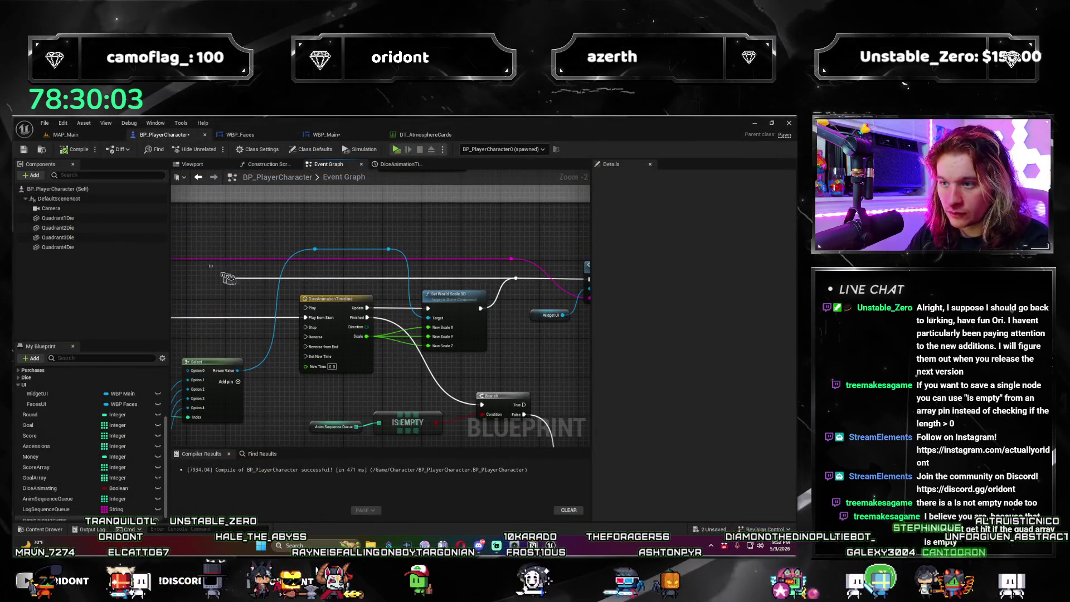
Step: Shift the blue wire's reroute point slightly left near the DiceAnimationTimeline node
{"action": "mouse_move", "coordinate": [528, 288]}
{"action": "left_mouse_down"}
{"action": "mouse_move", "coordinate": [373, 332]}
{"action": "mouse_move", "coordinate": [468, 306]}
{"action": "left_mouse_up"}
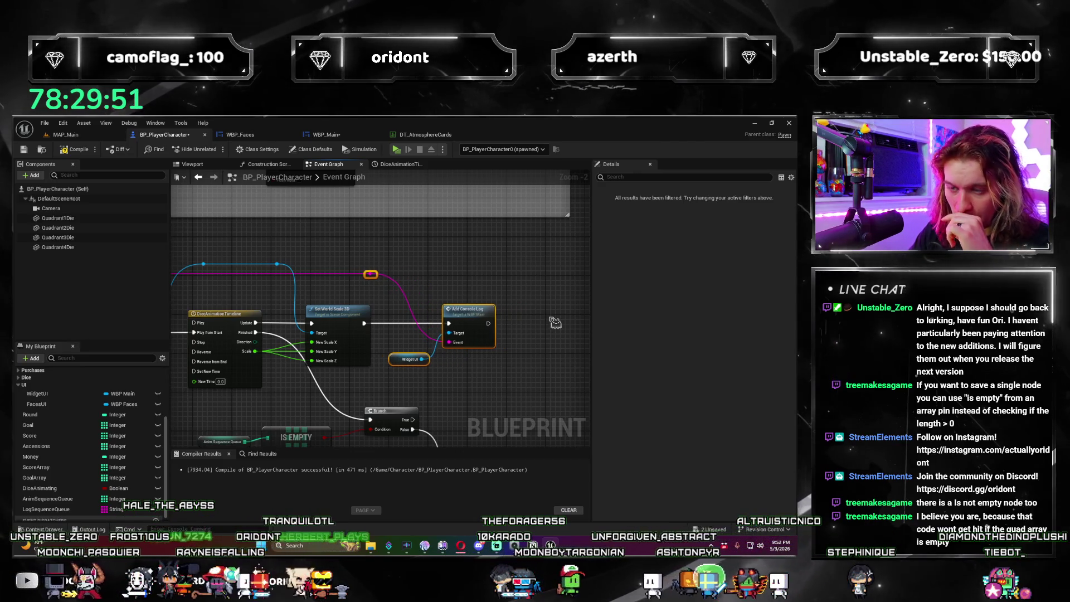
{"action": "left_click_drag", "start_coordinate": [190, 246], "coordinate": [366, 247]}
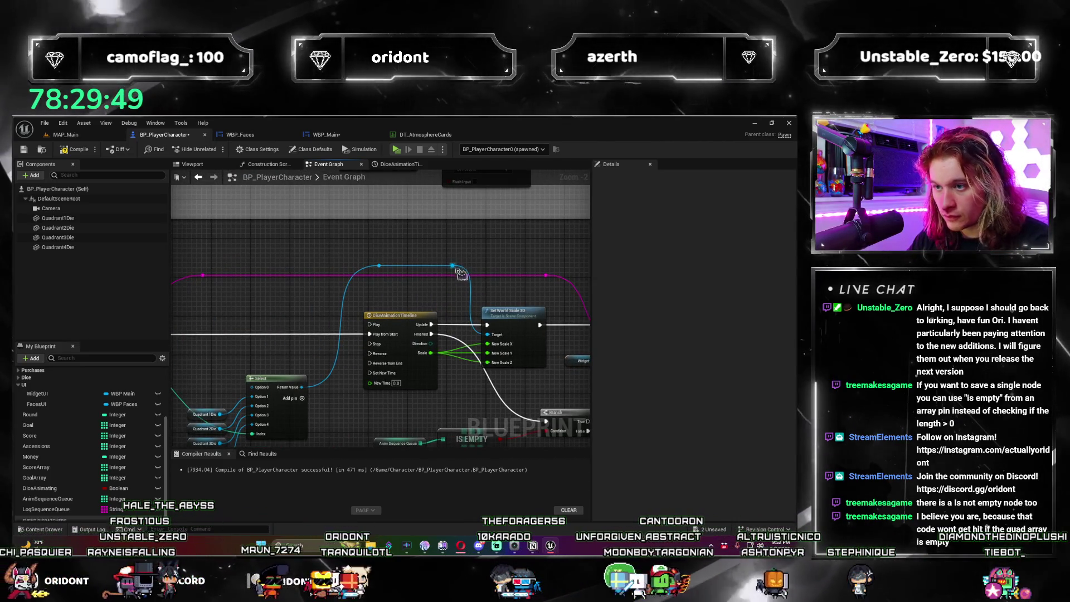
{"action": "left_click_drag", "start_coordinate": [452, 265], "coordinate": [424, 268]}
{"action": "left_click_drag", "start_coordinate": [276, 359], "coordinate": [442, 330]}
{"action": "left_click_drag", "start_coordinate": [290, 401], "coordinate": [304, 351]}
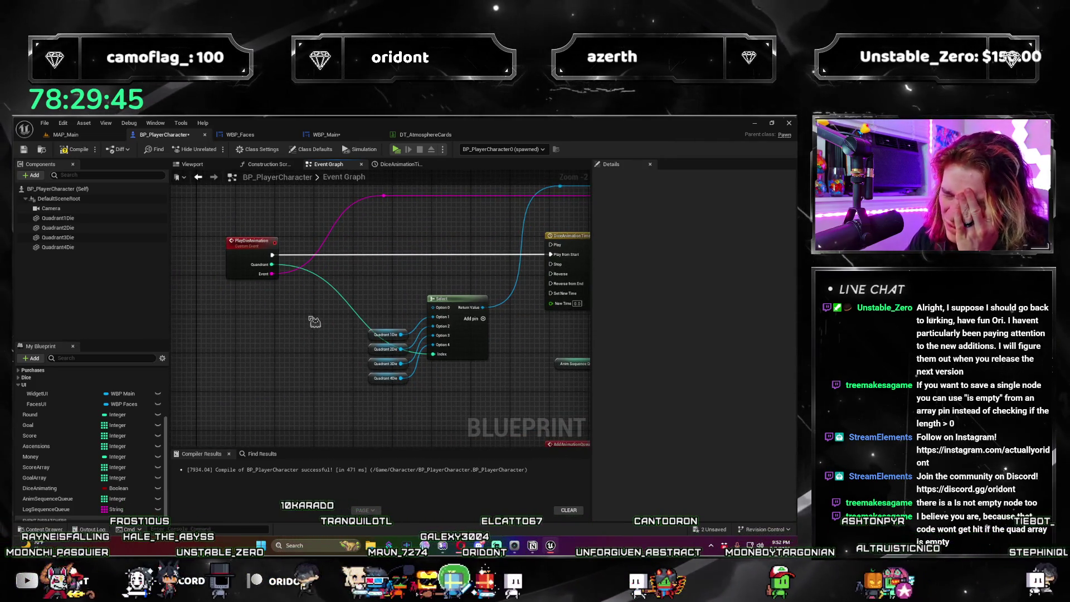
{"action": "left_click_drag", "start_coordinate": [316, 264], "coordinate": [248, 289]}
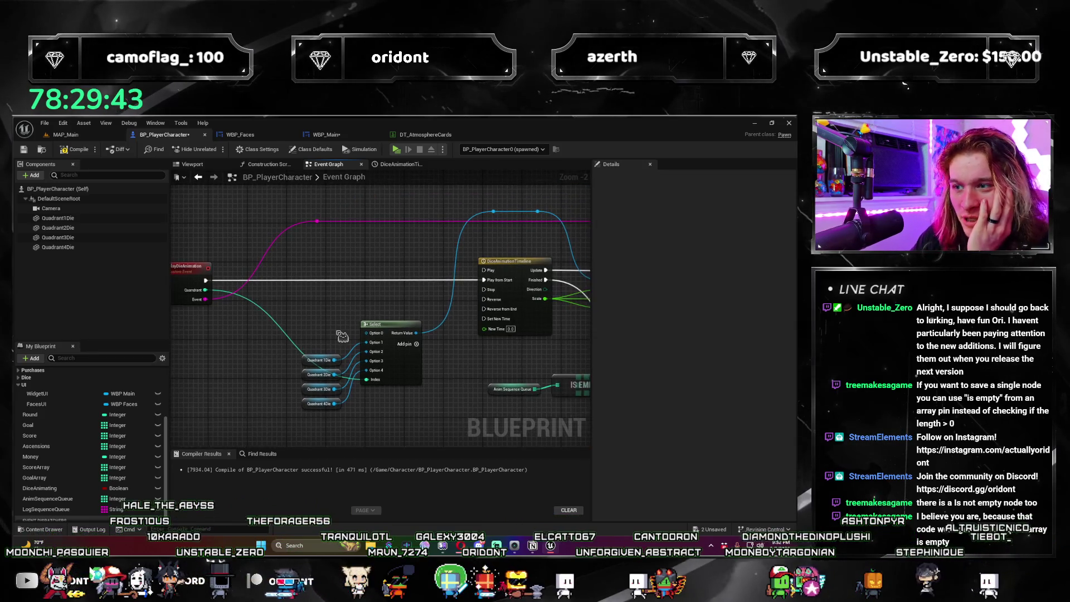
{"action": "left_click_drag", "start_coordinate": [353, 295], "coordinate": [371, 341]}
{"action": "left_click", "coordinate": [362, 363]}
{"action": "mouse_move", "coordinate": [362, 364]}
{"action": "left_mouse_down"}
{"action": "mouse_move", "coordinate": [360, 345]}
{"action": "mouse_move", "coordinate": [378, 345]}
{"action": "mouse_move", "coordinate": [442, 399]}
{"action": "left_mouse_up"}
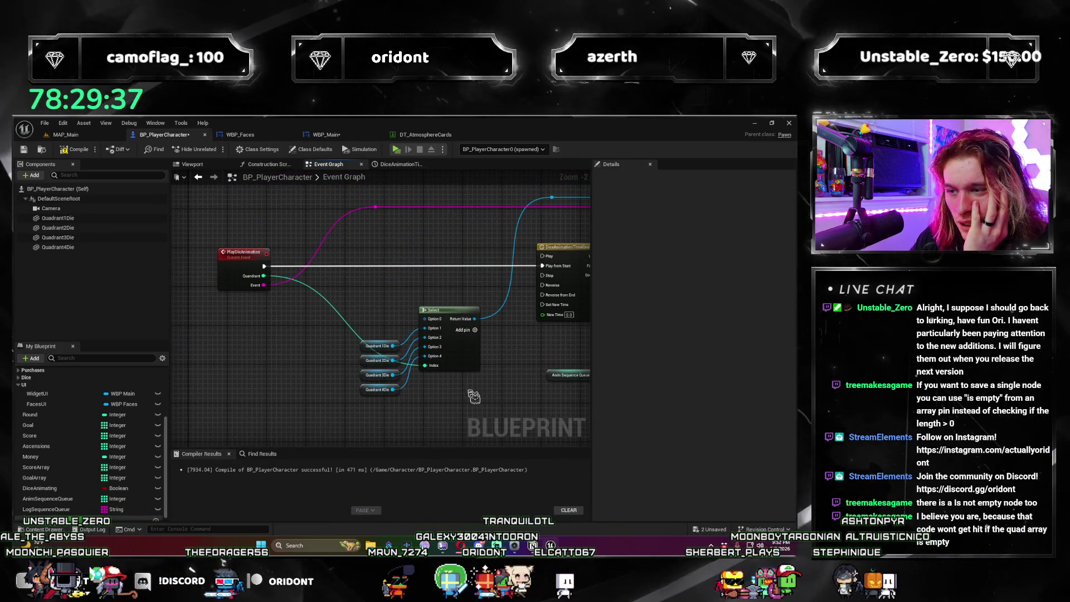
Step: Reposition the Select node with its Quadrant getters and move the Widget UI getter beside Add Console Log
{"action": "mouse_move", "coordinate": [449, 314]}
{"action": "left_mouse_down"}
{"action": "mouse_move", "coordinate": [475, 295]}
{"action": "mouse_move", "coordinate": [460, 286]}
{"action": "left_mouse_up"}
{"action": "left_click_drag", "start_coordinate": [391, 353], "coordinate": [358, 363]}
{"action": "left_click_drag", "start_coordinate": [305, 318], "coordinate": [338, 332]}
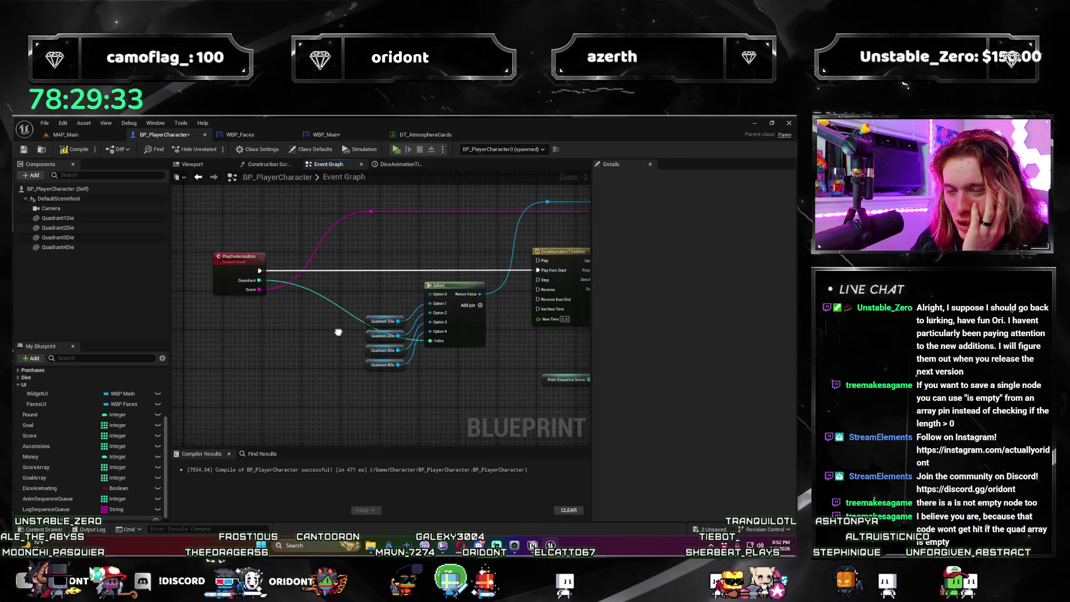
{"action": "left_click_drag", "start_coordinate": [469, 373], "coordinate": [306, 365]}
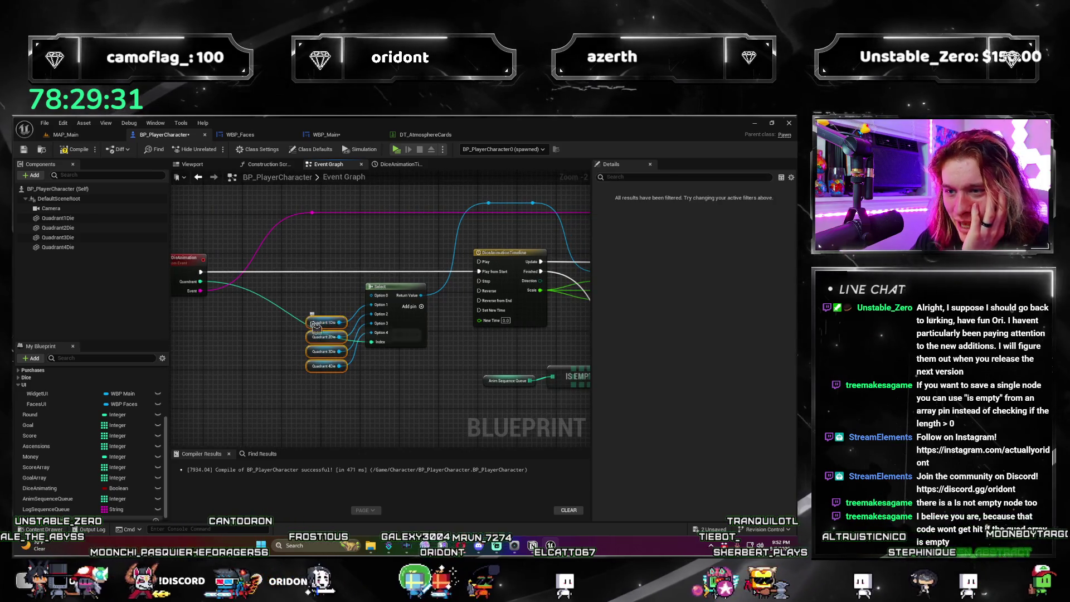
{"action": "left_click_drag", "start_coordinate": [557, 346], "coordinate": [425, 352]}
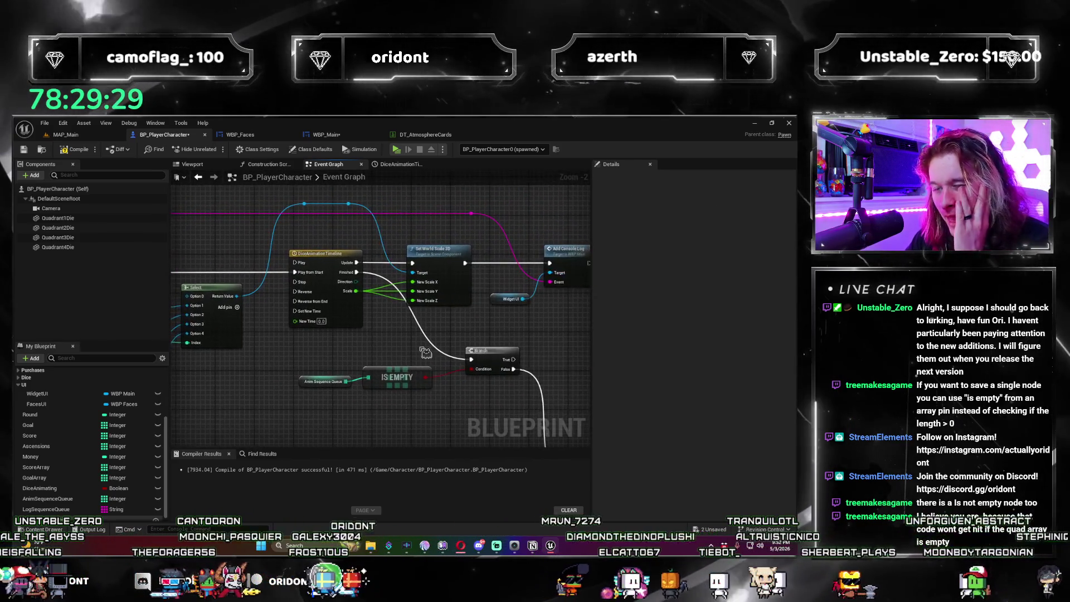
{"action": "left_click", "coordinate": [353, 303]}
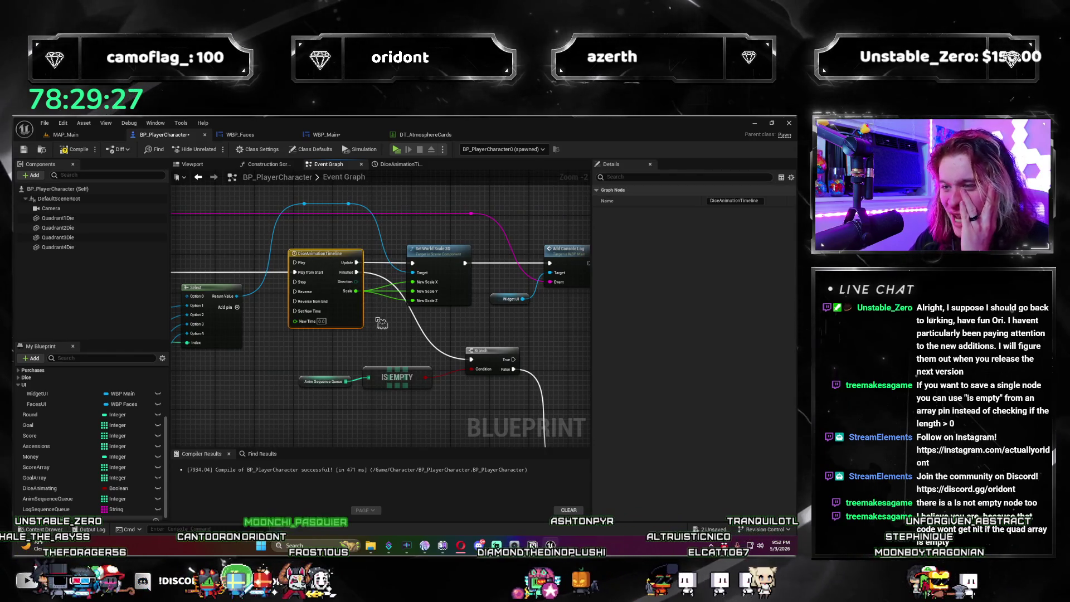
{"action": "left_click_drag", "start_coordinate": [444, 329], "coordinate": [402, 328]}
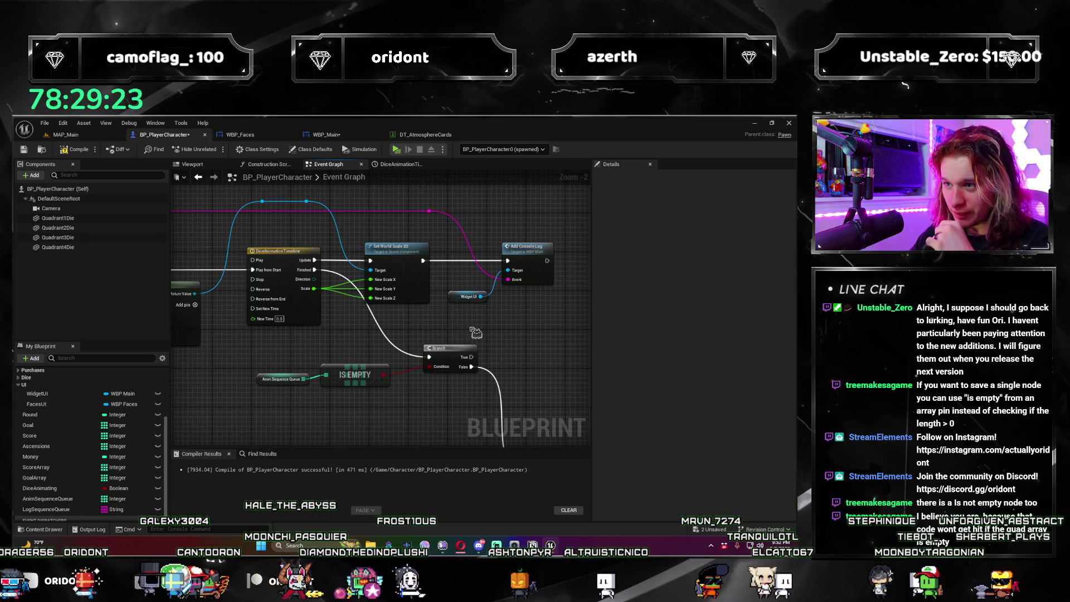
{"action": "left_click_drag", "start_coordinate": [456, 294], "coordinate": [464, 282]}
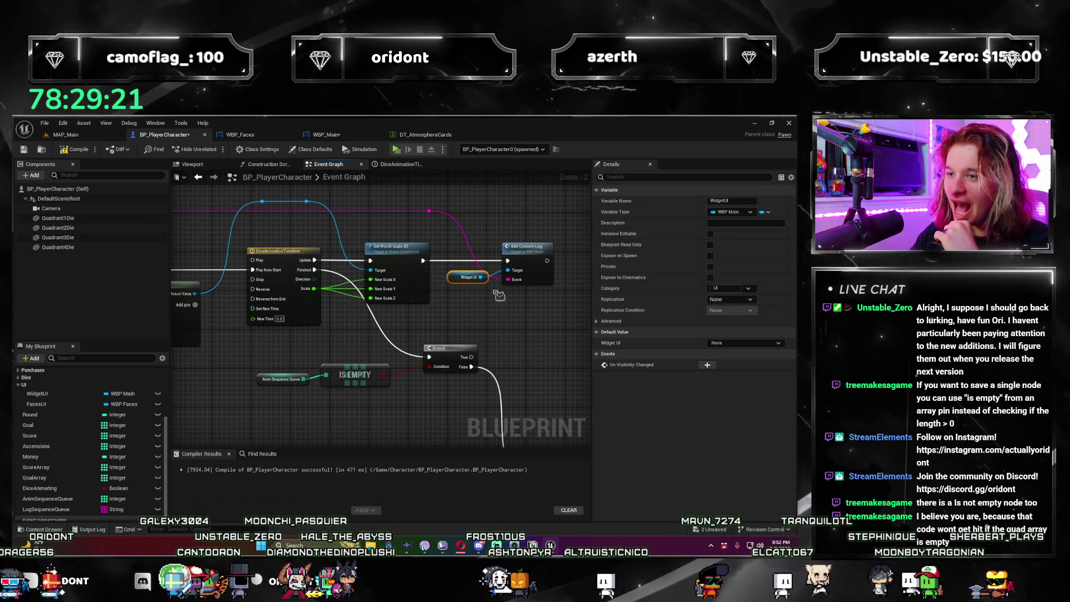
{"action": "mouse_move", "coordinate": [329, 289]}
{"action": "left_mouse_down"}
{"action": "mouse_move", "coordinate": [360, 257]}
{"action": "mouse_move", "coordinate": [369, 369]}
{"action": "mouse_move", "coordinate": [252, 302]}
{"action": "left_mouse_up"}
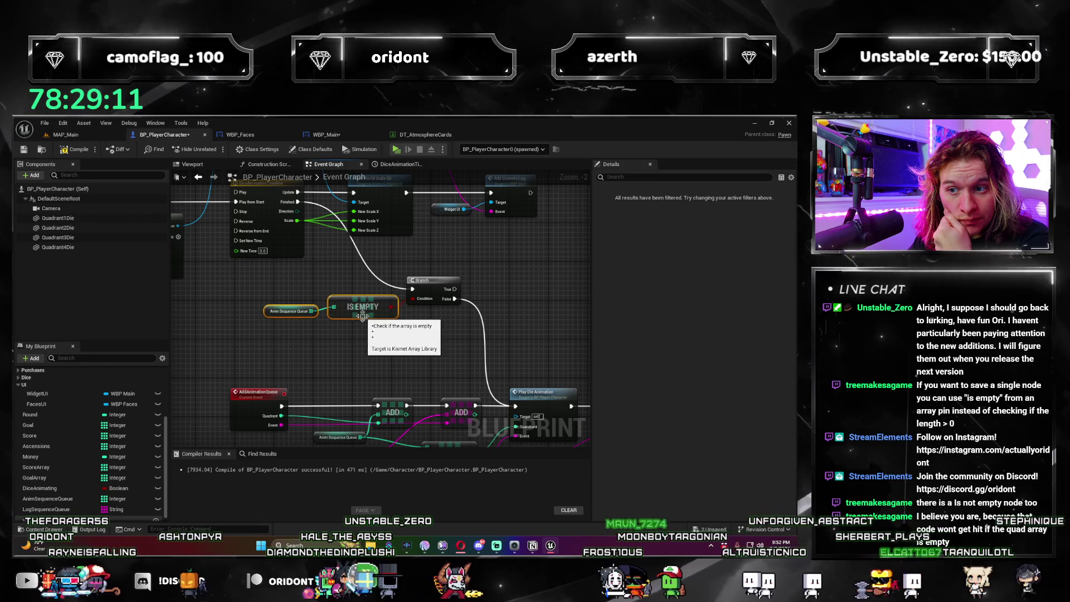
Step: Clear the selection, undo the last change, and centre the Remove Index nodes near IS EMPTY
{"action": "left_click_drag", "start_coordinate": [379, 356], "coordinate": [355, 377]}
{"action": "key", "text": "ctrl+z"}
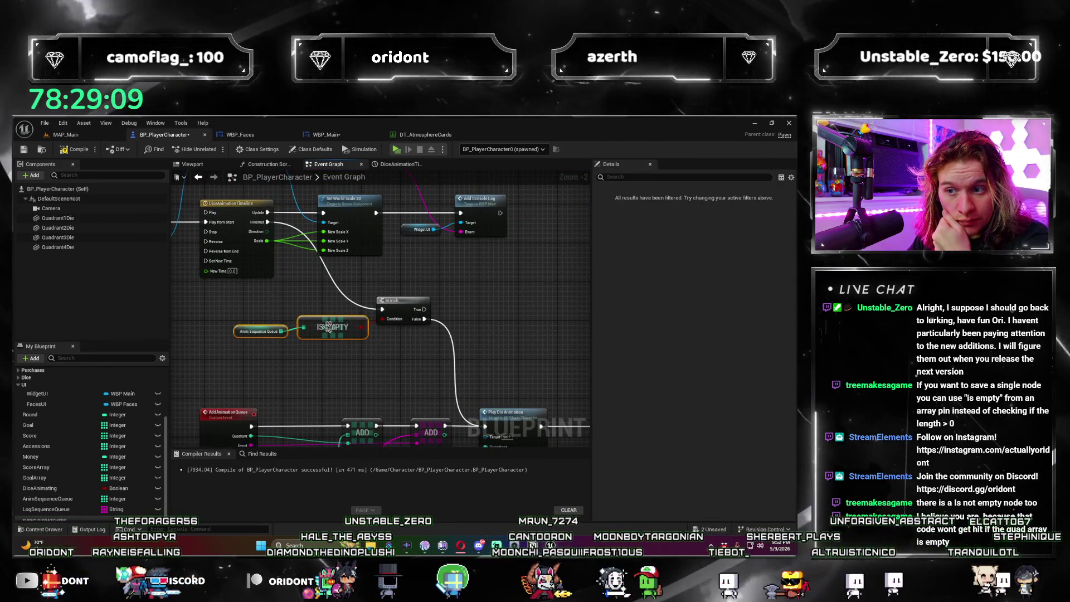
{"action": "mouse_move", "coordinate": [359, 368]}
{"action": "left_mouse_down"}
{"action": "mouse_move", "coordinate": [299, 376]}
{"action": "mouse_move", "coordinate": [450, 395]}
{"action": "mouse_move", "coordinate": [451, 379]}
{"action": "left_mouse_up"}
{"action": "scroll", "coordinate": [302, 381], "scroll_direction": "down", "scroll_amount": 2}
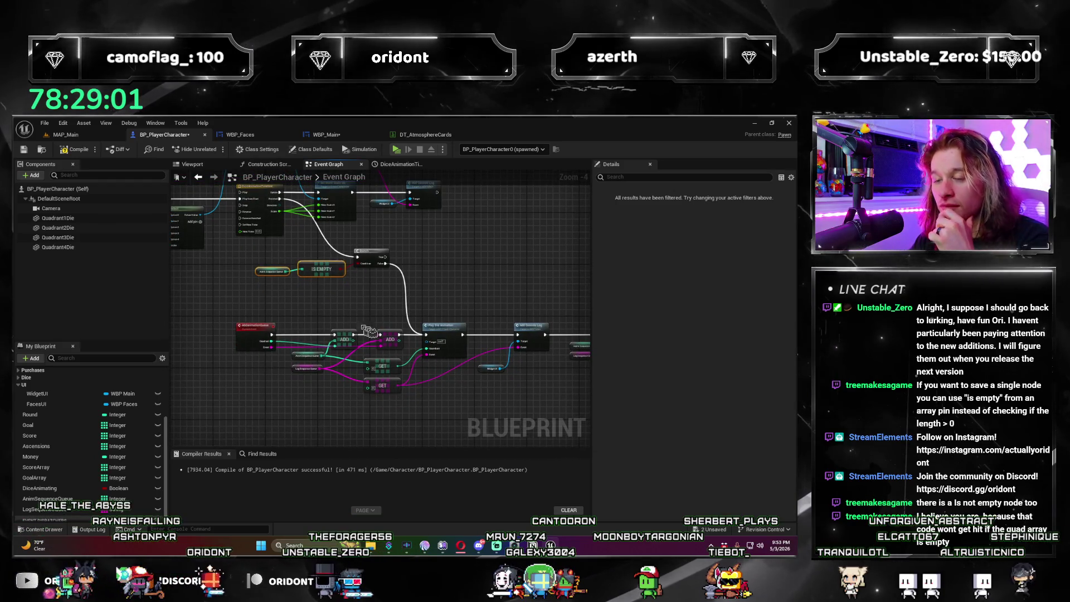
{"action": "left_click_drag", "start_coordinate": [359, 329], "coordinate": [216, 293]}
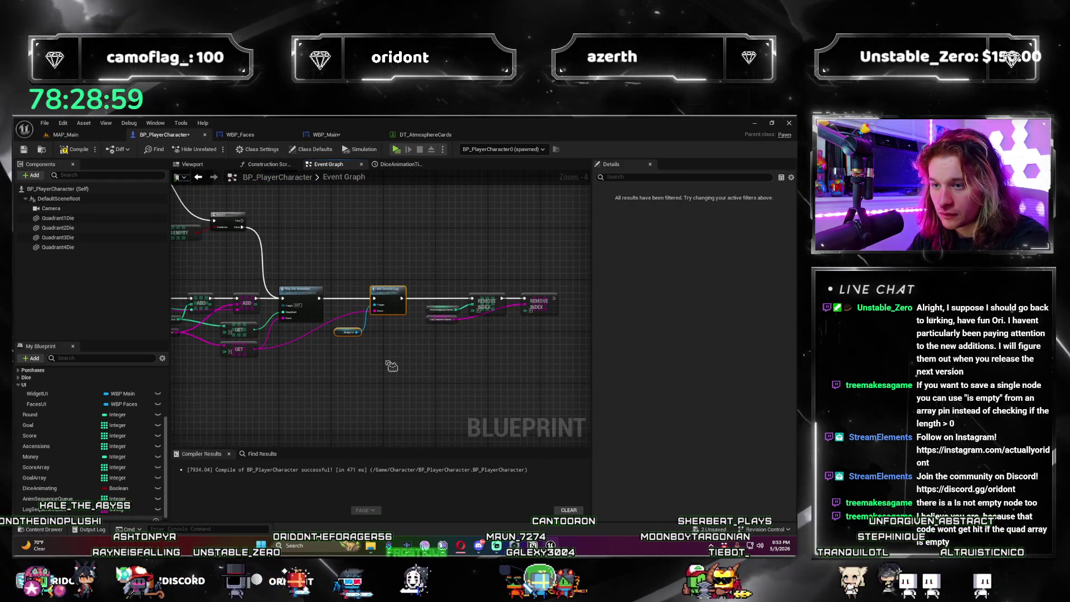
{"action": "left_click_drag", "start_coordinate": [360, 330], "coordinate": [387, 350]}
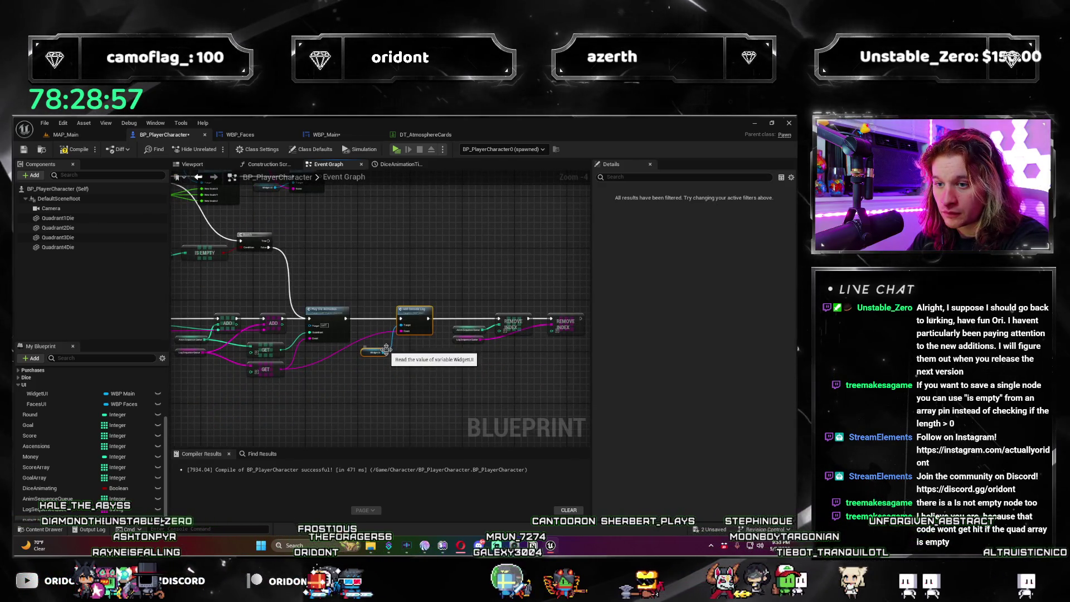
{"action": "left_click_drag", "start_coordinate": [454, 372], "coordinate": [456, 379]}
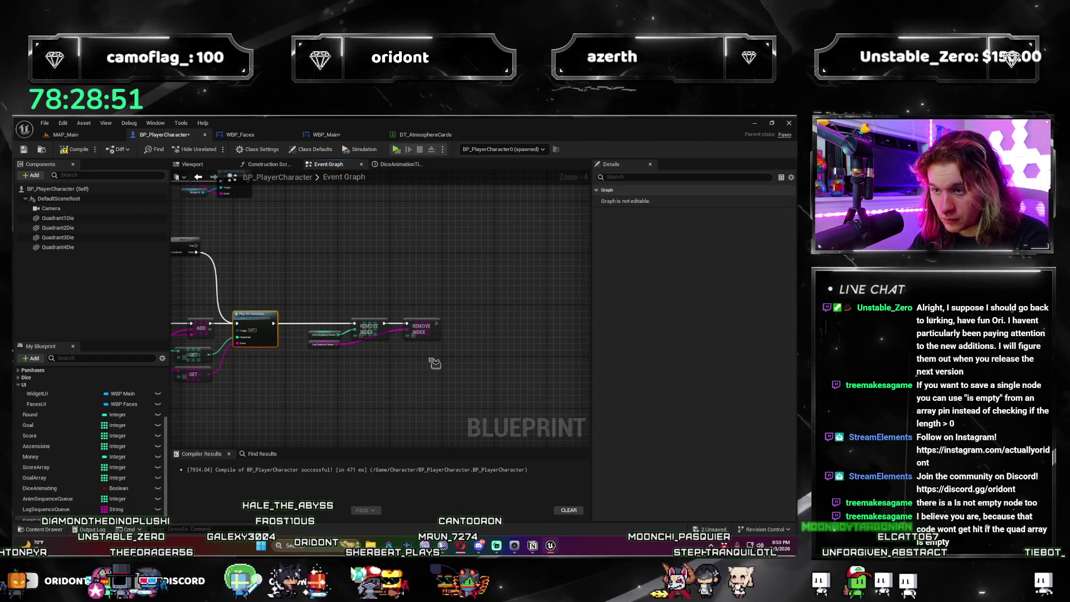
Step: Duplicate the two Remove Index nodes with their getters and place them beside the Is Empty check
{"action": "left_click_drag", "start_coordinate": [434, 363], "coordinate": [586, 388]}
{"action": "key", "text": "ctrl+v"}
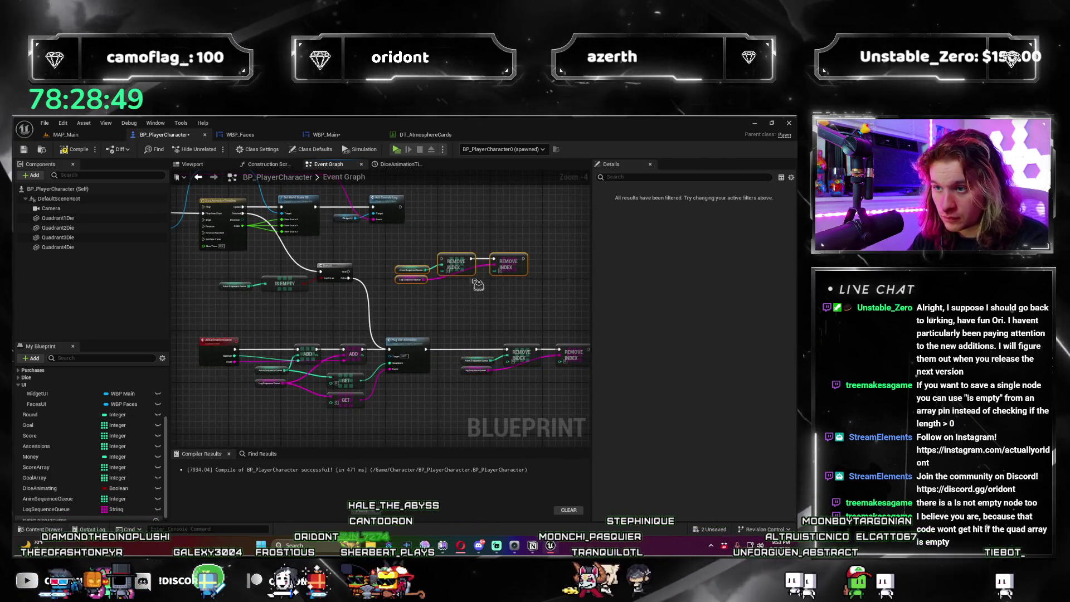
{"action": "scroll", "coordinate": [478, 284], "scroll_direction": "up", "scroll_amount": 3}
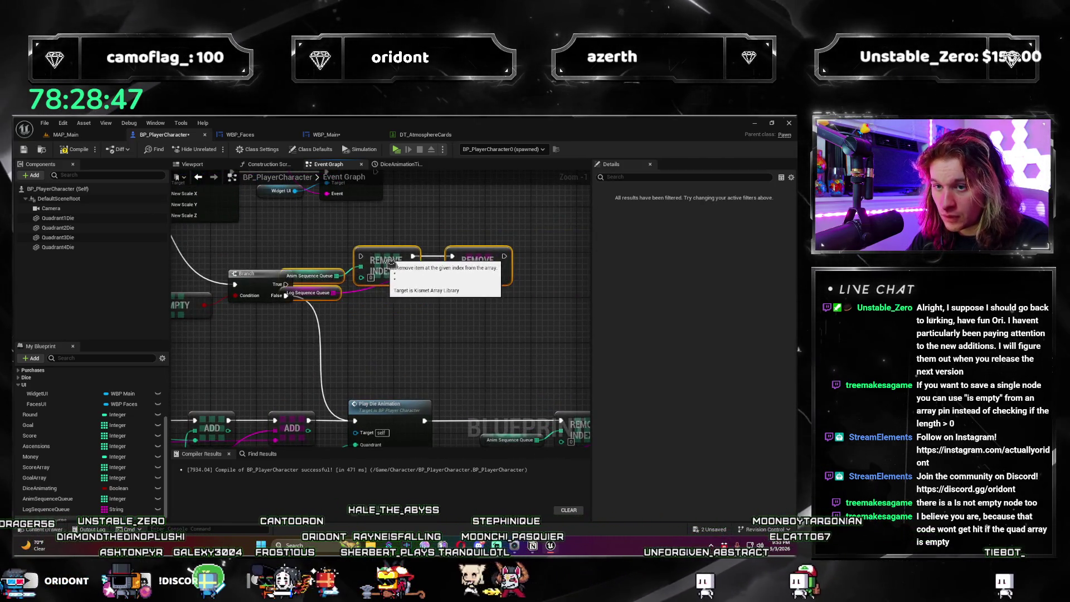
{"action": "left_click_drag", "start_coordinate": [390, 262], "coordinate": [245, 250]}
{"action": "left_click_drag", "start_coordinate": [195, 308], "coordinate": [502, 305]}
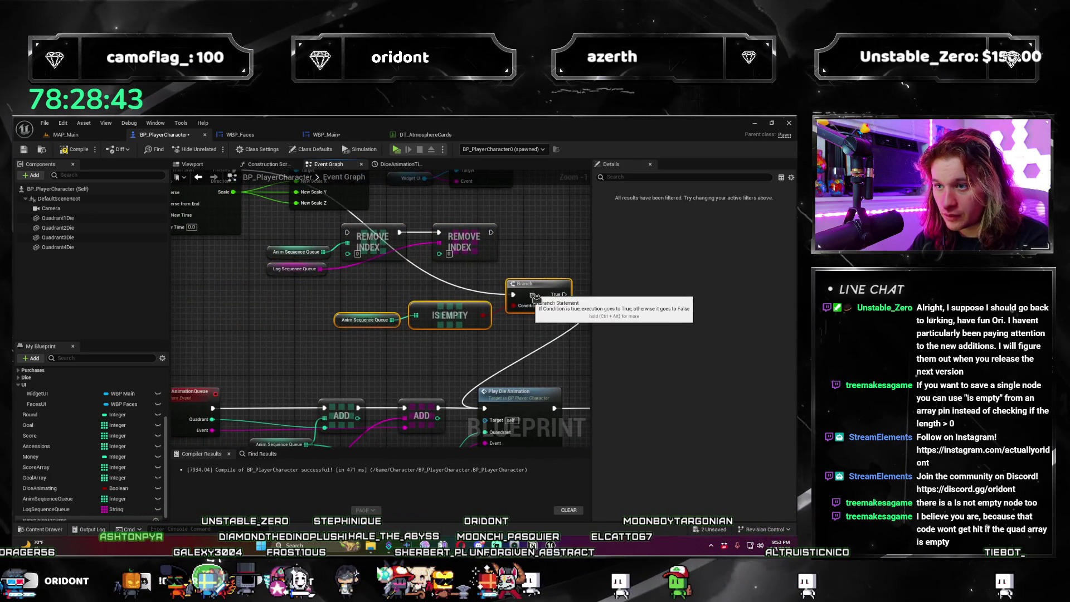
{"action": "mouse_move", "coordinate": [437, 230]}
{"action": "left_mouse_down"}
{"action": "mouse_move", "coordinate": [334, 273]}
{"action": "mouse_move", "coordinate": [261, 286]}
{"action": "left_mouse_up"}
{"action": "scroll", "coordinate": [375, 339], "scroll_direction": "down", "scroll_amount": 5}
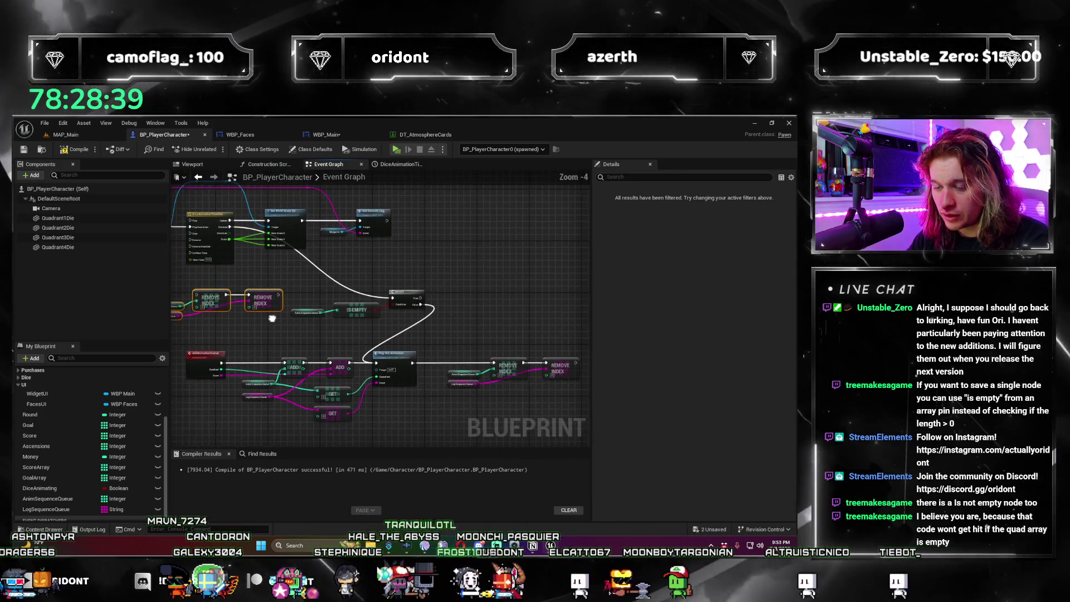
Step: Review the Remove Index, Anim Sequence Queue, Is Empty and Branch nodes in the animation-queue logic
{"action": "left_click_drag", "start_coordinate": [496, 379], "coordinate": [244, 346]}
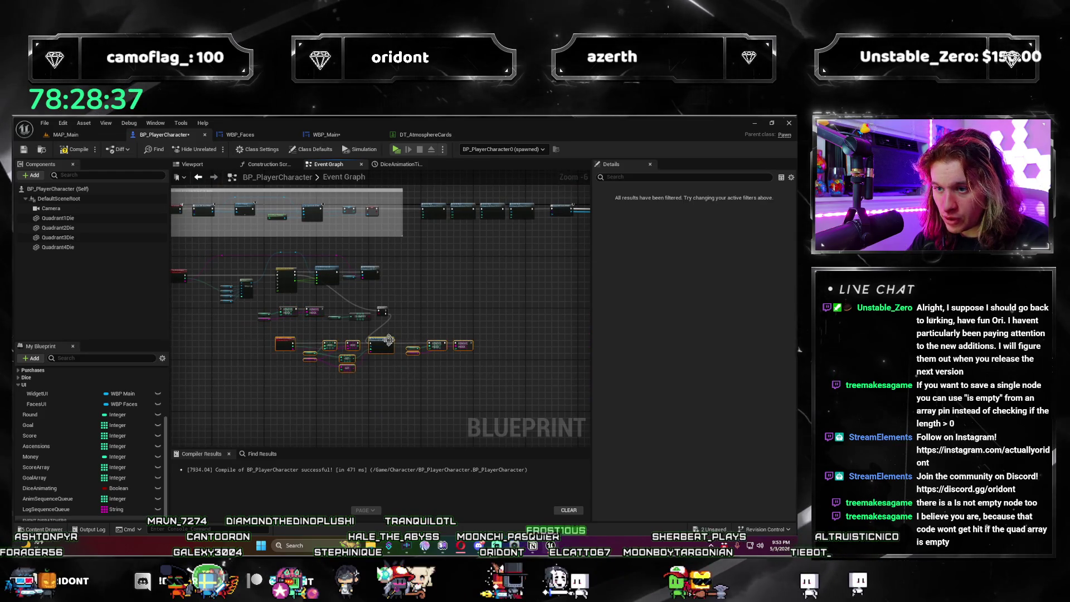
{"action": "scroll", "coordinate": [334, 312], "scroll_direction": "up", "scroll_amount": 3}
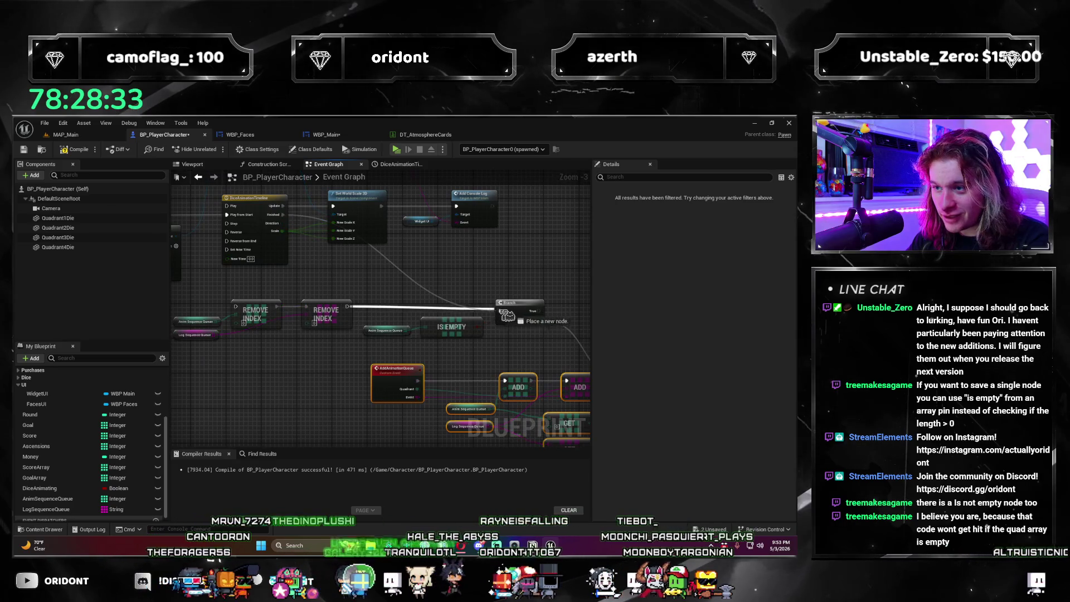
{"action": "left_click_drag", "start_coordinate": [426, 337], "coordinate": [264, 287]}
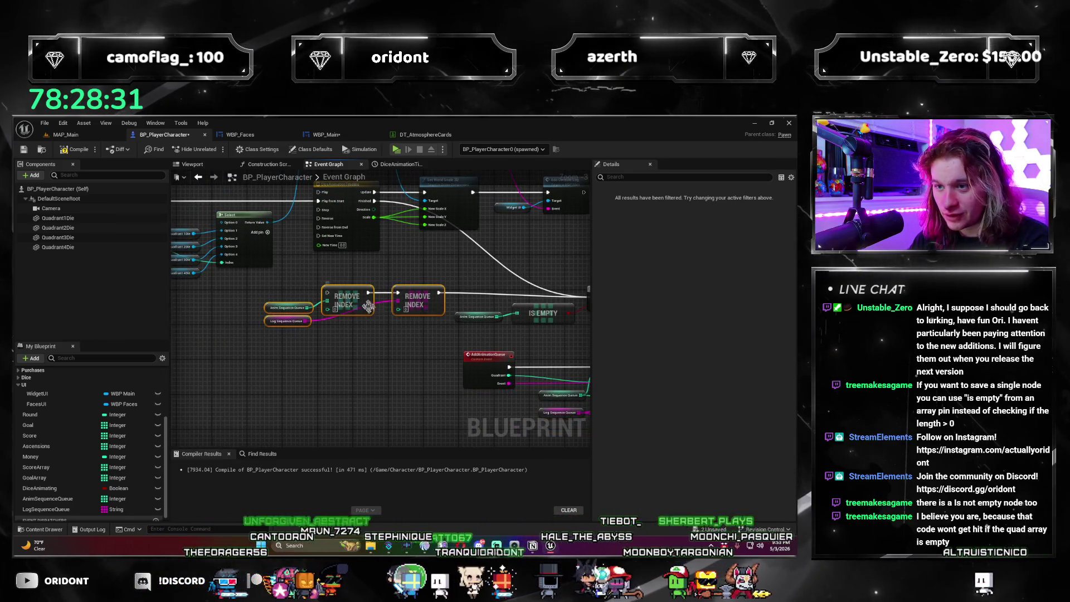
{"action": "left_click_drag", "start_coordinate": [436, 322], "coordinate": [427, 334]}
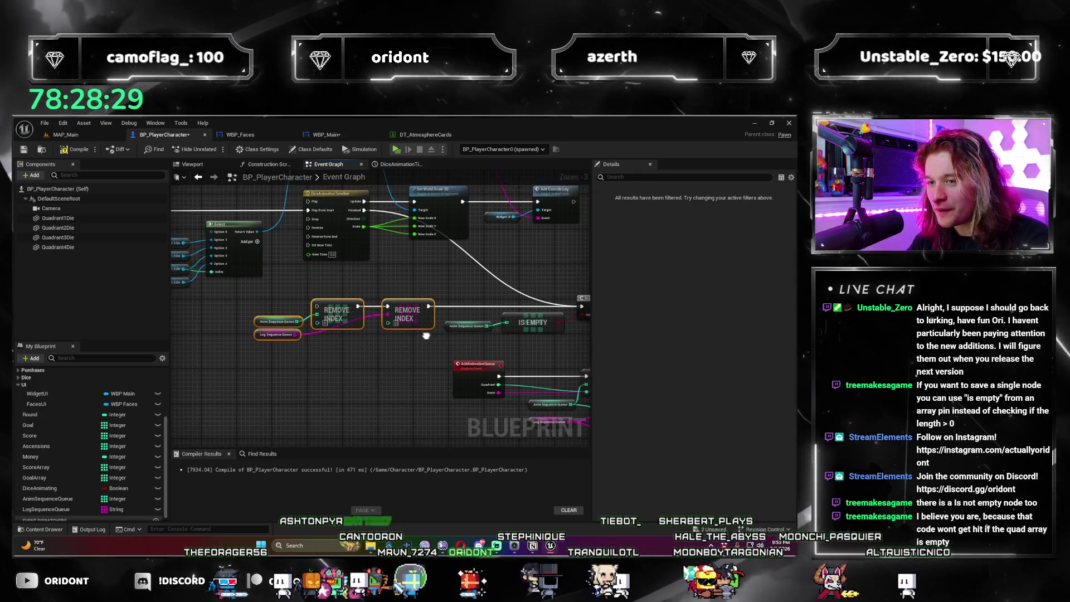
{"action": "scroll", "coordinate": [421, 365], "scroll_direction": "down", "scroll_amount": 2}
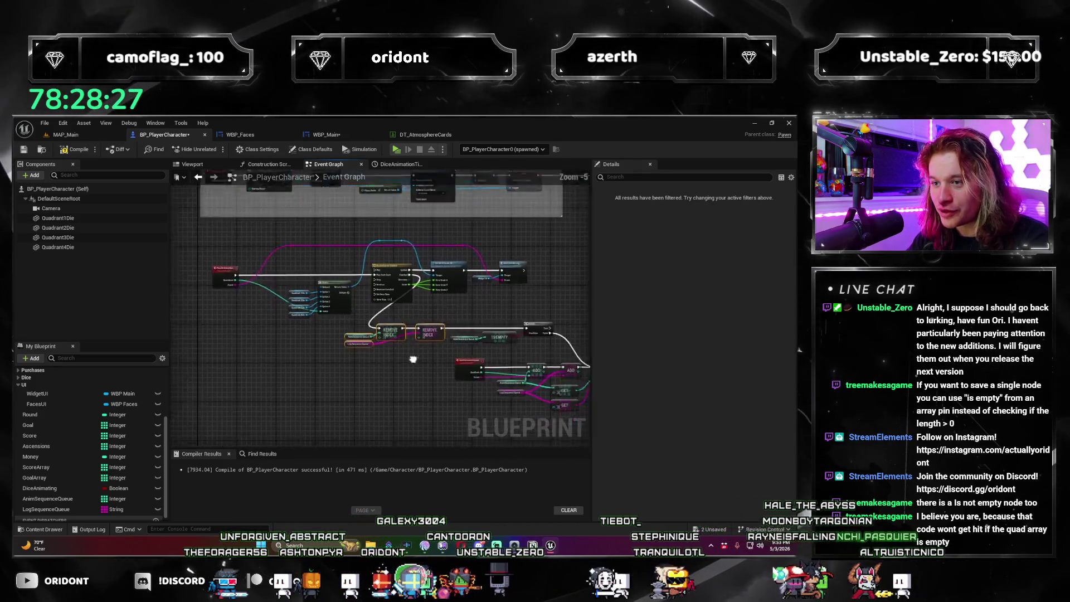
{"action": "scroll", "coordinate": [420, 365], "scroll_direction": "down", "scroll_amount": 2}
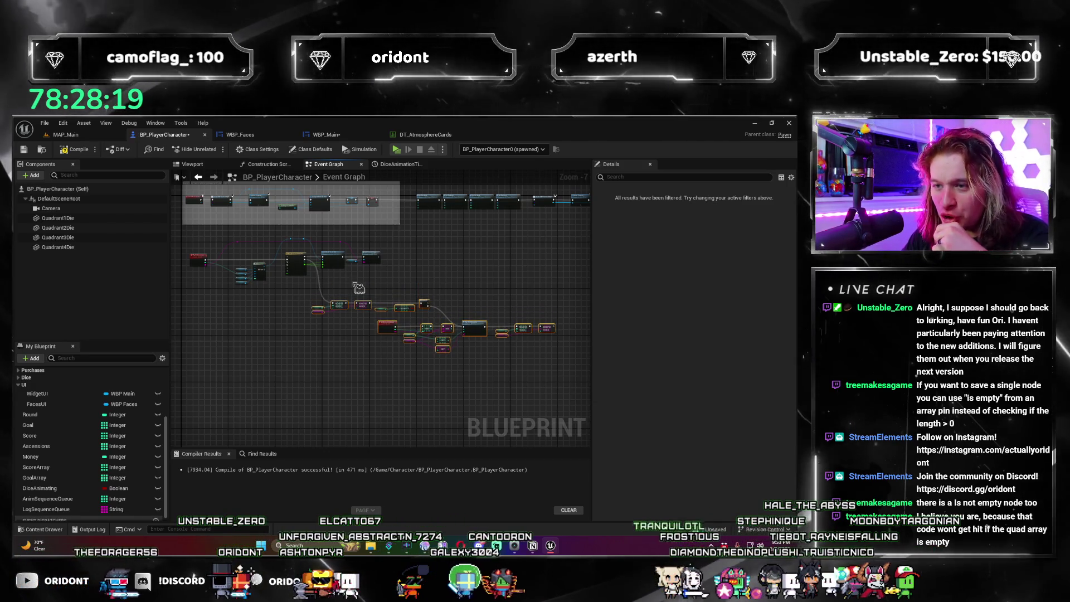
{"action": "scroll", "coordinate": [358, 288], "scroll_direction": "up", "scroll_amount": 4}
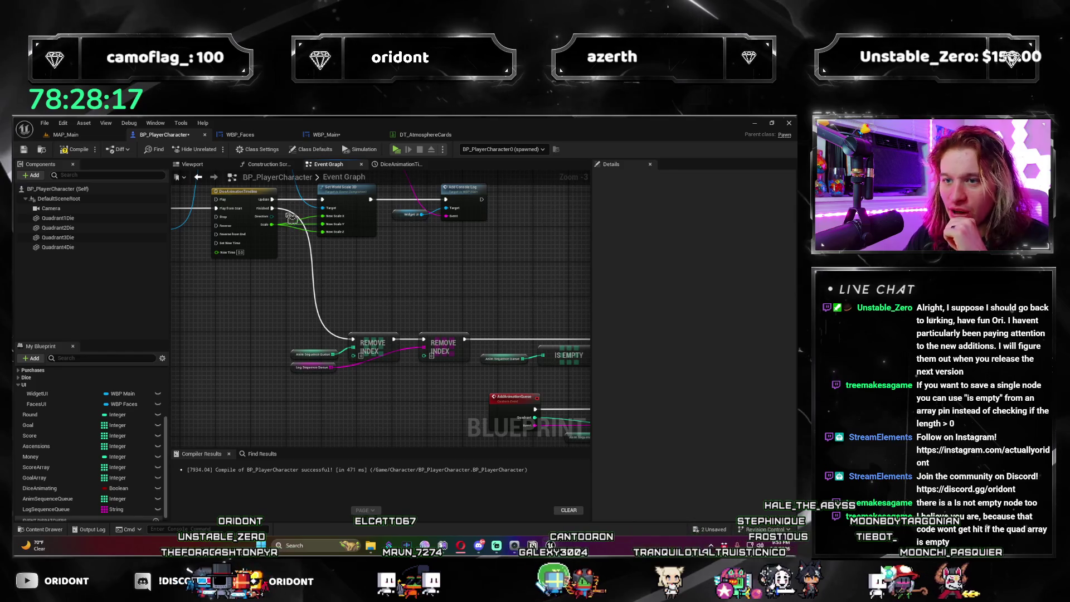
{"action": "mouse_move", "coordinate": [321, 246]}
{"action": "left_mouse_down"}
{"action": "mouse_move", "coordinate": [323, 377]}
{"action": "mouse_move", "coordinate": [270, 406]}
{"action": "mouse_move", "coordinate": [388, 396]}
{"action": "mouse_move", "coordinate": [240, 274]}
{"action": "left_mouse_up"}
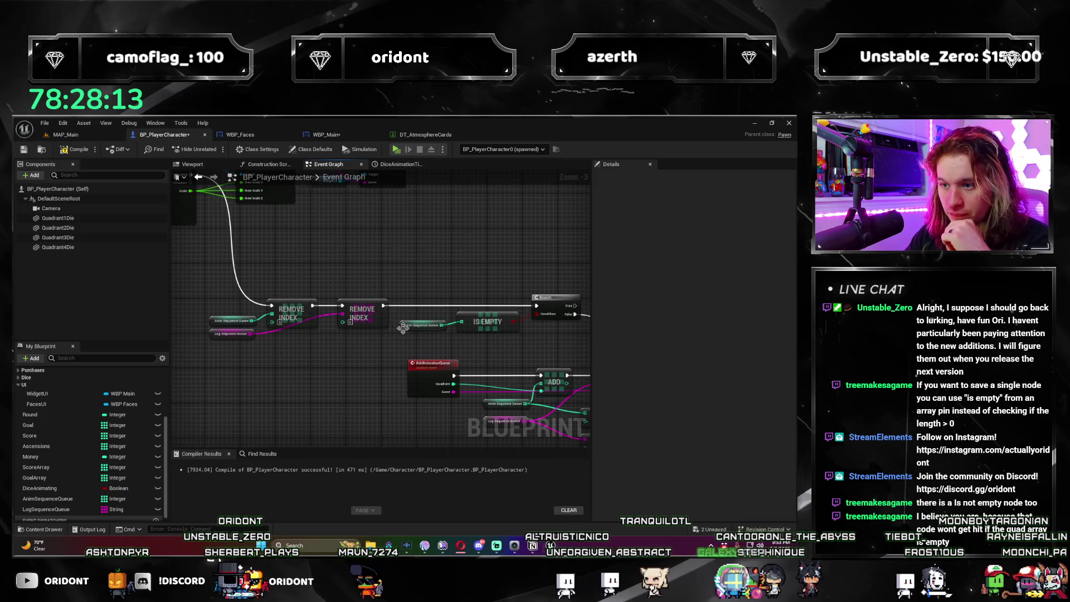
{"action": "left_click_drag", "start_coordinate": [402, 328], "coordinate": [290, 357]}
{"action": "mouse_move", "coordinate": [251, 404]}
{"action": "left_mouse_down"}
{"action": "mouse_move", "coordinate": [331, 346]}
{"action": "mouse_move", "coordinate": [290, 312]}
{"action": "left_mouse_up"}
{"action": "scroll", "coordinate": [300, 279], "scroll_direction": "up", "scroll_amount": 2}
{"action": "left_click", "coordinate": [302, 271]}
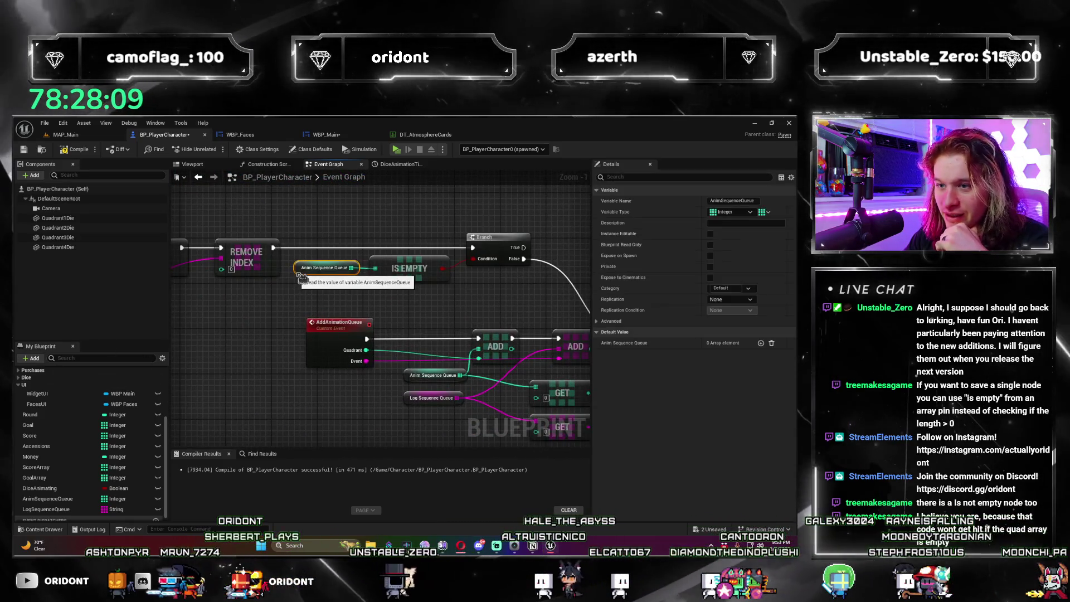
{"action": "left_click_drag", "start_coordinate": [537, 278], "coordinate": [319, 230]}
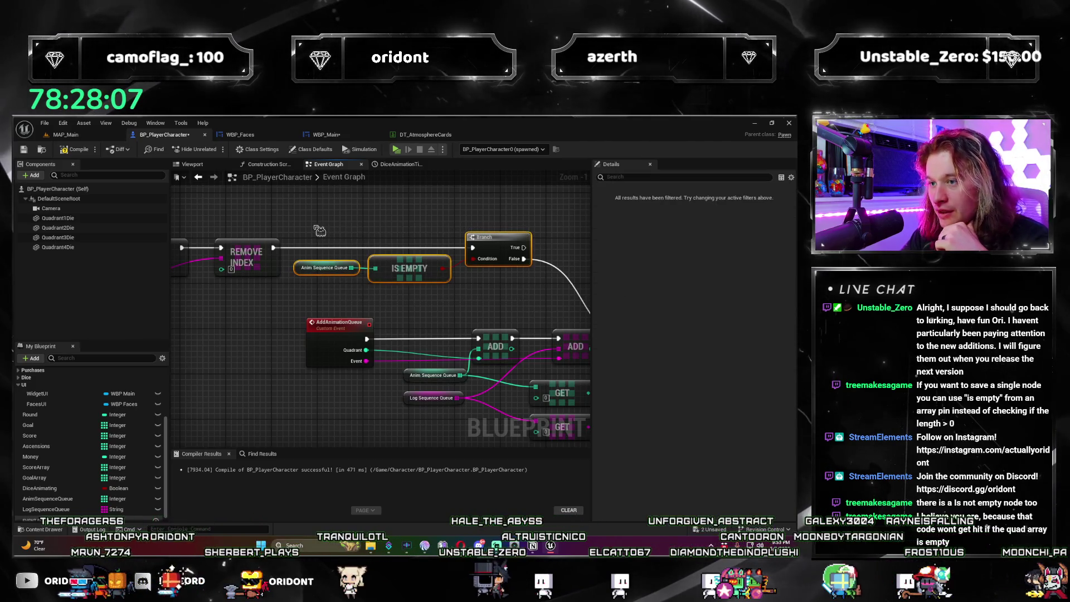
{"action": "left_click", "coordinate": [320, 231]}
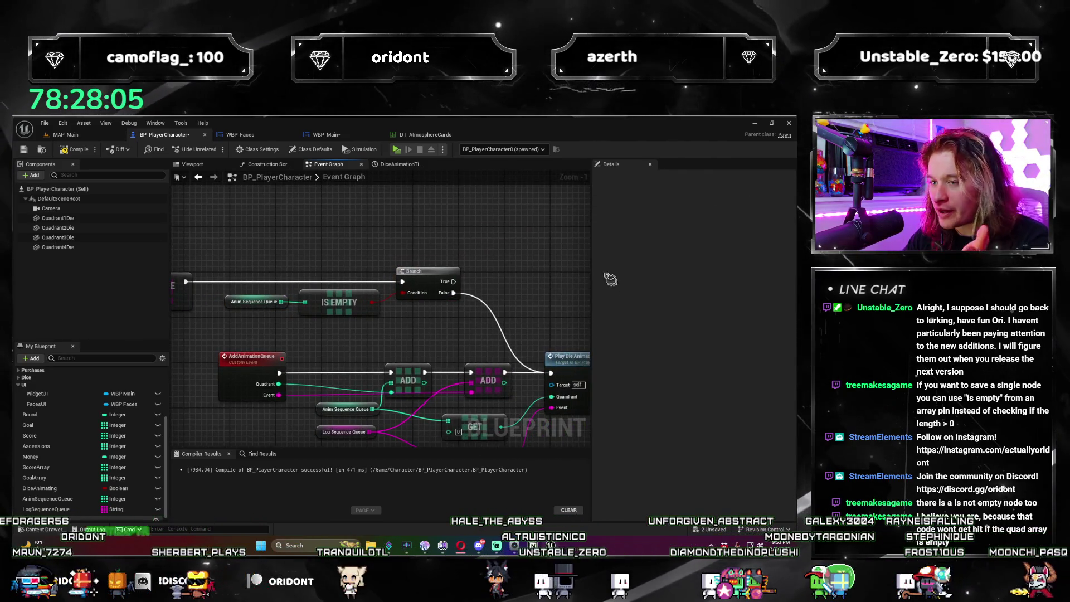
{"action": "left_click_drag", "start_coordinate": [612, 282], "coordinate": [486, 252]}
{"action": "left_click_drag", "start_coordinate": [395, 316], "coordinate": [371, 249]}
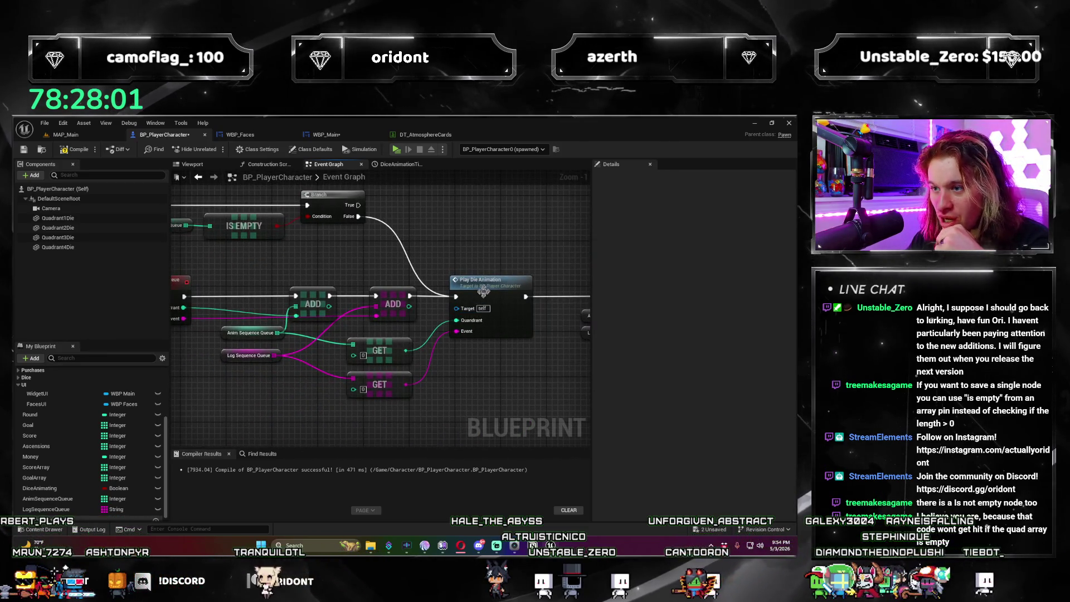
{"action": "scroll", "coordinate": [483, 293], "scroll_direction": "down", "scroll_amount": 2}
{"action": "left_click_drag", "start_coordinate": [483, 293], "coordinate": [300, 357]}
Step: Jump to the PlayDieAnimation event's definition, glance at WBP_Main, then compile BP_PlayerCharacter
{"action": "left_click", "coordinate": [298, 358]}
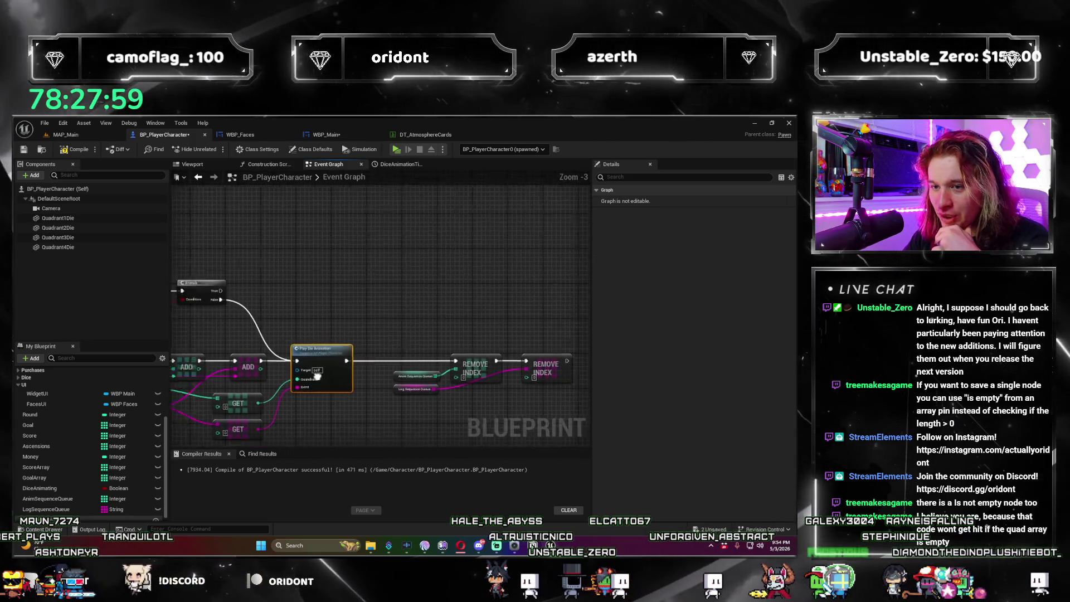
{"action": "double_click", "coordinate": [298, 358]}
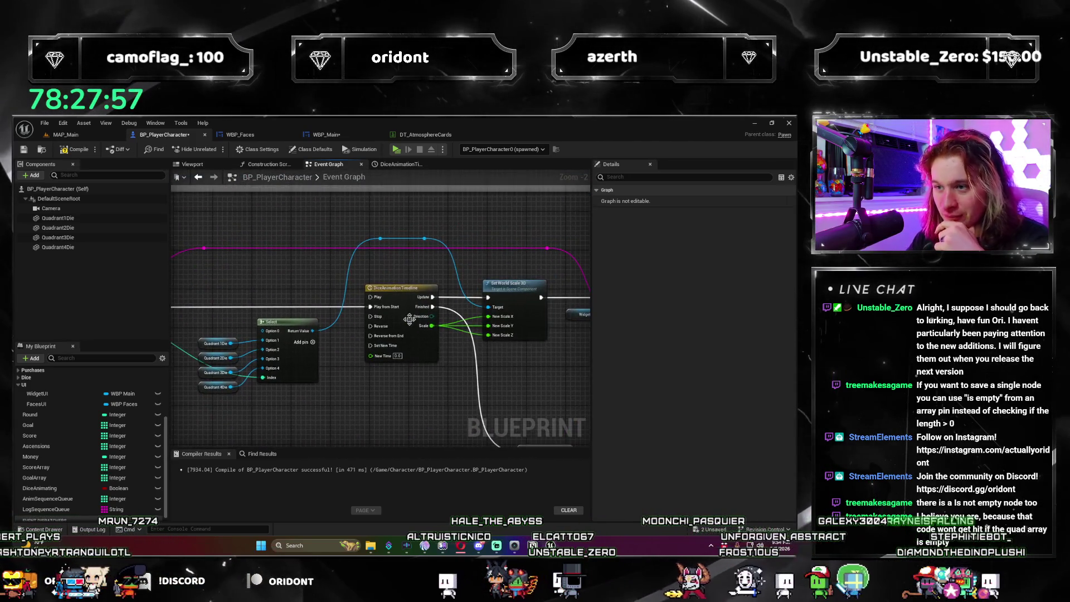
{"action": "key", "text": "alt+Left"}
{"action": "key", "text": "alt+Left"}
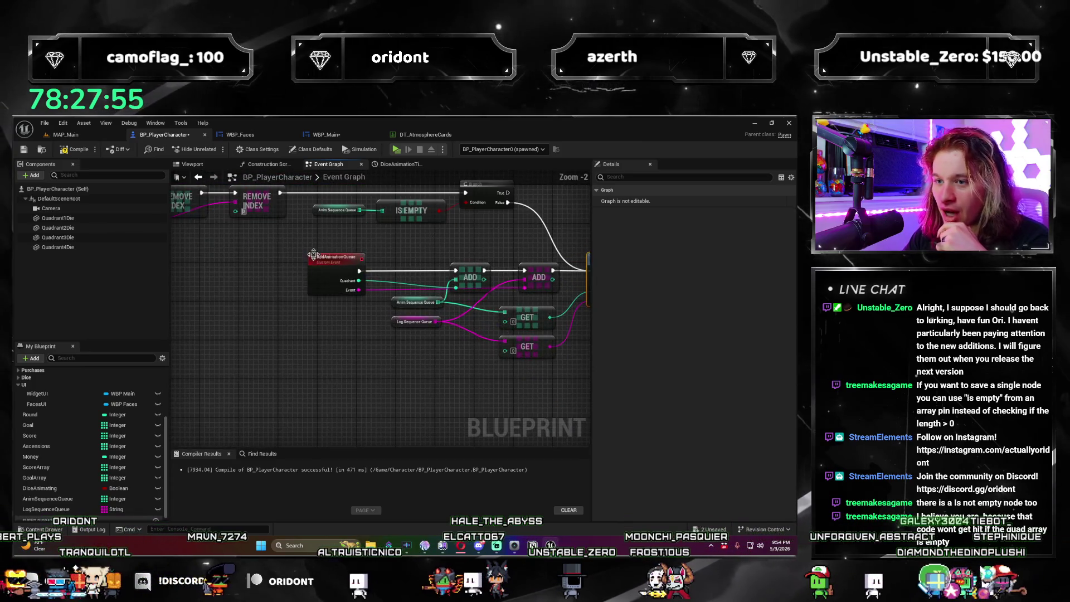
{"action": "left_click_drag", "start_coordinate": [476, 301], "coordinate": [369, 203]}
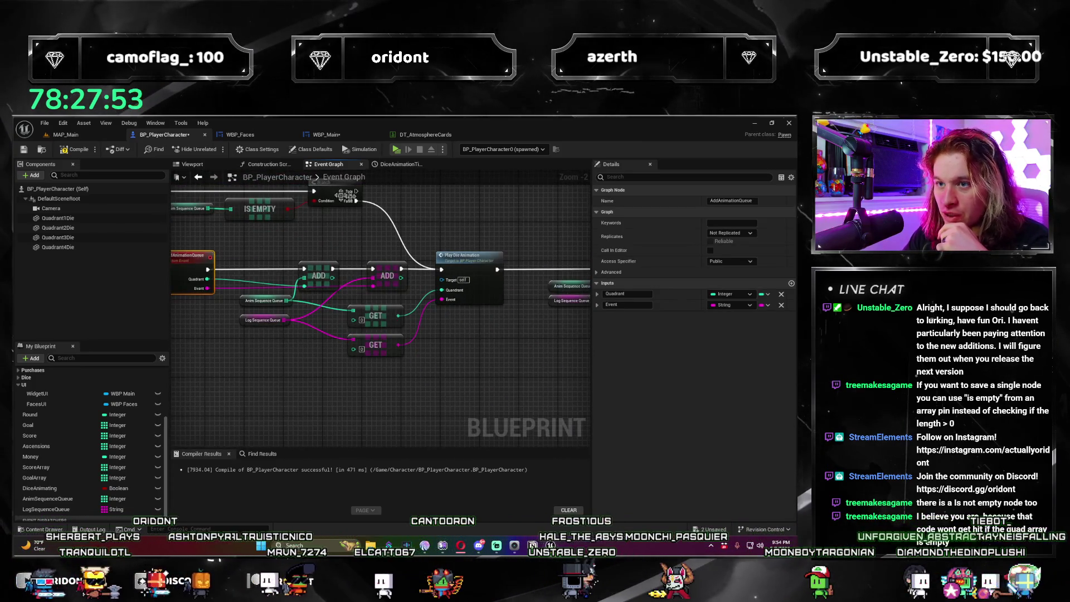
{"action": "left_click", "coordinate": [329, 138]}
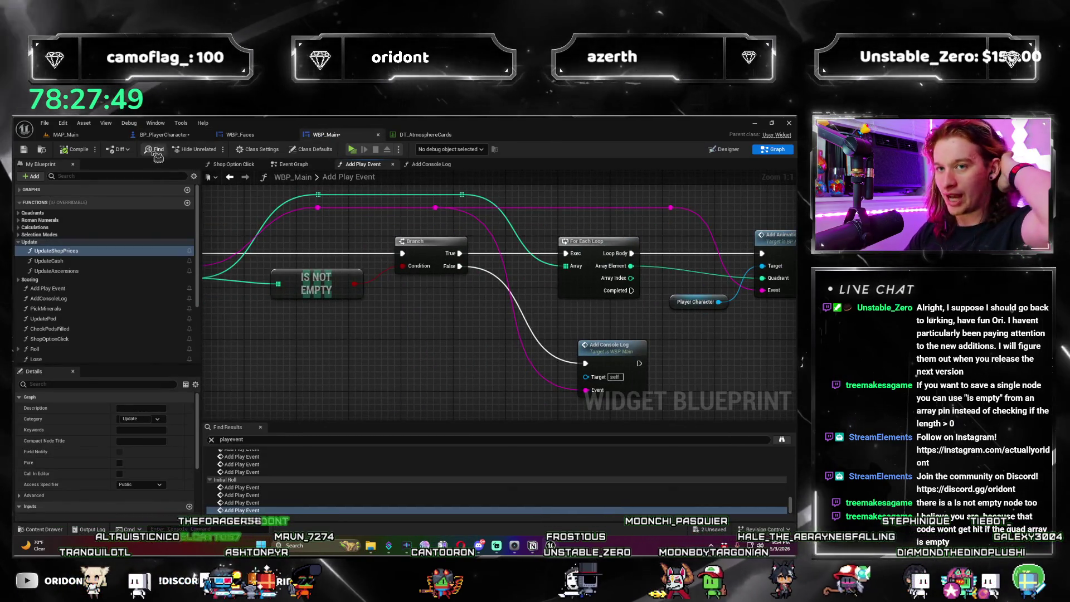
{"action": "left_click", "coordinate": [164, 134]}
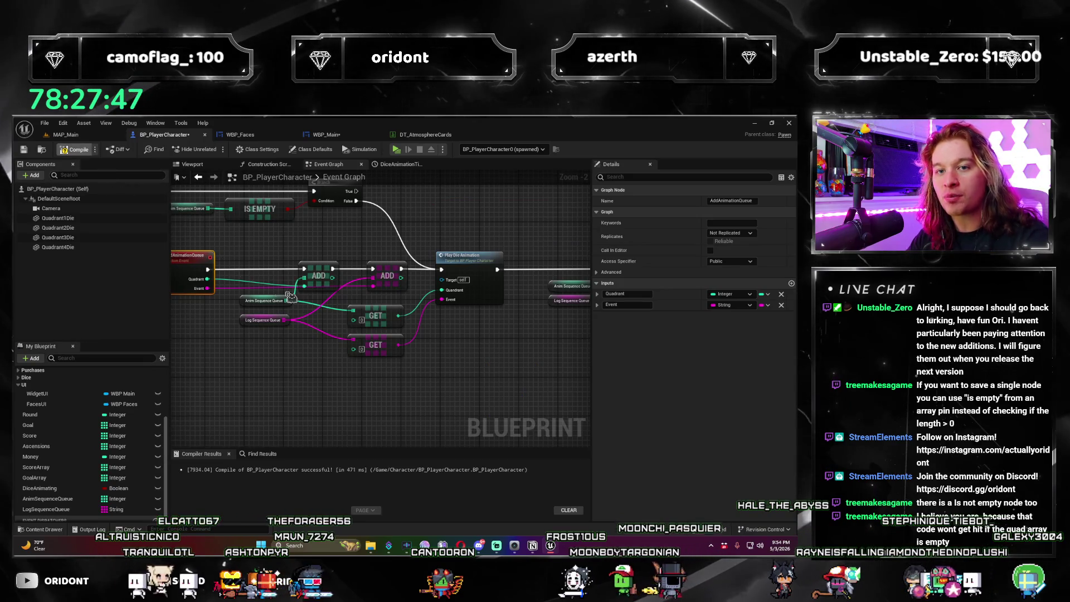
{"action": "key", "text": "F7"}
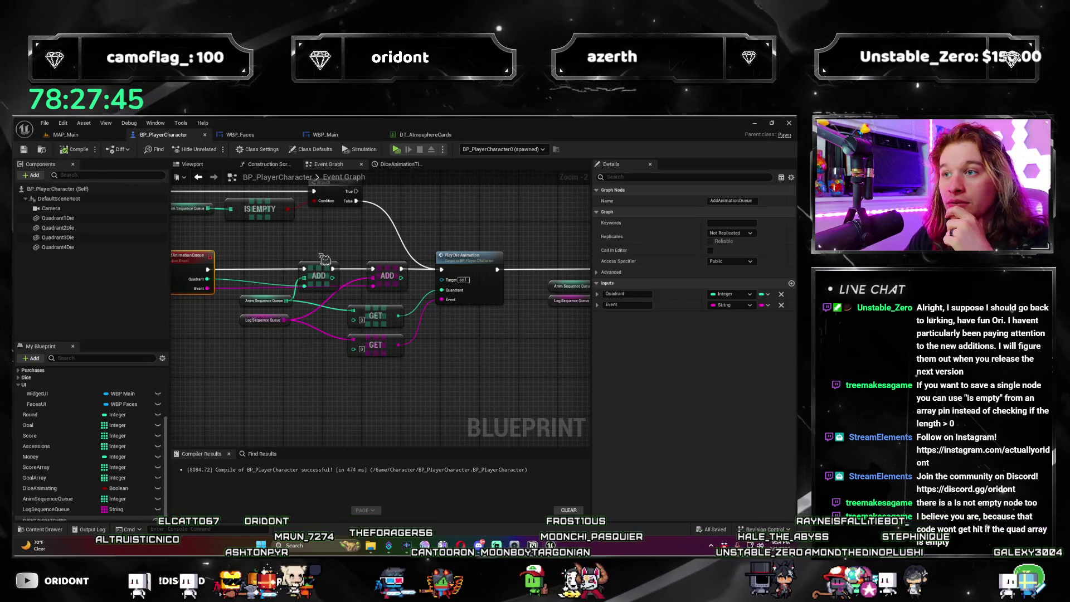
Step: Survey the whole dice animation graph and recompile BP_PlayerCharacter
{"action": "scroll", "coordinate": [378, 339], "scroll_direction": "up", "scroll_amount": 2}
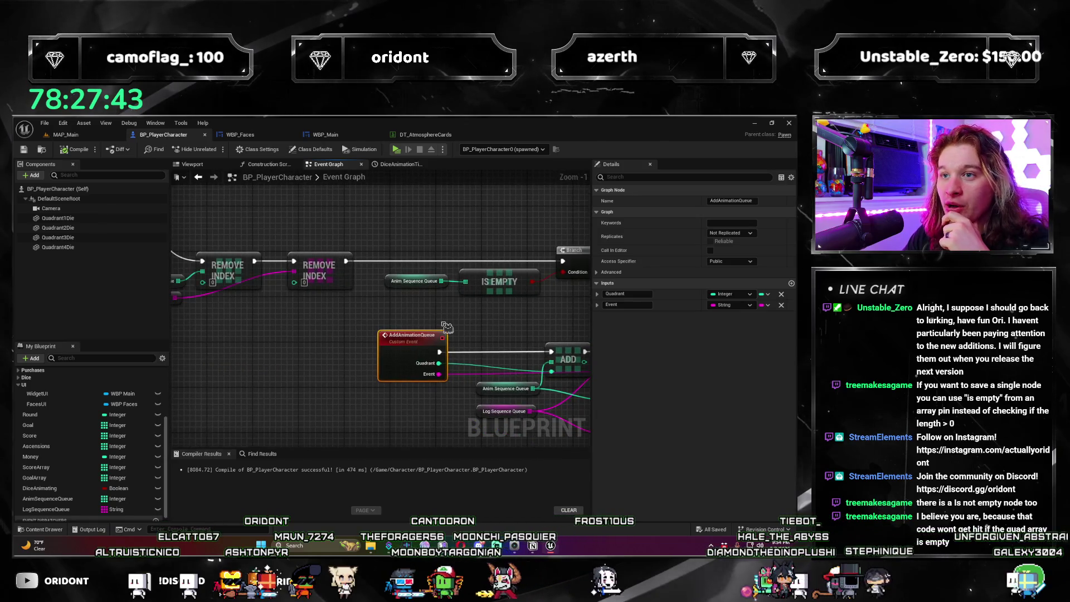
{"action": "scroll", "coordinate": [438, 413], "scroll_direction": "up", "scroll_amount": 1}
{"action": "mouse_move", "coordinate": [438, 414]}
{"action": "left_mouse_down"}
{"action": "mouse_move", "coordinate": [453, 340]}
{"action": "mouse_move", "coordinate": [446, 357]}
{"action": "mouse_move", "coordinate": [397, 358]}
{"action": "mouse_move", "coordinate": [314, 310]}
{"action": "left_mouse_up"}
{"action": "scroll", "coordinate": [453, 339], "scroll_direction": "up", "scroll_amount": 1}
{"action": "scroll", "coordinate": [446, 357], "scroll_direction": "down", "scroll_amount": 2}
{"action": "scroll", "coordinate": [382, 356], "scroll_direction": "down", "scroll_amount": 1}
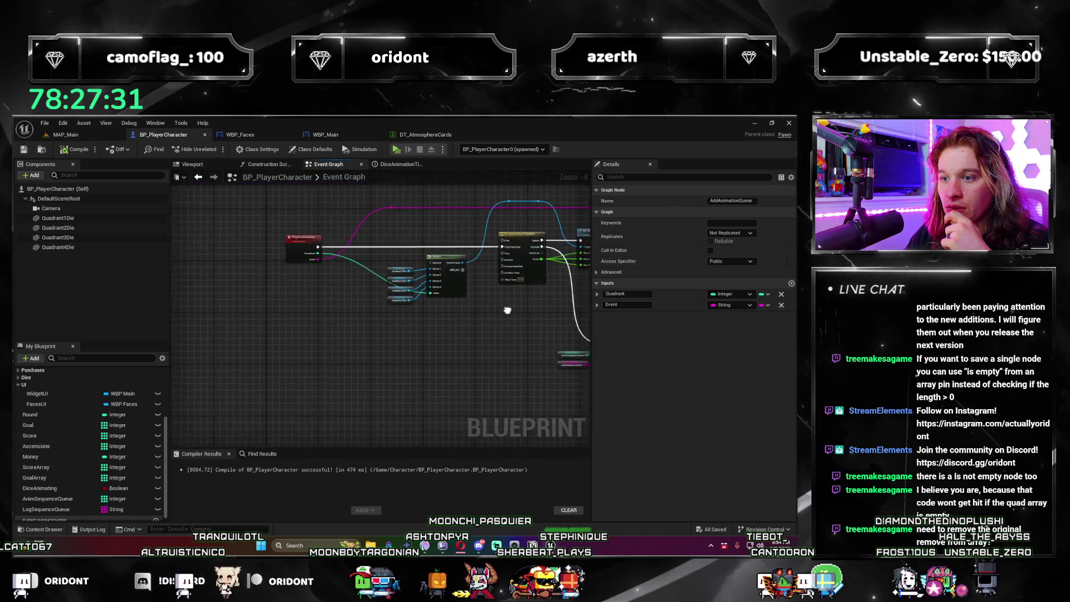
{"action": "mouse_move", "coordinate": [344, 312]}
{"action": "left_mouse_down"}
{"action": "mouse_move", "coordinate": [442, 339]}
{"action": "mouse_move", "coordinate": [311, 359]}
{"action": "mouse_move", "coordinate": [261, 428]}
{"action": "left_mouse_up"}
{"action": "scroll", "coordinate": [385, 325], "scroll_direction": "up", "scroll_amount": 1}
{"action": "scroll", "coordinate": [442, 339], "scroll_direction": "down", "scroll_amount": 1}
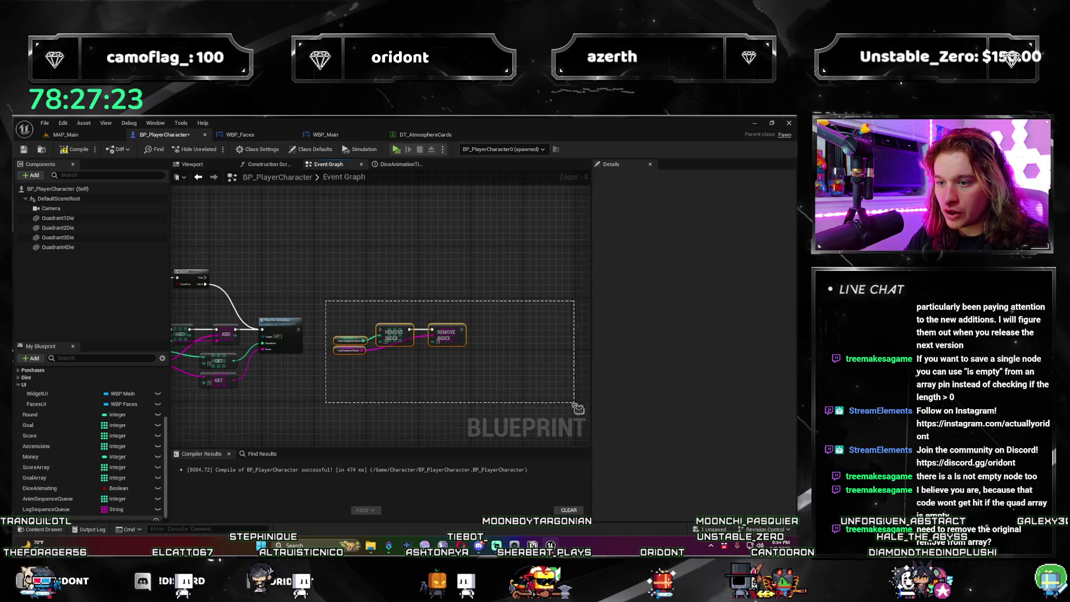
{"action": "left_click_drag", "start_coordinate": [582, 375], "coordinate": [509, 423]}
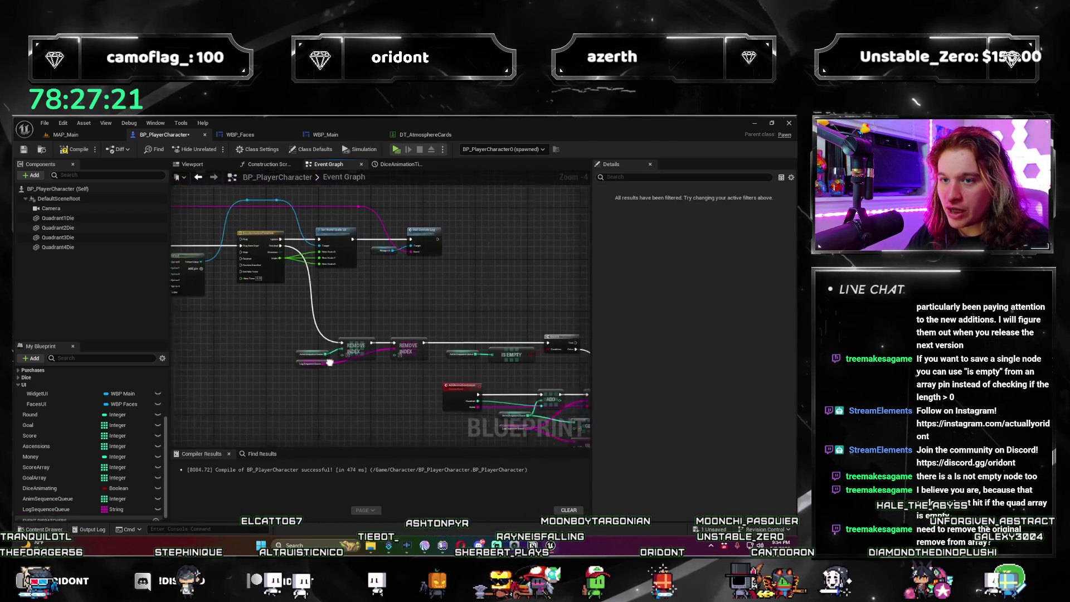
{"action": "mouse_move", "coordinate": [311, 226]}
{"action": "left_mouse_down"}
{"action": "mouse_move", "coordinate": [382, 312]}
{"action": "mouse_move", "coordinate": [338, 332]}
{"action": "mouse_move", "coordinate": [421, 345]}
{"action": "mouse_move", "coordinate": [446, 377]}
{"action": "left_mouse_up"}
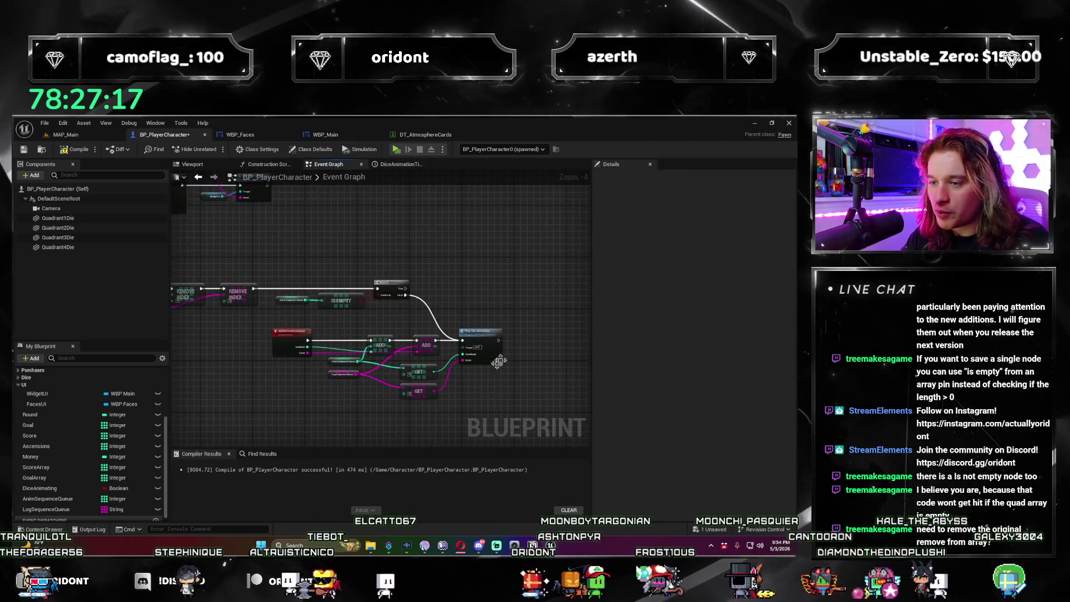
{"action": "left_click_drag", "start_coordinate": [206, 223], "coordinate": [257, 262]}
{"action": "scroll", "coordinate": [382, 255], "scroll_direction": "down", "scroll_amount": 1}
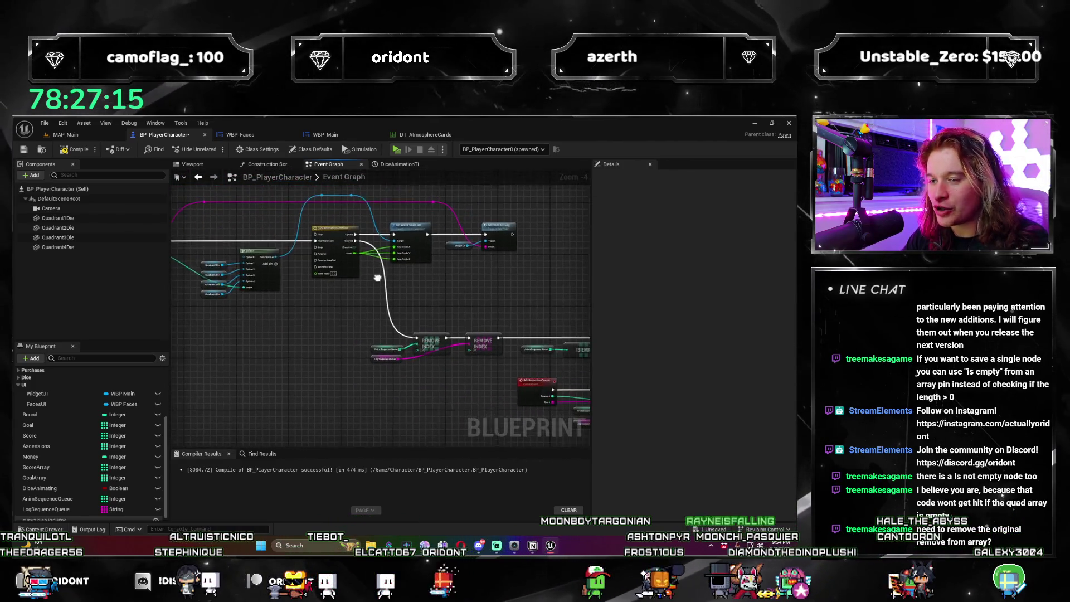
{"action": "left_click_drag", "start_coordinate": [381, 255], "coordinate": [254, 210]}
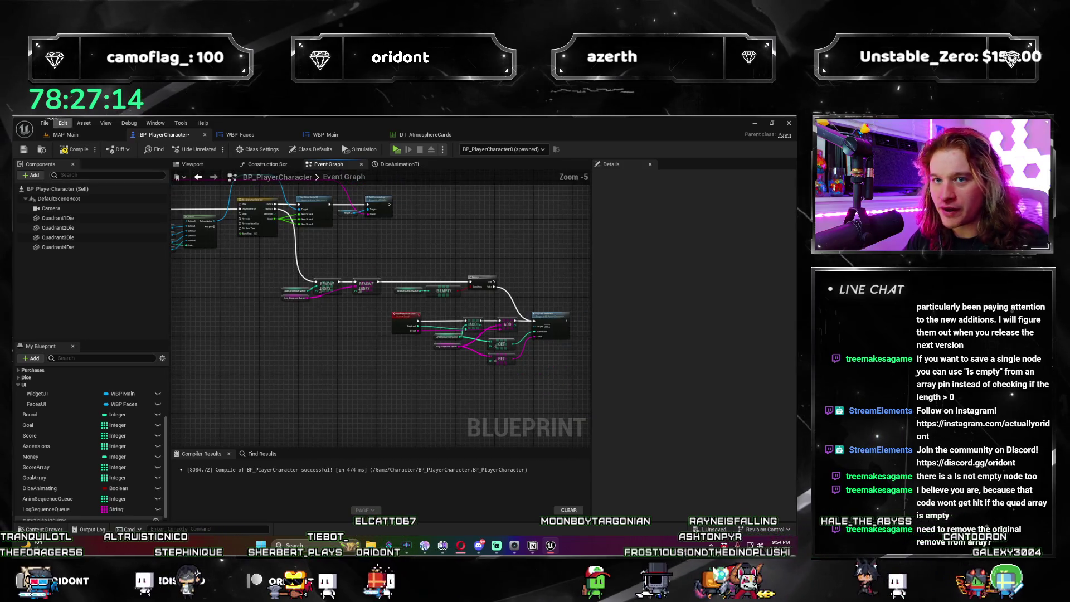
{"action": "left_click", "coordinate": [74, 151]}
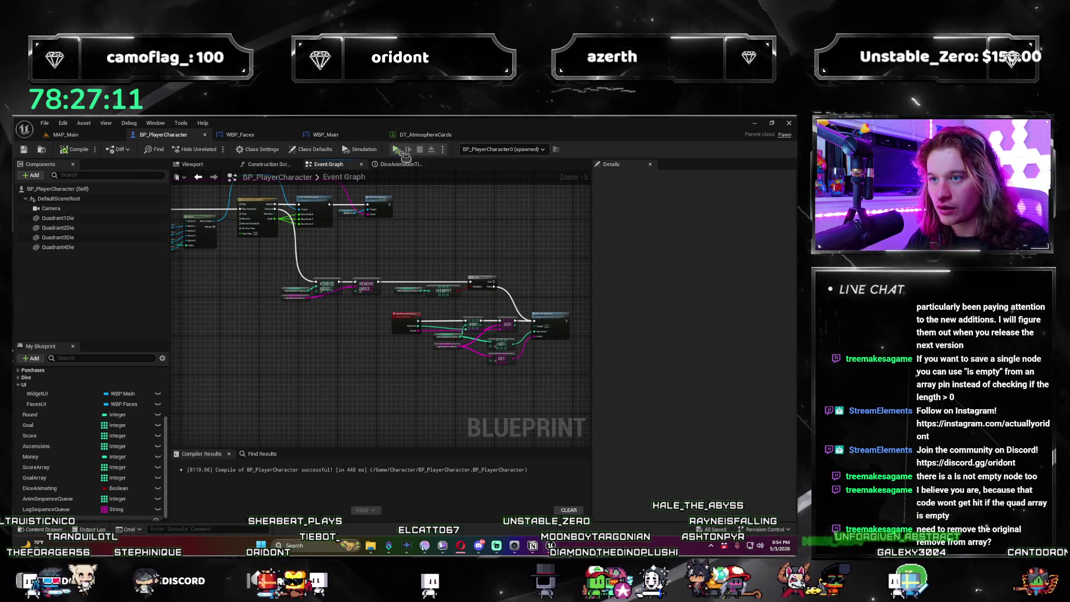
Step: Start a play test, roll round 1, buy Atmosphere and add the Gaseous die to the fourth quadrant
{"action": "left_click", "coordinate": [398, 152]}
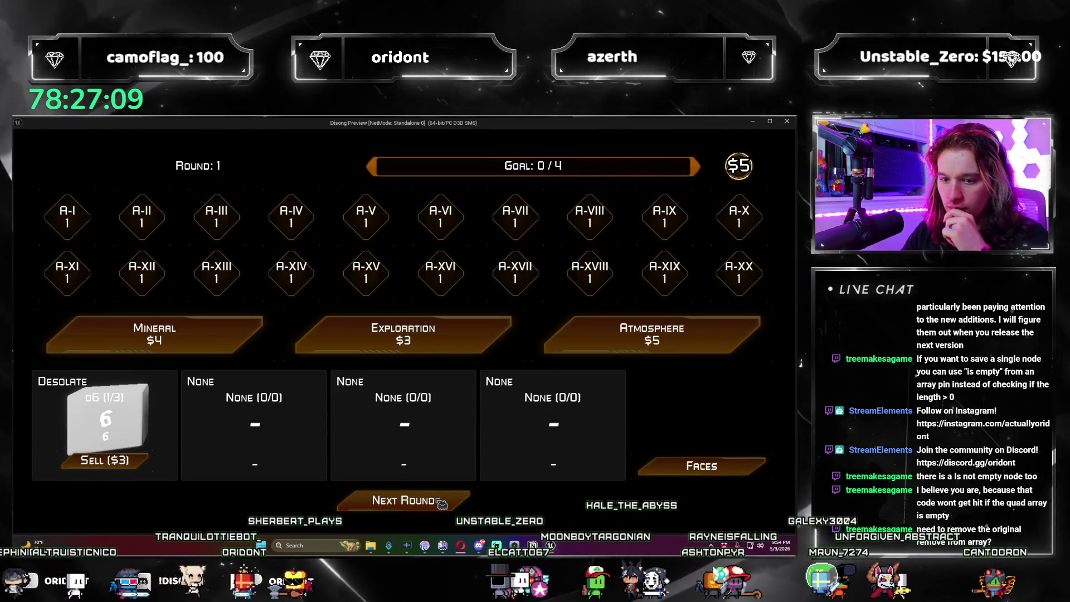
{"action": "left_click", "coordinate": [441, 501]}
{"action": "left_click", "coordinate": [604, 340]}
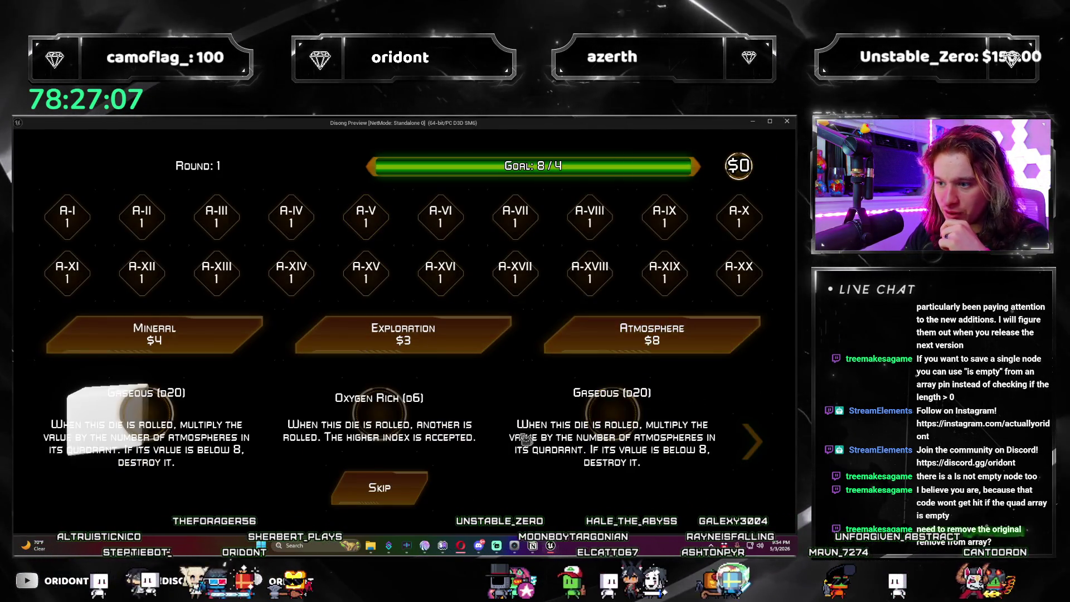
{"action": "left_click", "coordinate": [174, 419]}
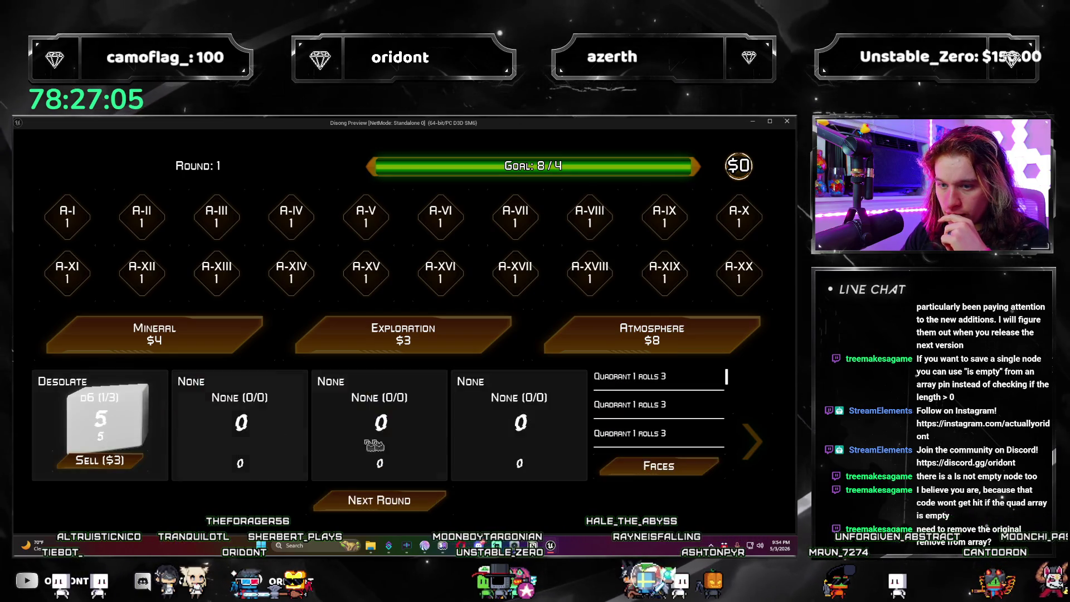
{"action": "left_click", "coordinate": [457, 505]}
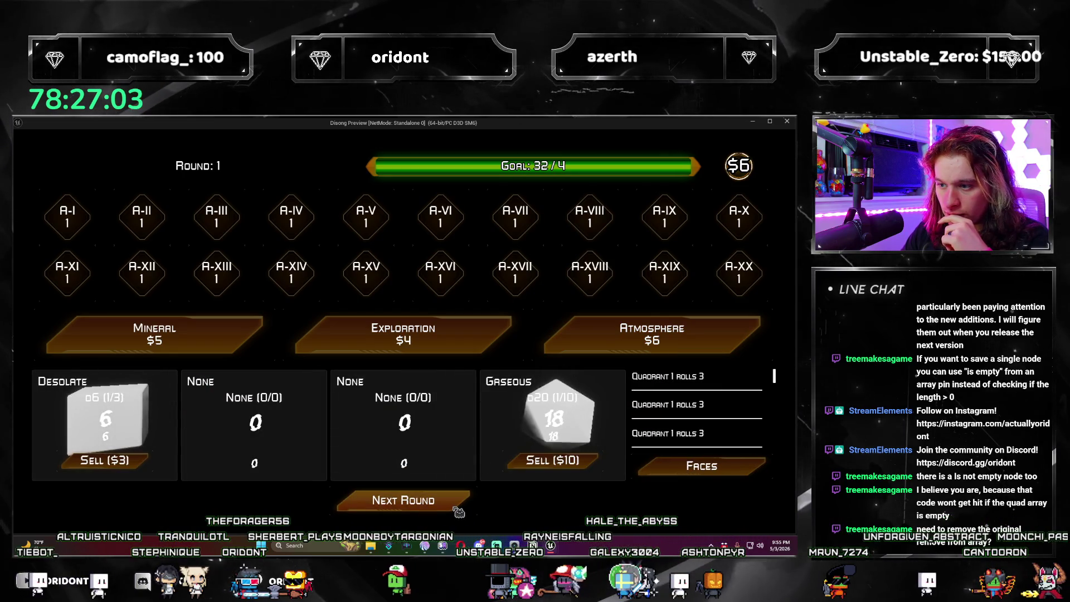
{"action": "left_click", "coordinate": [456, 505]}
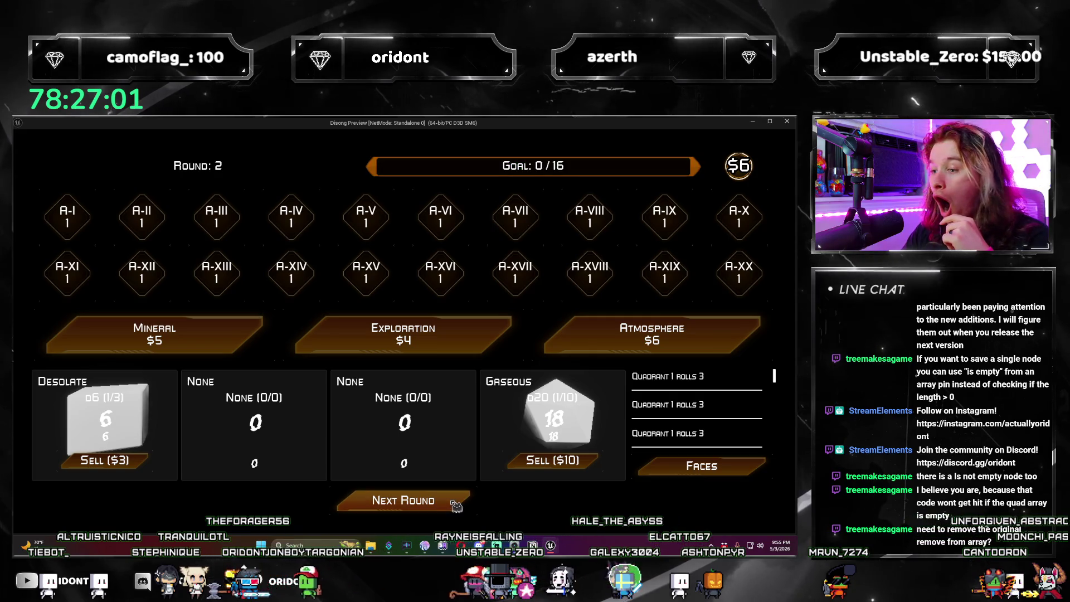
Step: Roll in round 2, scroll the event log, advance to round 3, and close the preview
{"action": "left_click", "coordinate": [456, 505]}
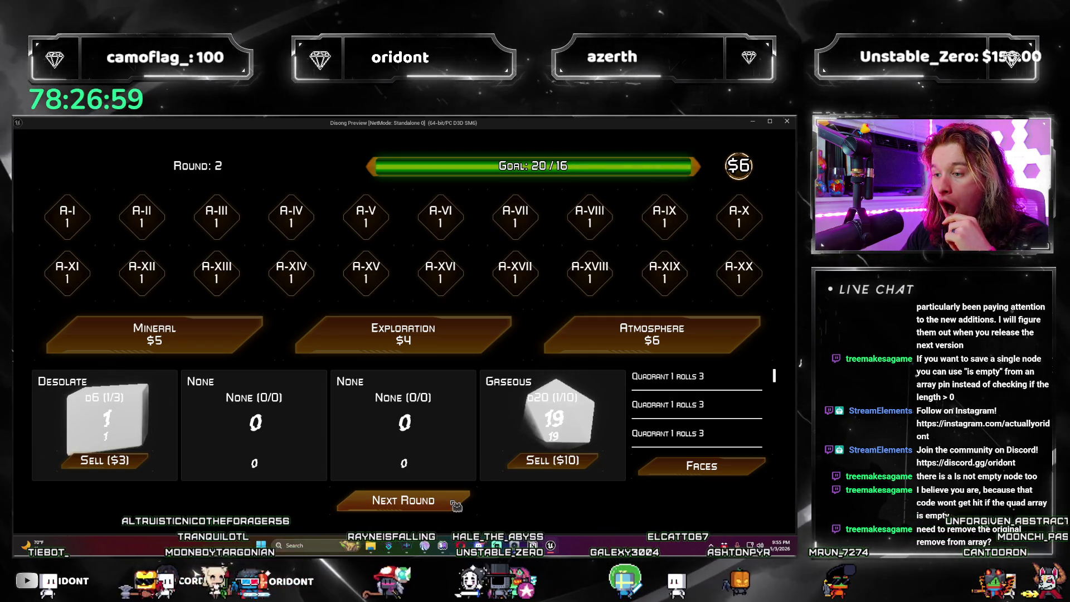
{"action": "scroll", "coordinate": [788, 481], "scroll_direction": "down", "scroll_amount": 5}
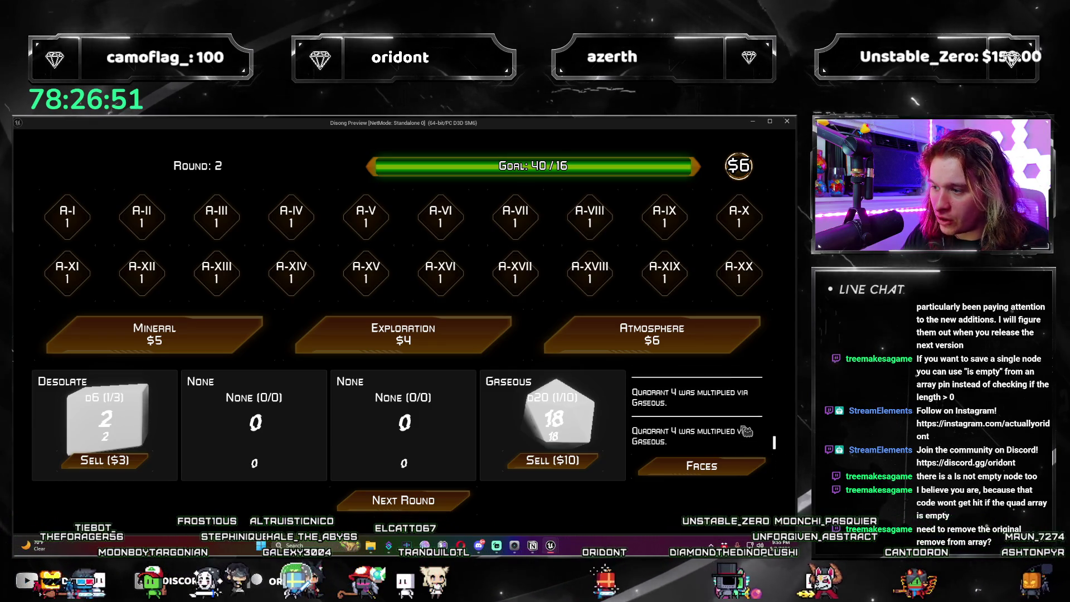
{"action": "scroll", "coordinate": [746, 432], "scroll_direction": "down", "scroll_amount": 1}
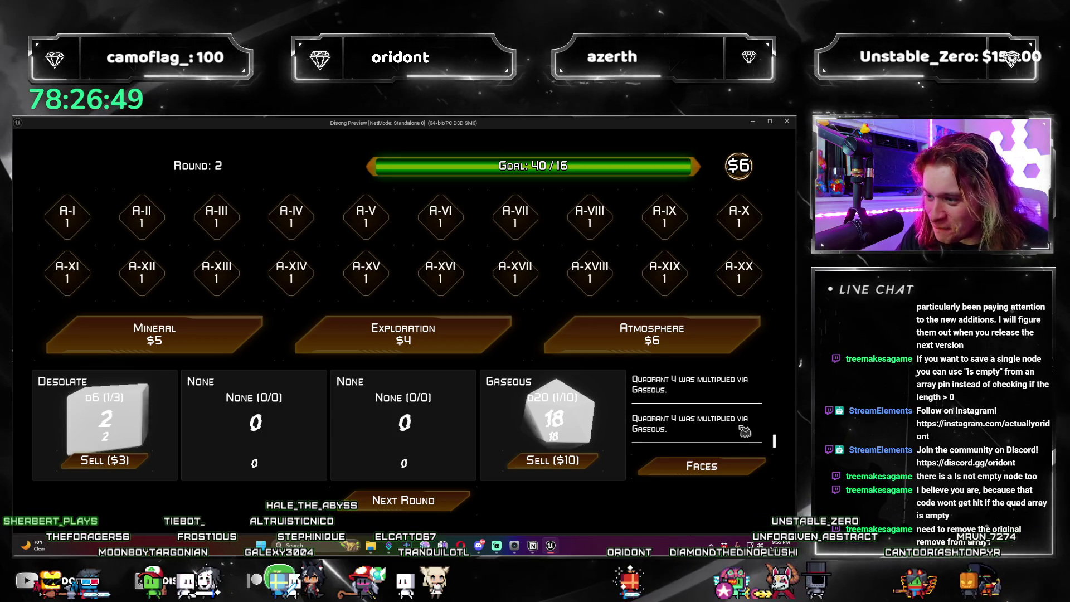
{"action": "left_click", "coordinate": [450, 502]}
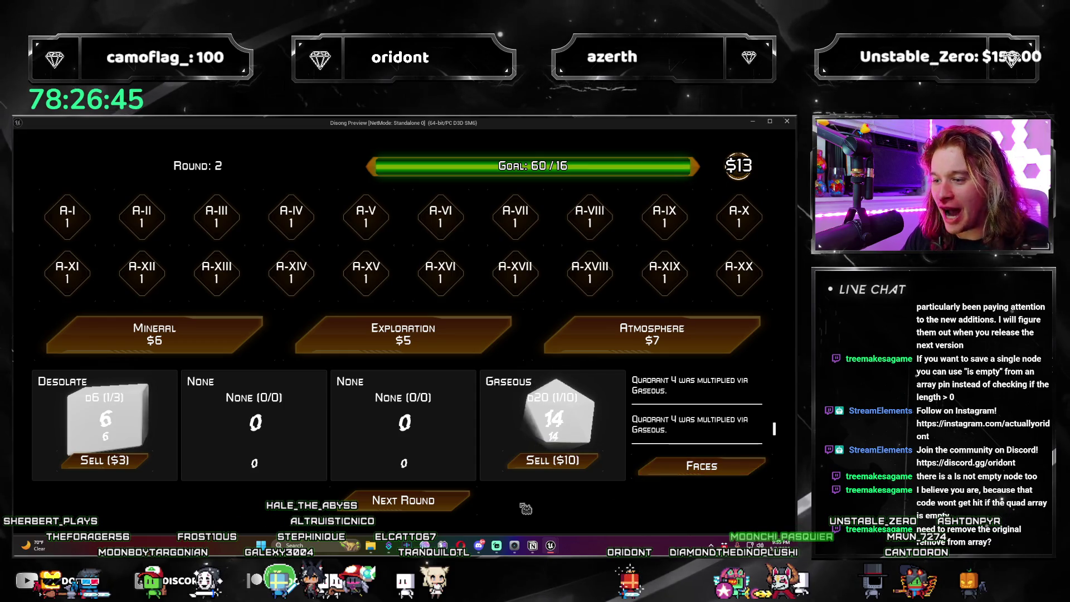
{"action": "left_click", "coordinate": [462, 504]}
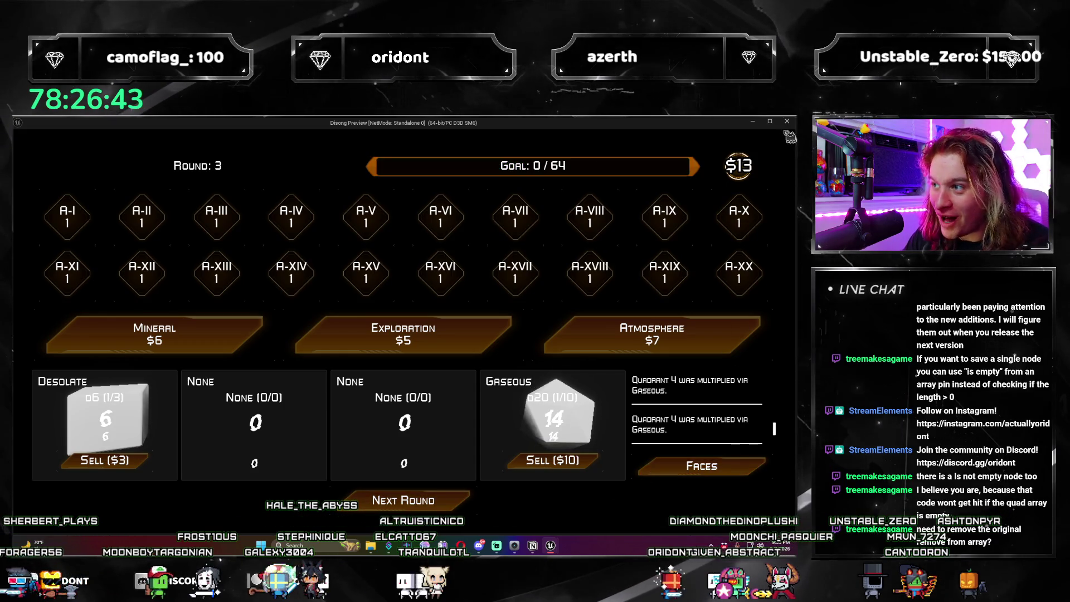
{"action": "left_click", "coordinate": [787, 122]}
{"action": "mouse_move", "coordinate": [264, 316]}
{"action": "left_mouse_down"}
{"action": "mouse_move", "coordinate": [406, 403]}
{"action": "mouse_move", "coordinate": [502, 341]}
{"action": "mouse_move", "coordinate": [403, 311]}
{"action": "mouse_move", "coordinate": [411, 282]}
{"action": "mouse_move", "coordinate": [361, 327]}
{"action": "mouse_move", "coordinate": [362, 292]}
{"action": "mouse_move", "coordinate": [432, 263]}
{"action": "left_mouse_up"}
{"action": "scroll", "coordinate": [406, 403], "scroll_direction": "up", "scroll_amount": 1}
{"action": "scroll", "coordinate": [490, 375], "scroll_direction": "up", "scroll_amount": 1}
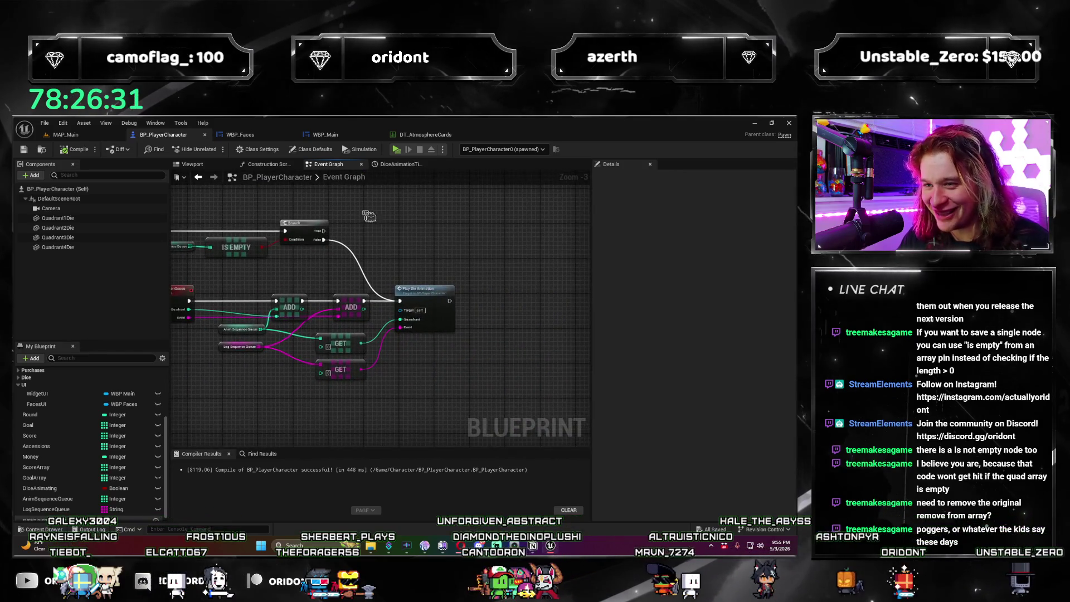
{"action": "left_click_drag", "start_coordinate": [231, 305], "coordinate": [356, 385]}
{"action": "left_click_drag", "start_coordinate": [256, 267], "coordinate": [414, 350]}
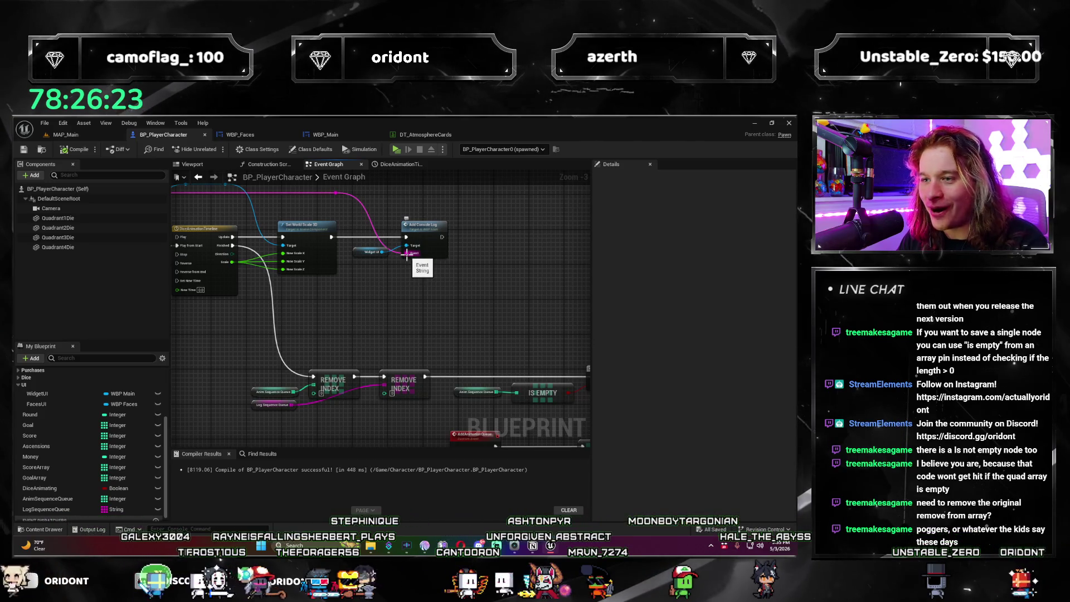
{"action": "left_click_drag", "start_coordinate": [386, 254], "coordinate": [448, 273]}
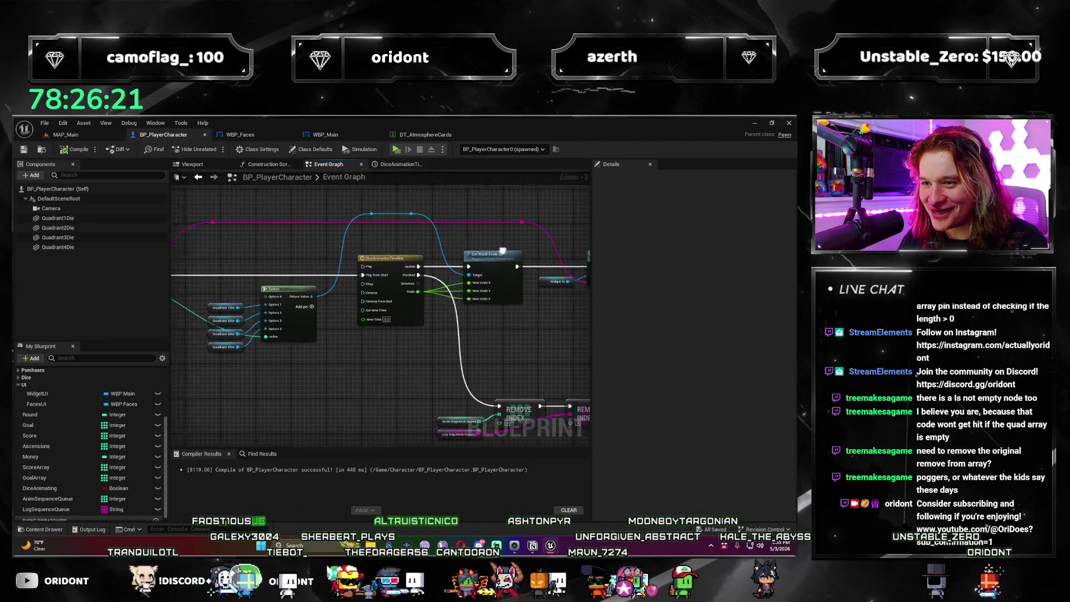
{"action": "scroll", "coordinate": [448, 273], "scroll_direction": "down", "scroll_amount": 1}
{"action": "left_click_drag", "start_coordinate": [247, 262], "coordinate": [318, 363]}
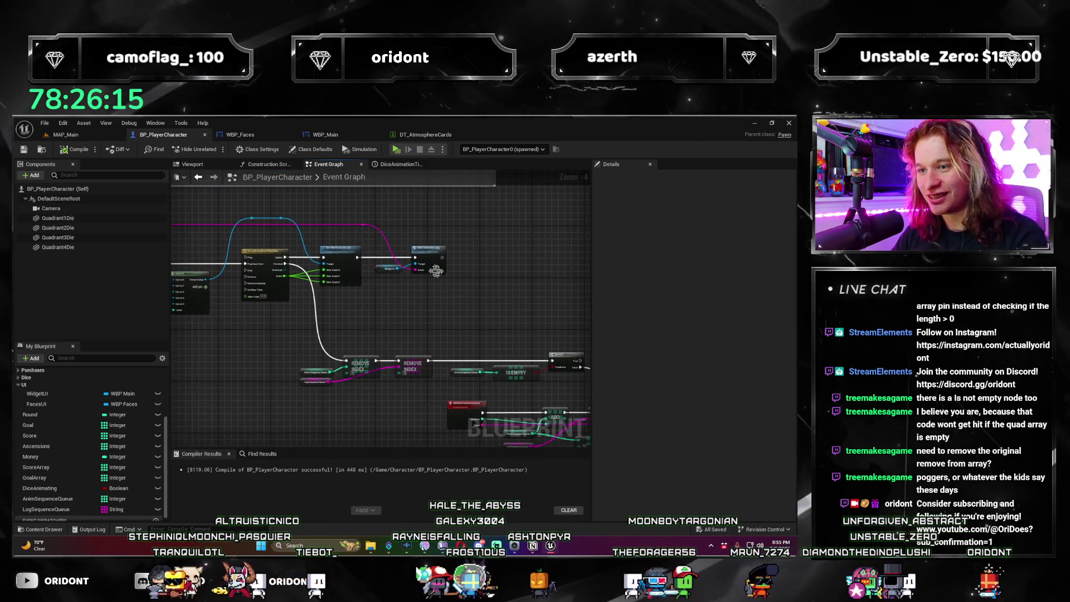
{"action": "left_click_drag", "start_coordinate": [440, 280], "coordinate": [382, 230]}
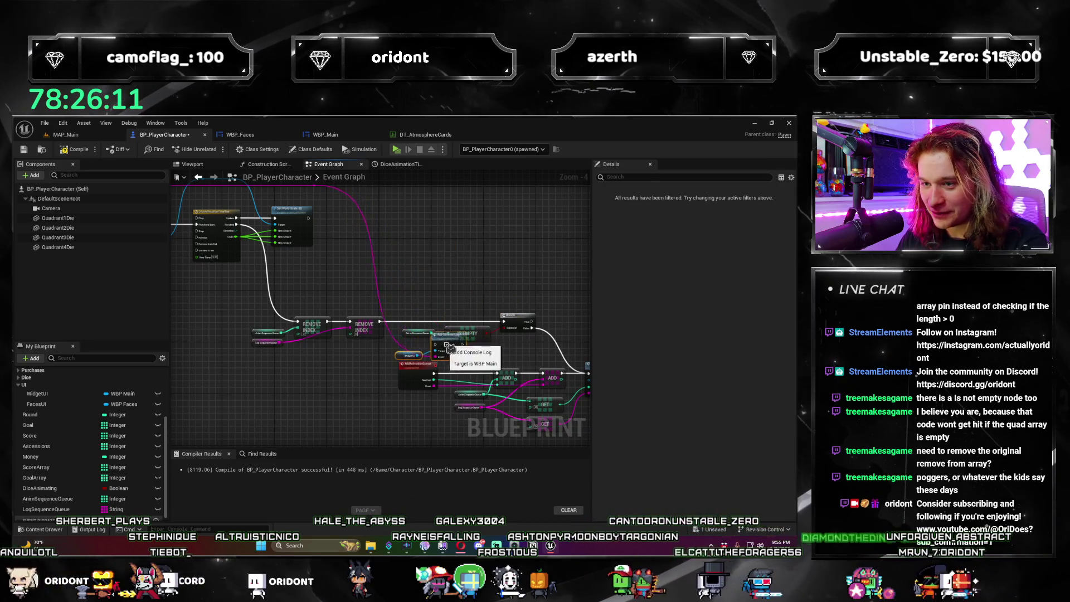
Step: Shift the console log nodes down-left, undoing trial moves of the timeline and Select nodes
{"action": "mouse_move", "coordinate": [412, 327]}
{"action": "left_mouse_down"}
{"action": "mouse_move", "coordinate": [362, 368]}
{"action": "mouse_move", "coordinate": [353, 361]}
{"action": "left_mouse_up"}
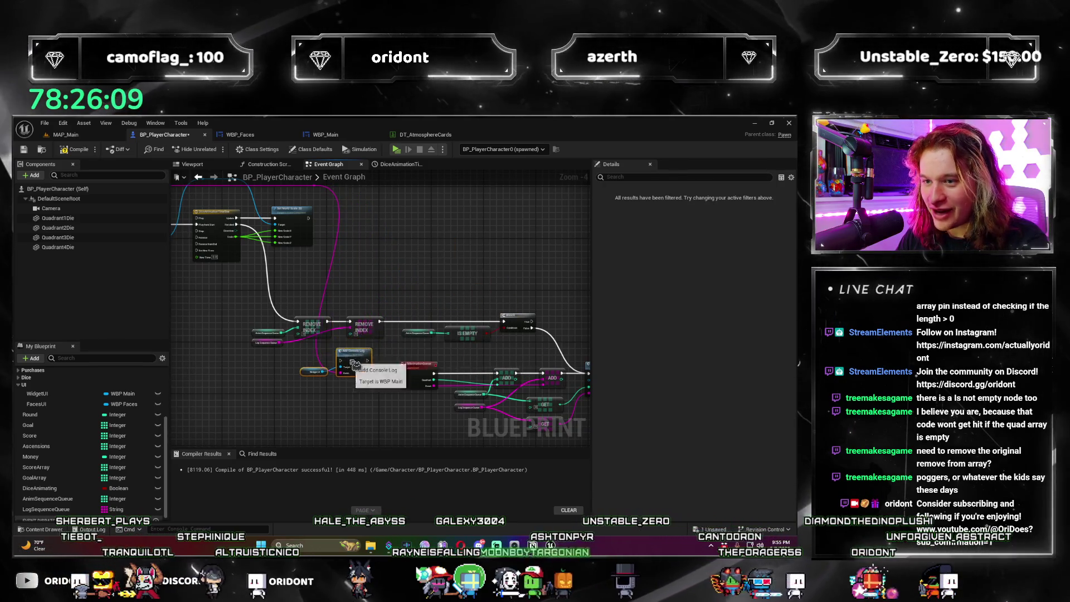
{"action": "left_click_drag", "start_coordinate": [375, 304], "coordinate": [250, 345]}
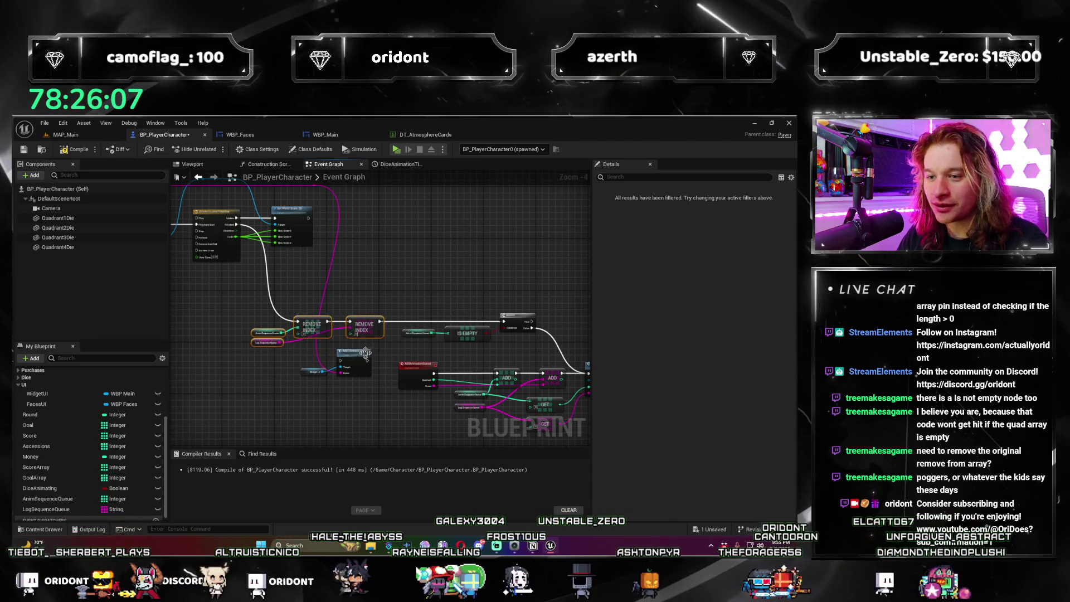
{"action": "left_click_drag", "start_coordinate": [230, 283], "coordinate": [450, 290]}
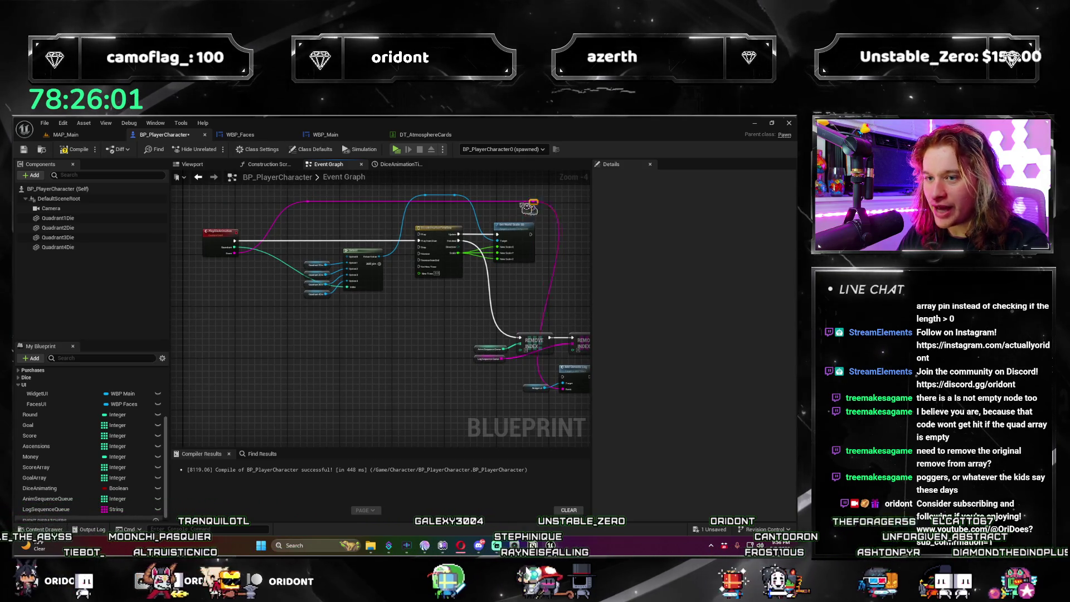
{"action": "mouse_move", "coordinate": [568, 400]}
{"action": "left_mouse_down"}
{"action": "mouse_move", "coordinate": [511, 372]}
{"action": "mouse_move", "coordinate": [332, 229]}
{"action": "left_mouse_up"}
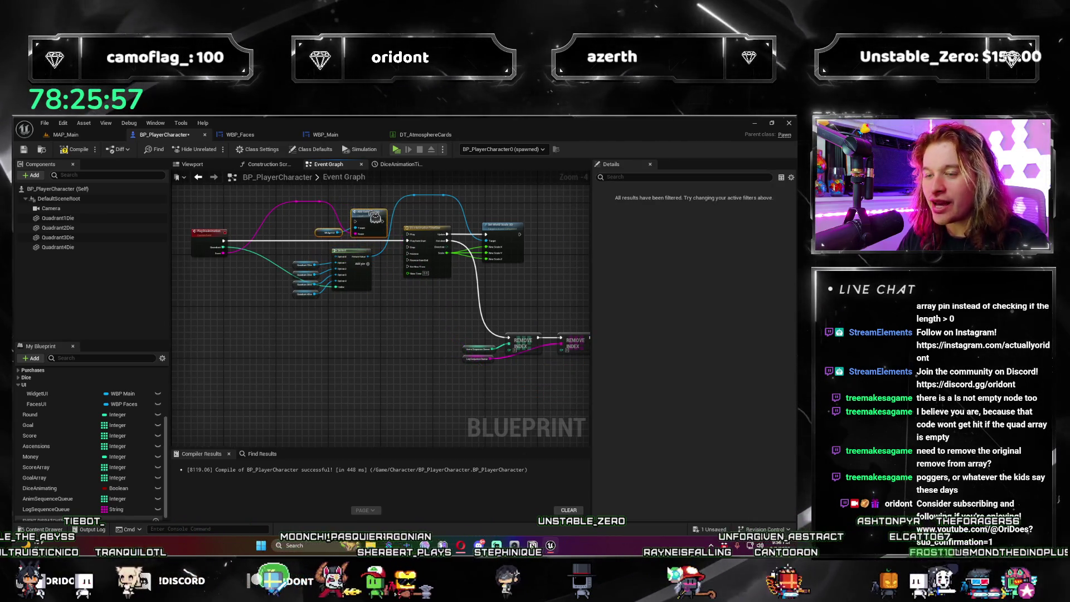
{"action": "left_click_drag", "start_coordinate": [352, 315], "coordinate": [296, 241]}
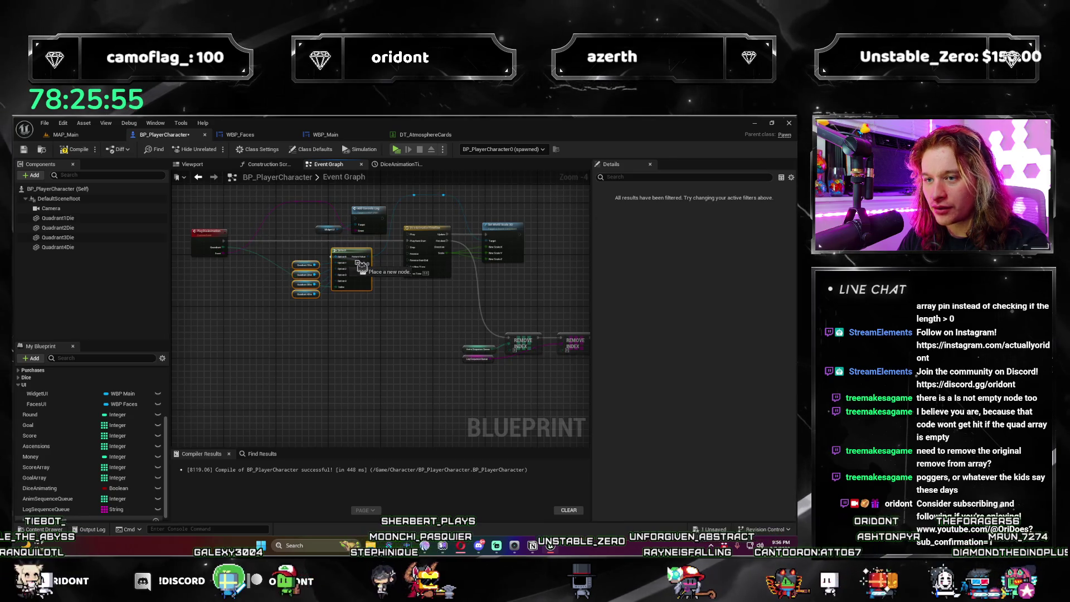
{"action": "left_click", "coordinate": [336, 315]}
{"action": "mouse_move", "coordinate": [350, 257]}
{"action": "left_mouse_down"}
{"action": "mouse_move", "coordinate": [440, 294]}
{"action": "mouse_move", "coordinate": [453, 273]}
{"action": "left_mouse_up"}
{"action": "left_click_drag", "start_coordinate": [436, 238], "coordinate": [367, 240]}
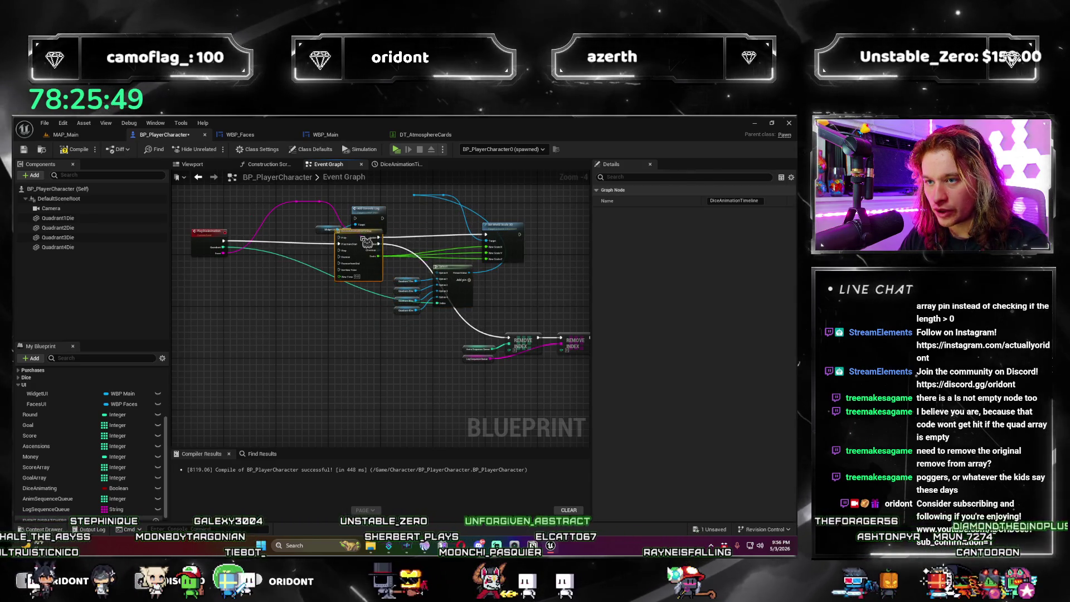
{"action": "key", "text": "ctrl+z"}
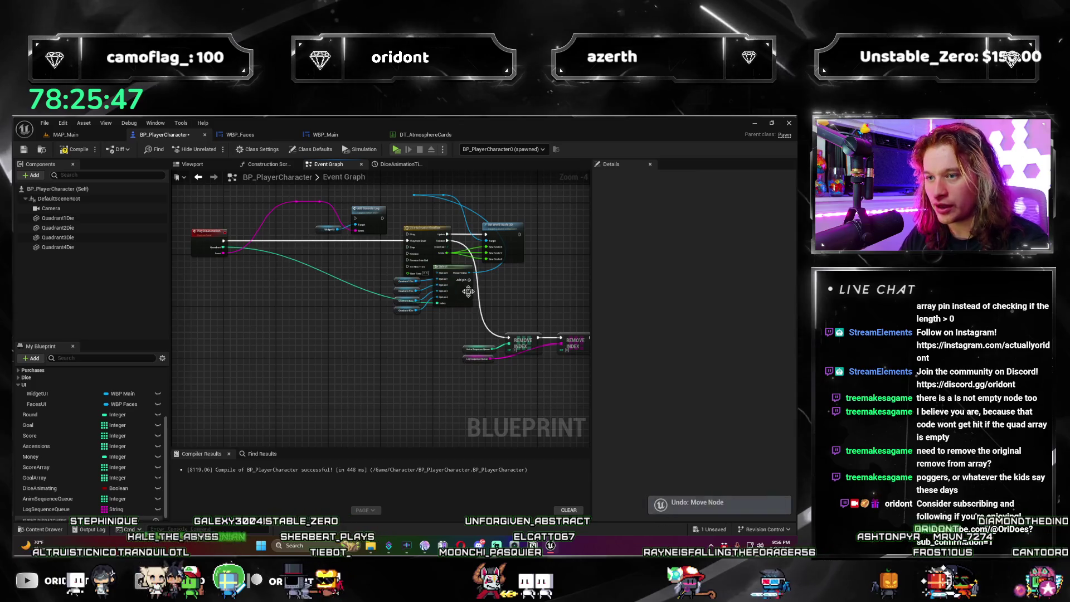
{"action": "key", "text": "ctrl+z"}
Step: Place Add Console Log right after PlayDieAnimation, wire its execution in, and compile BP_PlayerCharacter
{"action": "left_click_drag", "start_coordinate": [322, 307], "coordinate": [430, 364]}
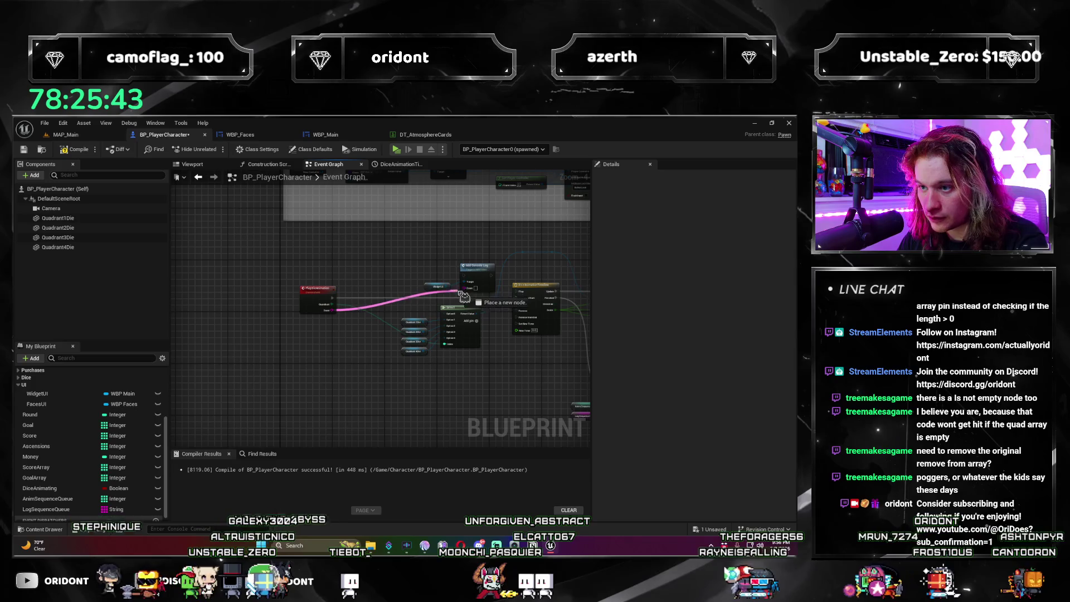
{"action": "left_click_drag", "start_coordinate": [305, 294], "coordinate": [245, 295]}
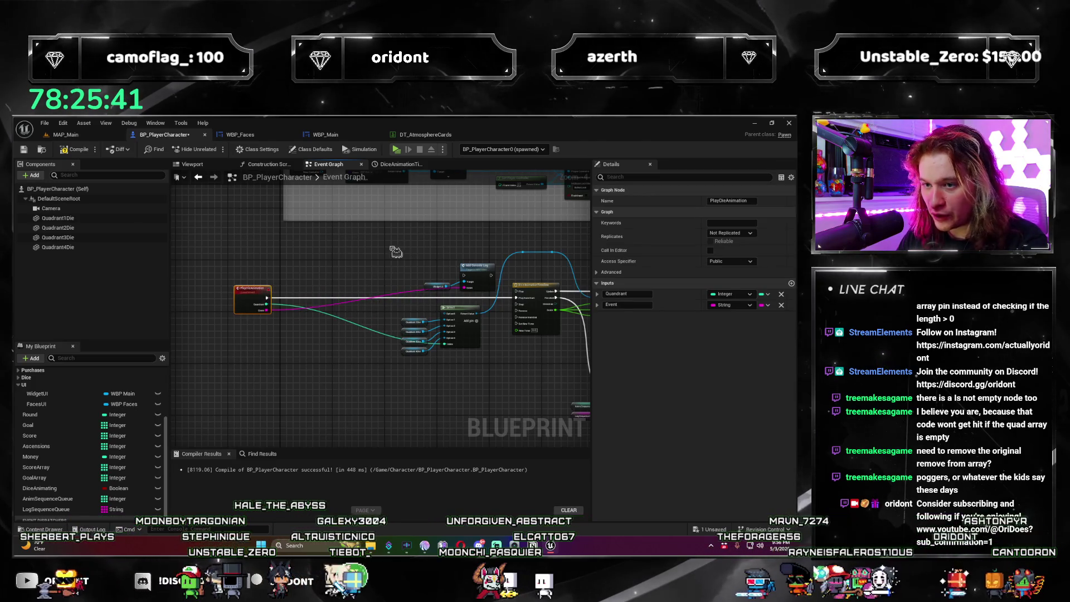
{"action": "left_click_drag", "start_coordinate": [475, 287], "coordinate": [374, 310]}
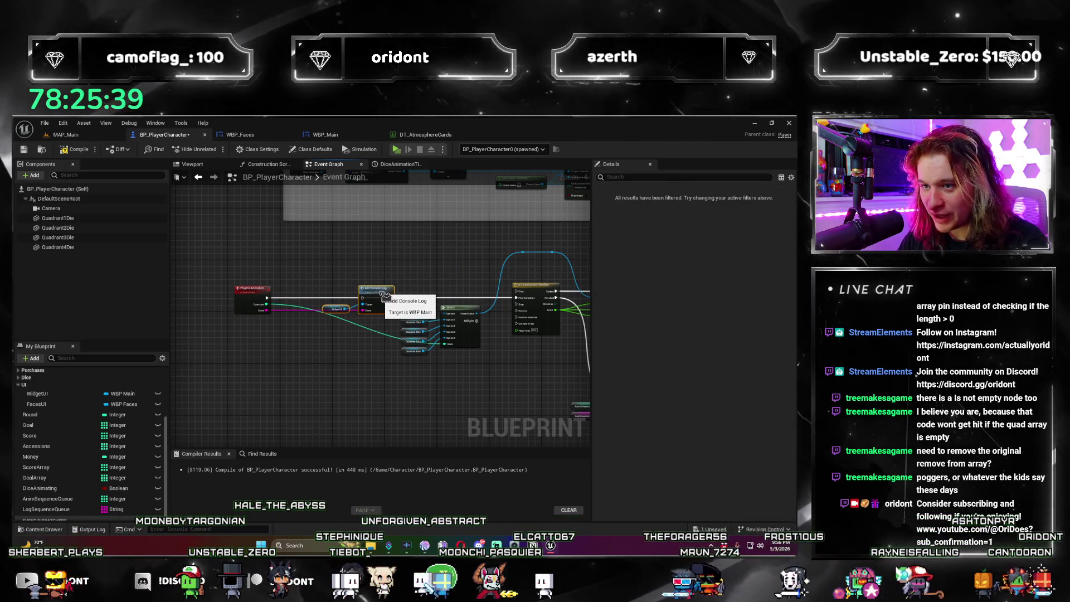
{"action": "scroll", "coordinate": [375, 271], "scroll_direction": "up", "scroll_amount": 2}
{"action": "left_click_drag", "start_coordinate": [210, 316], "coordinate": [507, 320]}
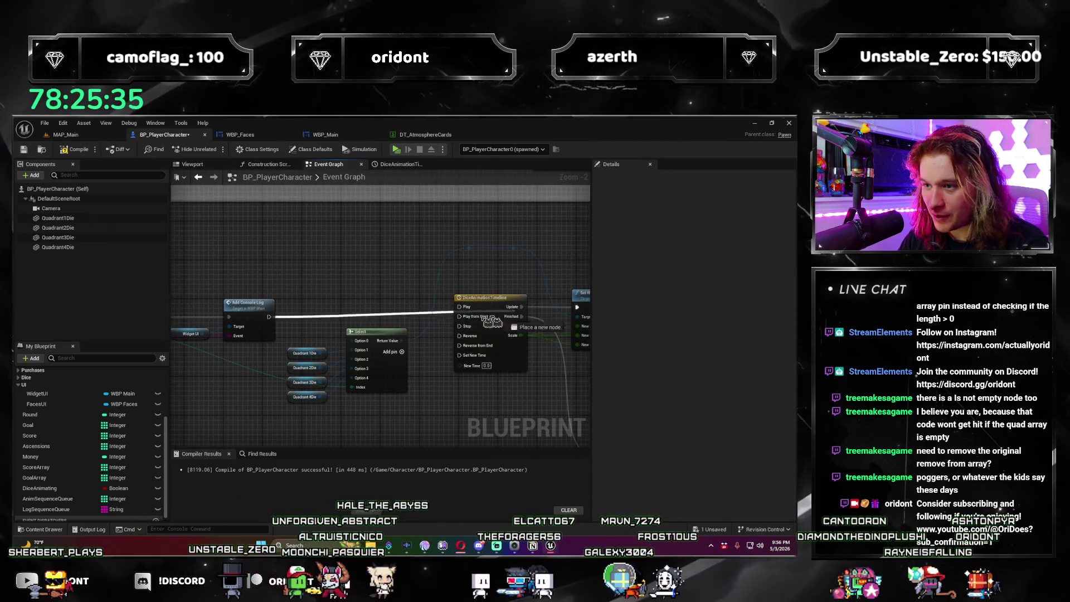
{"action": "mouse_move", "coordinate": [440, 330]}
{"action": "left_mouse_down"}
{"action": "mouse_move", "coordinate": [354, 322]}
{"action": "mouse_move", "coordinate": [318, 355]}
{"action": "left_mouse_up"}
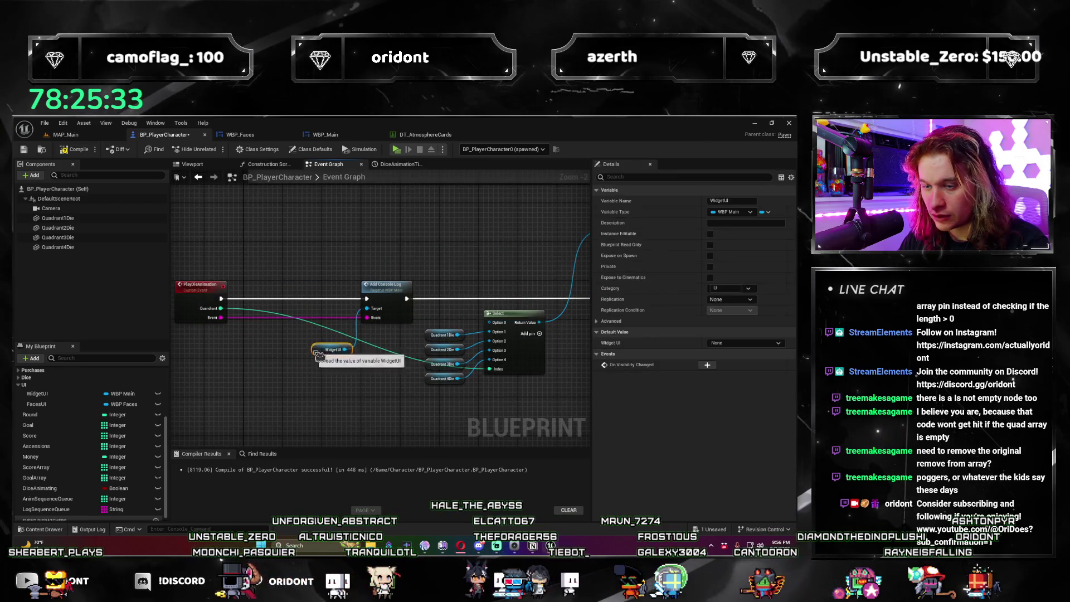
{"action": "scroll", "coordinate": [390, 378], "scroll_direction": "down", "scroll_amount": 3}
{"action": "left_click", "coordinate": [361, 337]}
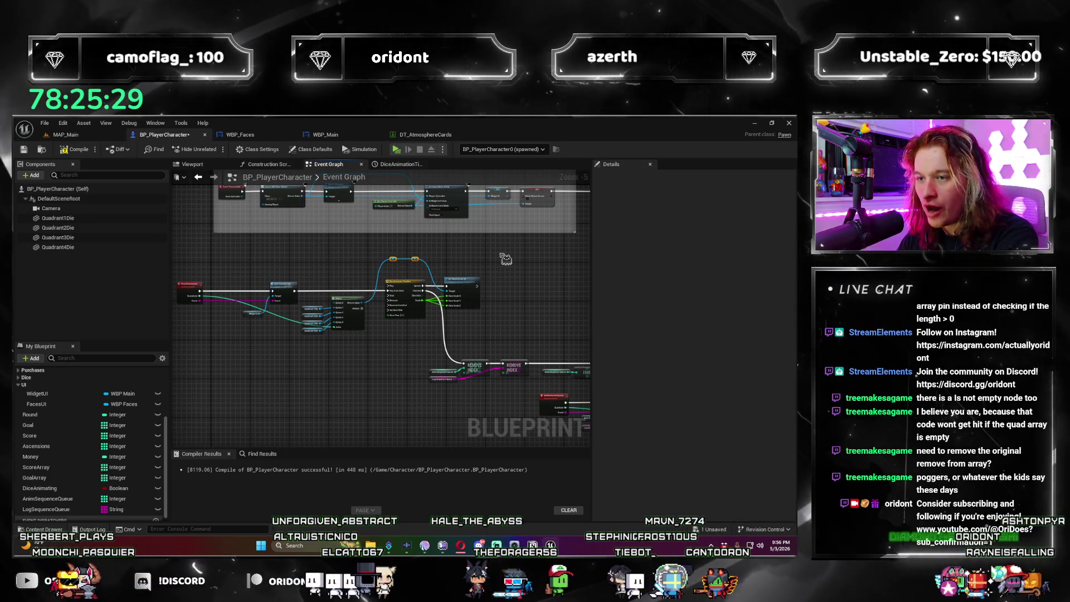
{"action": "key", "text": "F7"}
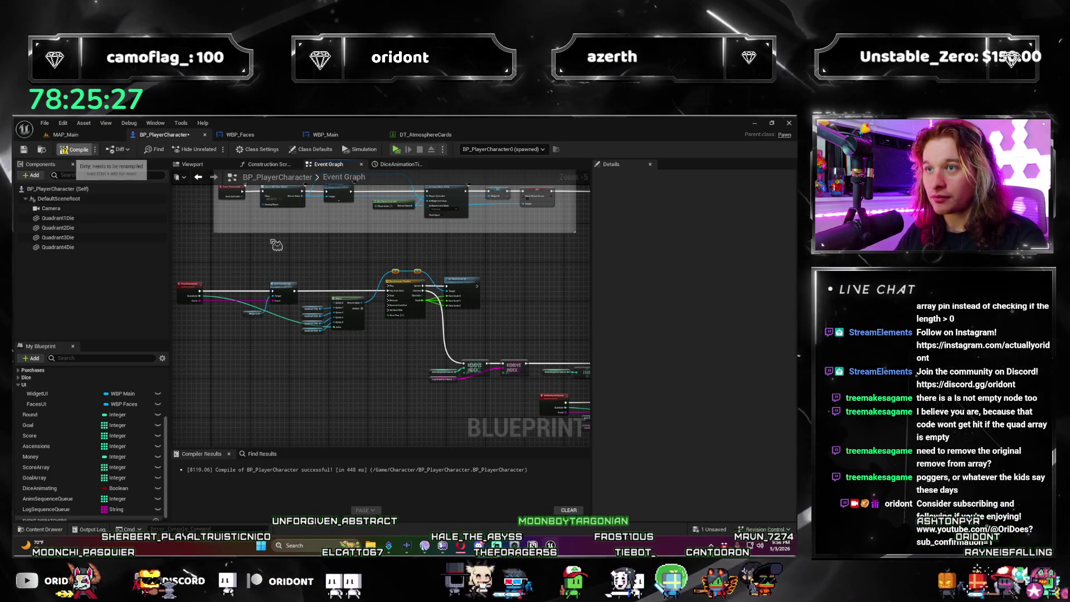
Step: Play the preview through round 2 with Next Round until Restart appears, then close it
{"action": "key", "text": "alt+Tab"}
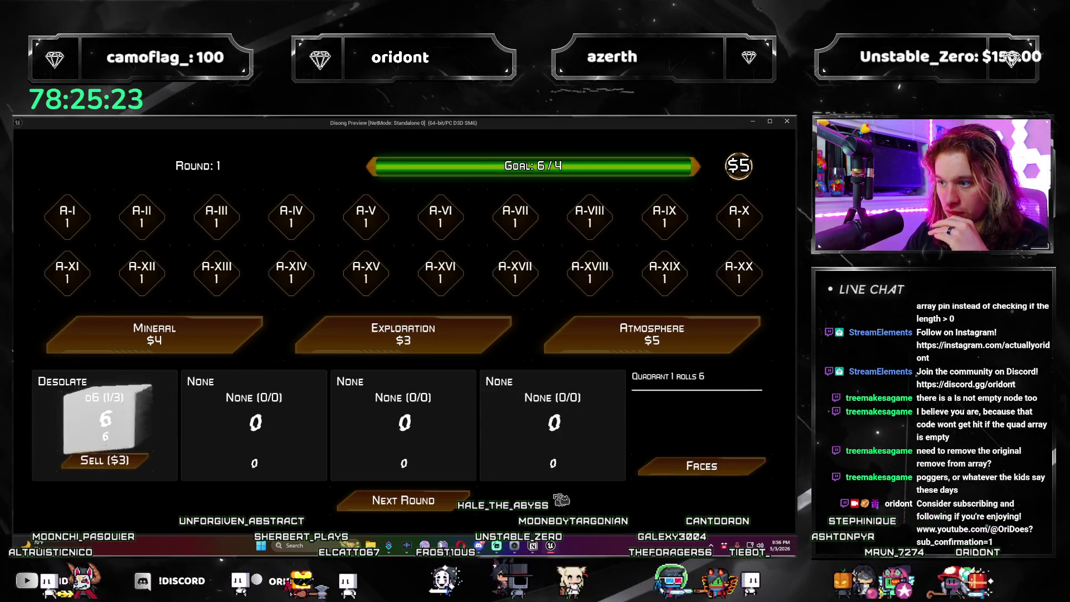
{"action": "left_click", "coordinate": [458, 503]}
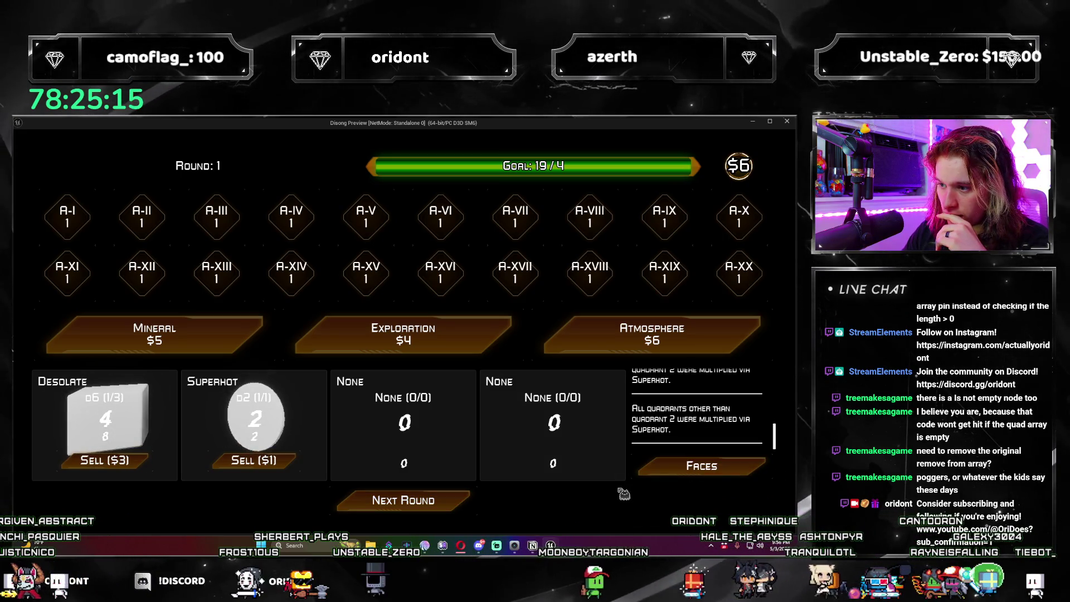
{"action": "left_click", "coordinate": [400, 511]}
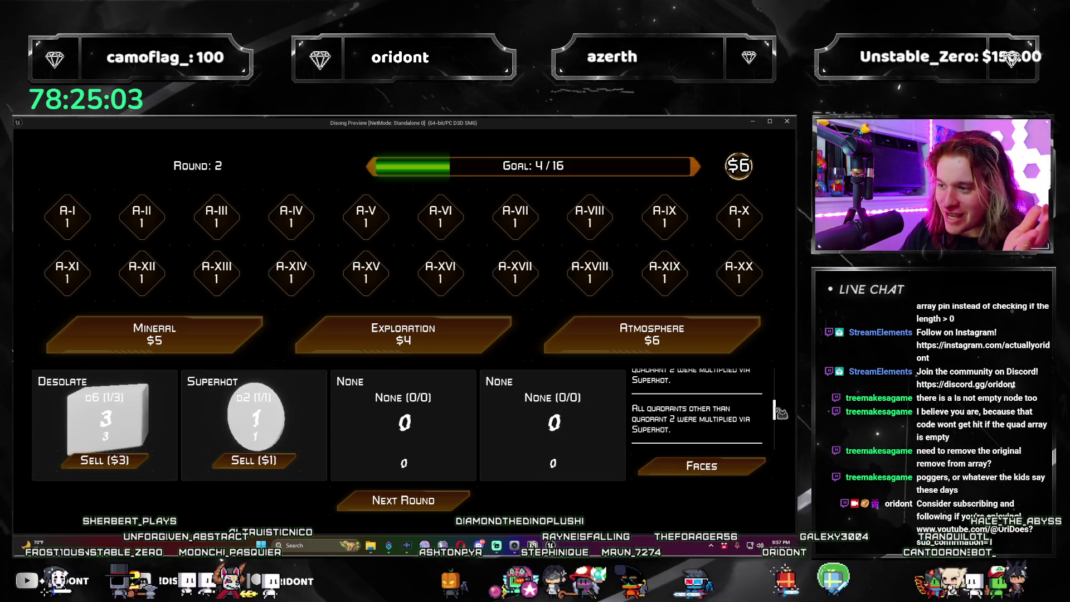
{"action": "left_click", "coordinate": [450, 503]}
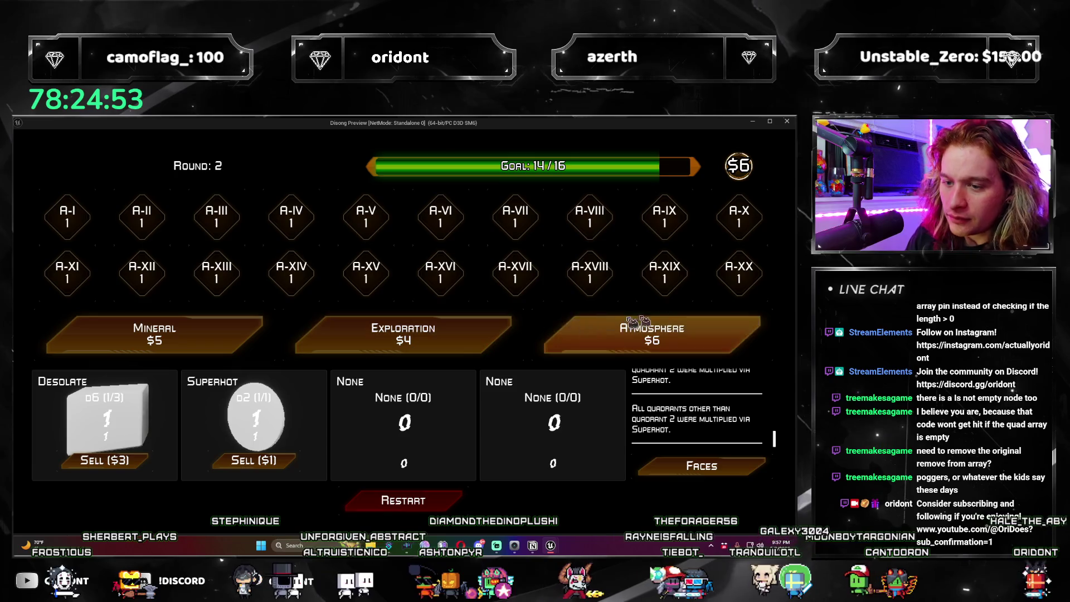
{"action": "left_click", "coordinate": [786, 123]}
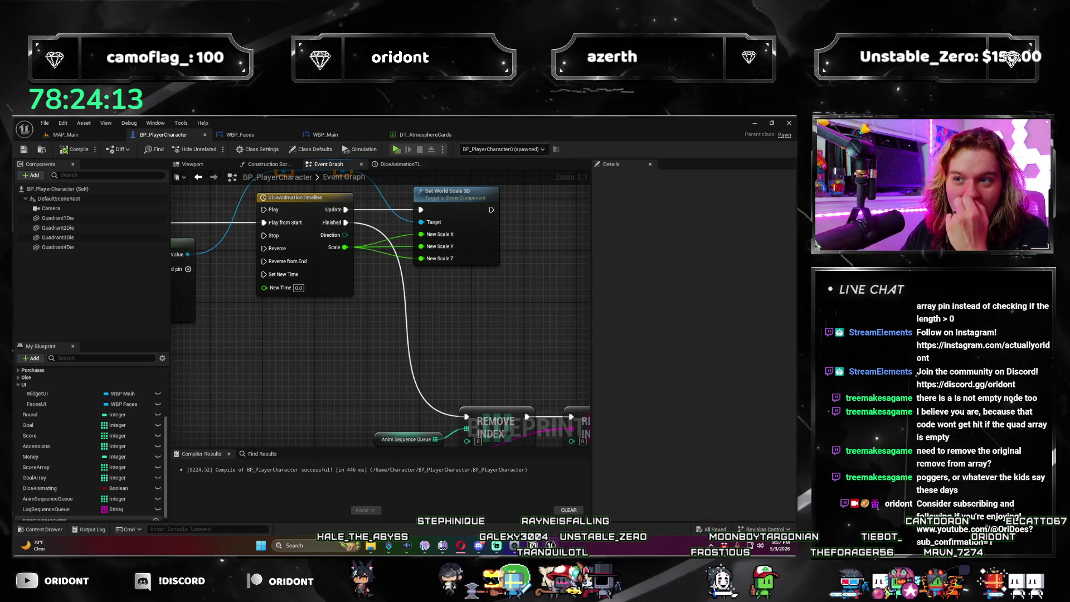
Step: Inspect the reroute knot and timeline wiring in BP_PlayerCharacter, then switch to WBP_Main
{"action": "left_click", "coordinate": [329, 134]}
{"action": "left_click", "coordinate": [163, 135]}
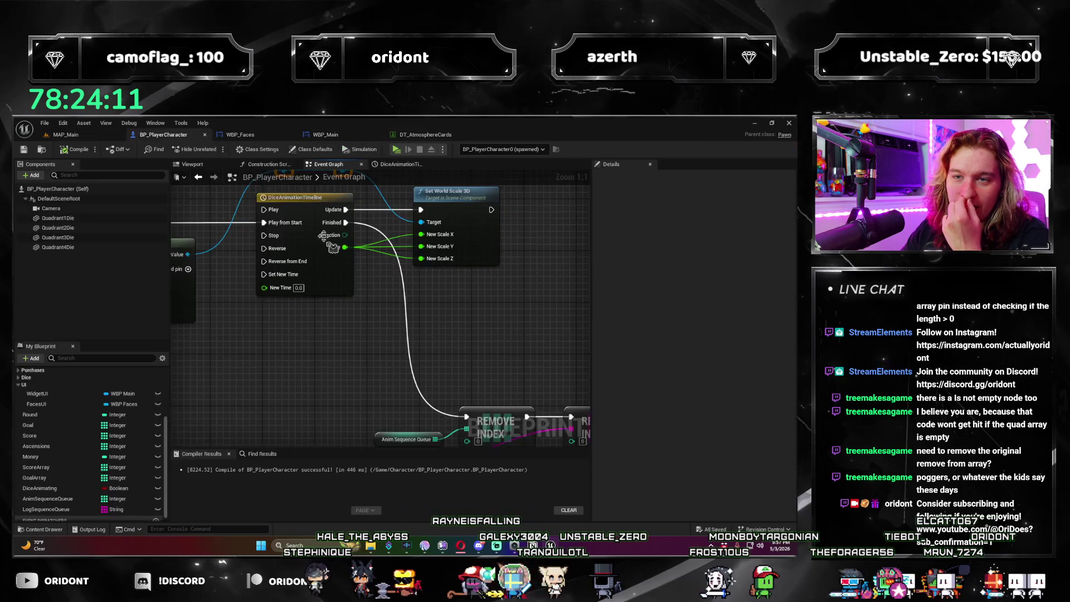
{"action": "scroll", "coordinate": [272, 325], "scroll_direction": "down", "scroll_amount": 5}
{"action": "scroll", "coordinate": [342, 312], "scroll_direction": "up", "scroll_amount": 1}
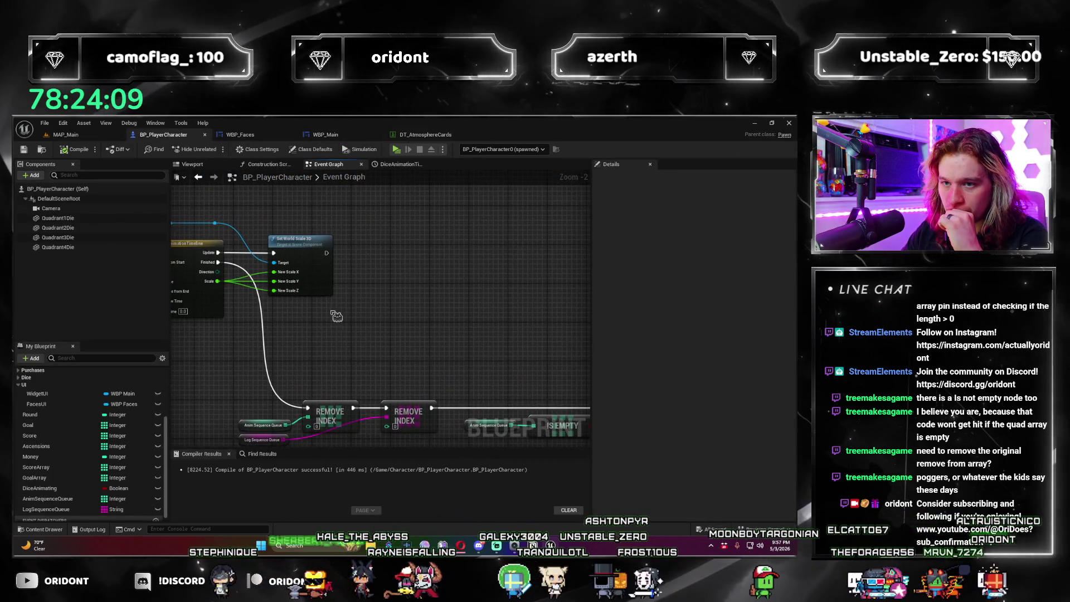
{"action": "scroll", "coordinate": [393, 329], "scroll_direction": "up", "scroll_amount": 1}
{"action": "left_click", "coordinate": [279, 225]}
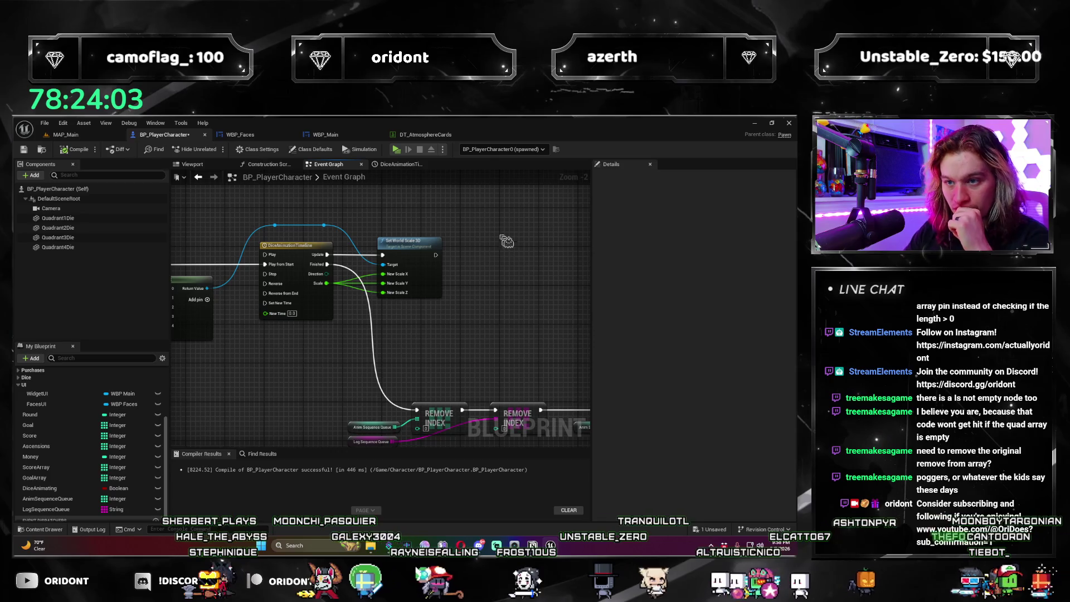
{"action": "left_click_drag", "start_coordinate": [502, 237], "coordinate": [440, 224]}
{"action": "left_click", "coordinate": [337, 136]}
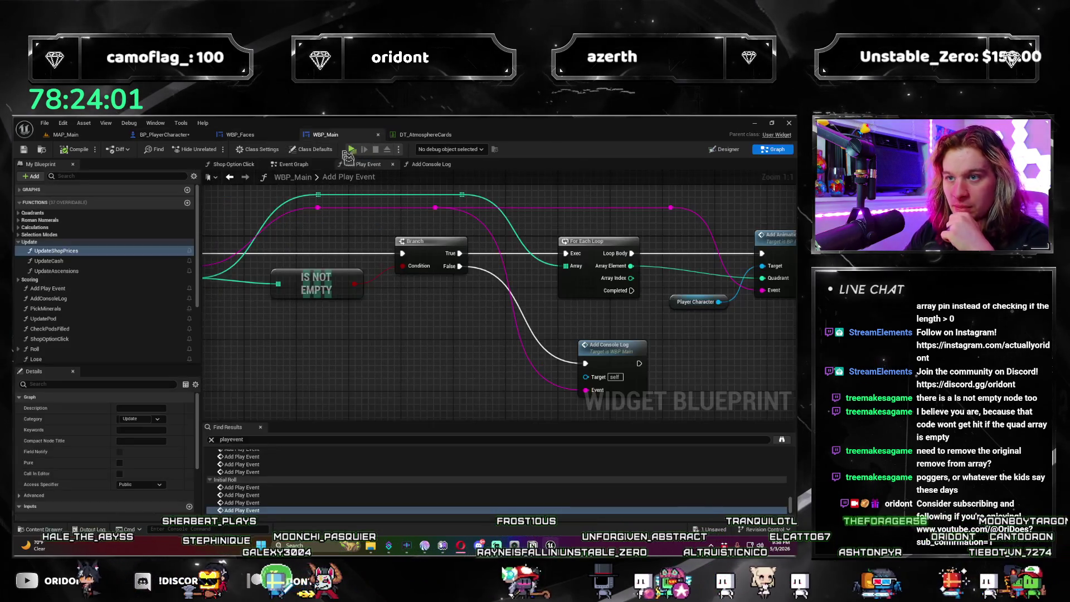
Step: Open WBP_Main's Roll function and review its GET, LENGTH, Add Scores, Print Score and SetText nodes
{"action": "scroll", "coordinate": [408, 282], "scroll_direction": "down", "scroll_amount": 3}
{"action": "scroll", "coordinate": [63, 333], "scroll_direction": "down", "scroll_amount": 2}
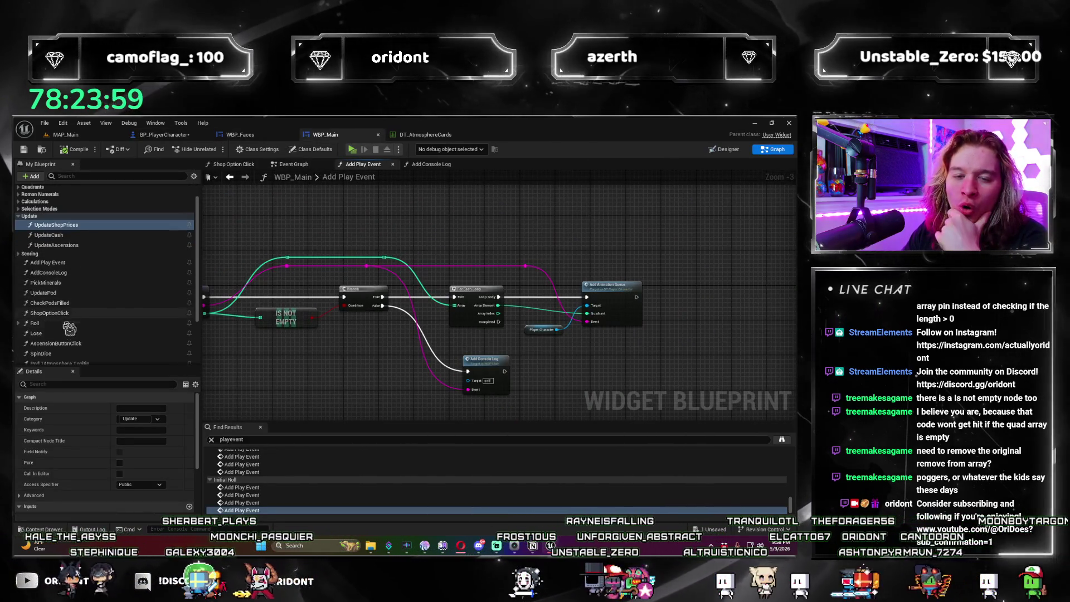
{"action": "double_click", "coordinate": [34, 322]}
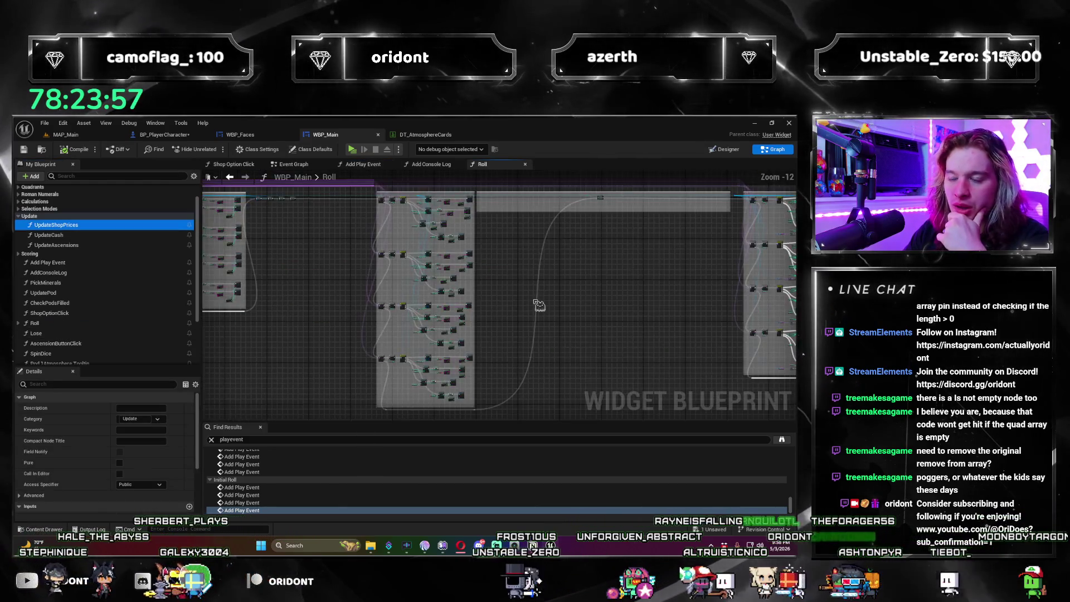
{"action": "scroll", "coordinate": [472, 299], "scroll_direction": "up", "scroll_amount": 10}
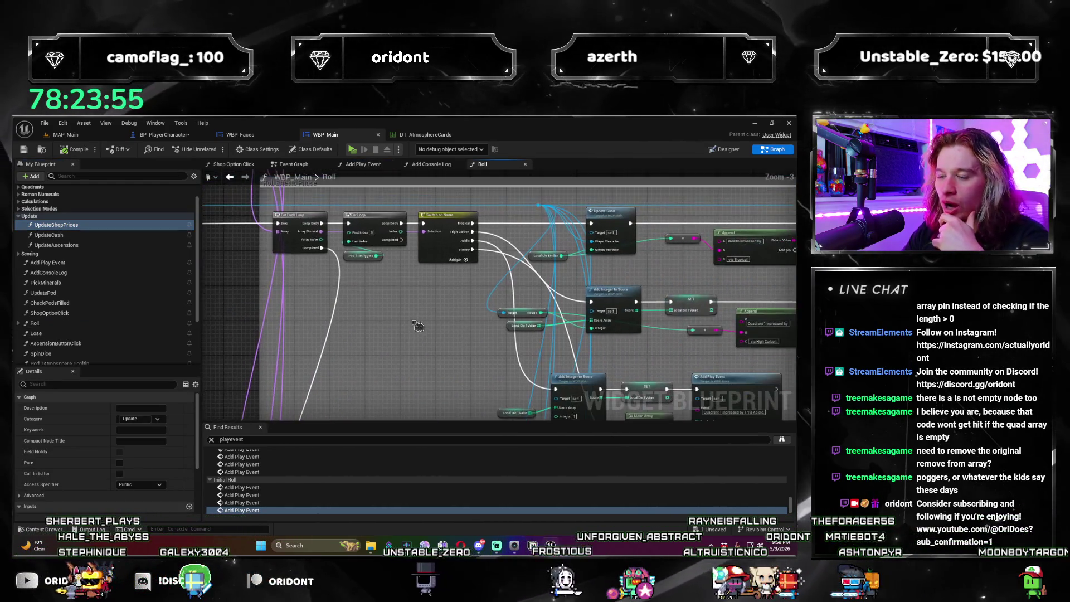
{"action": "scroll", "coordinate": [334, 316], "scroll_direction": "down", "scroll_amount": 6}
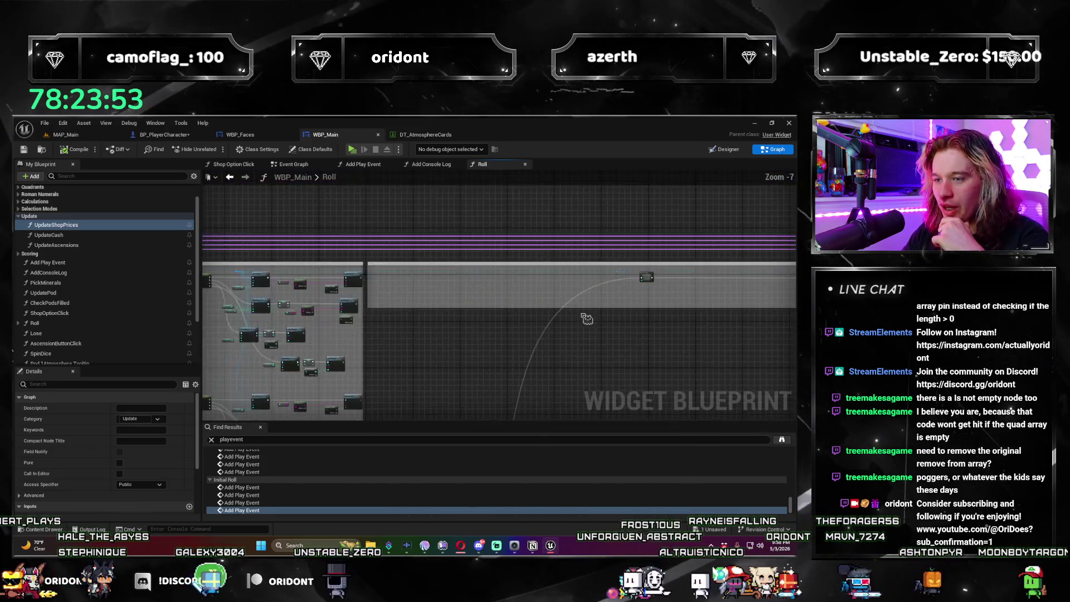
{"action": "scroll", "coordinate": [389, 317], "scroll_direction": "up", "scroll_amount": 3}
{"action": "mouse_move", "coordinate": [388, 318]}
{"action": "left_mouse_down"}
{"action": "mouse_move", "coordinate": [544, 318]}
{"action": "mouse_move", "coordinate": [556, 357]}
{"action": "mouse_move", "coordinate": [487, 354]}
{"action": "left_mouse_up"}
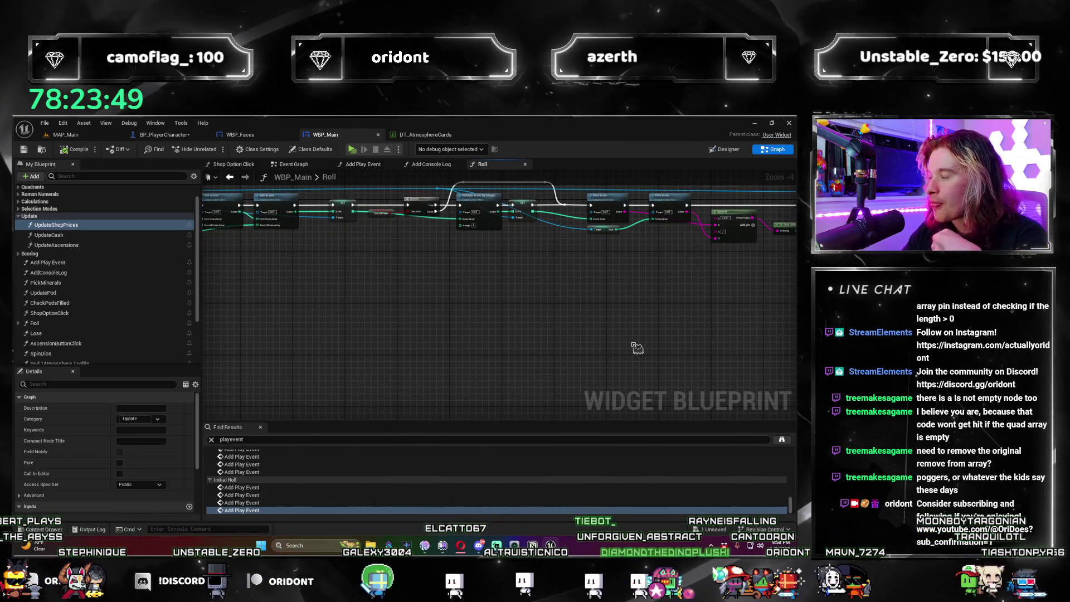
{"action": "scroll", "coordinate": [674, 284], "scroll_direction": "down", "scroll_amount": 1}
{"action": "mouse_move", "coordinate": [674, 284]}
{"action": "left_mouse_down"}
{"action": "mouse_move", "coordinate": [411, 288]}
{"action": "mouse_move", "coordinate": [442, 323]}
{"action": "left_mouse_up"}
{"action": "scroll", "coordinate": [411, 288], "scroll_direction": "up", "scroll_amount": 3}
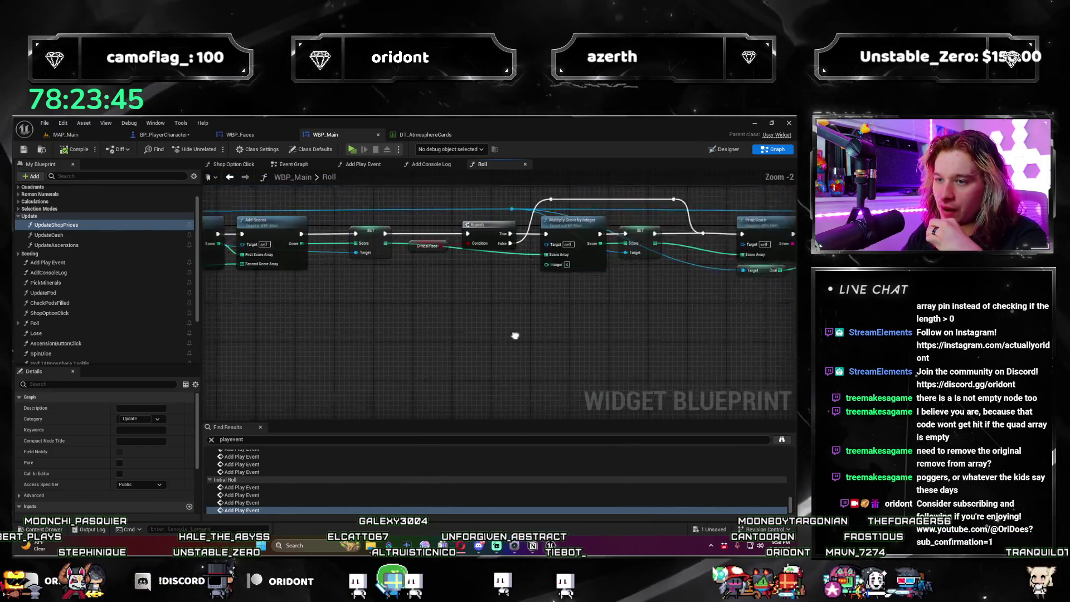
{"action": "left_click_drag", "start_coordinate": [613, 360], "coordinate": [697, 351]}
{"action": "left_click_drag", "start_coordinate": [335, 334], "coordinate": [463, 328]}
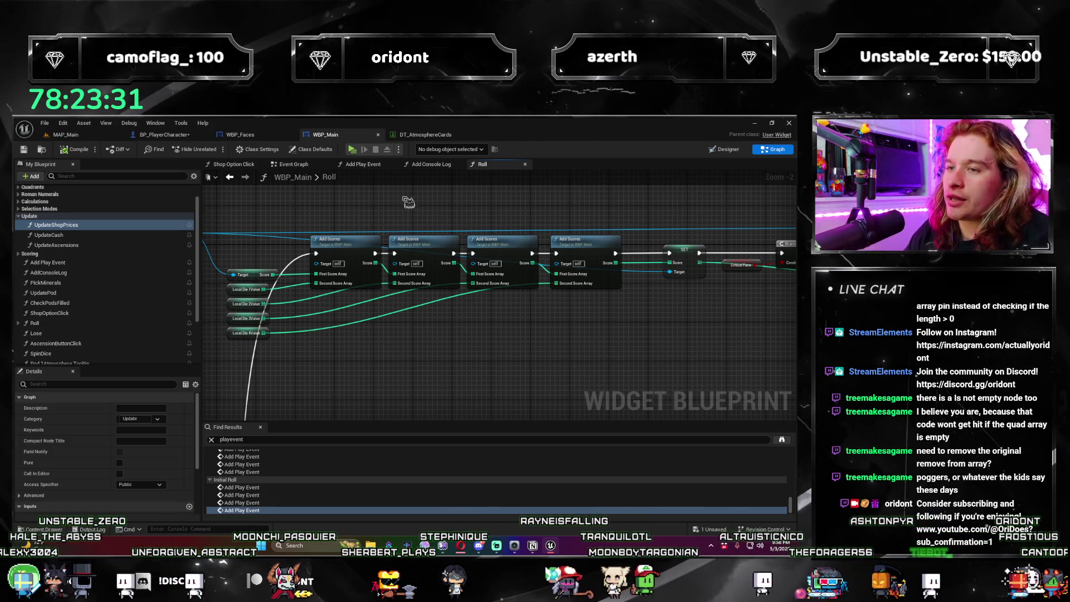
{"action": "mouse_move", "coordinate": [452, 371]}
{"action": "left_mouse_down"}
{"action": "mouse_move", "coordinate": [521, 355]}
{"action": "mouse_move", "coordinate": [645, 381]}
{"action": "mouse_move", "coordinate": [526, 338]}
{"action": "left_mouse_up"}
{"action": "scroll", "coordinate": [583, 369], "scroll_direction": "up", "scroll_amount": 1}
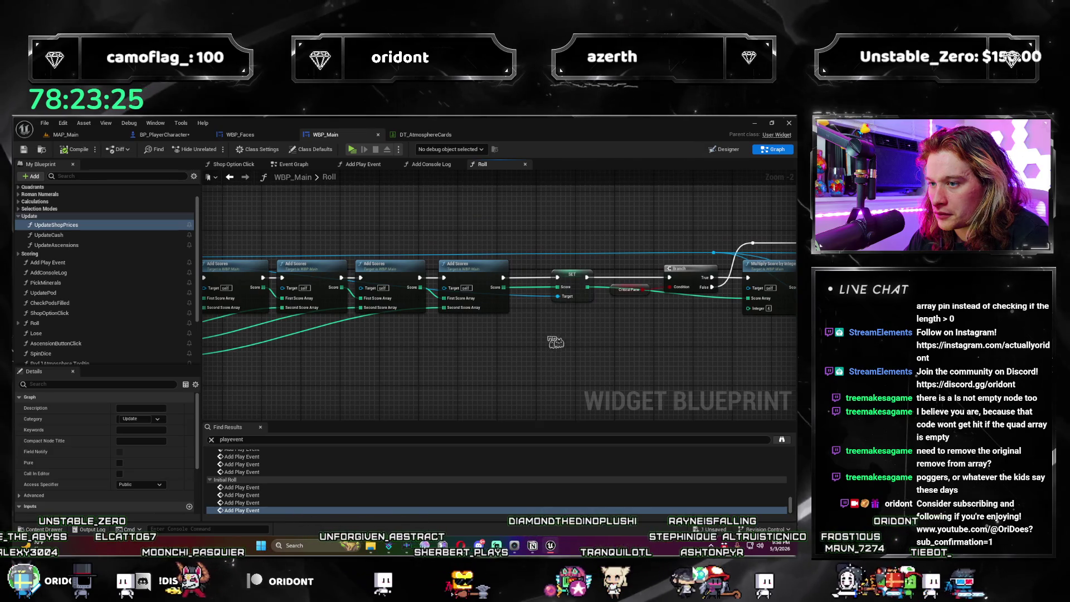
Step: Glance at BP_PlayerCharacter, return to the Roll graph, and launch the game preview with Alt+P
{"action": "left_click", "coordinate": [164, 135]}
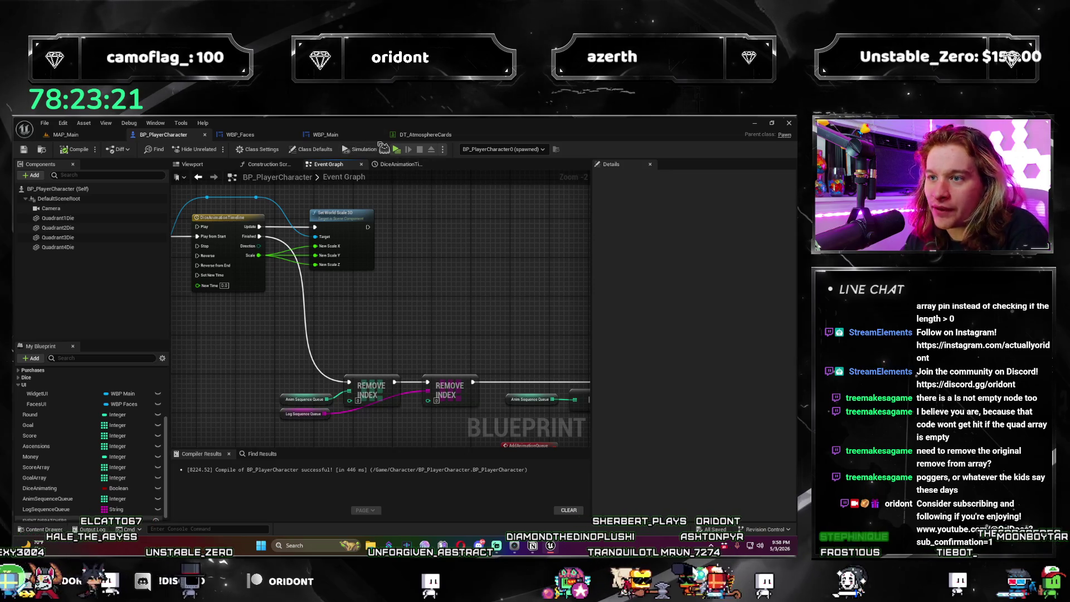
{"action": "left_click", "coordinate": [356, 137]}
{"action": "key", "text": "alt+p"}
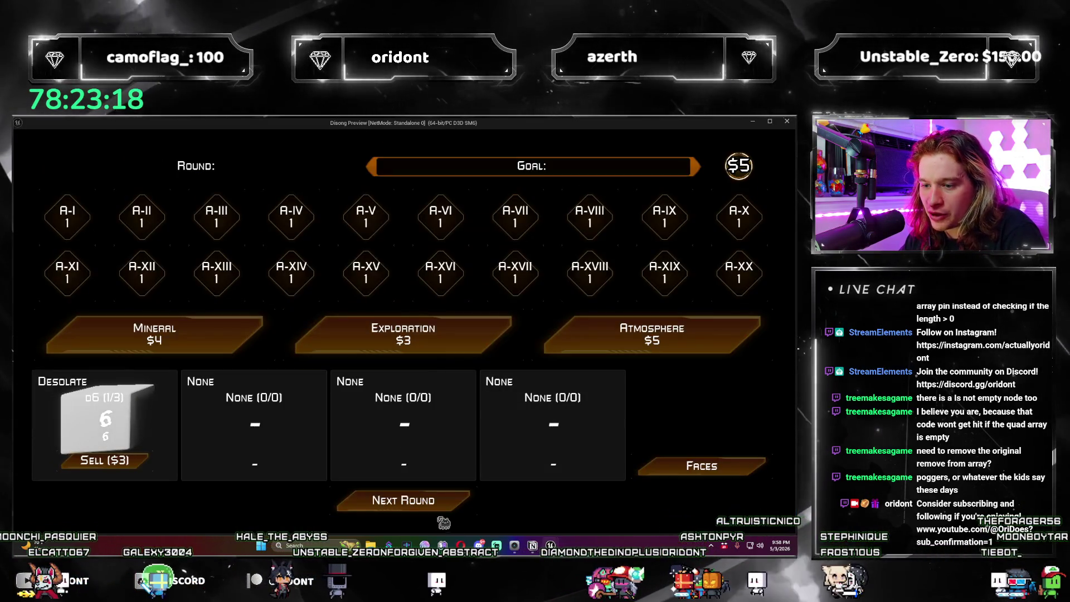
Step: Roll round 1, advance, take the Unstable d8 die, then close the preview and return to WBP_Main
{"action": "left_click", "coordinate": [441, 504]}
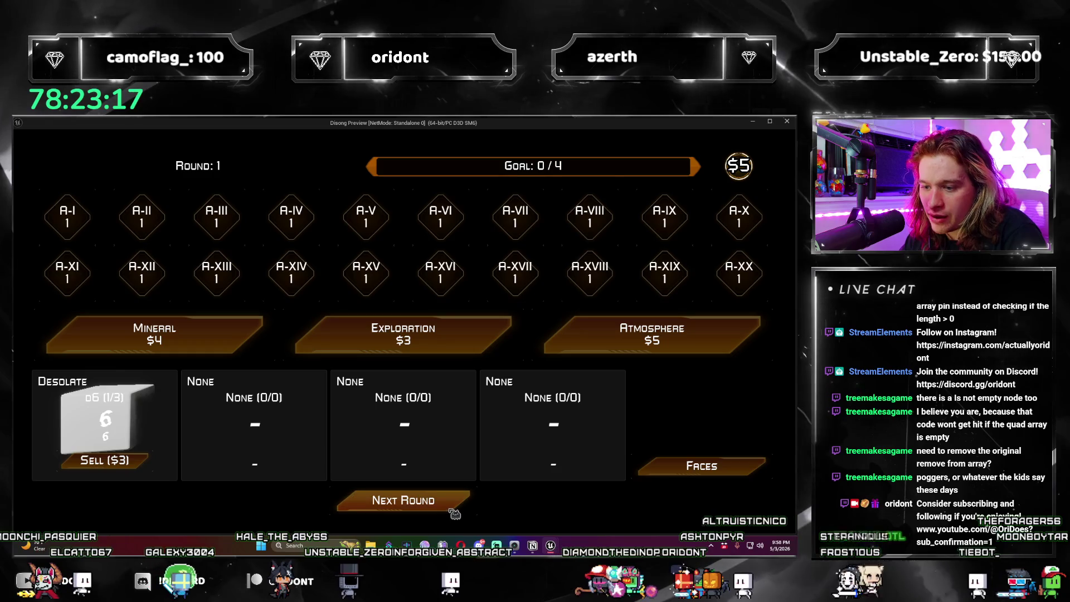
{"action": "left_click", "coordinate": [755, 333]}
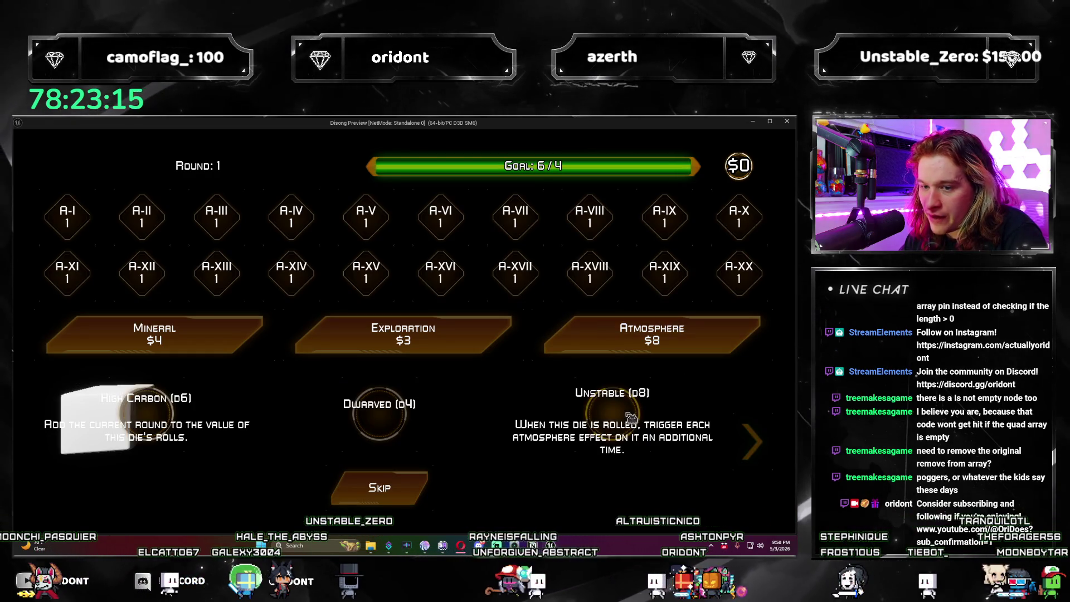
{"action": "left_click", "coordinate": [630, 417]}
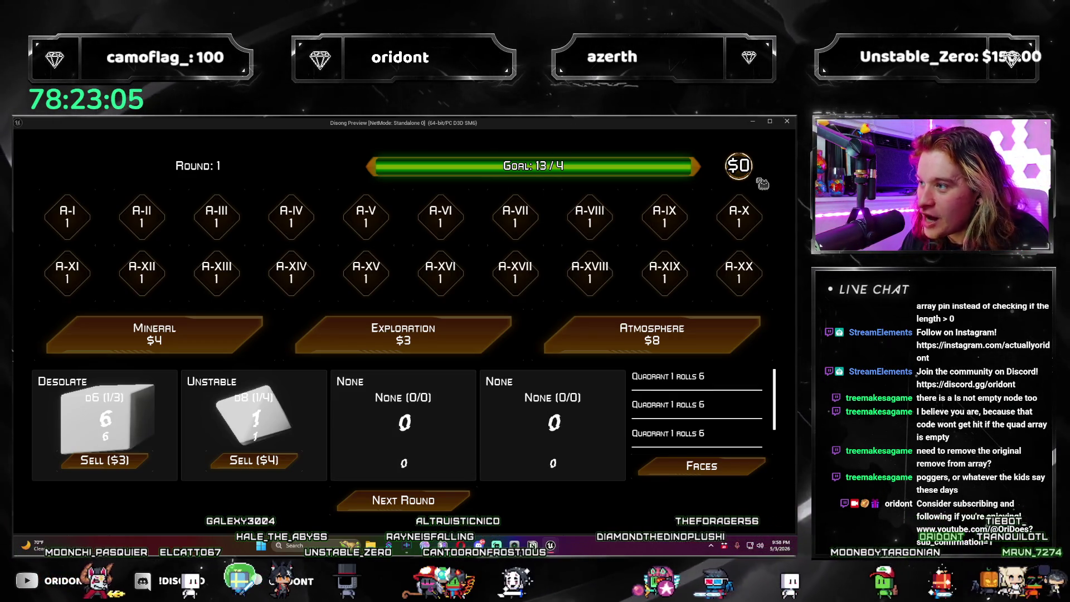
{"action": "left_click", "coordinate": [787, 121]}
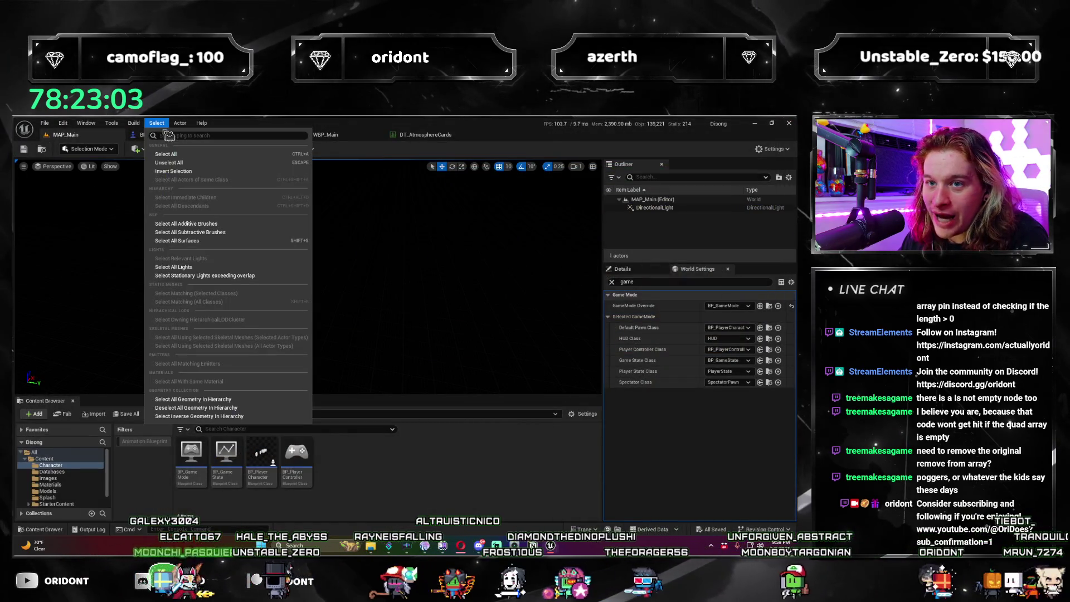
{"action": "left_click", "coordinate": [323, 135]}
Step: Open WBP_Main's Add Console Log function graph and center its nodes
{"action": "scroll", "coordinate": [390, 290], "scroll_direction": "down", "scroll_amount": 2}
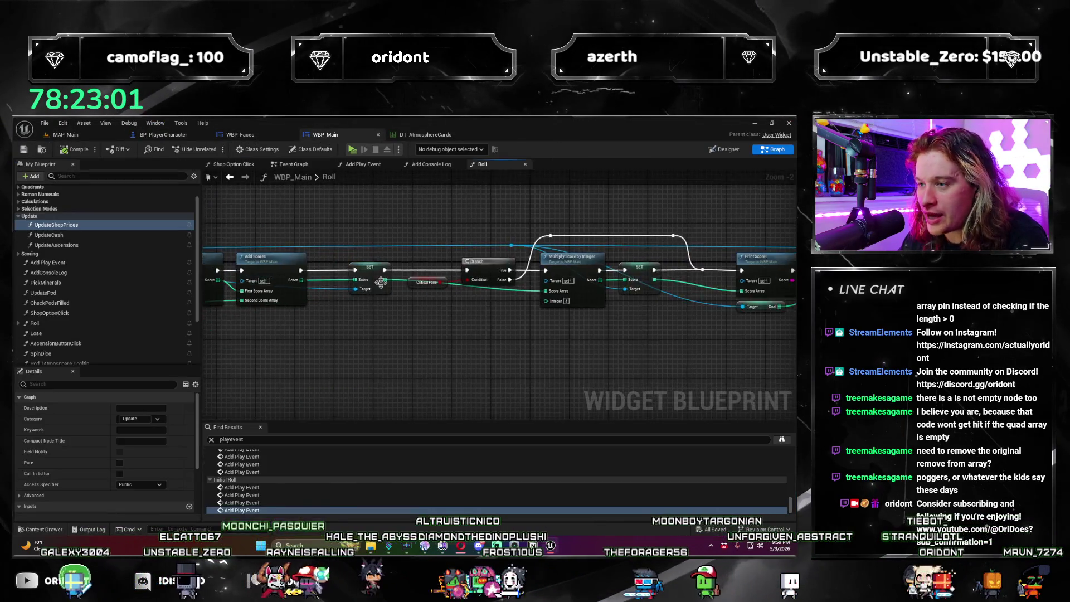
{"action": "left_click_drag", "start_coordinate": [415, 303], "coordinate": [427, 333]}
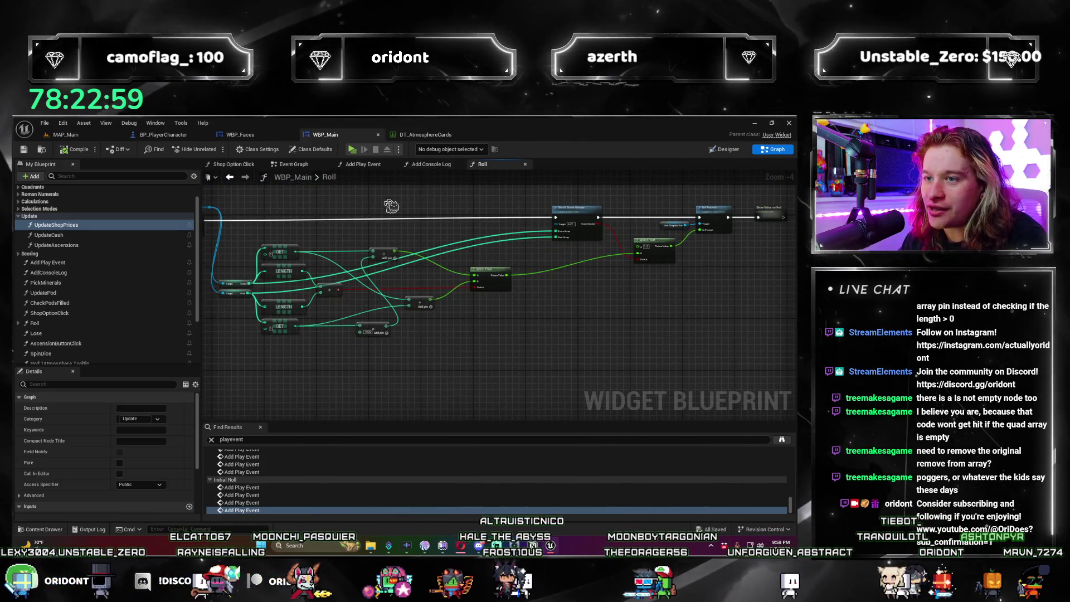
{"action": "left_click", "coordinate": [431, 164]}
{"action": "mouse_move", "coordinate": [461, 249]}
{"action": "left_mouse_down"}
{"action": "mouse_move", "coordinate": [312, 245]}
{"action": "mouse_move", "coordinate": [502, 378]}
{"action": "mouse_move", "coordinate": [489, 361]}
{"action": "mouse_move", "coordinate": [440, 355]}
{"action": "left_mouse_up"}
Step: Inspect the Create WBP Text Event Widget node and Event List variable, then switch to the Designer
{"action": "left_click", "coordinate": [345, 268]}
{"action": "left_click", "coordinate": [574, 357]}
{"action": "mouse_move", "coordinate": [574, 357]}
{"action": "left_mouse_down"}
{"action": "mouse_move", "coordinate": [534, 334]}
{"action": "mouse_move", "coordinate": [551, 351]}
{"action": "mouse_move", "coordinate": [535, 369]}
{"action": "left_mouse_up"}
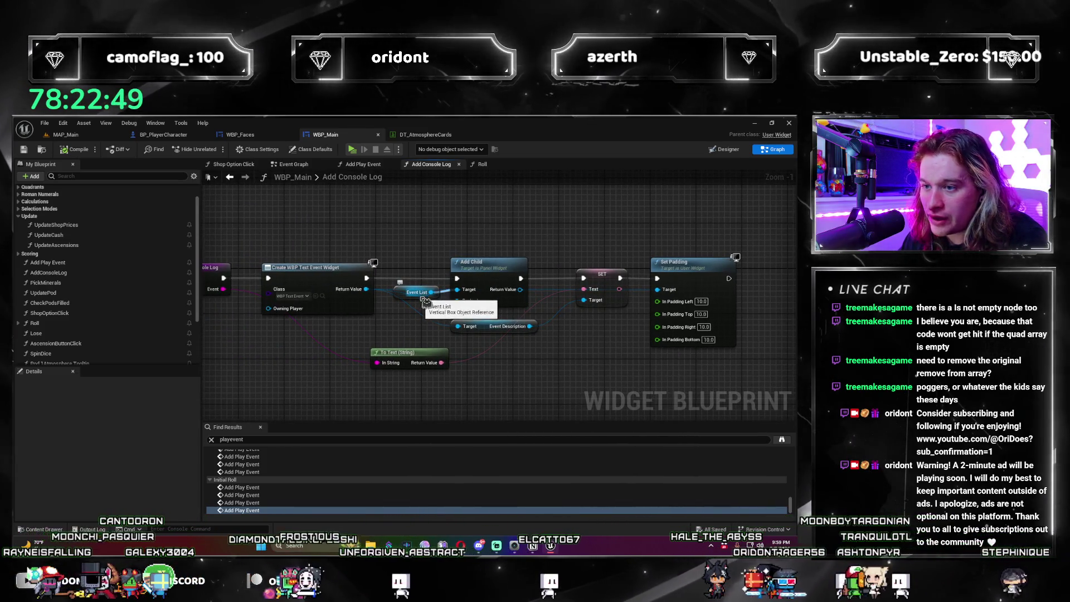
{"action": "left_click", "coordinate": [399, 294]}
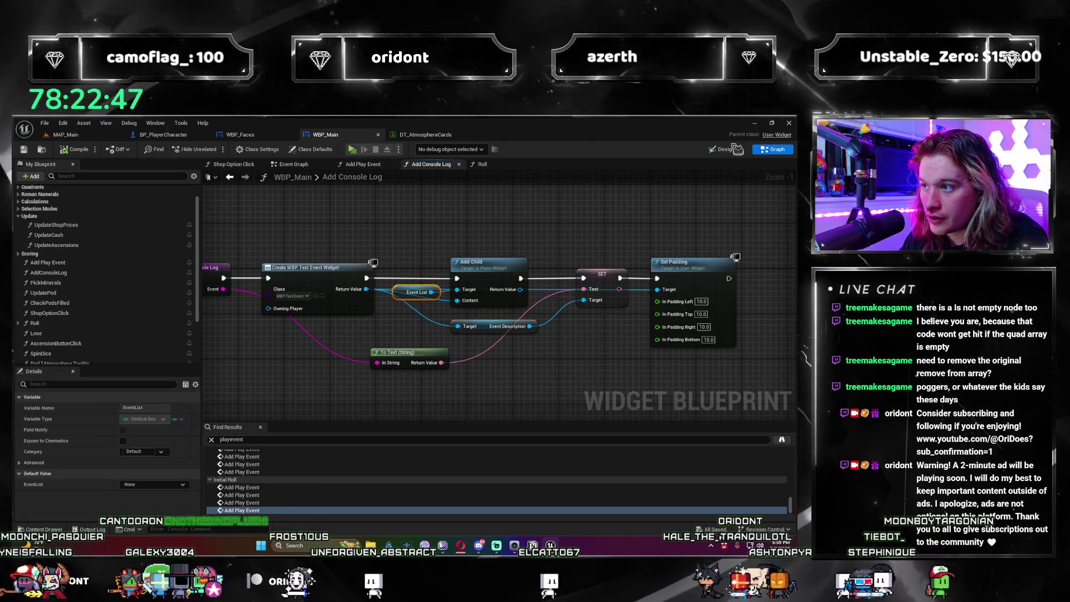
{"action": "key", "text": "shift+F4"}
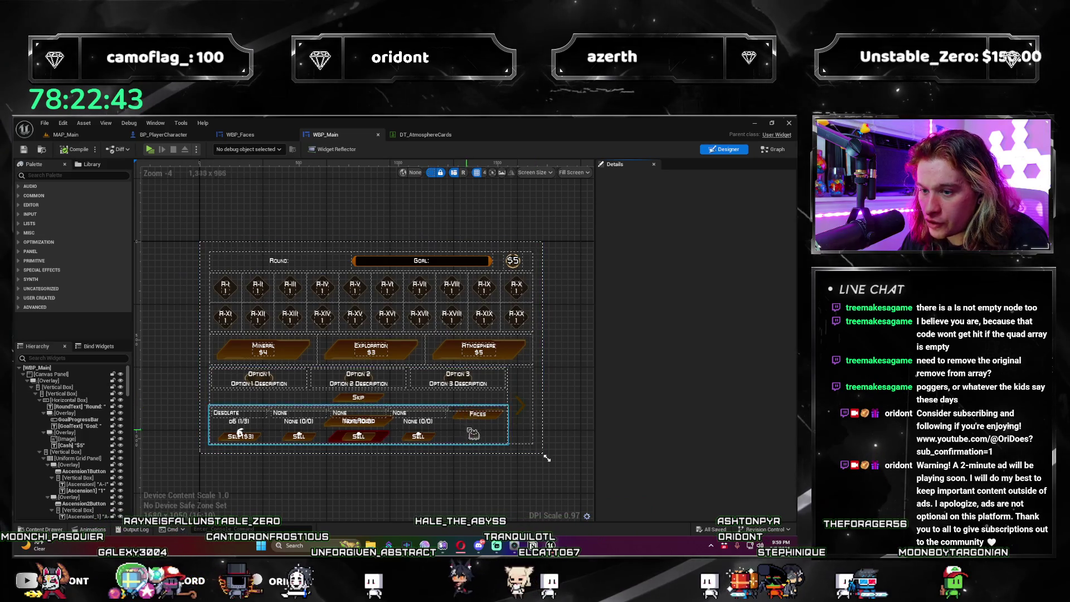
Step: Filter the widget hierarchy for 'event list' to locate EventList
{"action": "scroll", "coordinate": [542, 403], "scroll_direction": "up", "scroll_amount": 1}
{"action": "left_click_drag", "start_coordinate": [551, 434], "coordinate": [507, 434]}
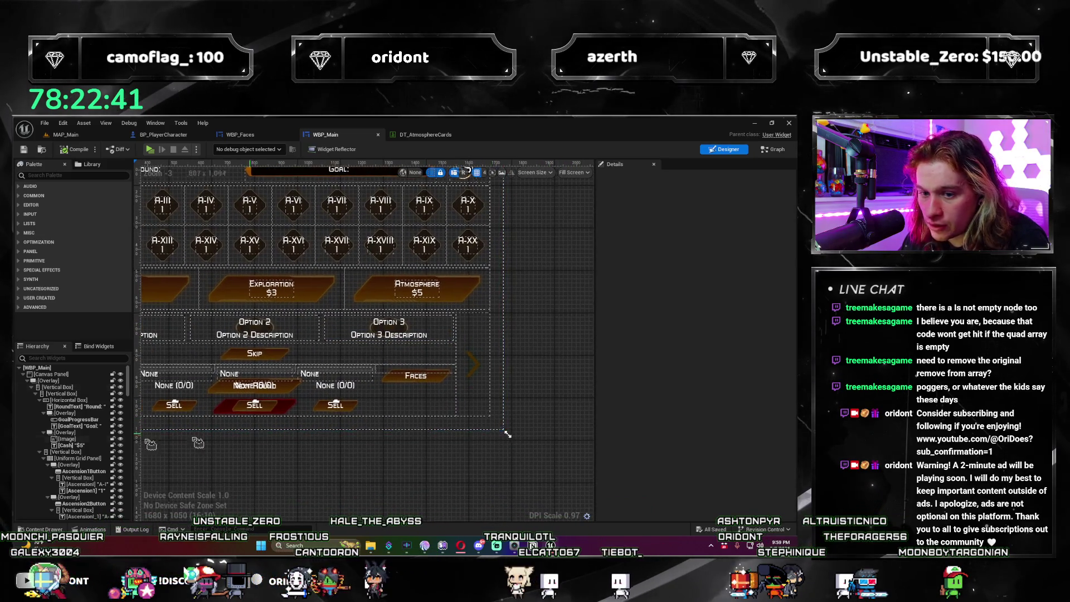
{"action": "left_click", "coordinate": [87, 357]}
{"action": "type", "text": "event list"}
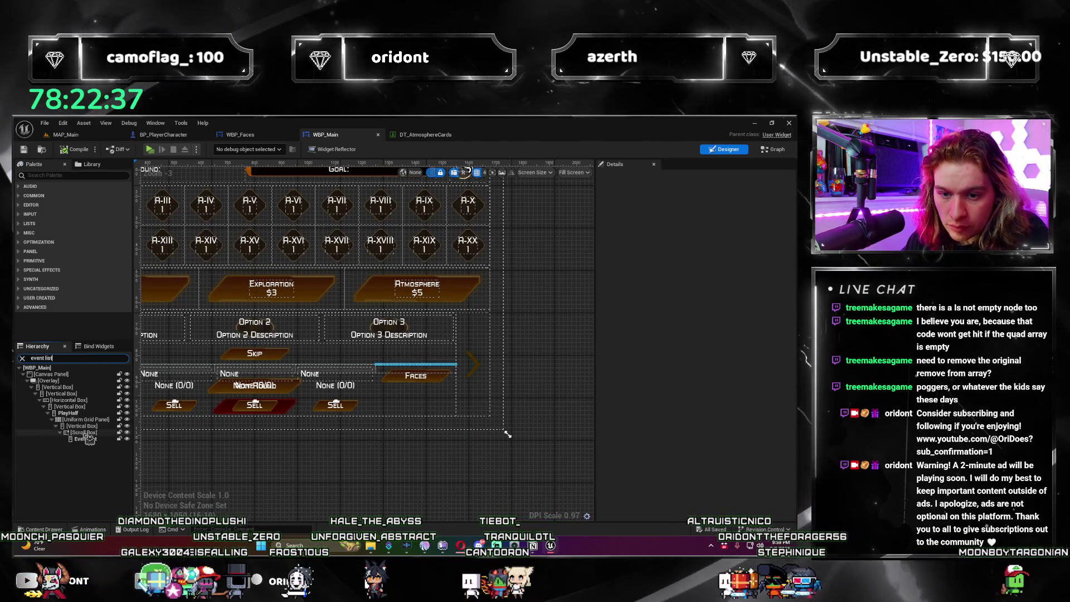
Step: Make the Scroll Box holding EventList a variable named EventListScrollBox
{"action": "left_click", "coordinate": [93, 438]}
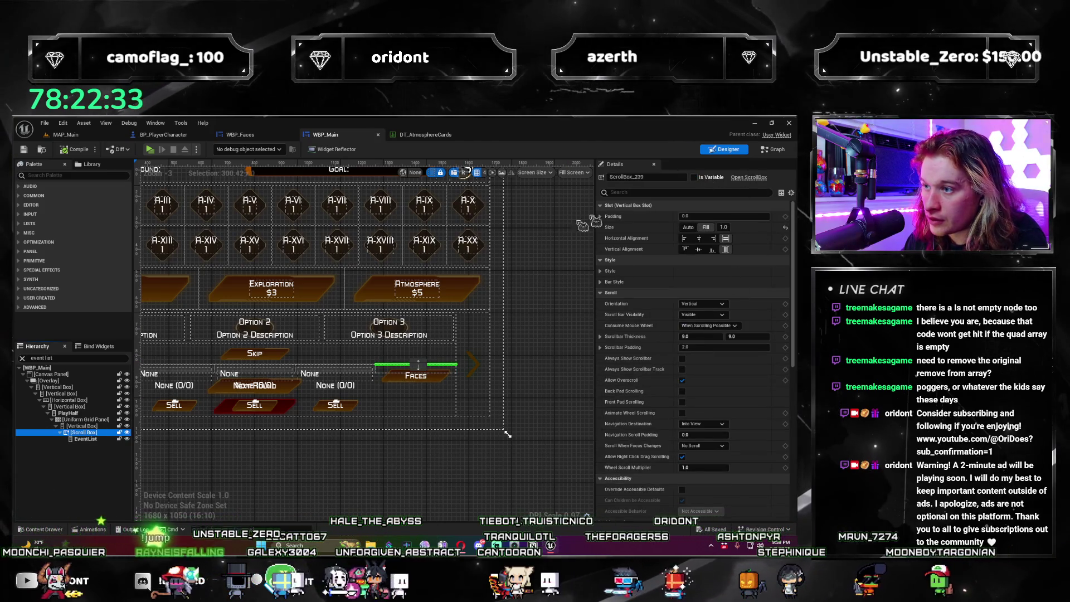
{"action": "left_click", "coordinate": [96, 449]}
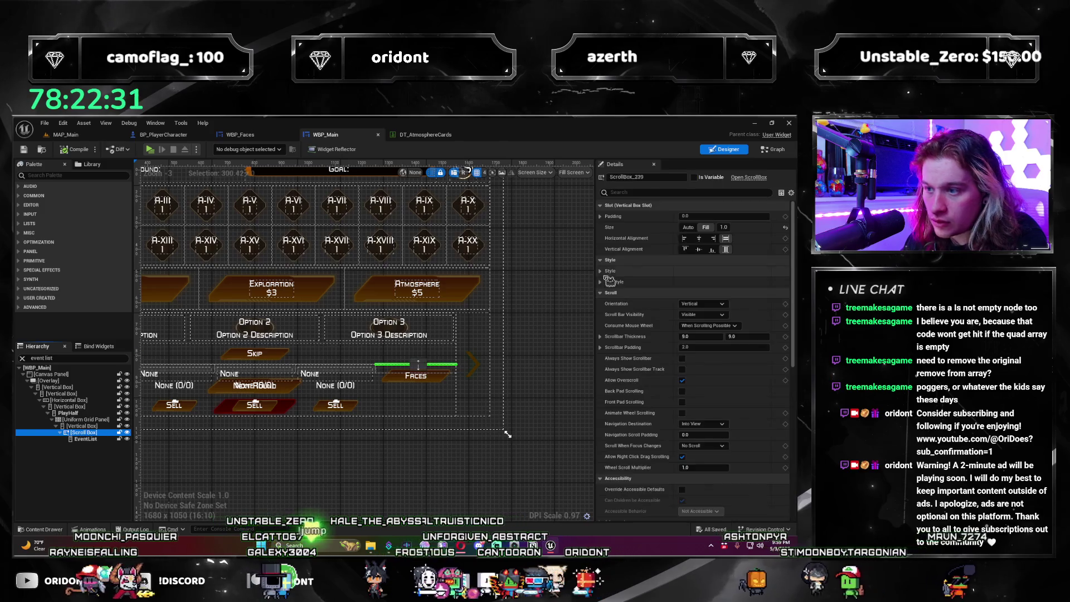
{"action": "left_click", "coordinate": [693, 177]}
{"action": "left_click", "coordinate": [646, 176]}
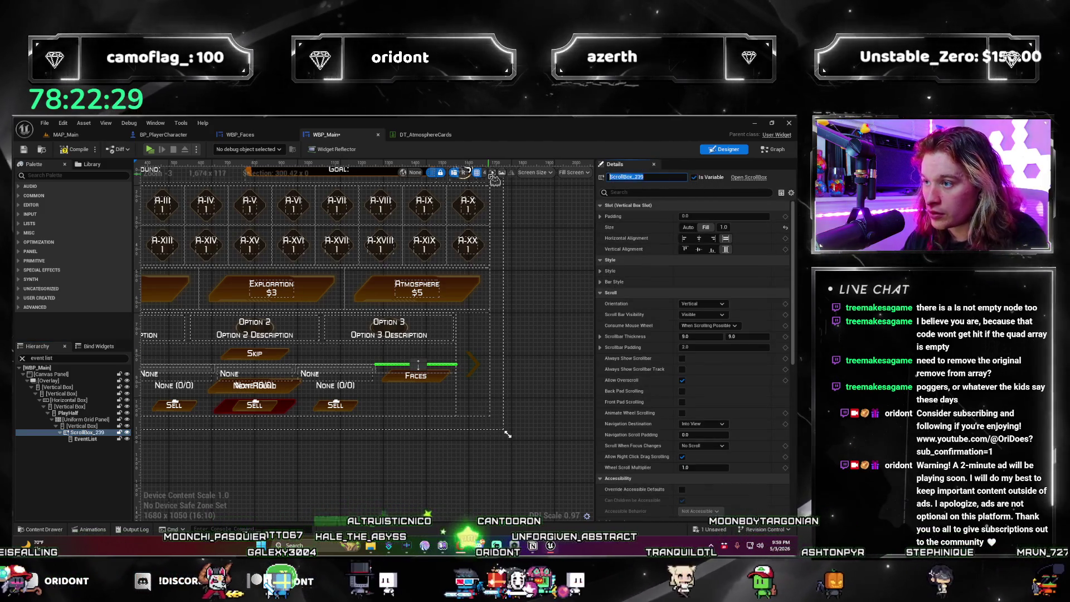
{"action": "type", "text": "EventListS"}
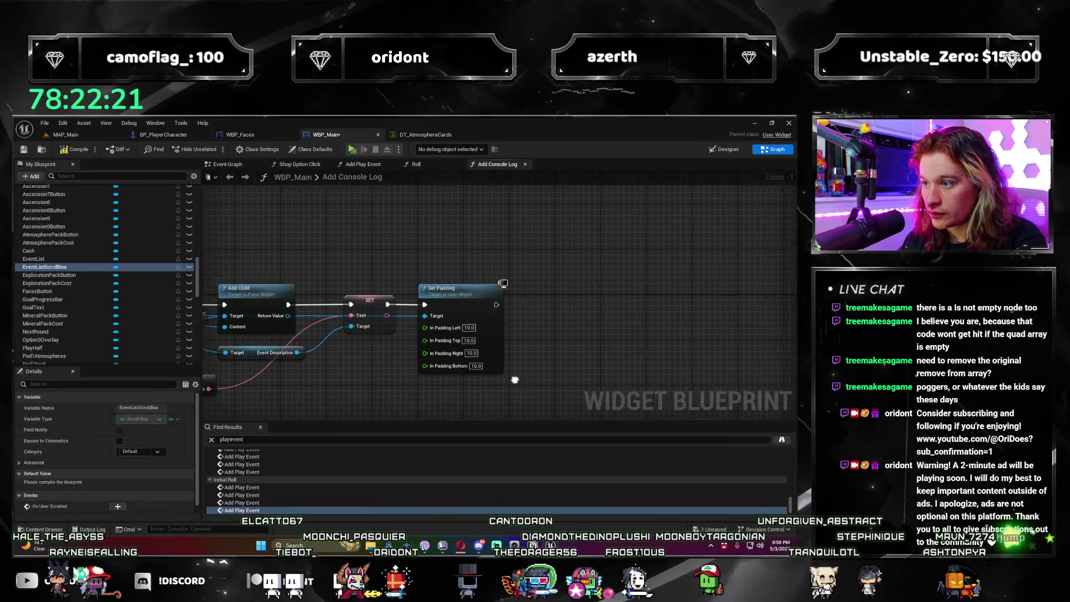
Step: Place an EventListScrollBox getter in Add Console Log and search its actions for 'scroll'
{"action": "right_click", "coordinate": [479, 318]}
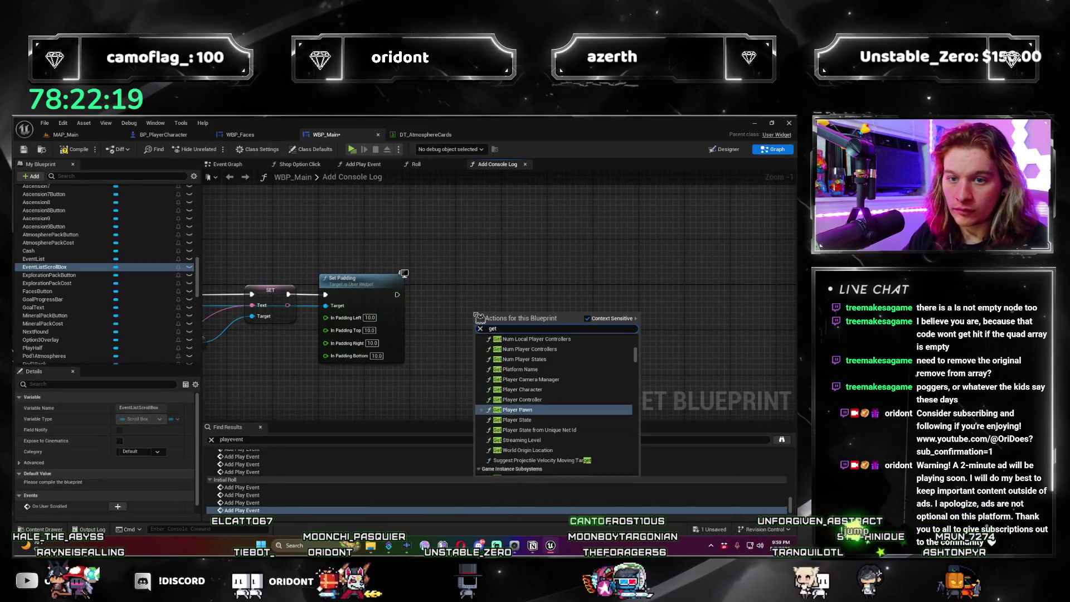
{"action": "key", "text": "Escape"}
{"action": "mouse_move", "coordinate": [60, 275]}
{"action": "left_mouse_down"}
{"action": "mouse_move", "coordinate": [328, 282]}
{"action": "mouse_move", "coordinate": [418, 348]}
{"action": "mouse_move", "coordinate": [581, 319]}
{"action": "left_mouse_up"}
{"action": "type", "text": "scroll"}
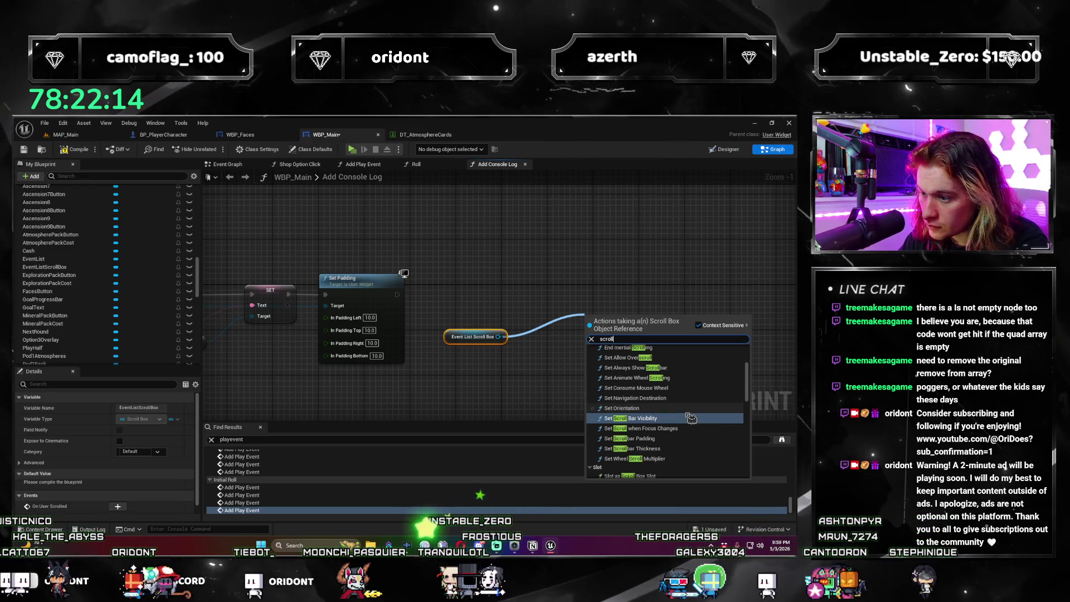
{"action": "scroll", "coordinate": [691, 418], "scroll_direction": "down", "scroll_amount": 1}
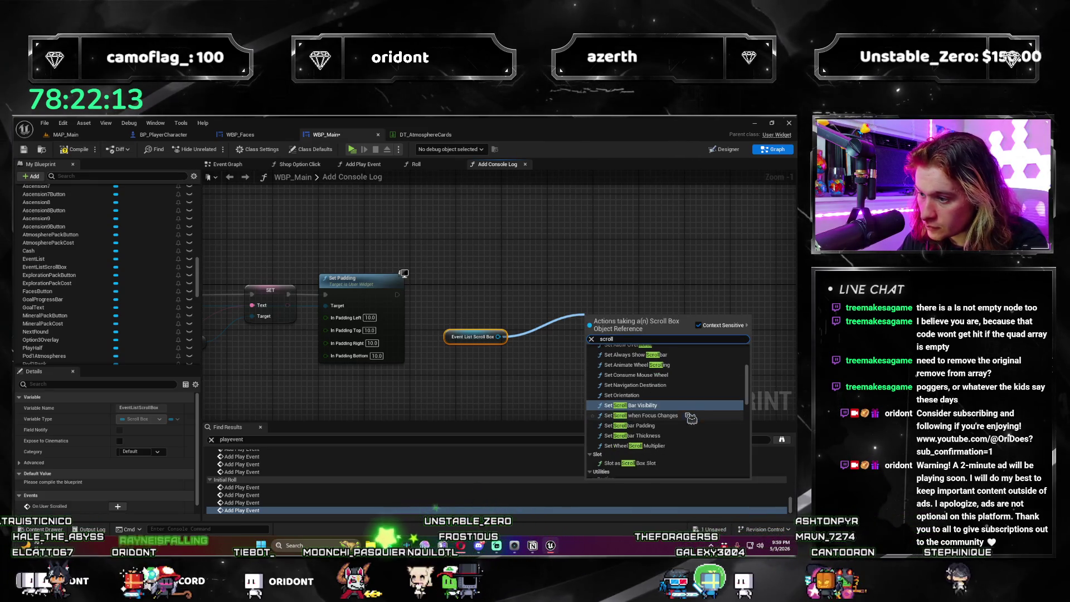
{"action": "scroll", "coordinate": [693, 437], "scroll_direction": "down", "scroll_amount": 1}
{"action": "scroll", "coordinate": [674, 443], "scroll_direction": "down", "scroll_amount": 2}
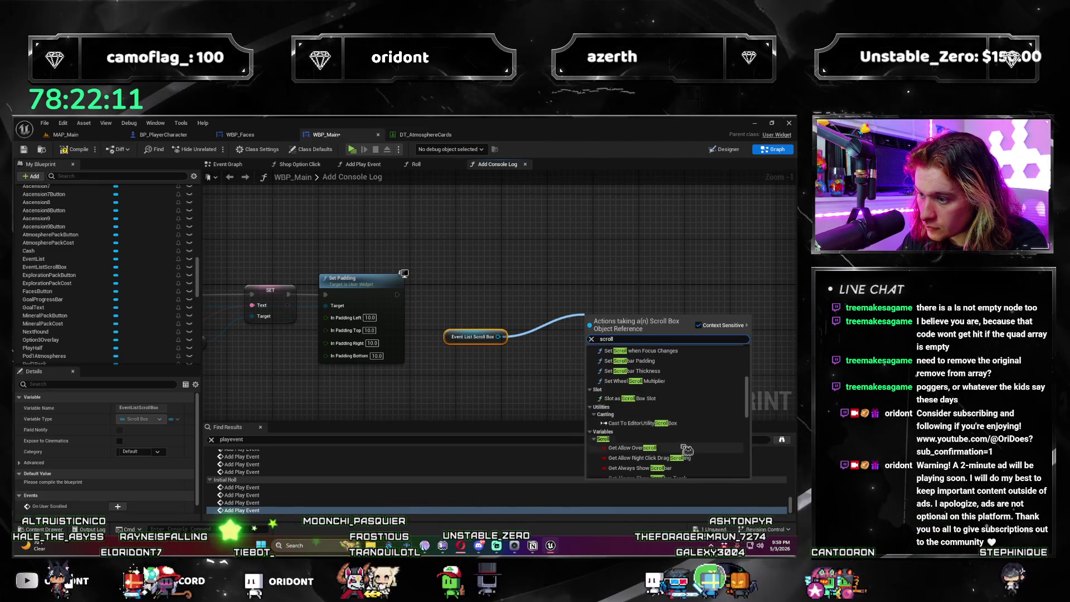
{"action": "scroll", "coordinate": [691, 446], "scroll_direction": "up", "scroll_amount": 3}
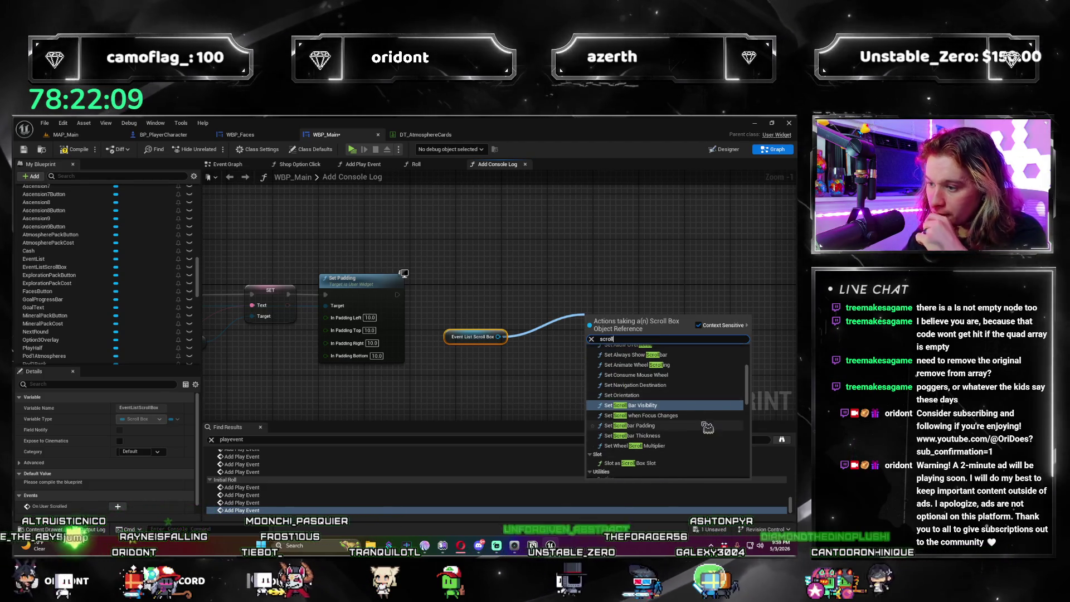
{"action": "scroll", "coordinate": [688, 415], "scroll_direction": "up", "scroll_amount": 2}
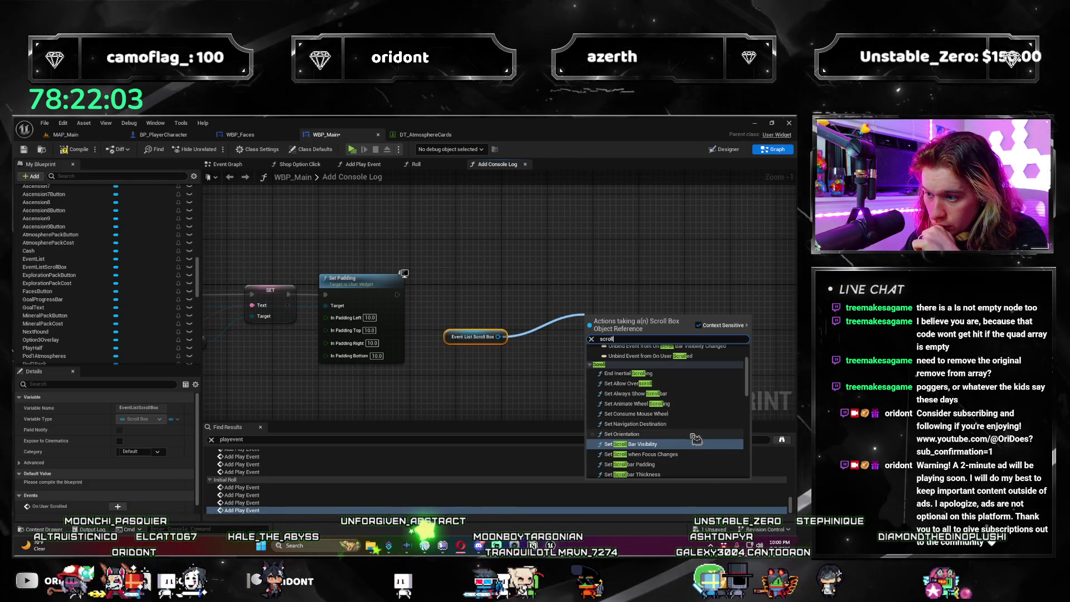
{"action": "scroll", "coordinate": [704, 416], "scroll_direction": "up", "scroll_amount": 2}
{"action": "scroll", "coordinate": [702, 418], "scroll_direction": "down", "scroll_amount": 10}
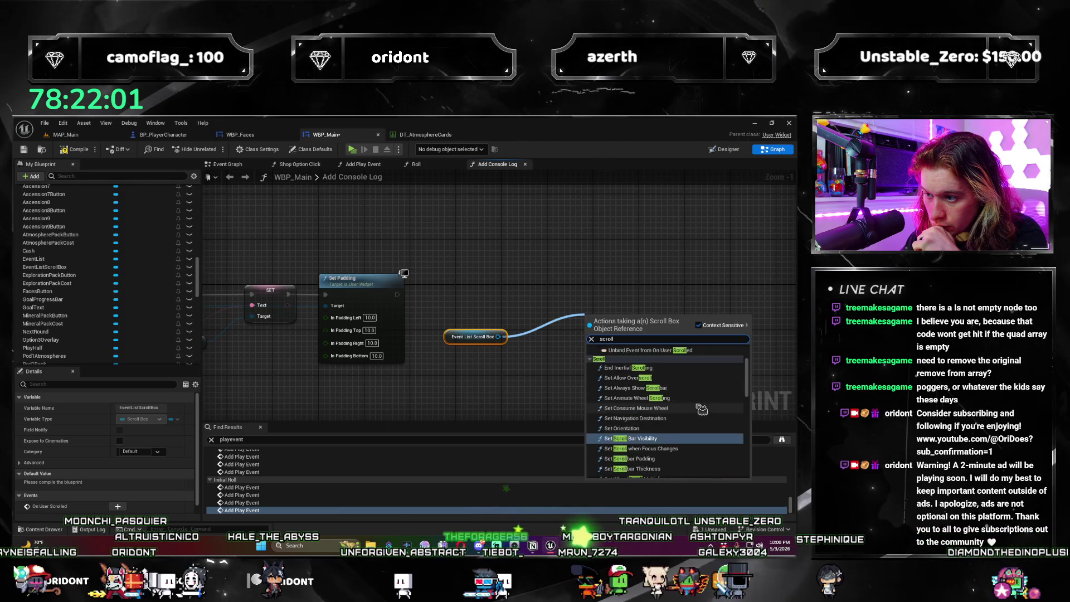
{"action": "scroll", "coordinate": [701, 410], "scroll_direction": "down", "scroll_amount": 3}
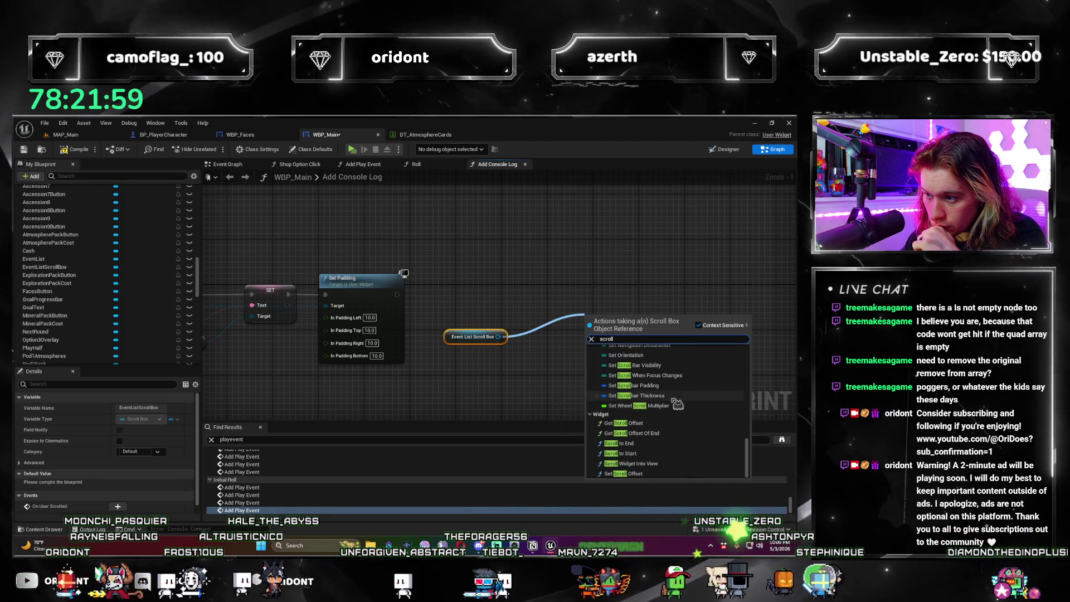
Step: Add Scroll to End after Set Padding, save the blueprint, and launch the play preview
{"action": "left_click", "coordinate": [661, 444]}
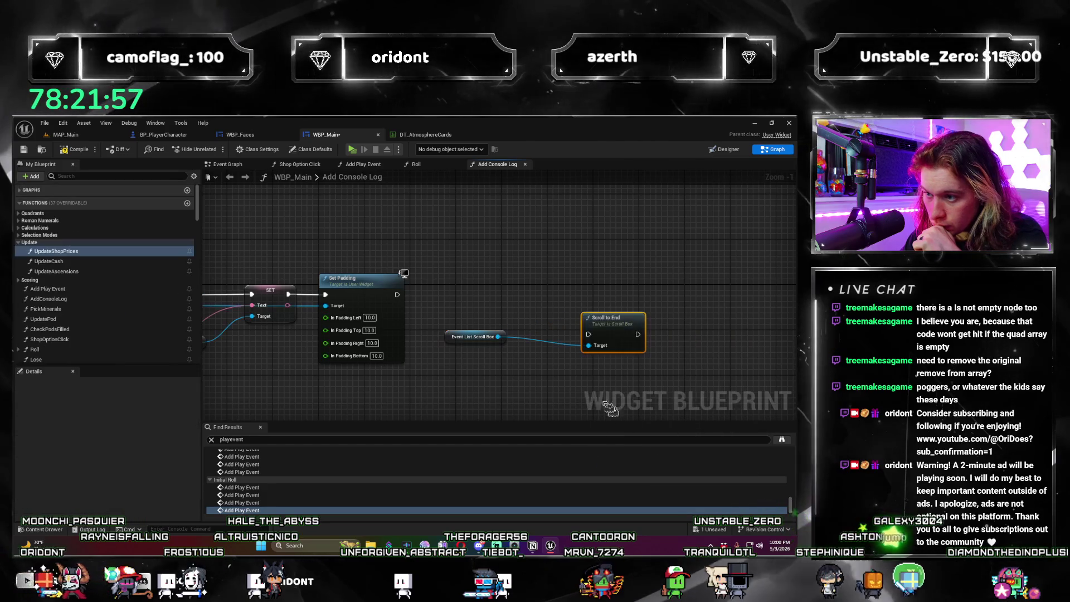
{"action": "left_click_drag", "start_coordinate": [616, 340], "coordinate": [551, 292]}
{"action": "left_click_drag", "start_coordinate": [453, 338], "coordinate": [451, 333]}
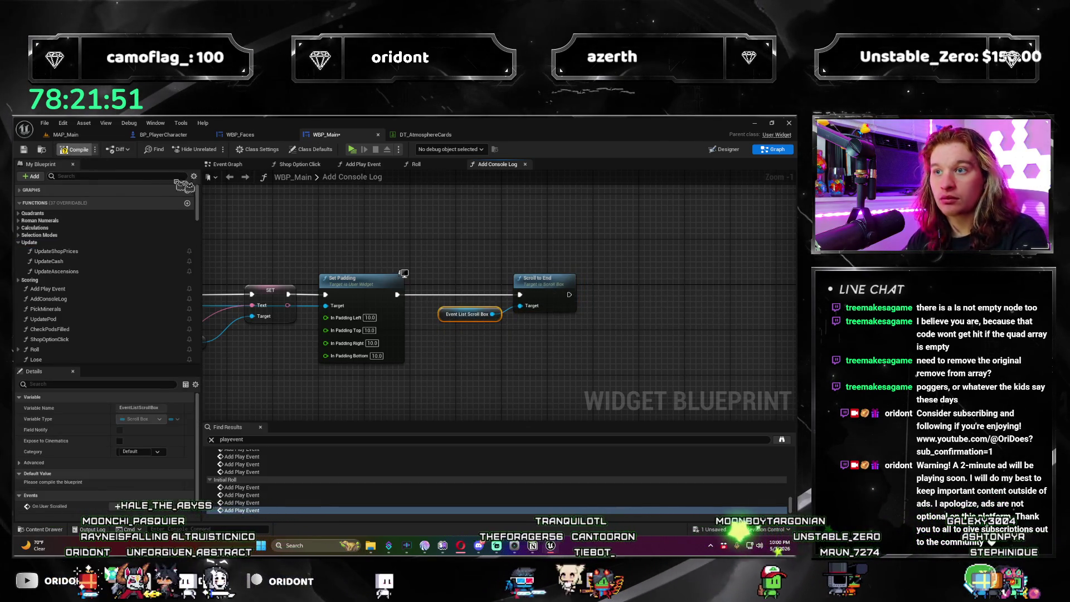
{"action": "key", "text": "ctrl+s"}
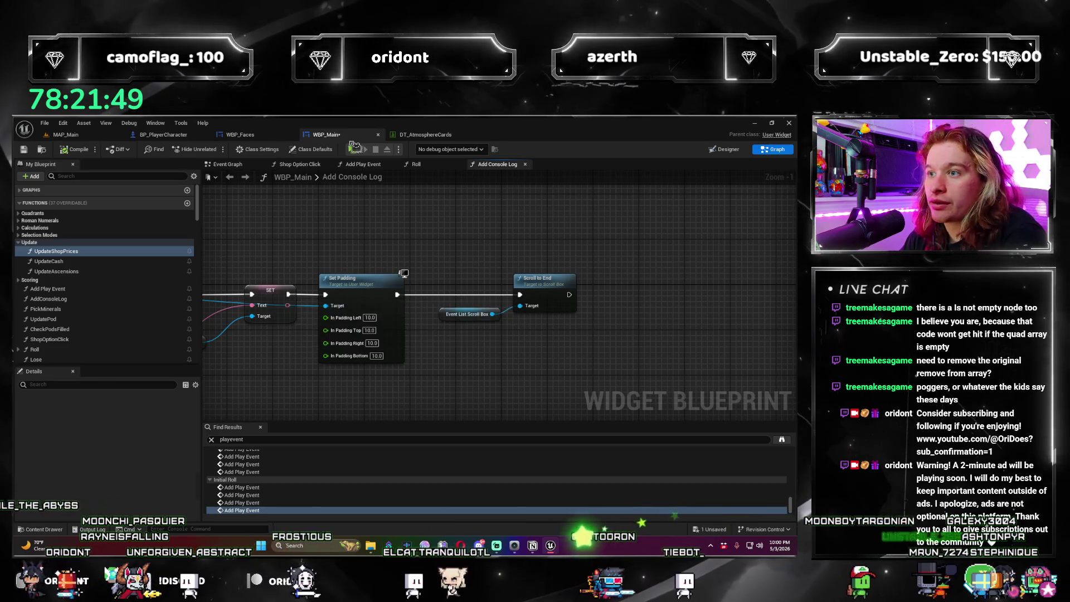
{"action": "left_click", "coordinate": [351, 151]}
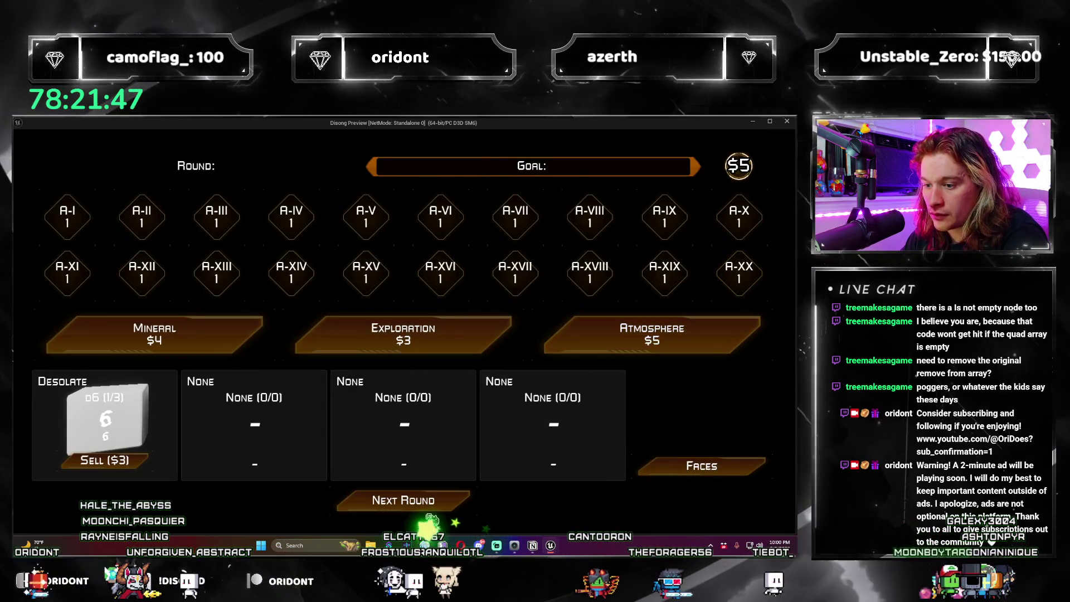
Step: Play round 1, take the Superhot die, and roll round 2 twice while scrolling the log
{"action": "left_click", "coordinate": [462, 507]}
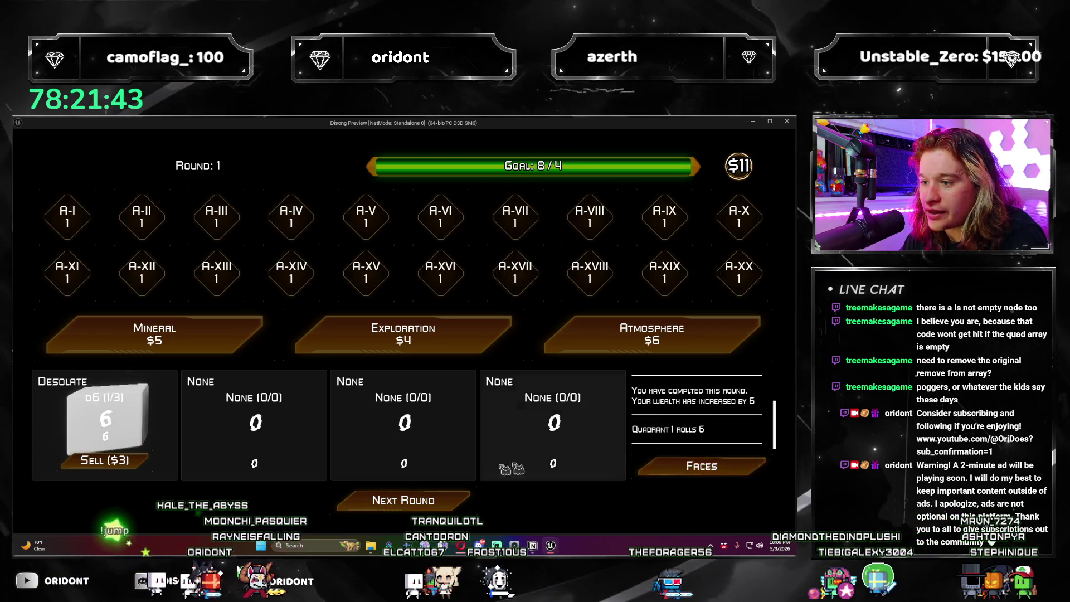
{"action": "left_click", "coordinate": [461, 503]}
{"action": "left_click", "coordinate": [620, 415]}
{"action": "left_click", "coordinate": [456, 504]}
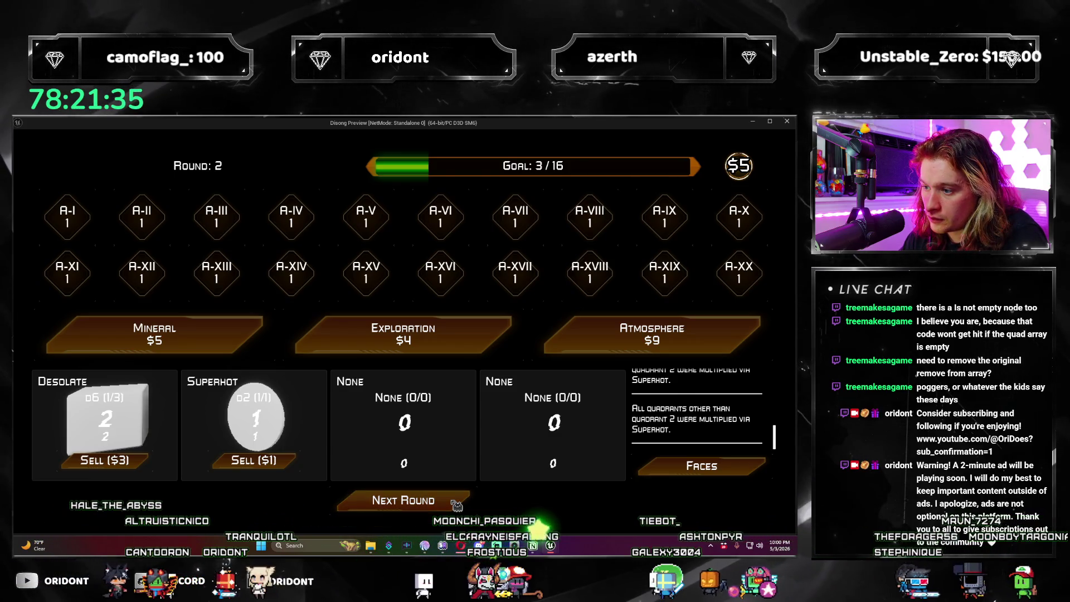
{"action": "left_click", "coordinate": [456, 504]}
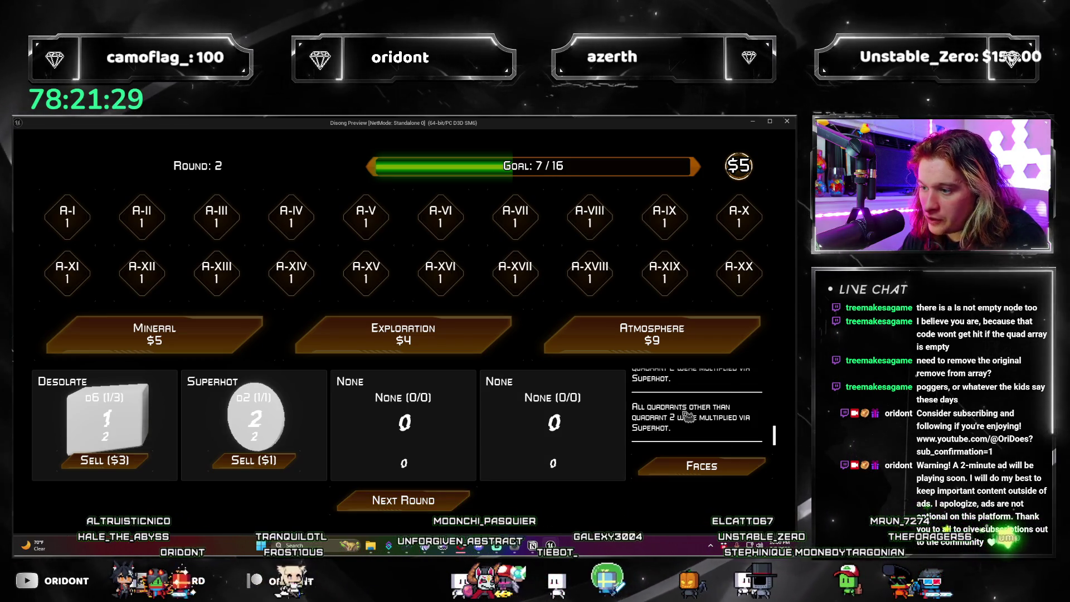
{"action": "scroll", "coordinate": [718, 407], "scroll_direction": "up", "scroll_amount": 2}
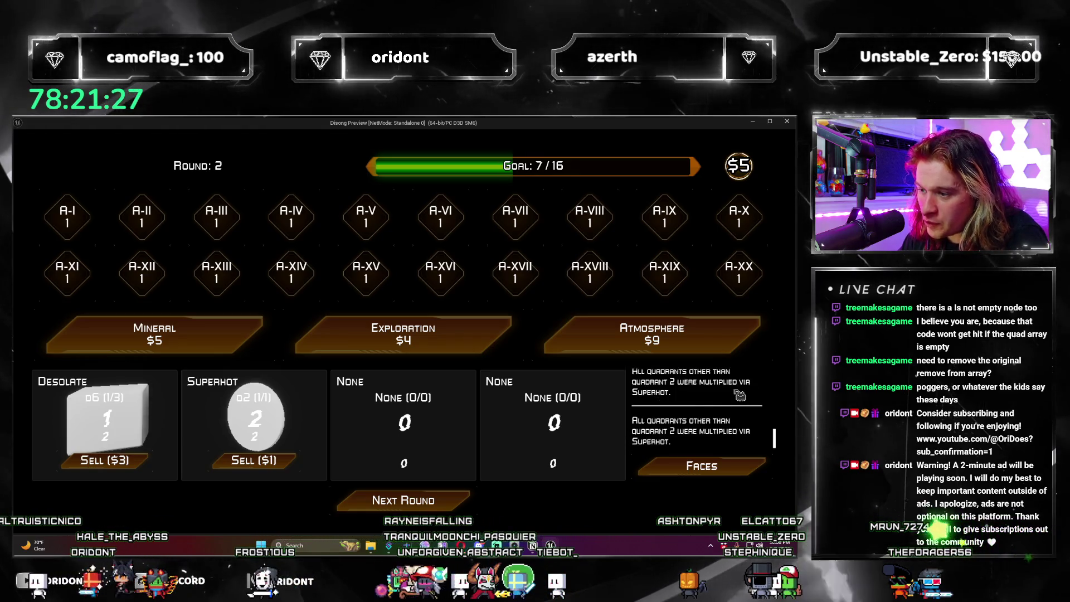
{"action": "scroll", "coordinate": [736, 407], "scroll_direction": "up", "scroll_amount": 3}
{"action": "scroll", "coordinate": [735, 418], "scroll_direction": "up", "scroll_amount": 2}
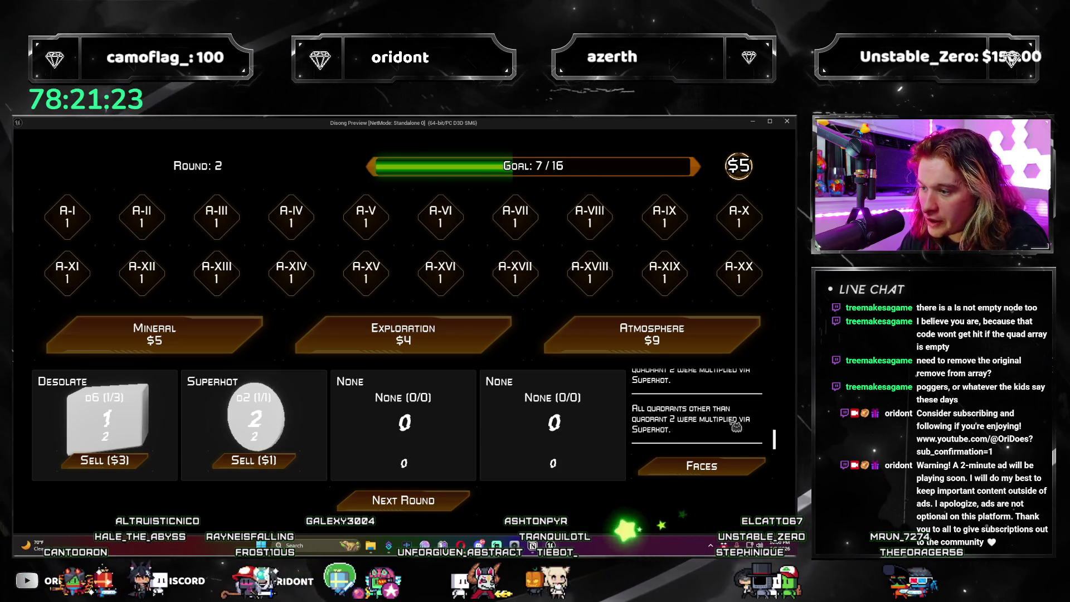
Step: Roll once more to lose at 12/16, restart the game, and buy an Atmosphere pack
{"action": "left_click", "coordinate": [403, 499]}
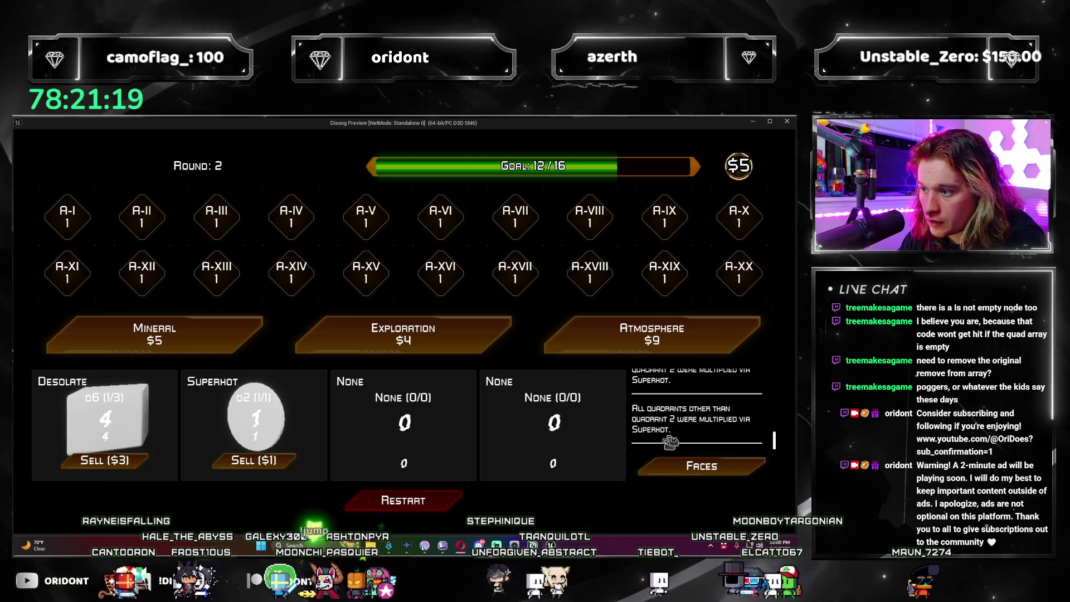
{"action": "scroll", "coordinate": [690, 425], "scroll_direction": "up", "scroll_amount": 4}
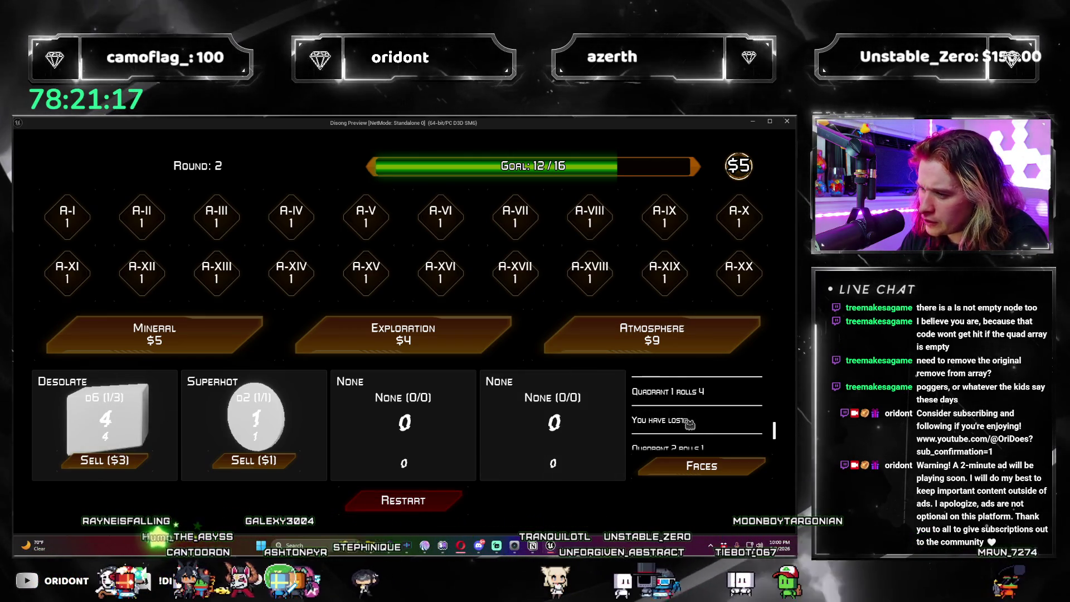
{"action": "scroll", "coordinate": [719, 412], "scroll_direction": "down", "scroll_amount": 1}
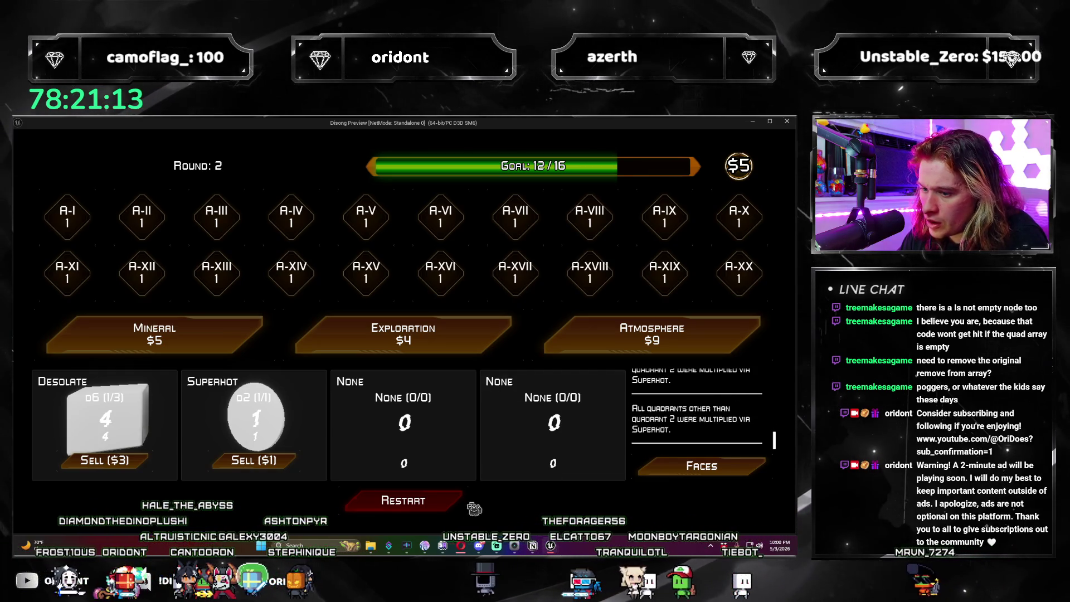
{"action": "left_click", "coordinate": [444, 504]}
{"action": "left_click", "coordinate": [611, 345]}
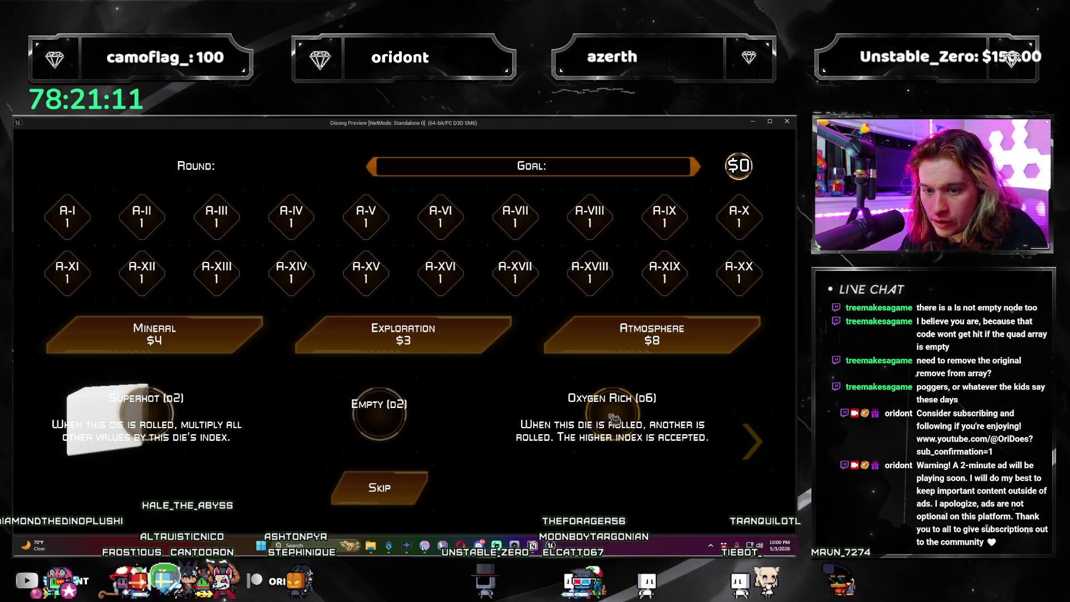
Step: Take the Oxygen Rich die, buy another Atmosphere pack for a Superhot die, and roll round 2
{"action": "left_click", "coordinate": [613, 419]}
{"action": "left_click", "coordinate": [445, 504]}
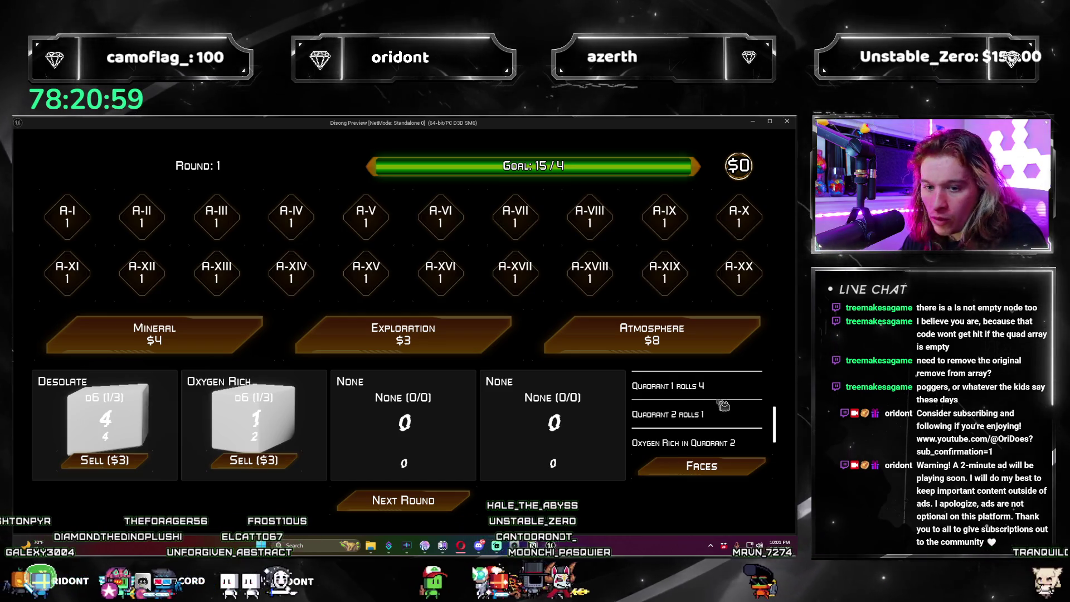
{"action": "scroll", "coordinate": [732, 423], "scroll_direction": "down", "scroll_amount": 1}
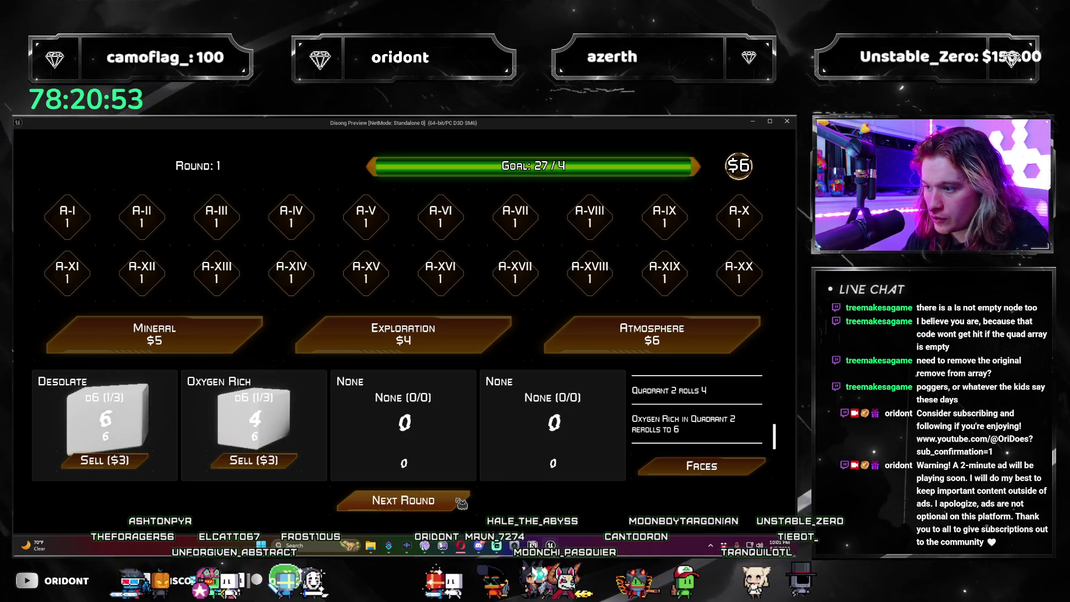
{"action": "left_click", "coordinate": [702, 346]}
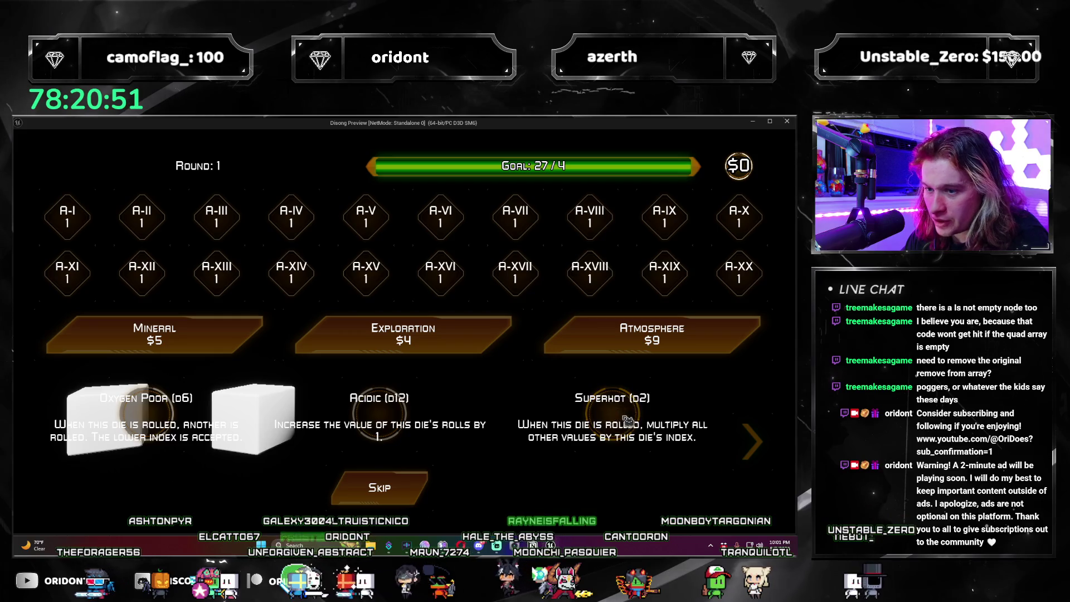
{"action": "left_click", "coordinate": [628, 421]}
{"action": "left_click", "coordinate": [446, 504]}
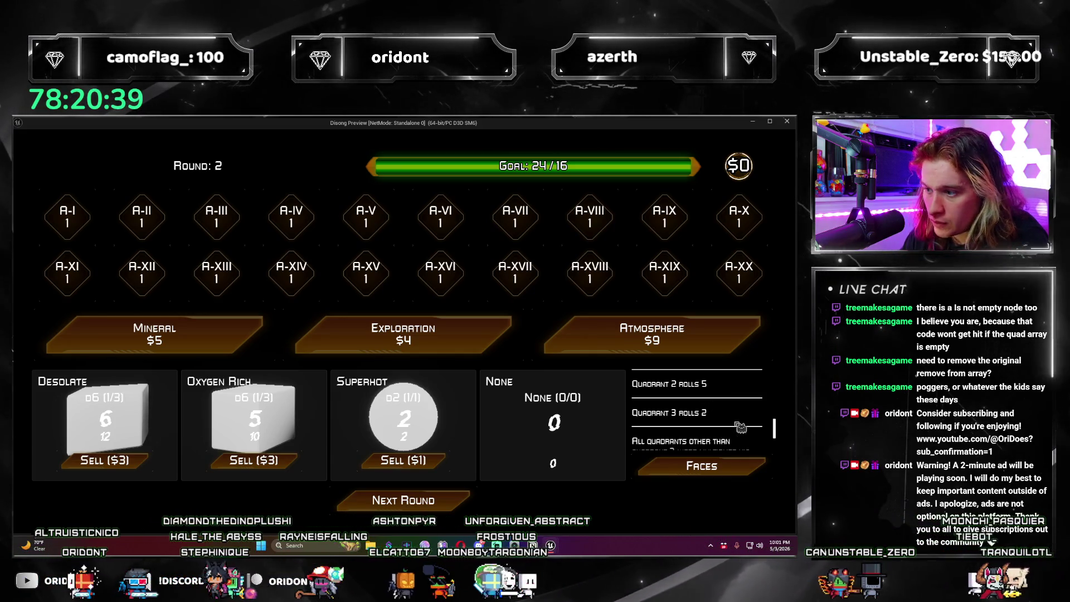
{"action": "scroll", "coordinate": [696, 418], "scroll_direction": "down", "scroll_amount": 3}
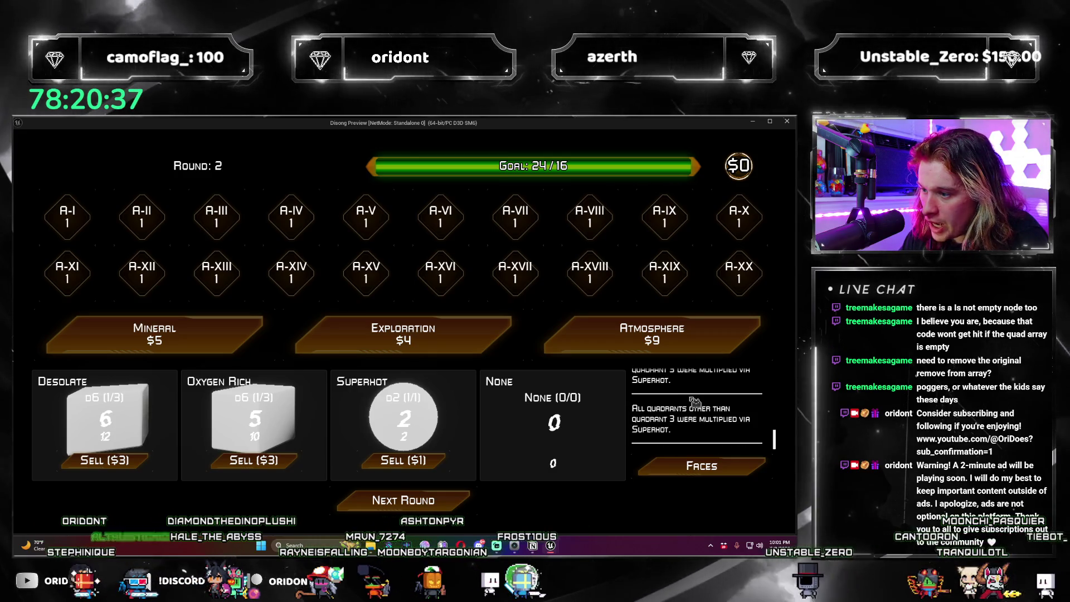
Step: Reroll and score round 2 at 54/16, then advance to round 3
{"action": "left_click", "coordinate": [450, 508]}
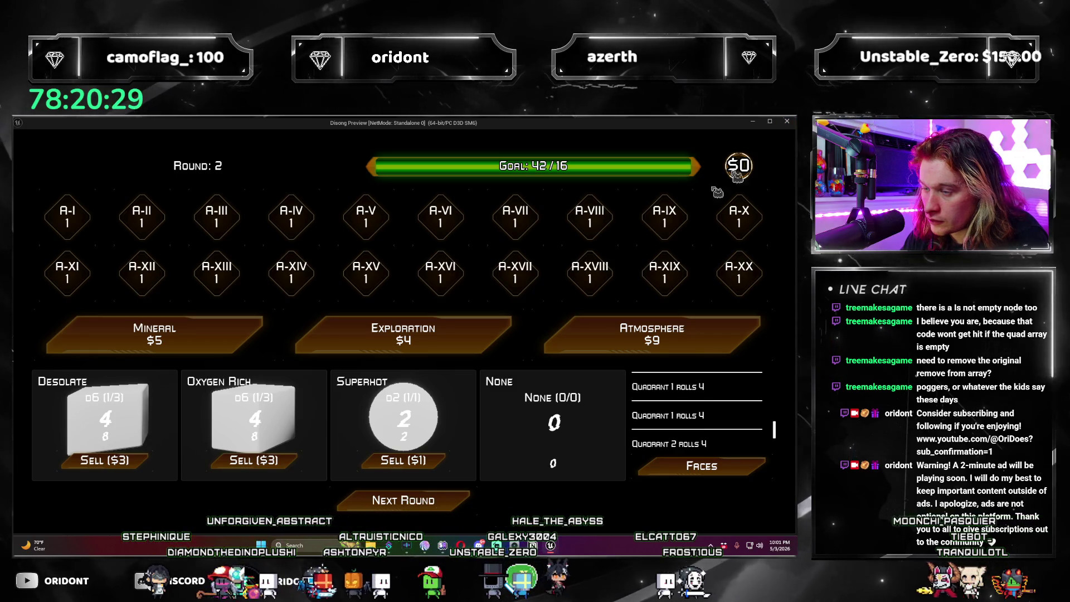
{"action": "left_click", "coordinate": [456, 501]}
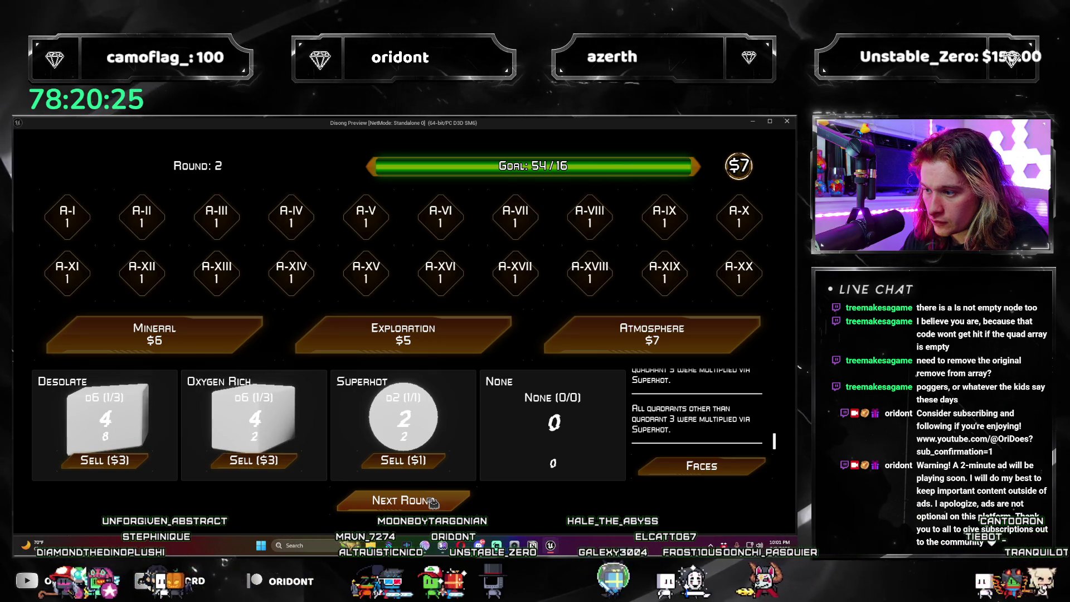
{"action": "scroll", "coordinate": [772, 433], "scroll_direction": "up", "scroll_amount": 5}
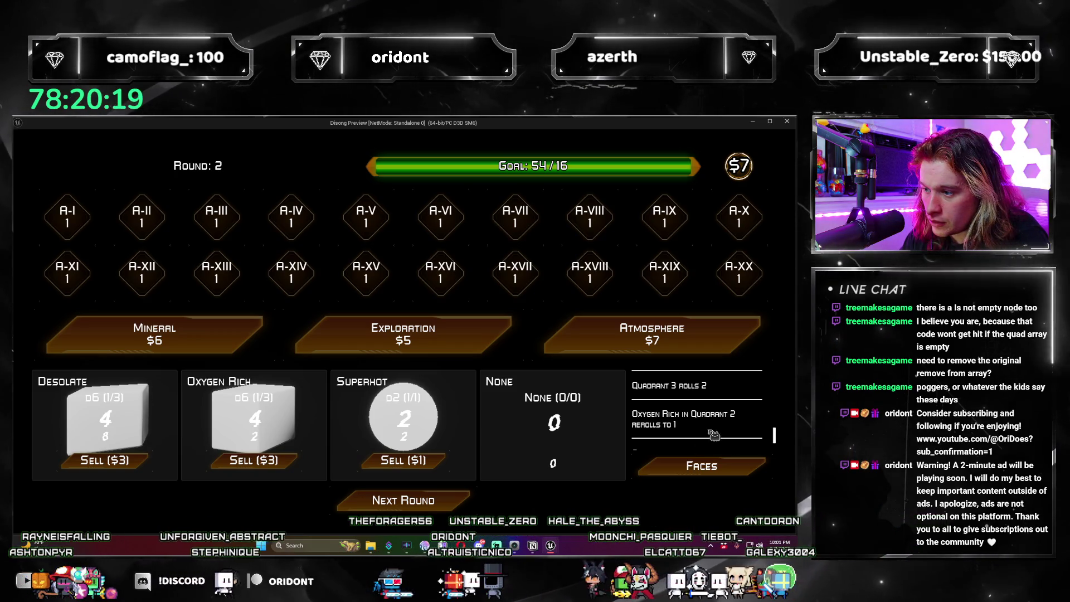
{"action": "scroll", "coordinate": [697, 431], "scroll_direction": "down", "scroll_amount": 2}
{"action": "scroll", "coordinate": [697, 432], "scroll_direction": "down", "scroll_amount": 1}
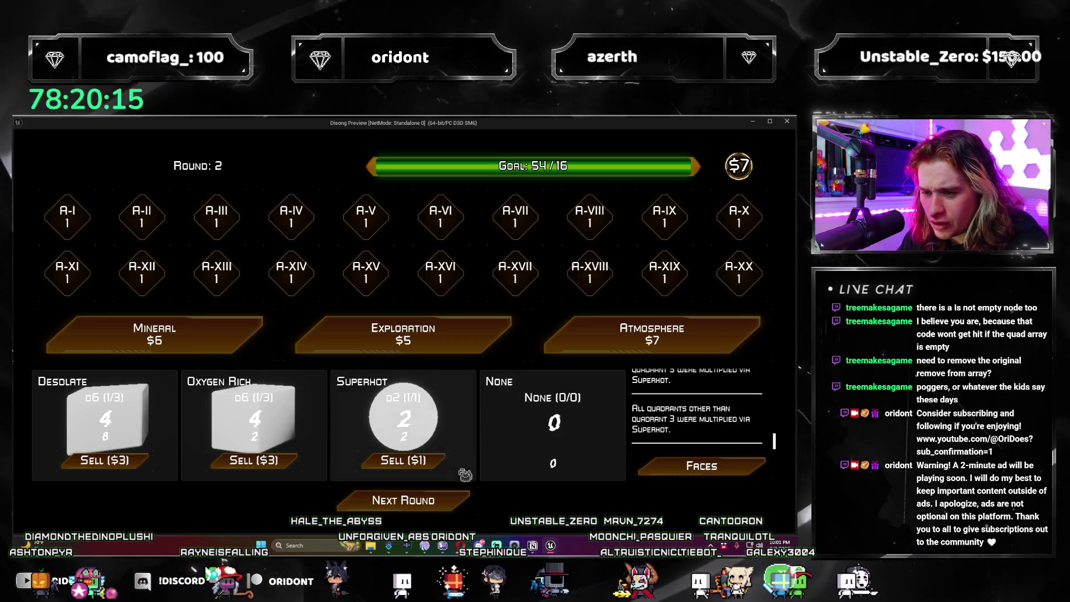
{"action": "left_click", "coordinate": [446, 508]}
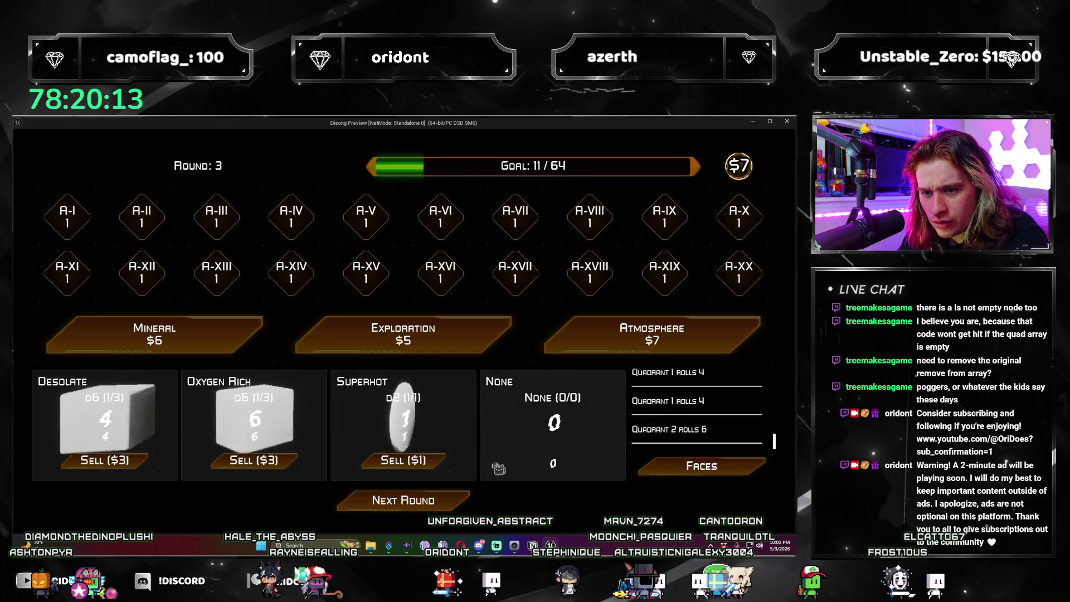
Step: Buy an Atmosphere pack, add the Oxygen Rich d6 to the empty slot, and roll
{"action": "left_click", "coordinate": [652, 334]}
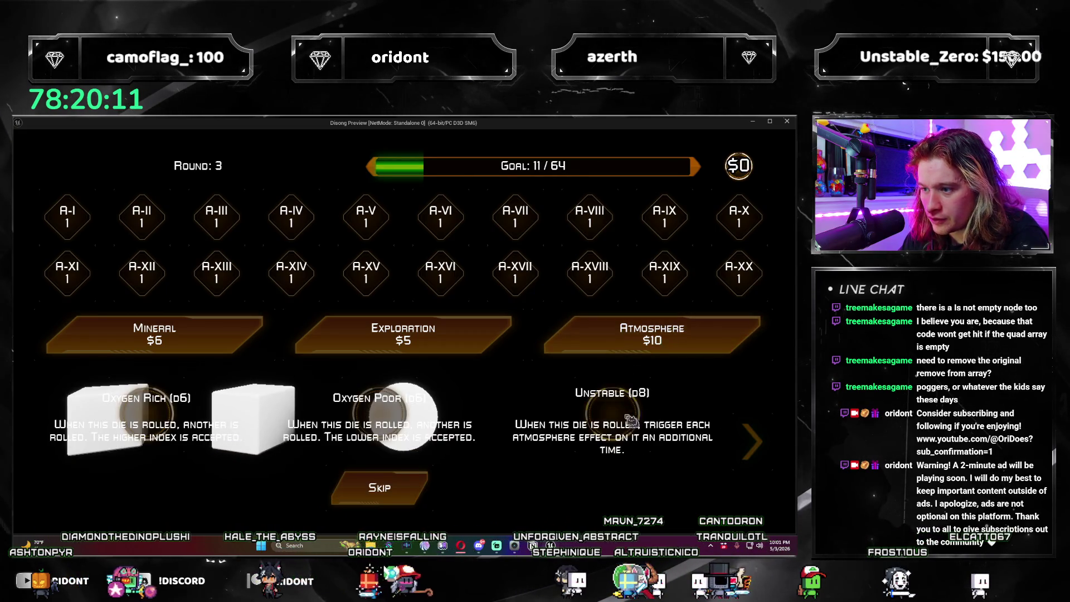
{"action": "left_click", "coordinate": [608, 427]}
{"action": "left_click", "coordinate": [765, 453]}
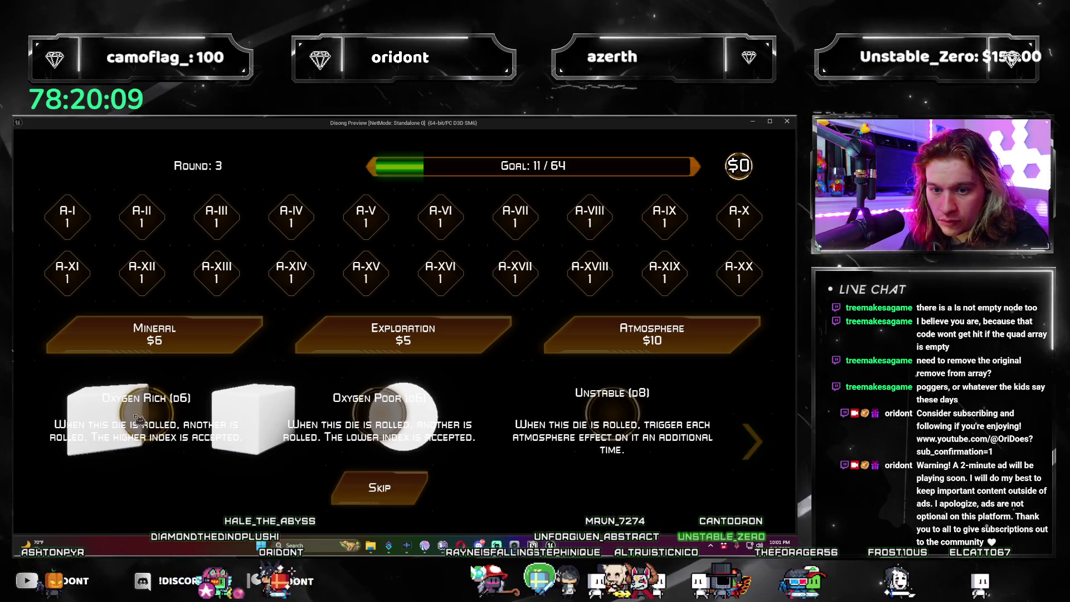
{"action": "left_click", "coordinate": [334, 434]}
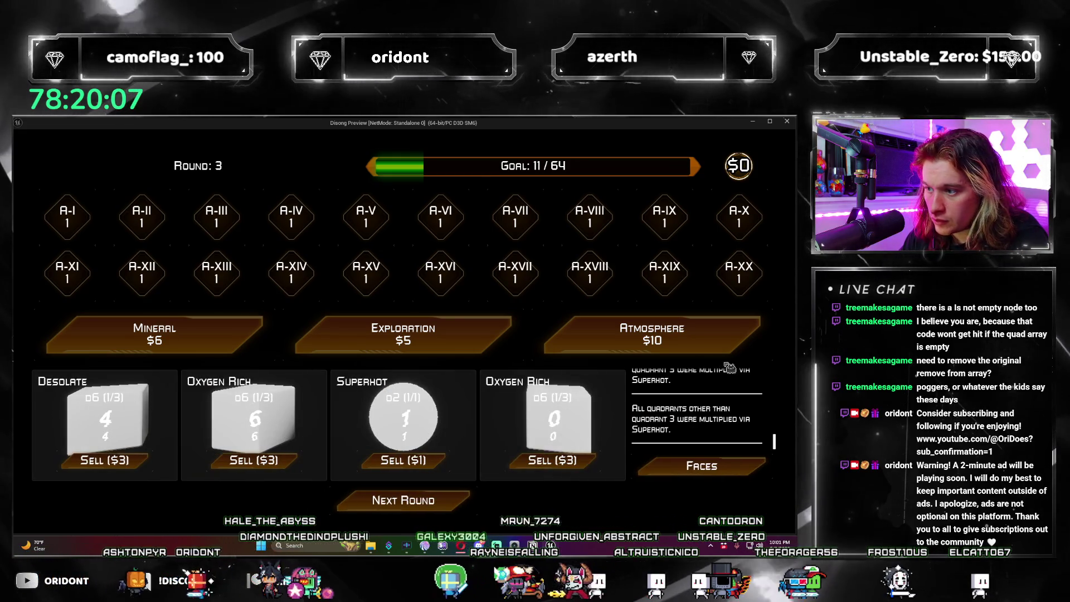
{"action": "left_click", "coordinate": [454, 494]}
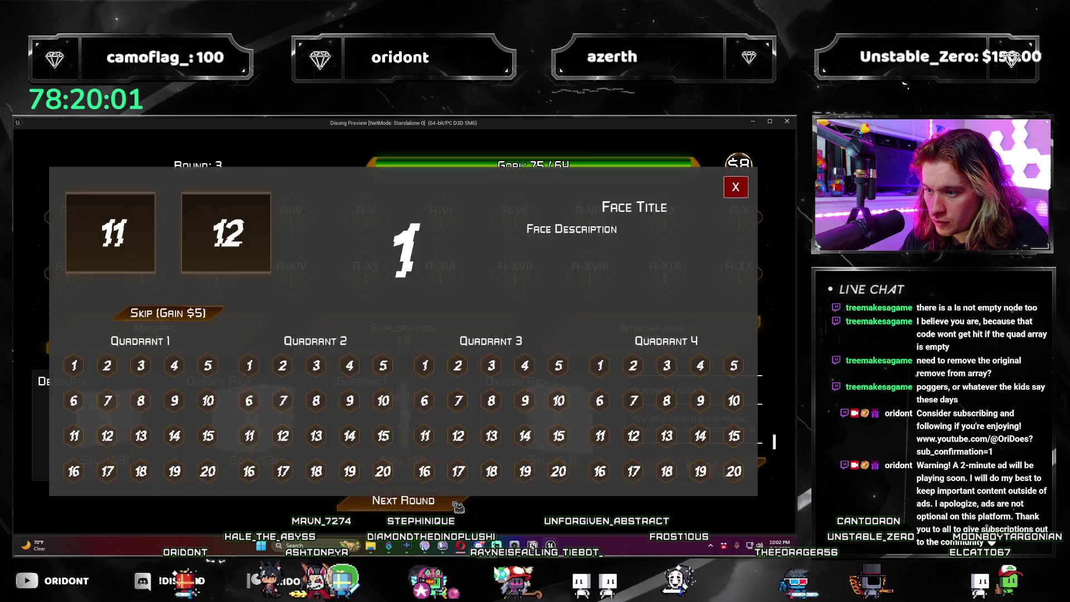
Step: Apply the Numerical XII face to a quadrant, advance to round 4, and close the preview
{"action": "left_click", "coordinate": [229, 271]}
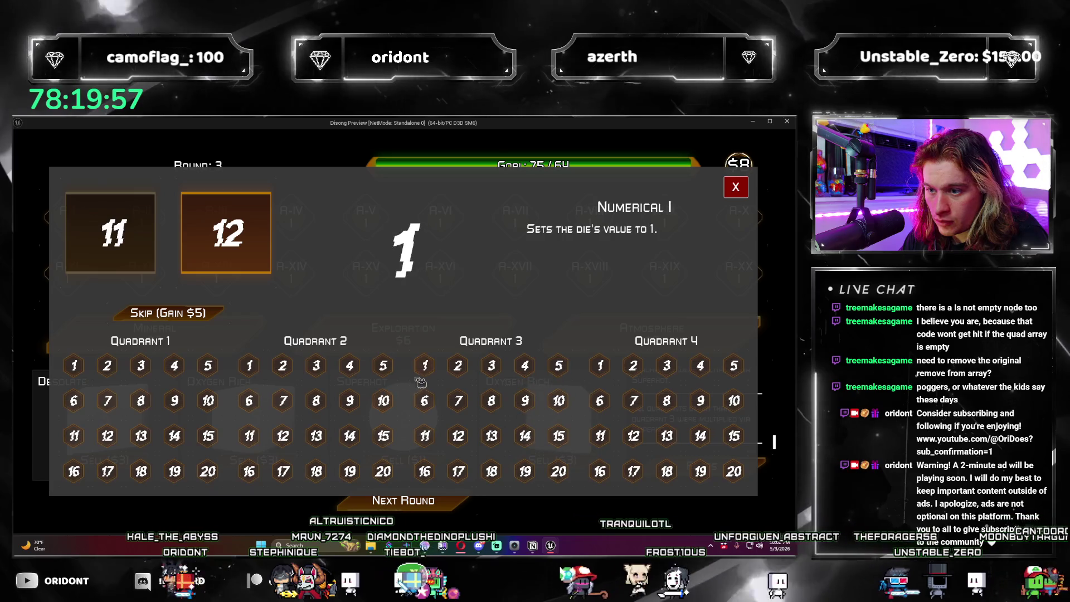
{"action": "left_click", "coordinate": [425, 367]}
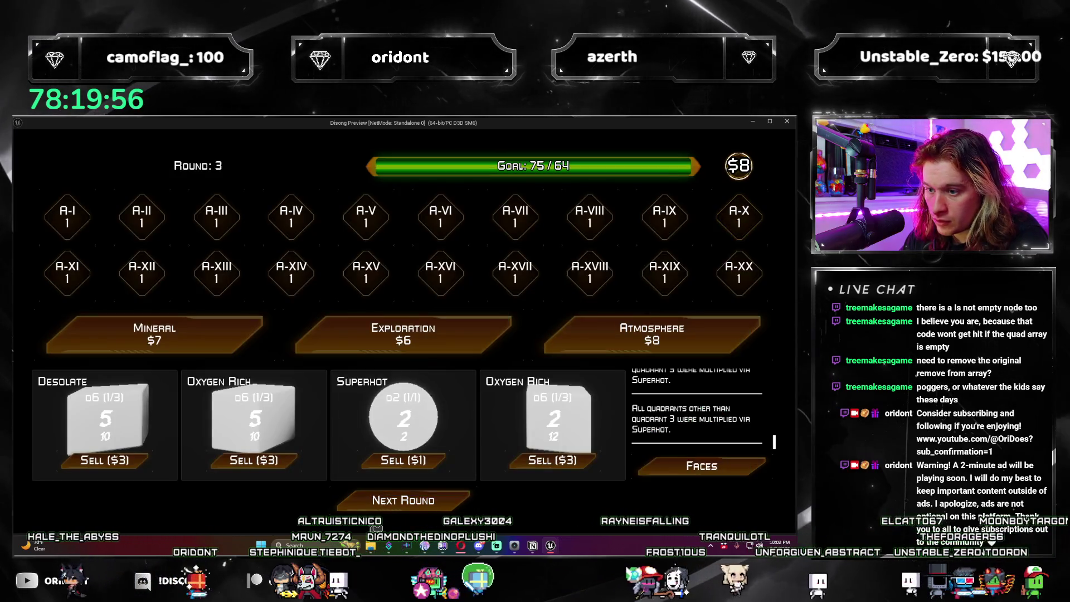
{"action": "left_click", "coordinate": [462, 499]}
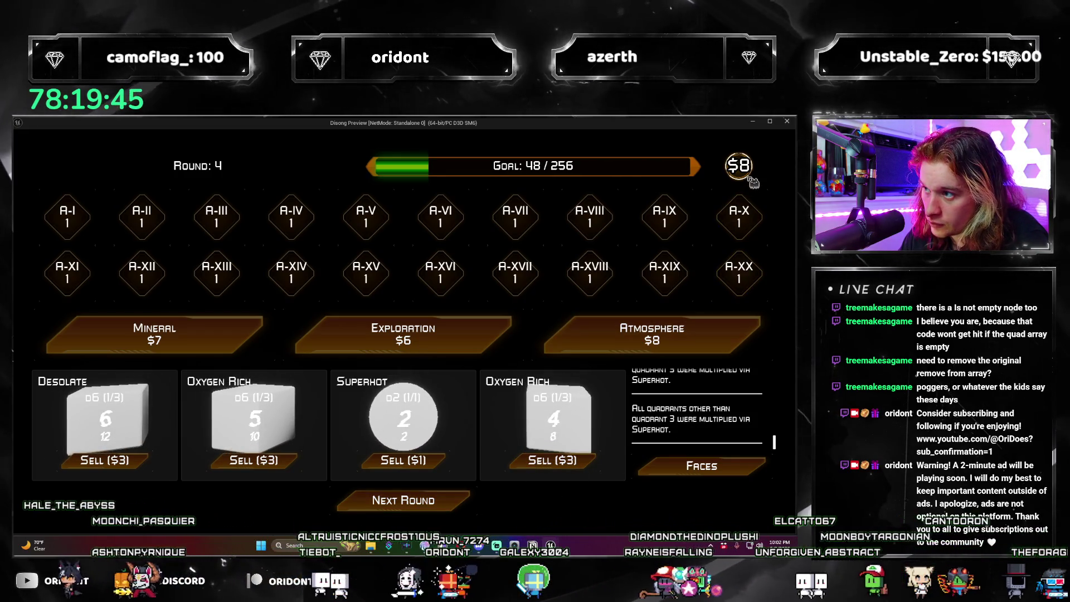
{"action": "left_click", "coordinate": [786, 122]}
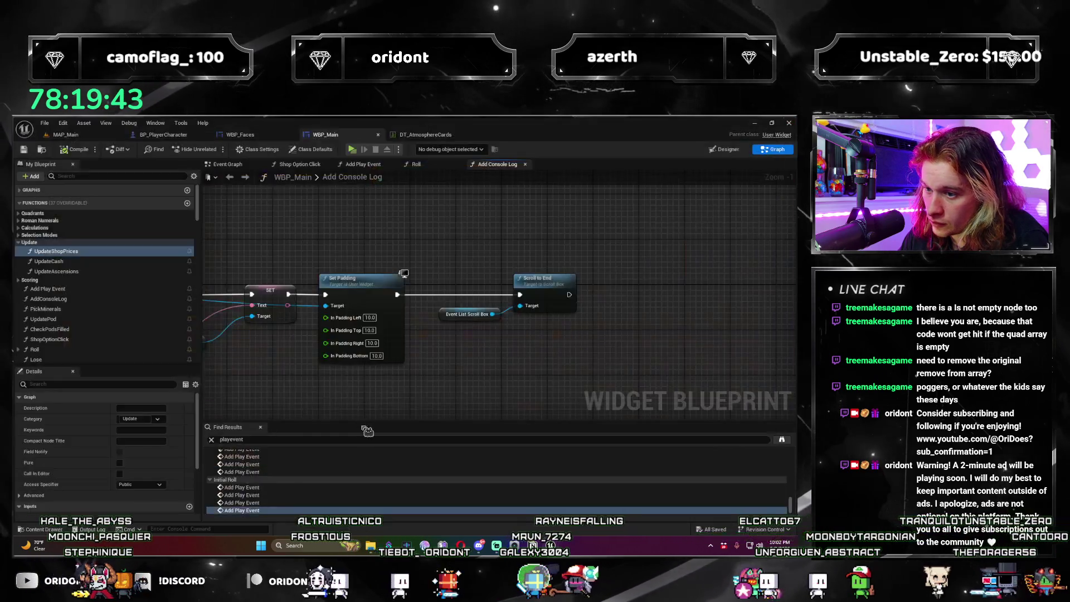
Step: Review WBP_Main's Roll, Add Play Event and Shop Option Click graphs, then jump back to an Event Graph call
{"action": "left_click", "coordinate": [426, 169]}
{"action": "left_click_drag", "start_coordinate": [363, 370], "coordinate": [554, 389]}
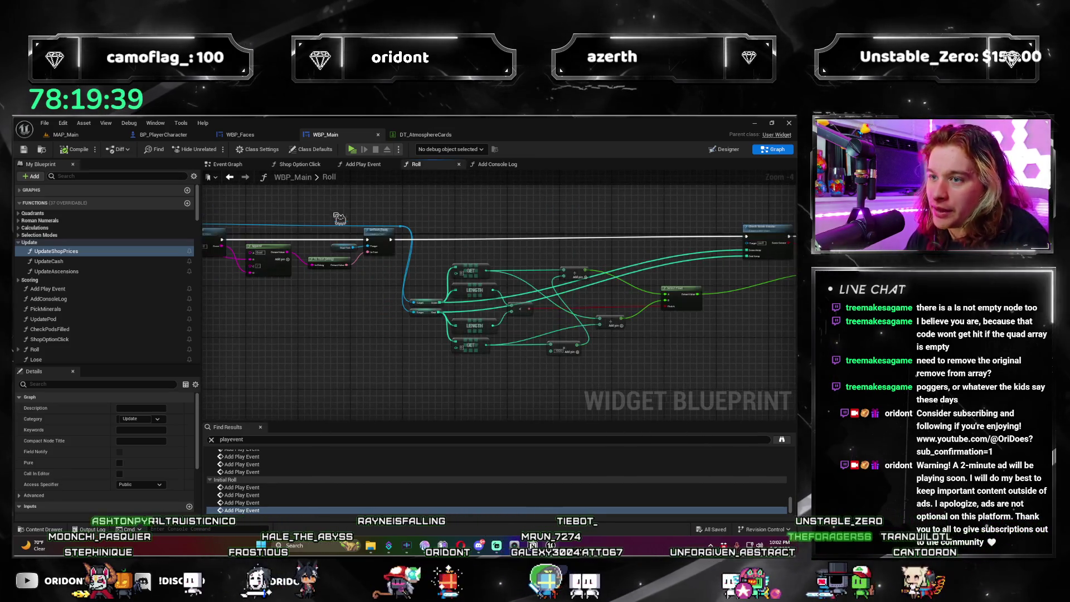
{"action": "left_click", "coordinate": [229, 176]}
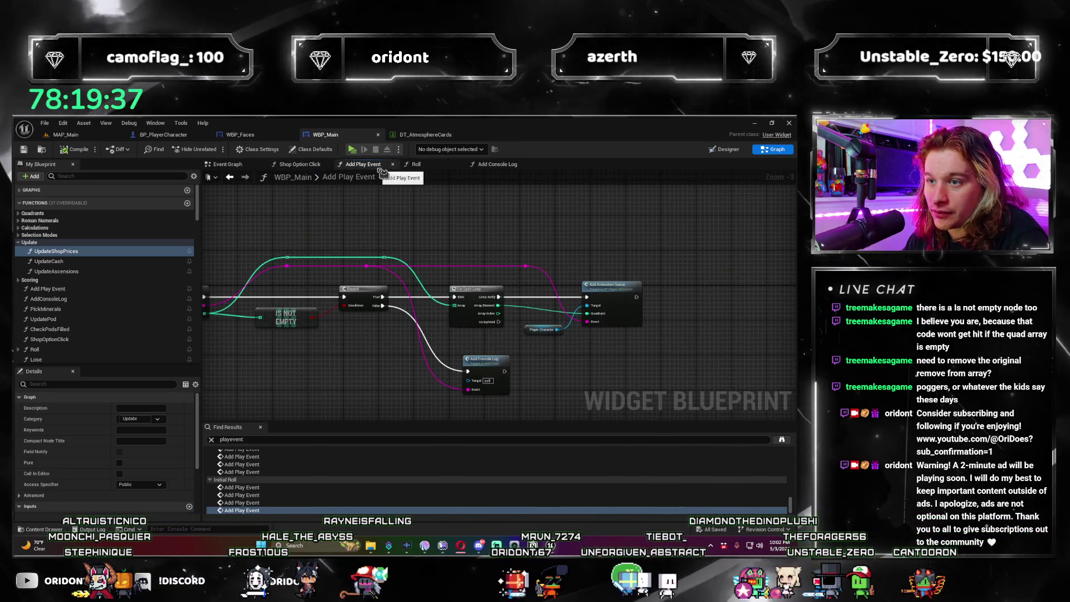
{"action": "left_click", "coordinate": [230, 177]}
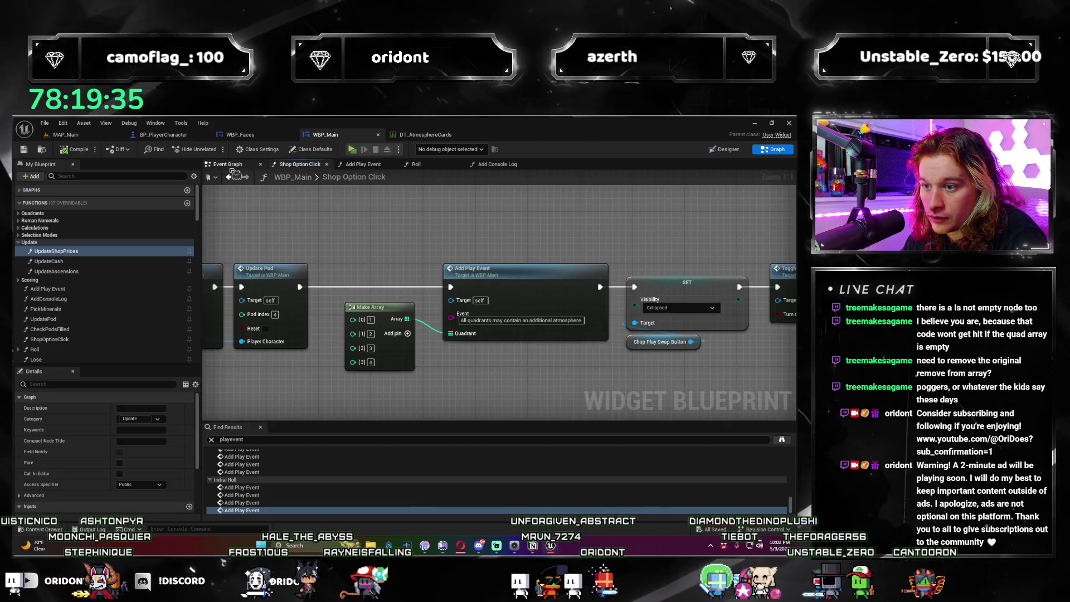
{"action": "key", "text": "alt+Left"}
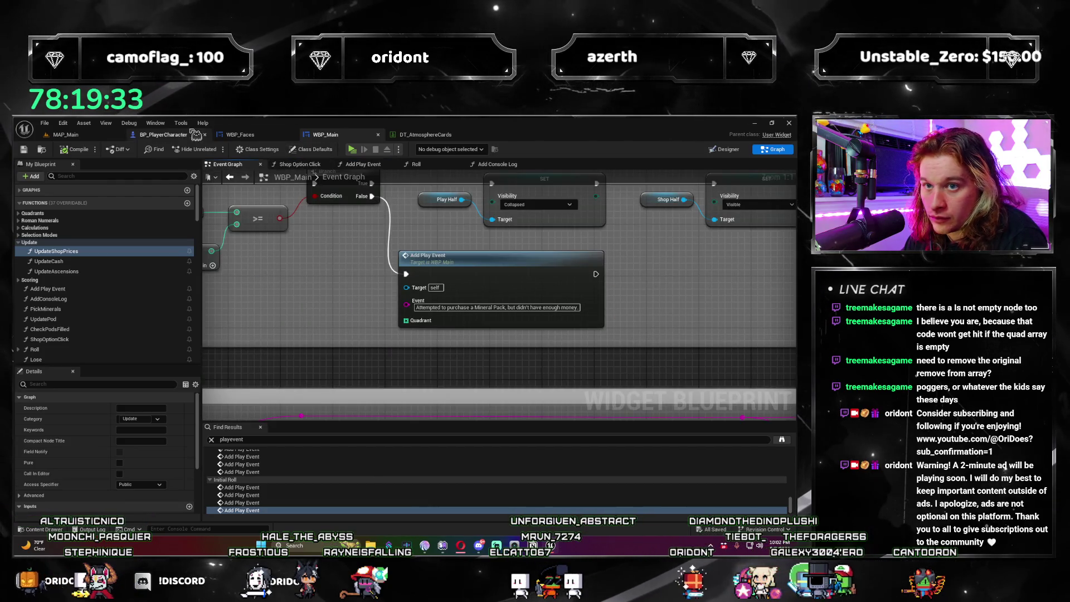
Step: Inspect the BP_PlayerCharacter nodes and WBP_Faces' New Face Option graph
{"action": "left_click", "coordinate": [184, 136]}
{"action": "mouse_move", "coordinate": [238, 163]}
{"action": "left_mouse_down"}
{"action": "mouse_move", "coordinate": [282, 250]}
{"action": "mouse_move", "coordinate": [267, 312]}
{"action": "mouse_move", "coordinate": [279, 376]}
{"action": "mouse_move", "coordinate": [301, 382]}
{"action": "mouse_move", "coordinate": [409, 293]}
{"action": "left_mouse_up"}
{"action": "scroll", "coordinate": [280, 376], "scroll_direction": "up", "scroll_amount": 1}
{"action": "left_click", "coordinate": [240, 135]}
{"action": "mouse_move", "coordinate": [424, 375]}
{"action": "left_mouse_down"}
{"action": "mouse_move", "coordinate": [520, 379]}
{"action": "mouse_move", "coordinate": [342, 360]}
{"action": "left_mouse_up"}
{"action": "scroll", "coordinate": [342, 360], "scroll_direction": "down", "scroll_amount": 3}
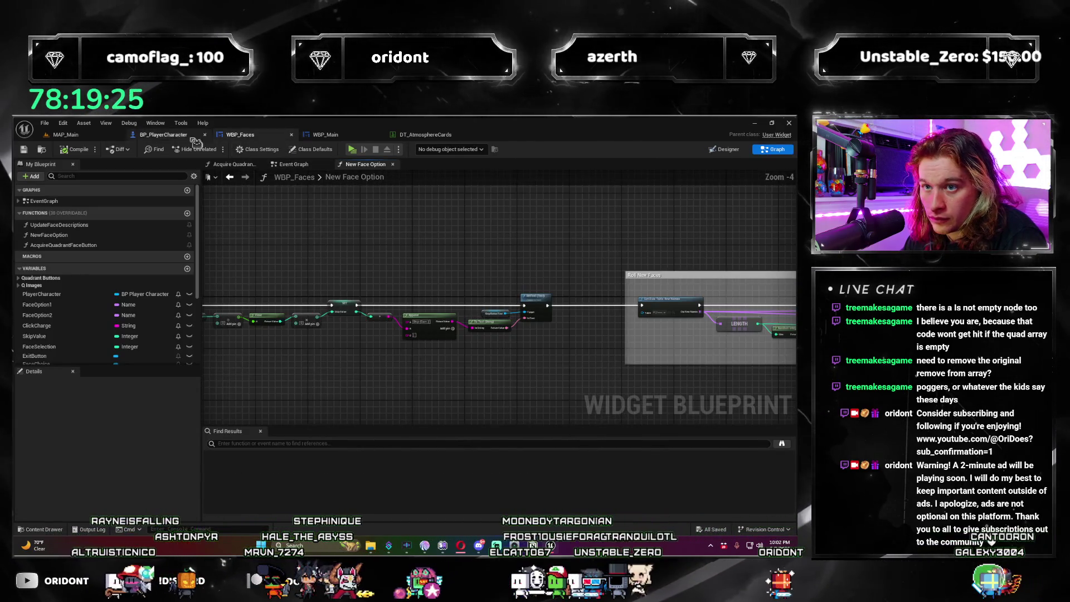
Step: In WBP_Main, check Event Graph, Add Console Log and Add Play Event, ending on Shop Option Click
{"action": "left_click", "coordinate": [174, 138]}
{"action": "left_click", "coordinate": [337, 135]}
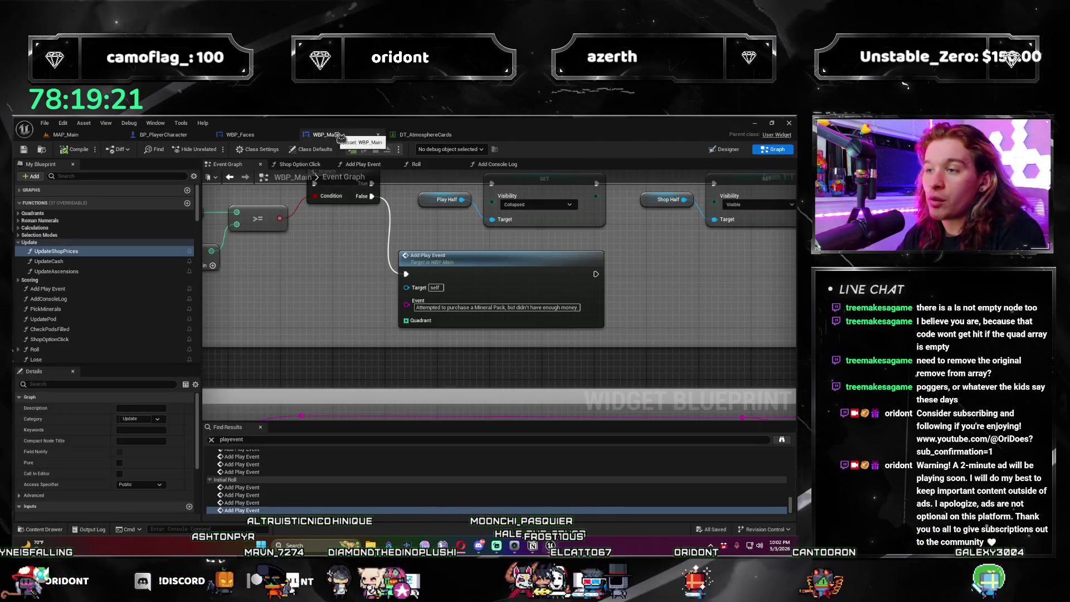
{"action": "left_click", "coordinate": [498, 165]}
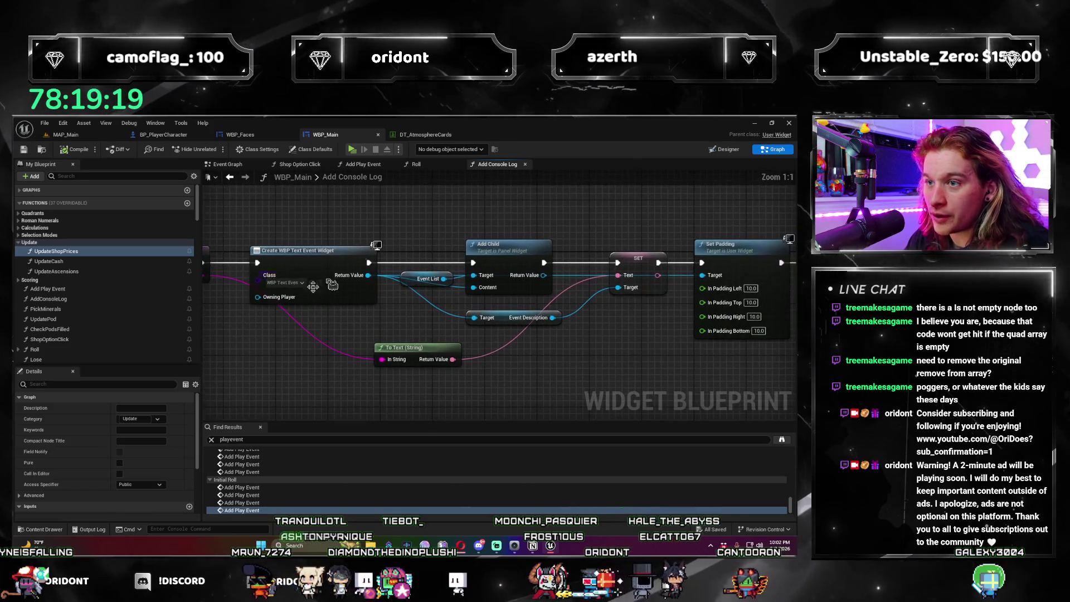
{"action": "left_click", "coordinate": [363, 165]}
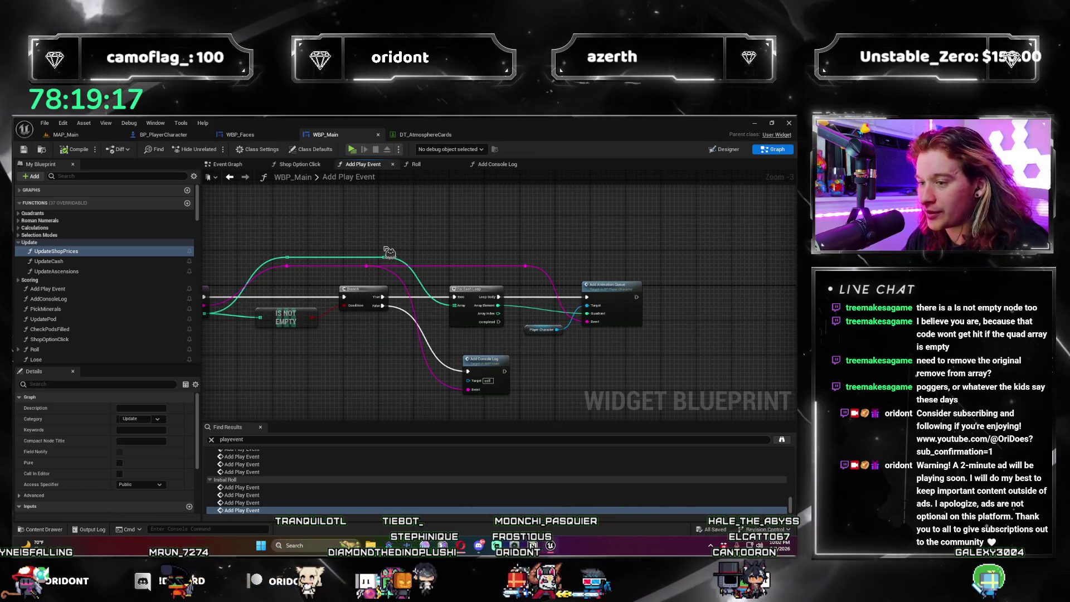
{"action": "left_click_drag", "start_coordinate": [352, 351], "coordinate": [560, 330]}
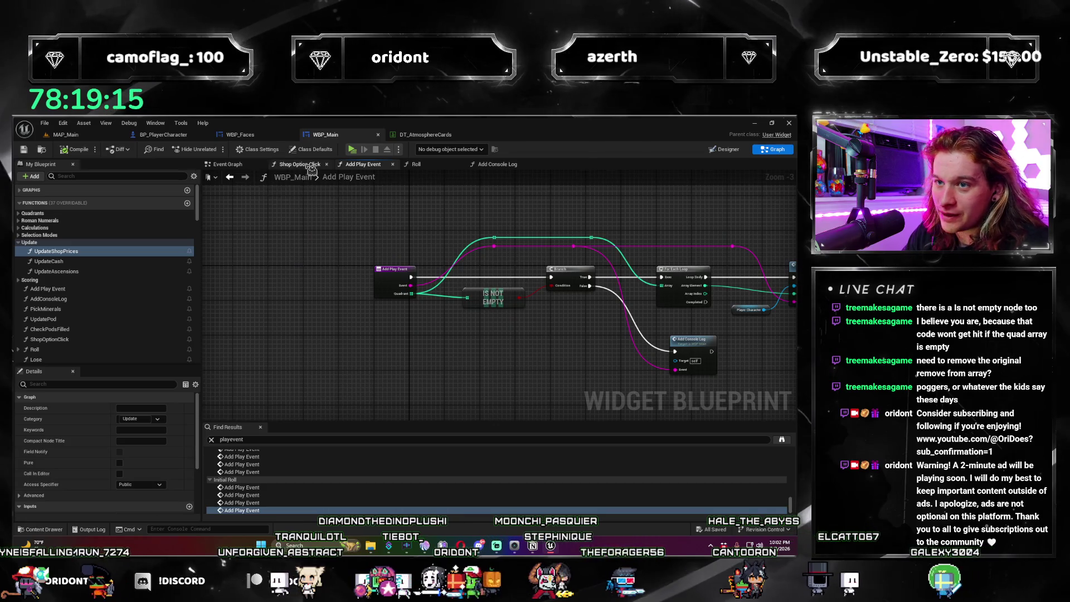
{"action": "left_click", "coordinate": [304, 165]}
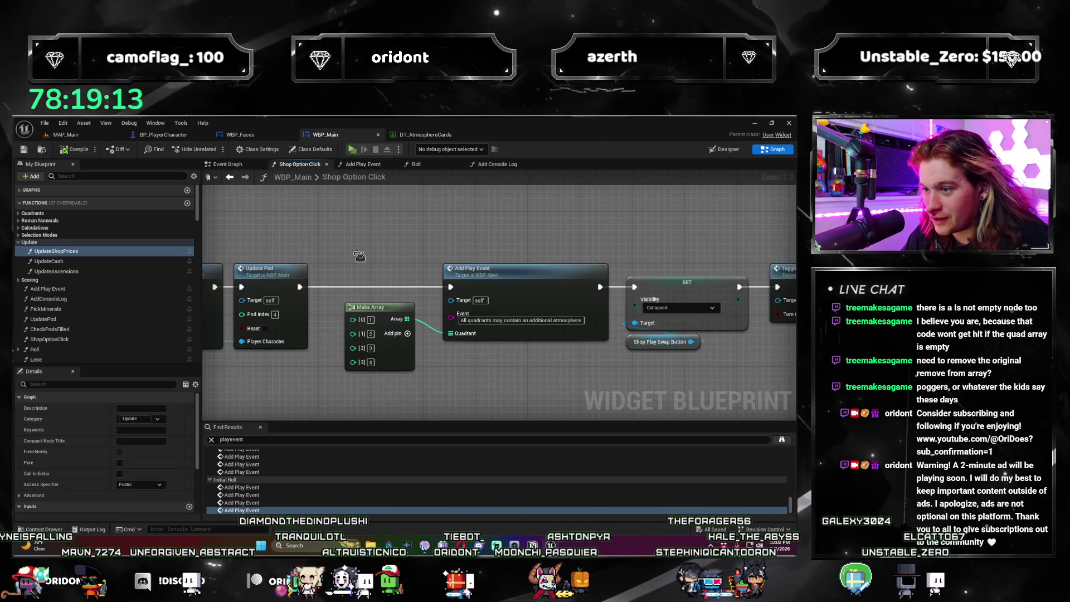
{"action": "scroll", "coordinate": [675, 400], "scroll_direction": "down", "scroll_amount": 2}
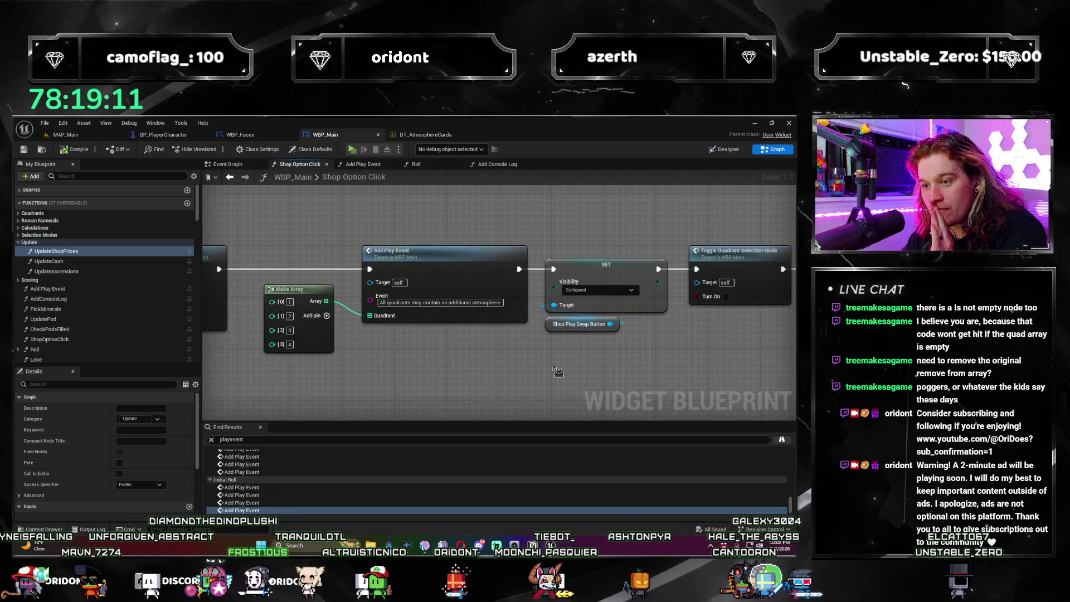